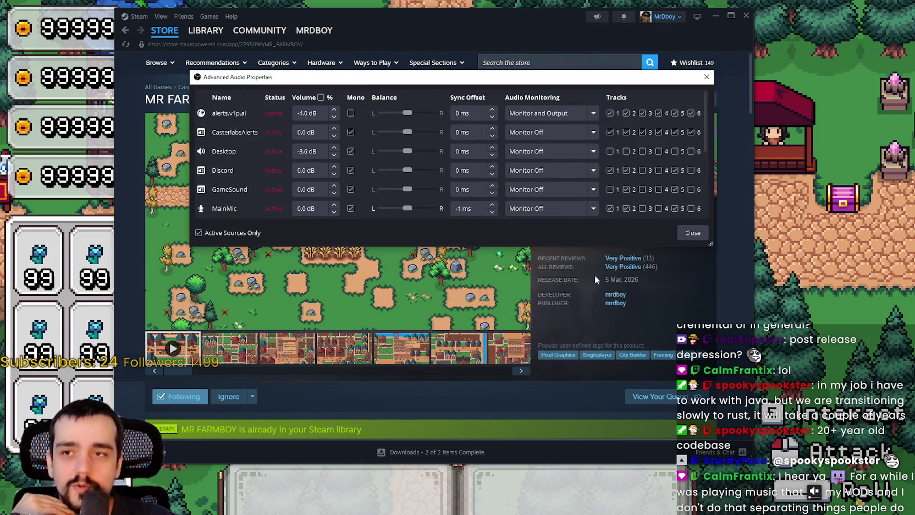
- Enlarge OBS's Advanced Audio Properties, untick Spotify's Track 3 box, and close the dialog
{"action": "left_click_drag", "start_coordinate": [668, 246], "coordinate": [652, 392]}
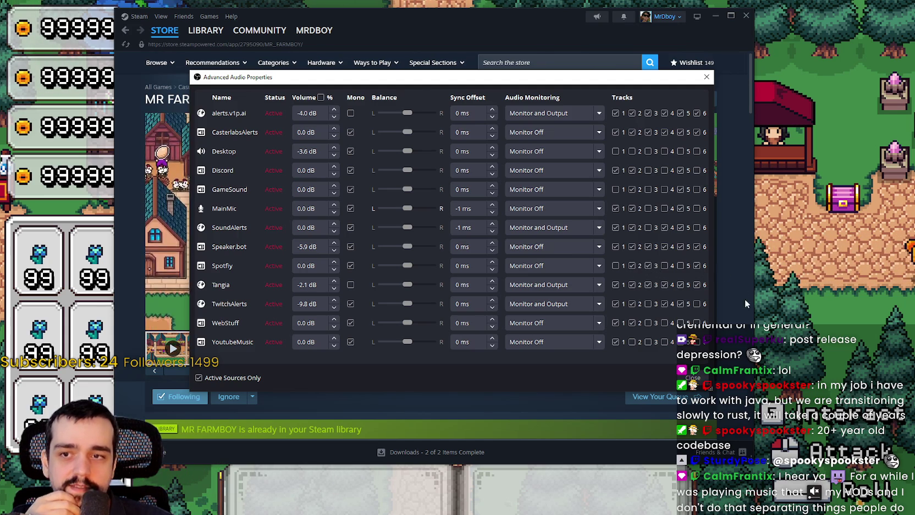
{"action": "left_click", "coordinate": [647, 264]}
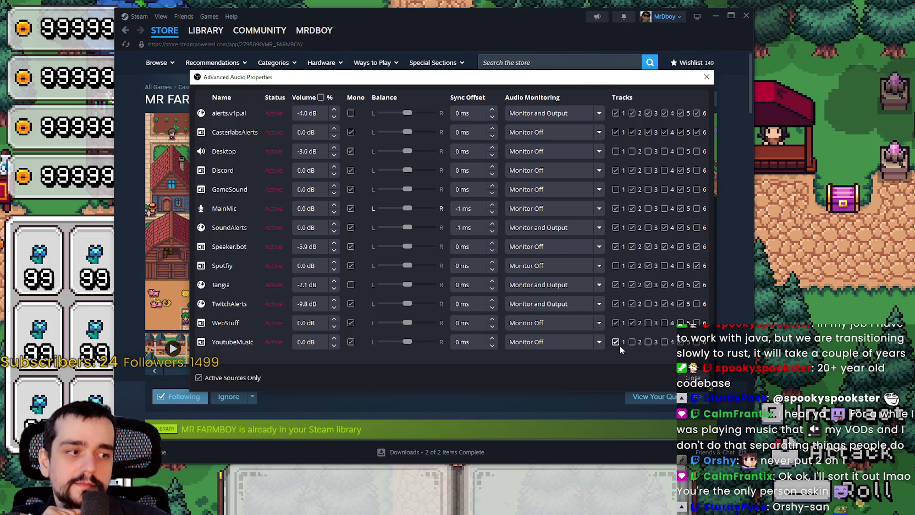
{"action": "left_click", "coordinate": [693, 377]}
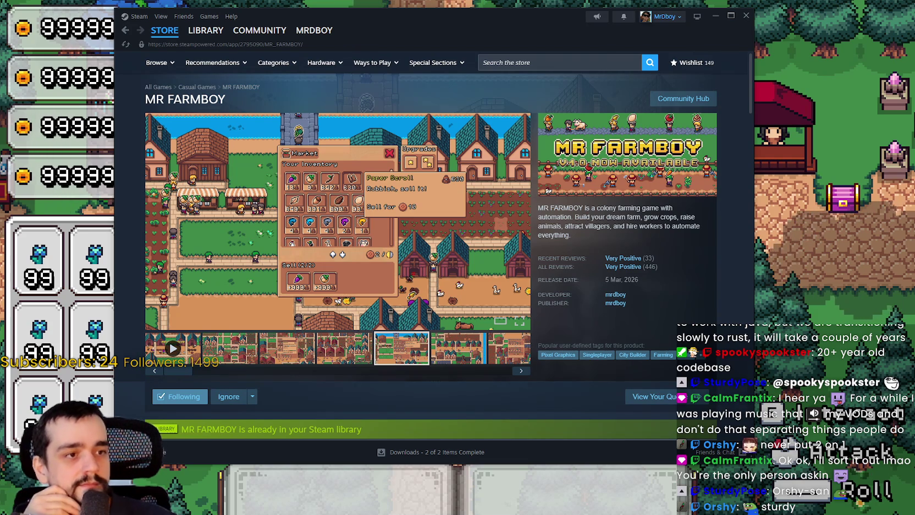
- Return Steam to its store front page and close the Steam window
{"action": "left_click", "coordinate": [165, 30]}
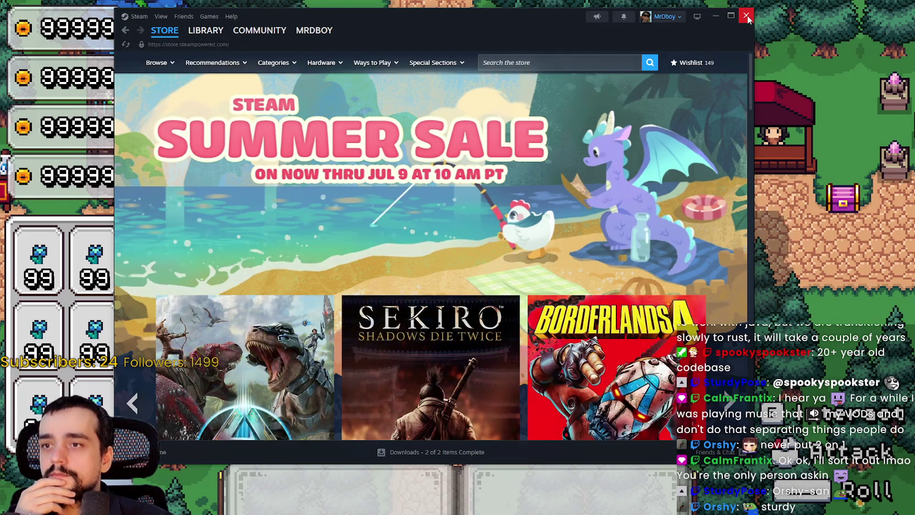
{"action": "left_click", "coordinate": [746, 16]}
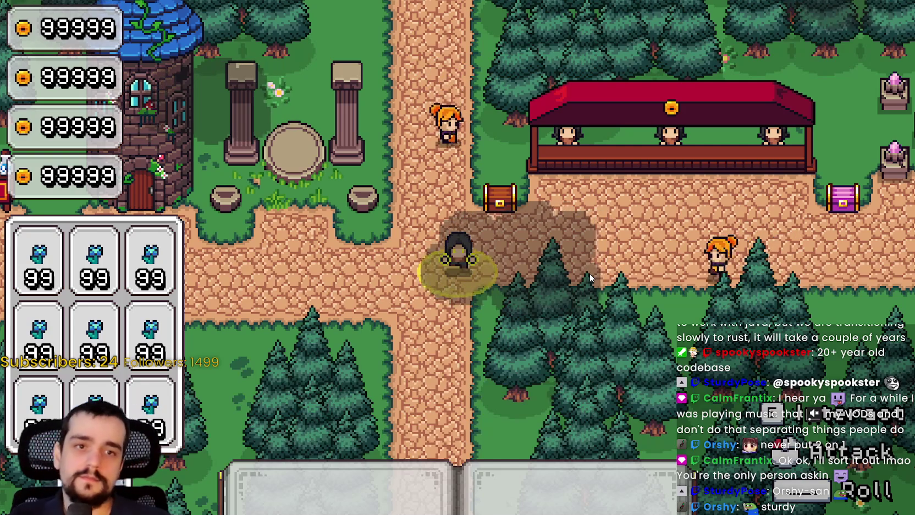
- Pause Harvest Mage with Esc, resume, pause again, then Alt+Tab to Twitch Video Producer
{"action": "key", "text": "Escape"}
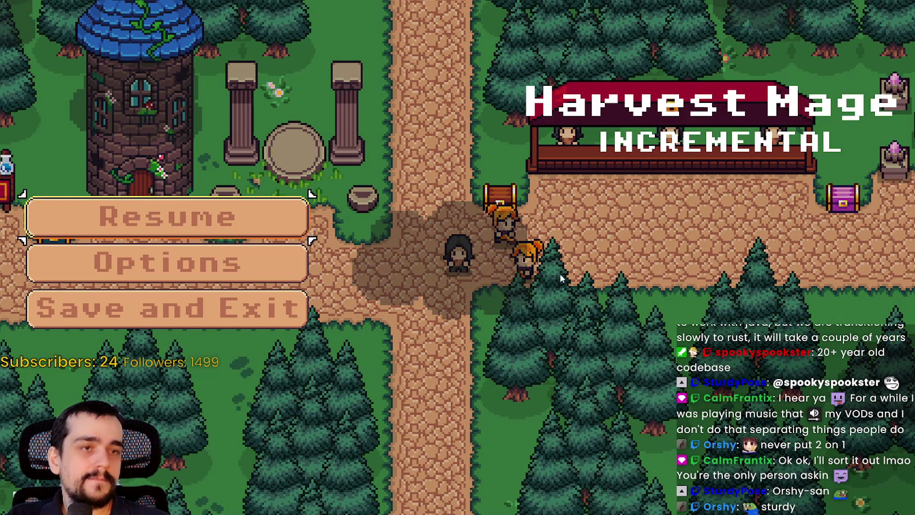
{"action": "left_click", "coordinate": [279, 222]}
{"action": "key", "text": "Escape"}
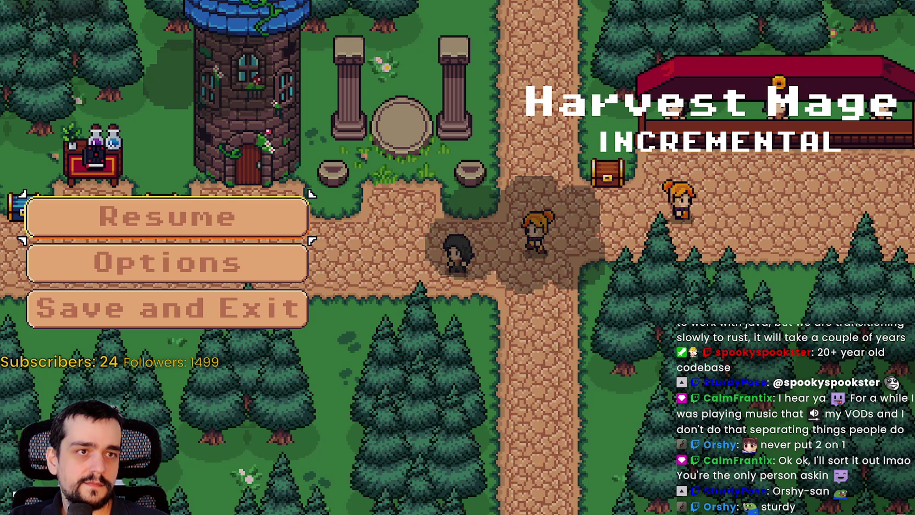
{"action": "key", "text": "alt+Tab"}
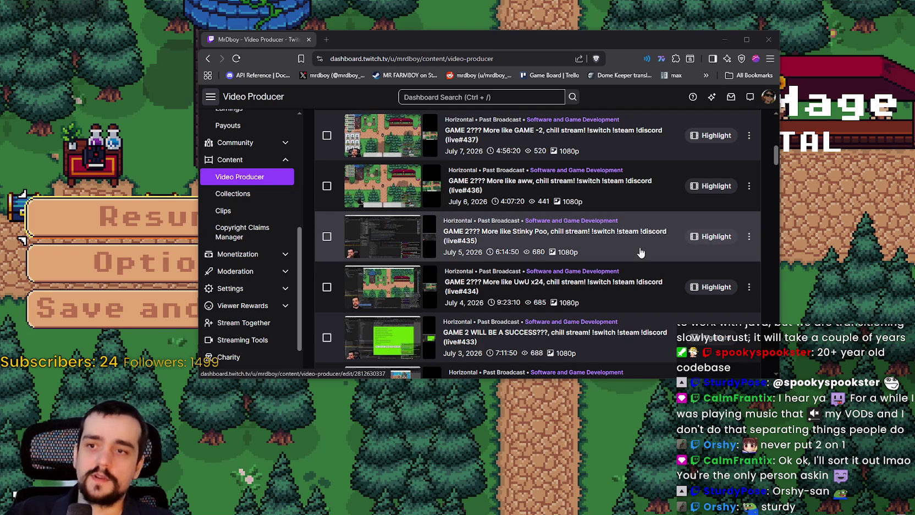
- Scroll through the past broadcasts list, then minimize the browser to reveal the paused game
{"action": "scroll", "coordinate": [640, 252], "scroll_direction": "down", "scroll_amount": 1}
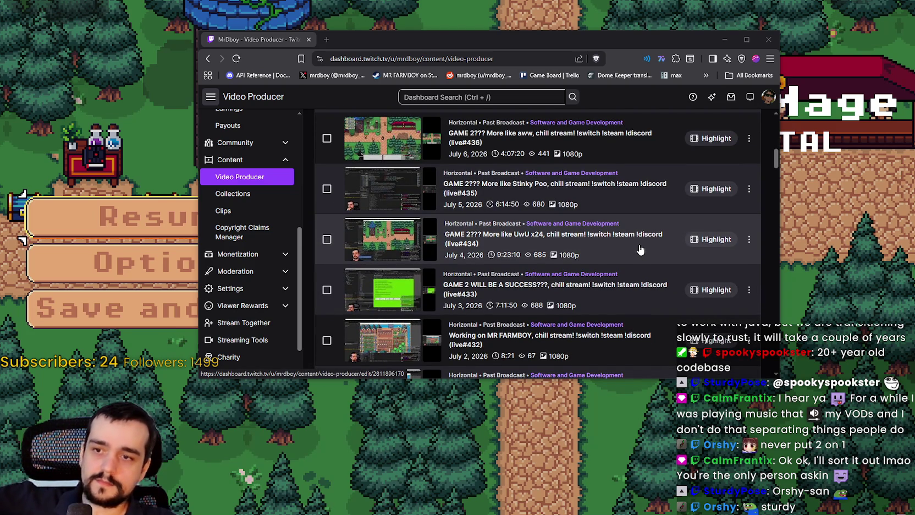
{"action": "scroll", "coordinate": [640, 250], "scroll_direction": "down", "scroll_amount": 1}
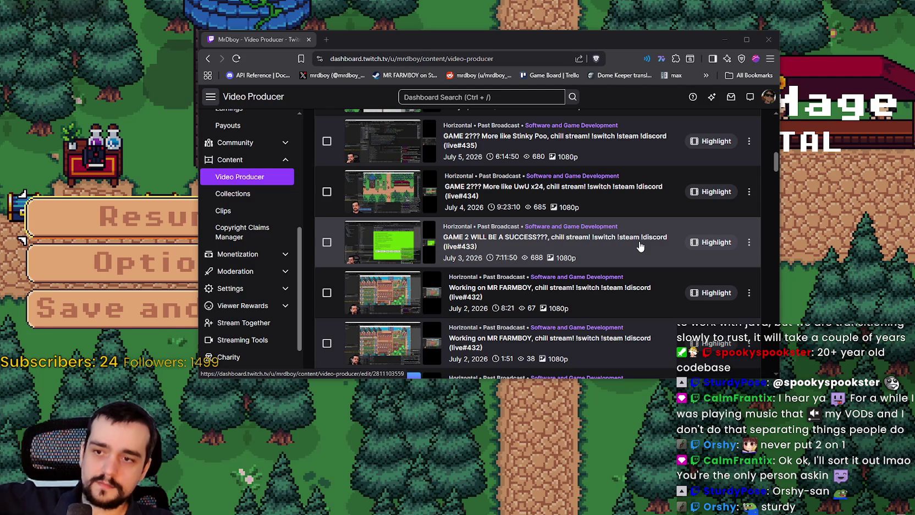
{"action": "scroll", "coordinate": [641, 245], "scroll_direction": "down", "scroll_amount": 1}
{"action": "scroll", "coordinate": [639, 246], "scroll_direction": "down", "scroll_amount": 3}
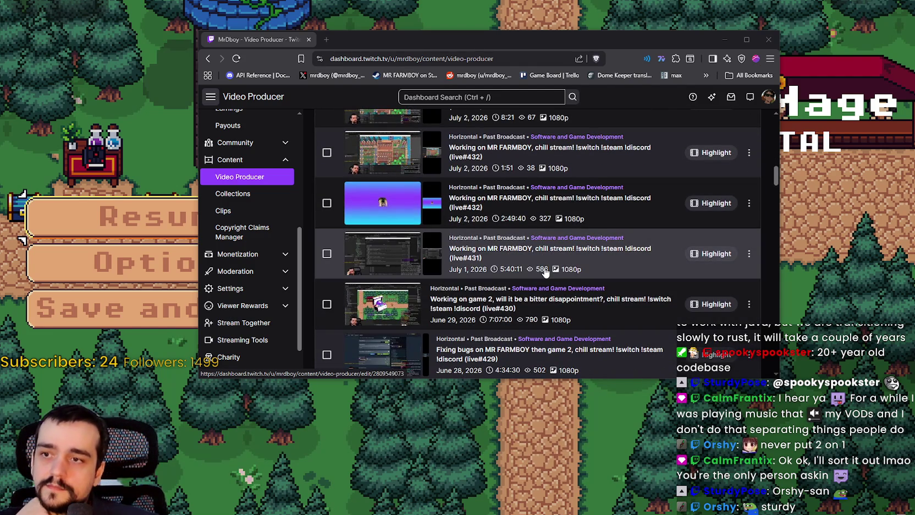
{"action": "scroll", "coordinate": [532, 319], "scroll_direction": "down", "scroll_amount": 3}
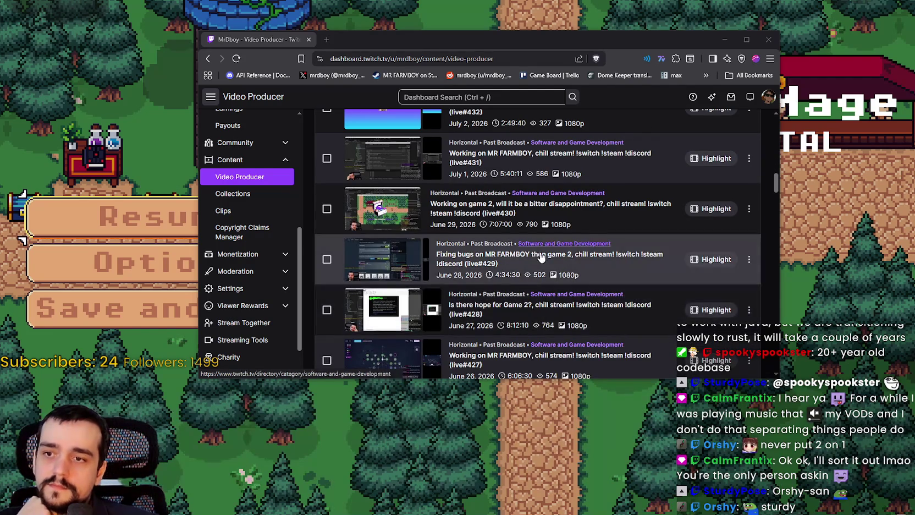
{"action": "scroll", "coordinate": [542, 286], "scroll_direction": "up", "scroll_amount": 6}
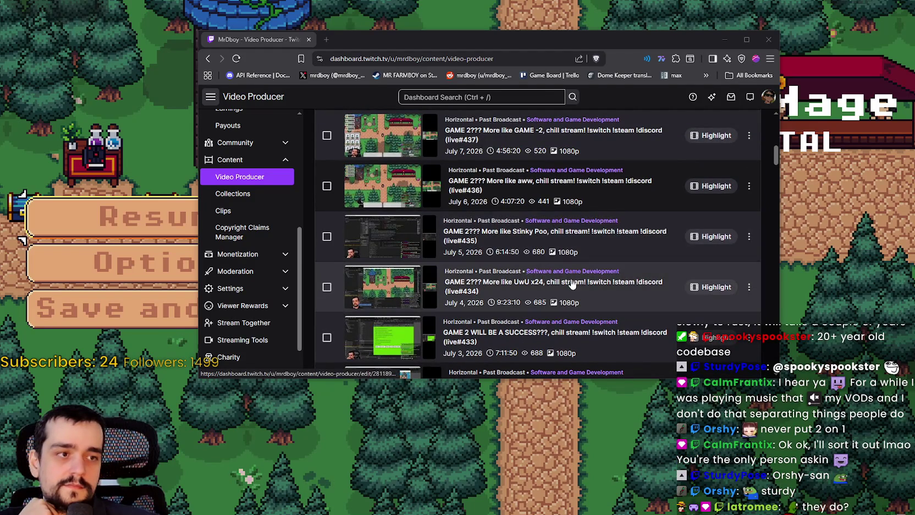
{"action": "left_click", "coordinate": [725, 39]}
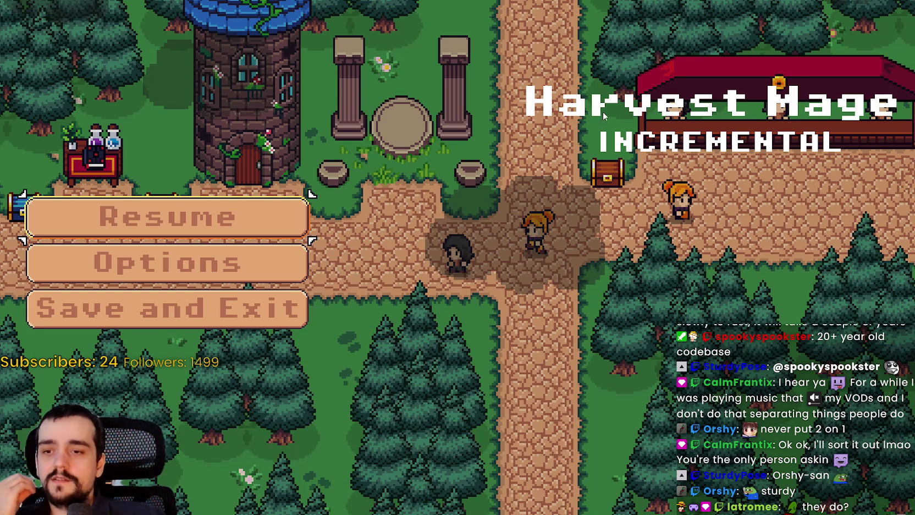
- Resume the game and walk the mage right, down and left along the village paths
{"action": "left_click", "coordinate": [188, 209]}
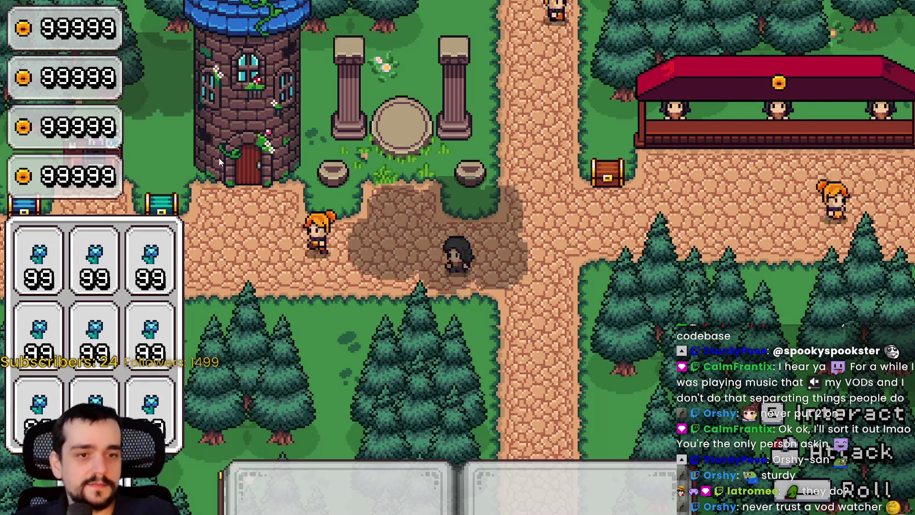
{"action": "key", "text": "d"}
{"action": "key", "text": "s"}
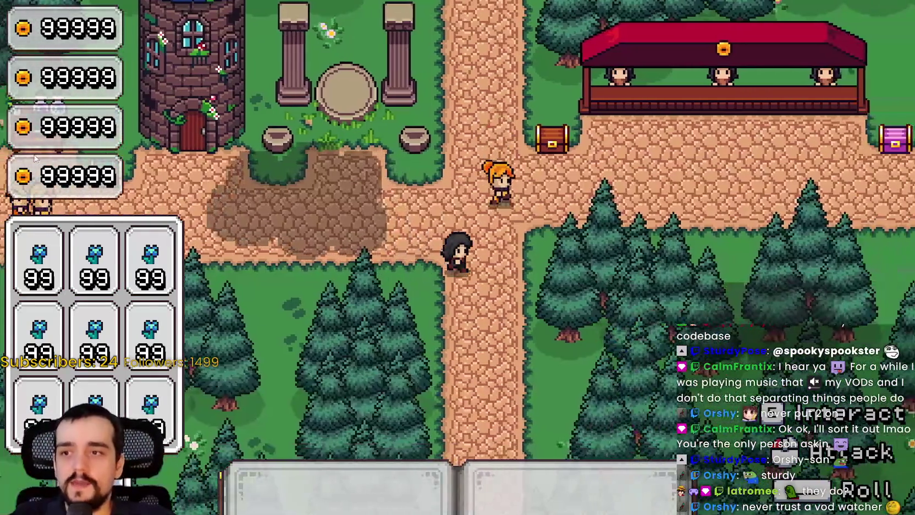
{"action": "key", "text": "d"}
{"action": "key", "text": "w"}
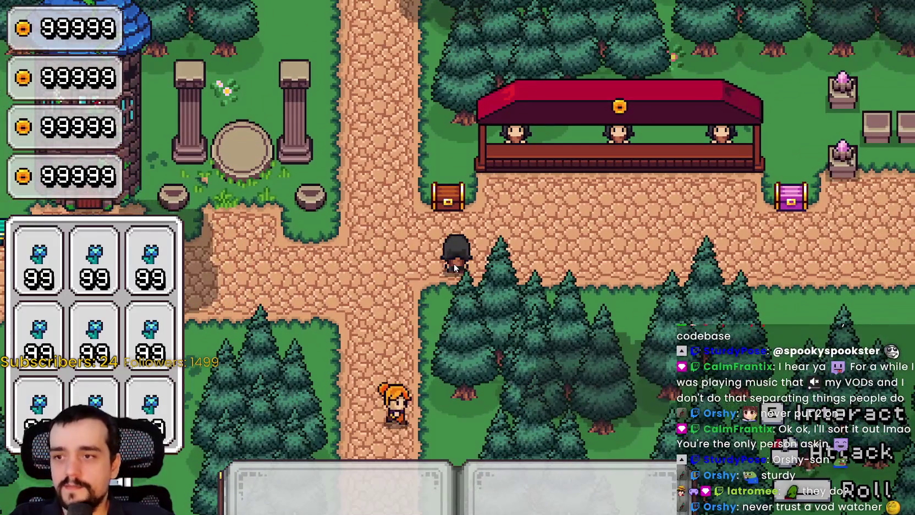
{"action": "key", "text": "a"}
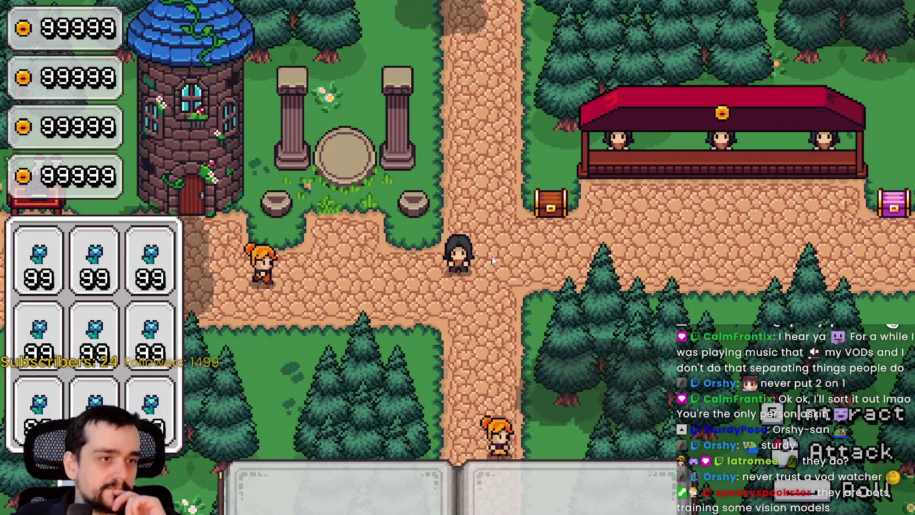
{"action": "key", "text": "d"}
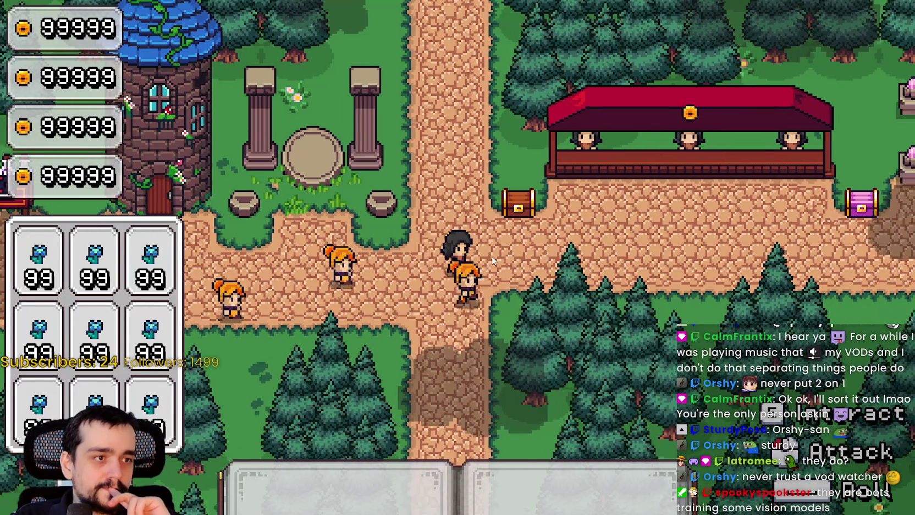
{"action": "key", "text": "s"}
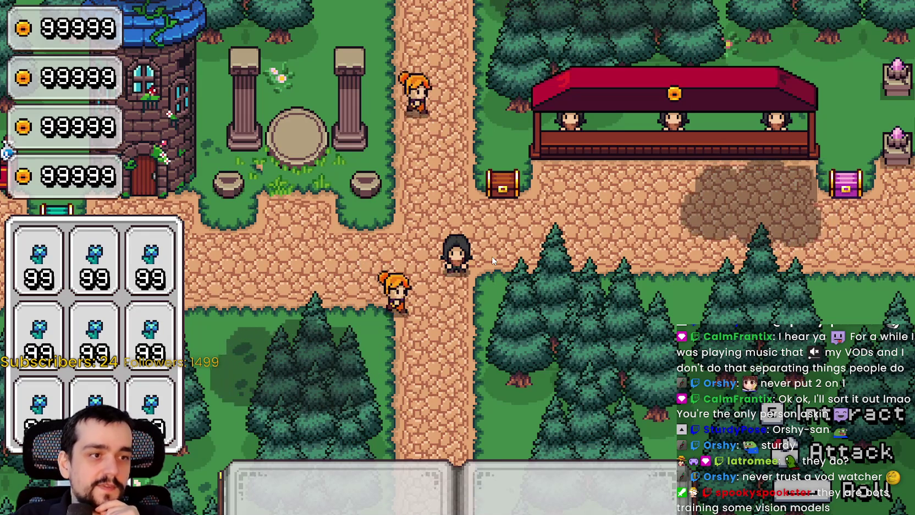
{"action": "key", "text": "a"}
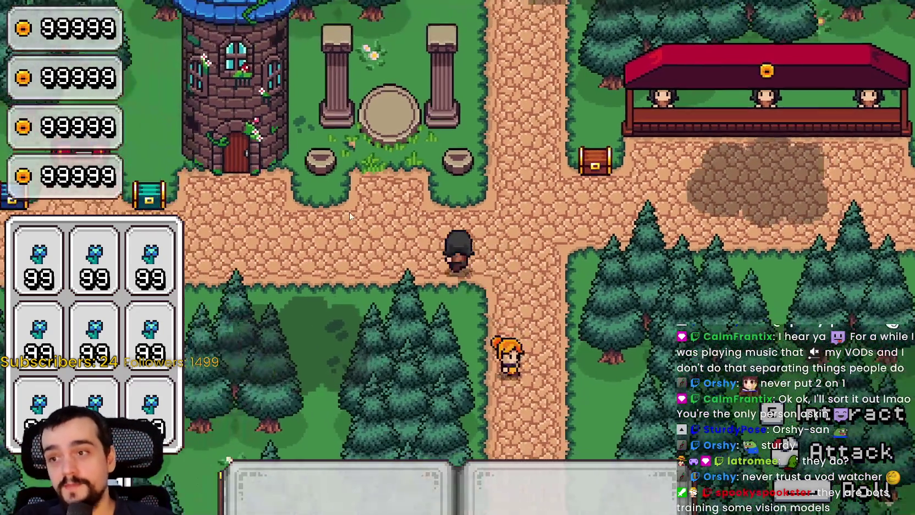
{"action": "key", "text": "d"}
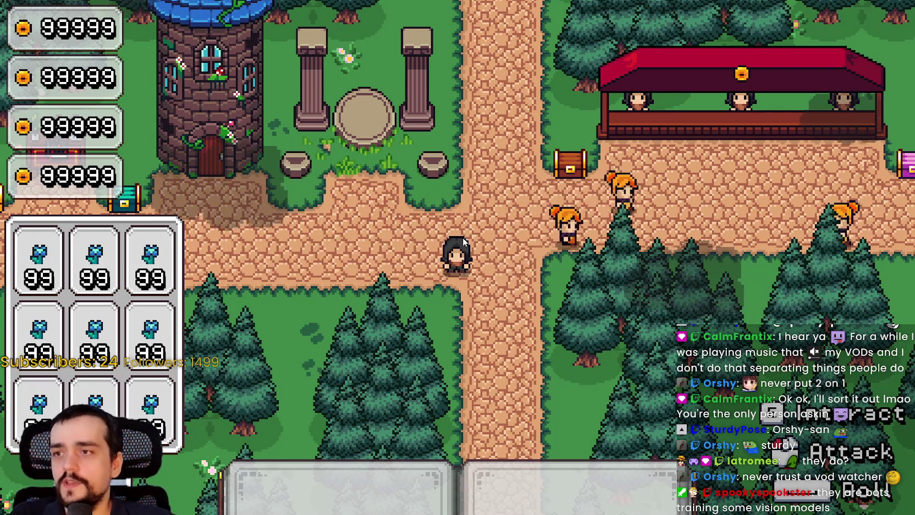
- Walk the mage back and forth between the tower and the red stall
{"action": "key", "text": "a"}
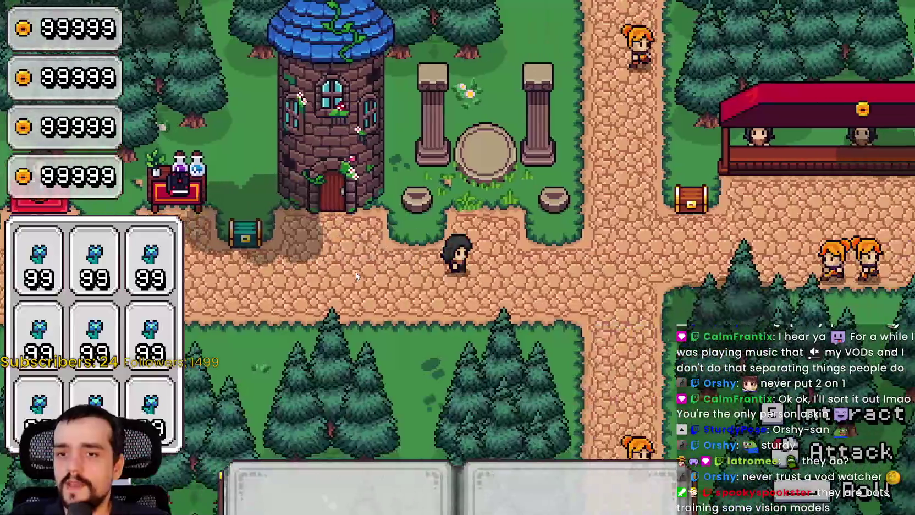
{"action": "key", "text": "d"}
{"action": "key", "text": "s"}
{"action": "key", "text": "a"}
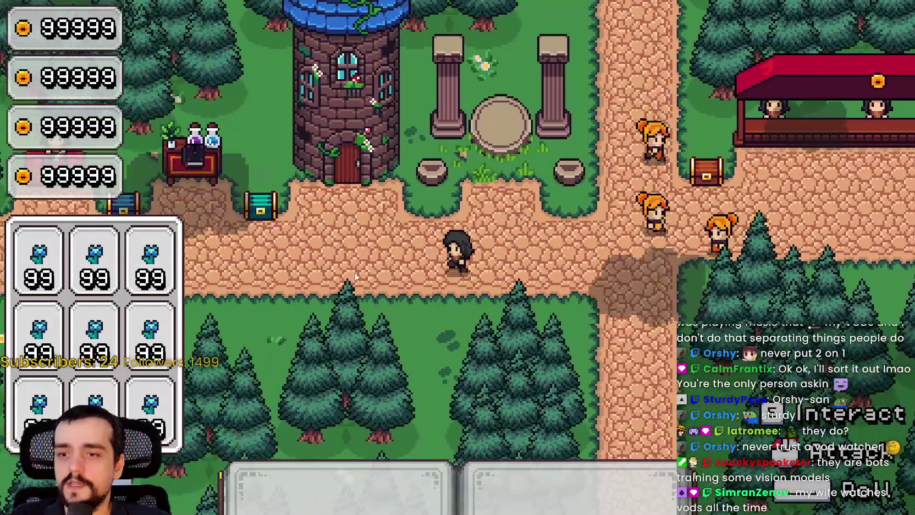
{"action": "key", "text": "a"}
{"action": "key", "text": "d"}
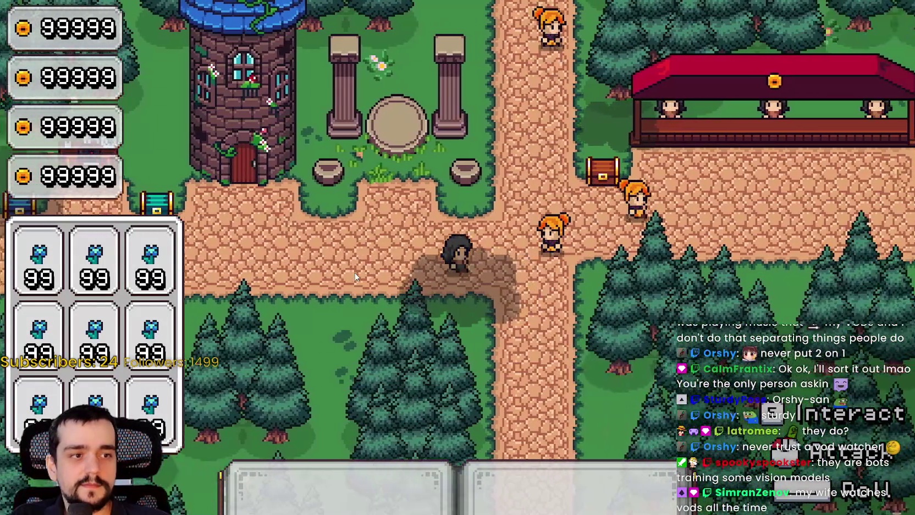
{"action": "key", "text": "a"}
{"action": "key", "text": "d"}
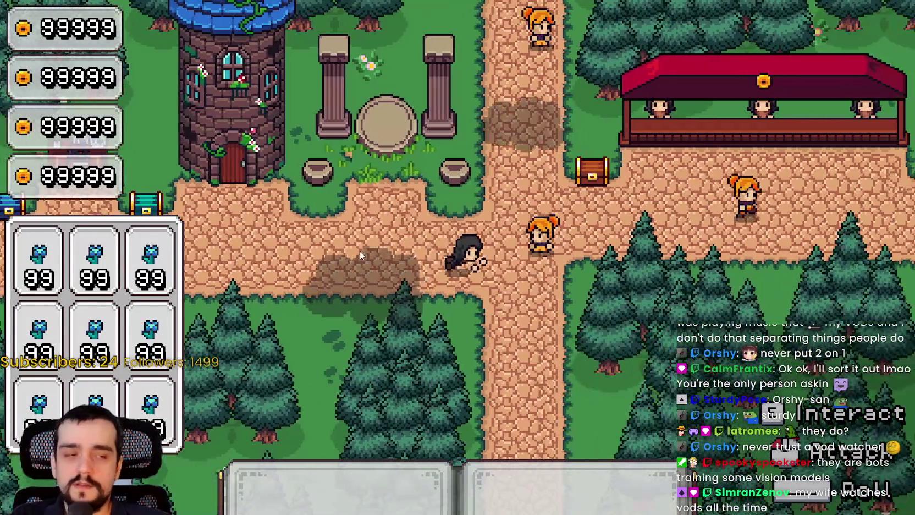
{"action": "key", "text": "d"}
{"action": "key", "text": "a"}
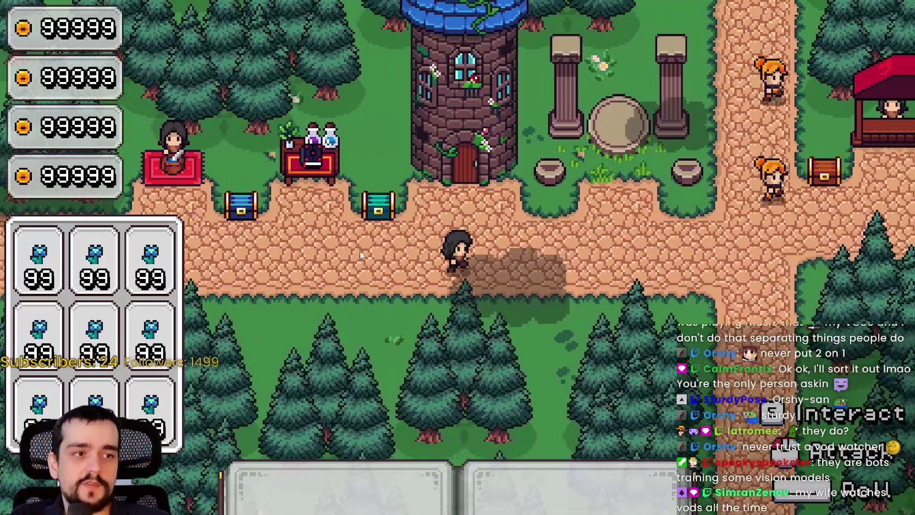
{"action": "key", "text": "d"}
{"action": "key", "text": "a"}
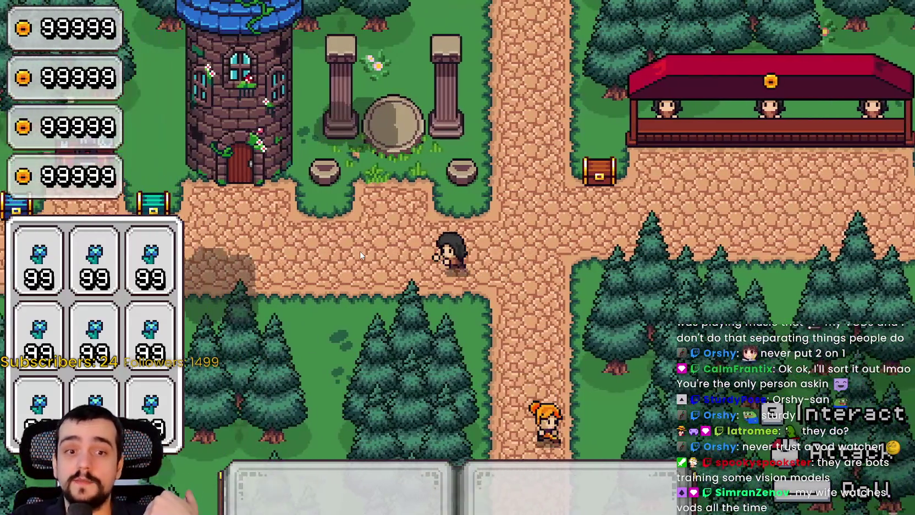
{"action": "key", "text": "d"}
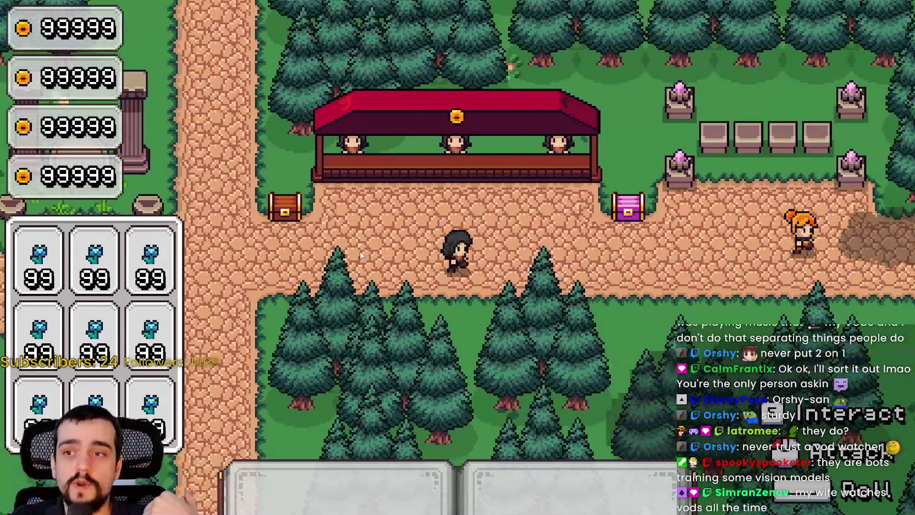
{"action": "key", "text": "a"}
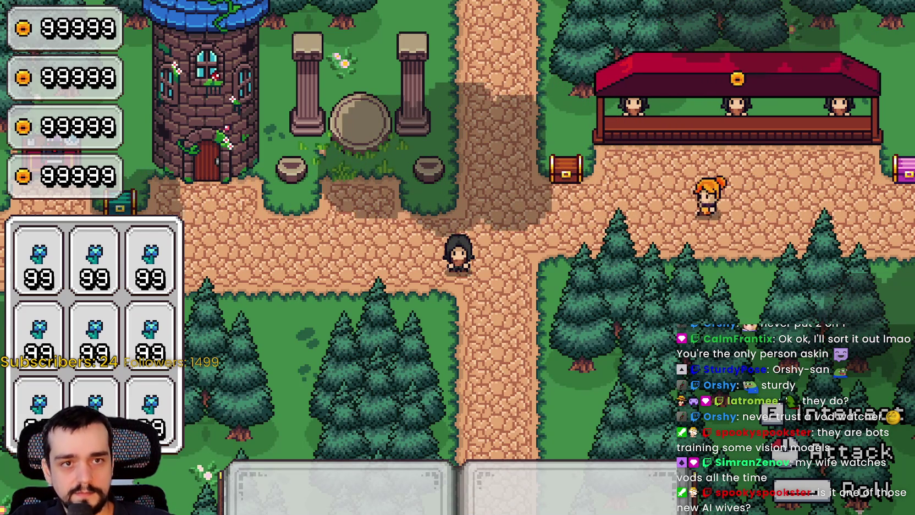
- Walk the mage around the village, then out of it to load the forest level
{"action": "key", "text": "a"}
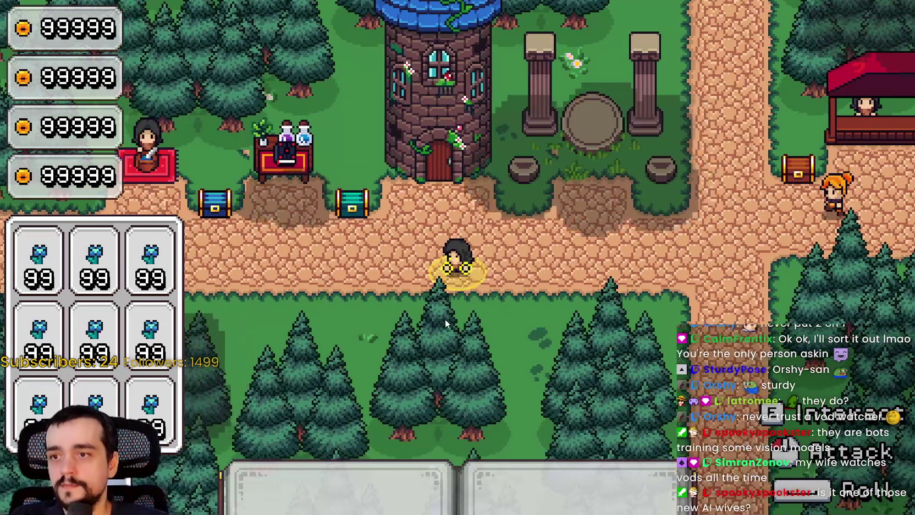
{"action": "key", "text": "d"}
{"action": "key", "text": "w"}
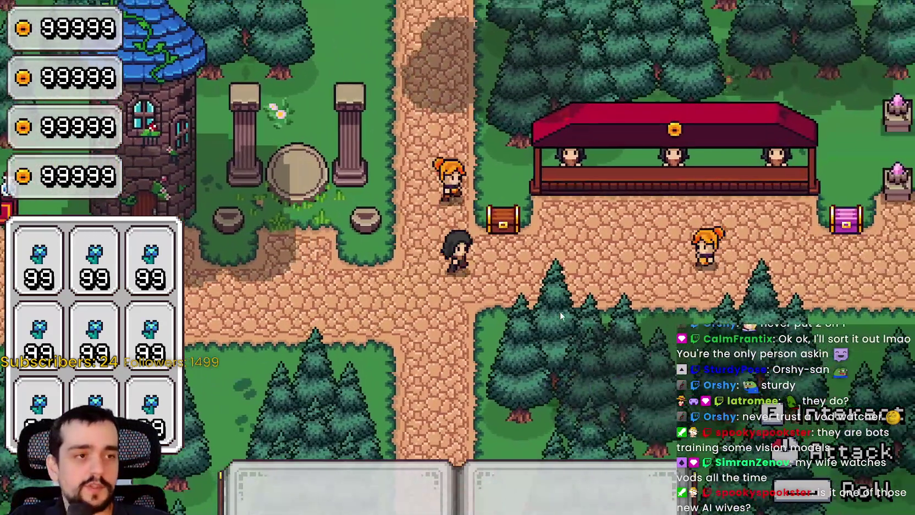
{"action": "key", "text": "s"}
{"action": "key", "text": "a"}
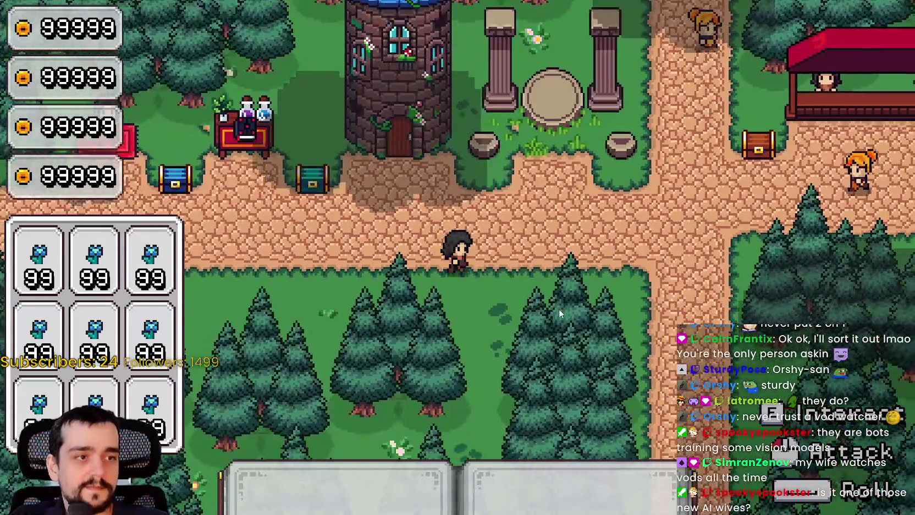
{"action": "key", "text": "d"}
{"action": "key", "text": "d"}
{"action": "key", "text": "a"}
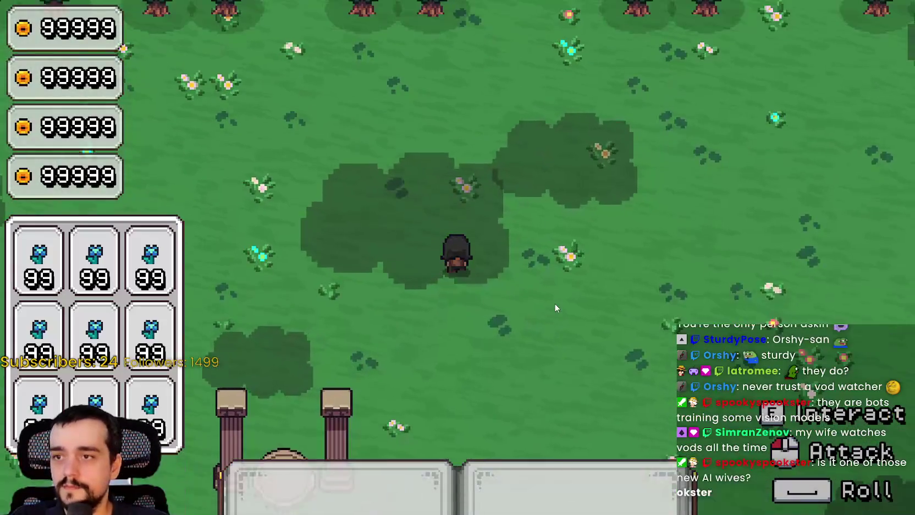
- Explore the forest meadow north and south, circling past the pillar shrine
{"action": "key", "text": "w"}
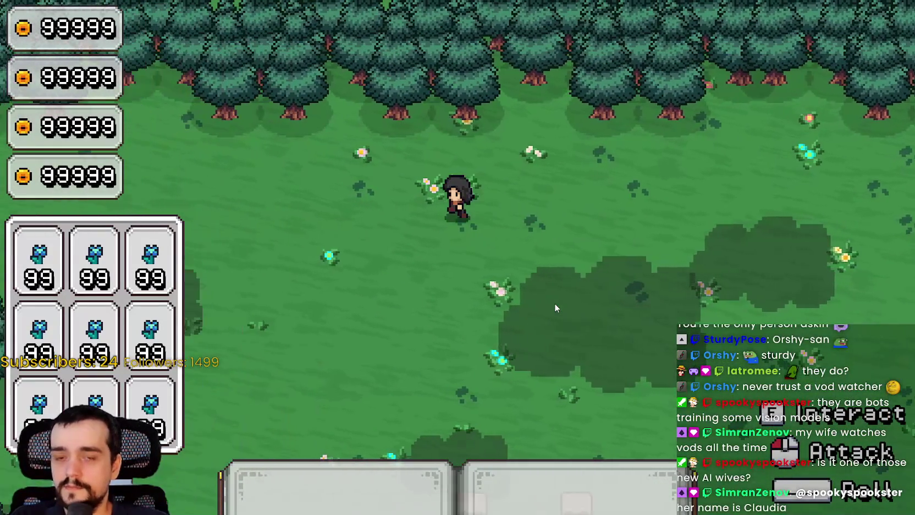
{"action": "key", "text": "s"}
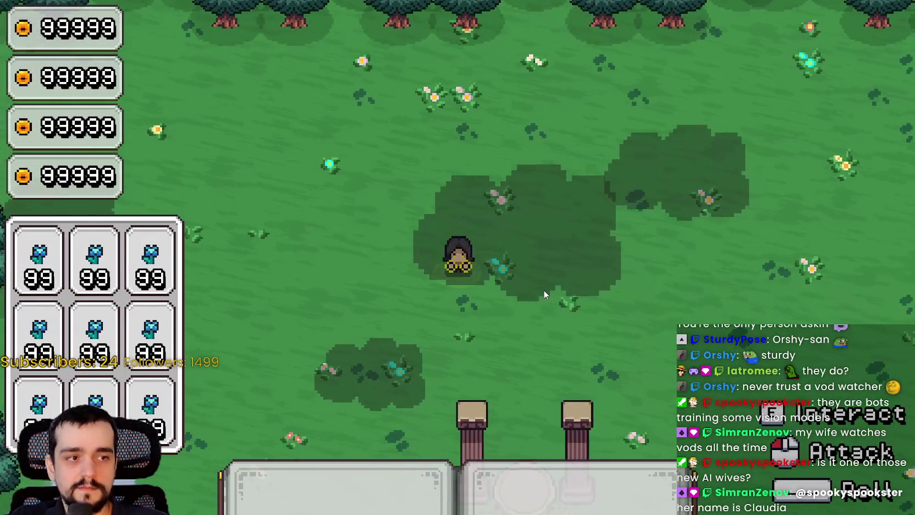
{"action": "key", "text": "s"}
{"action": "key", "text": "a"}
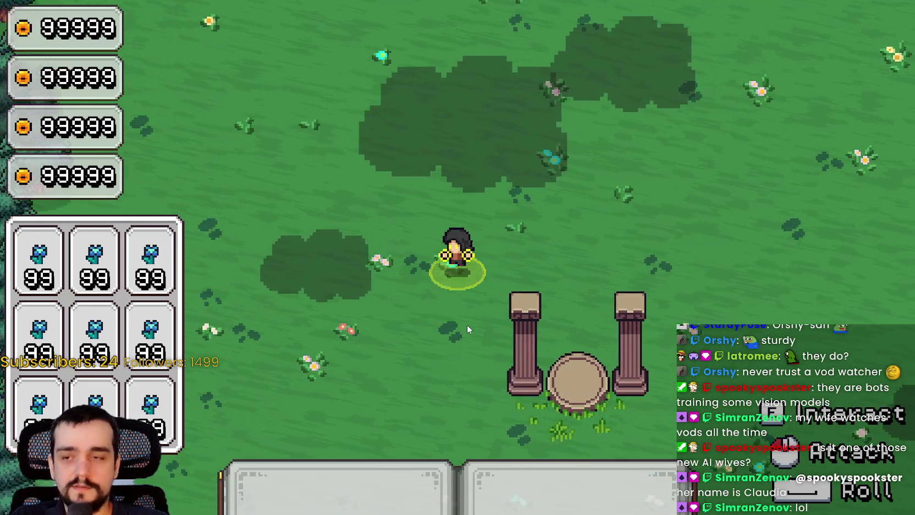
{"action": "key", "text": "s"}
{"action": "key", "text": "a"}
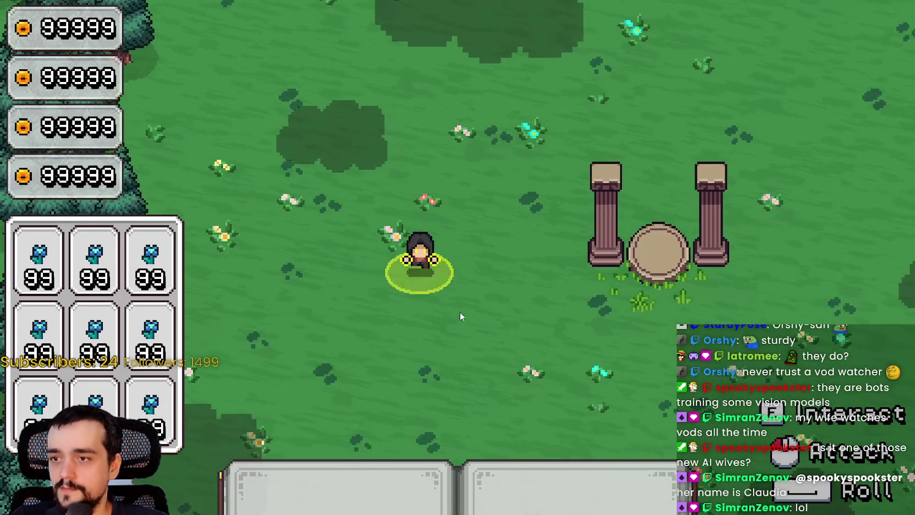
{"action": "key", "text": "w"}
{"action": "key", "text": "d"}
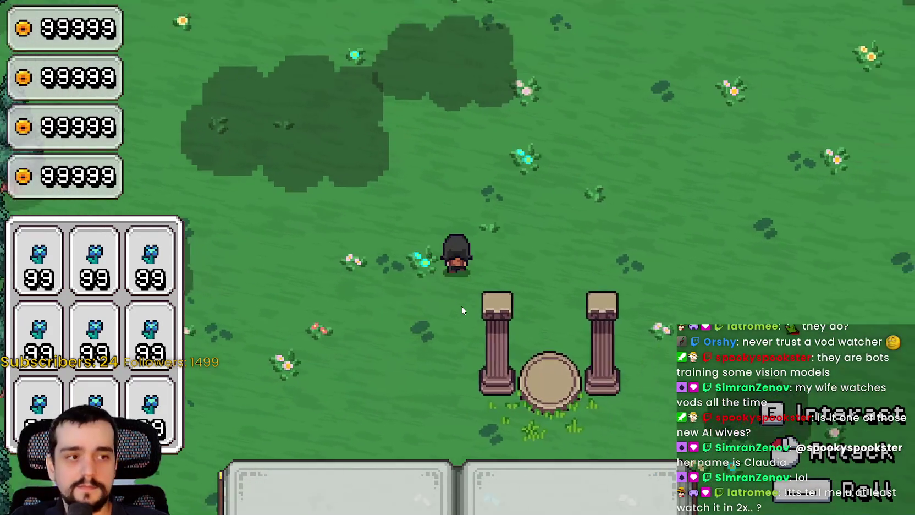
{"action": "key", "text": "d"}
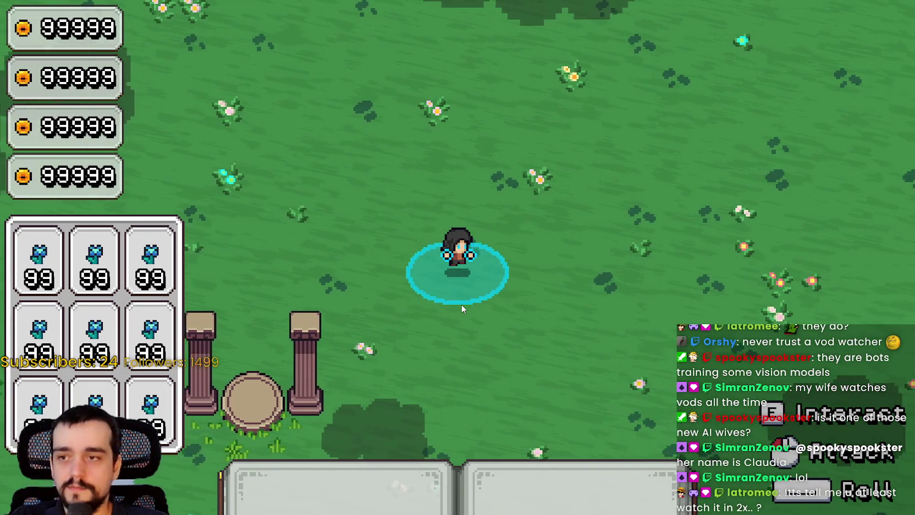
{"action": "key", "text": "d"}
{"action": "key", "text": "w"}
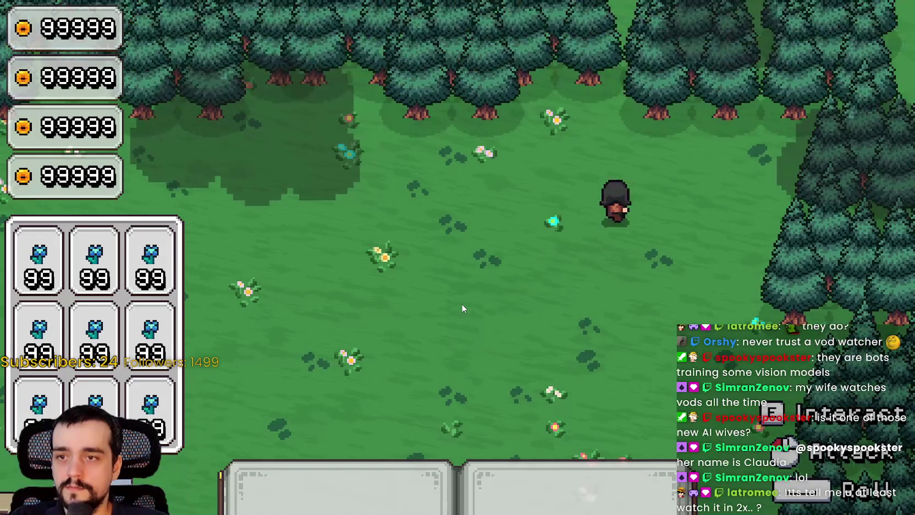
{"action": "key", "text": "s"}
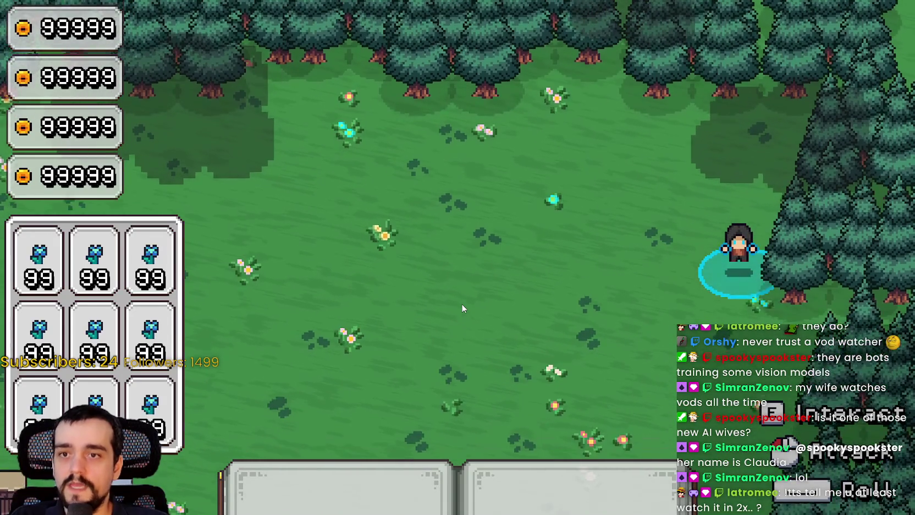
{"action": "key", "text": "s"}
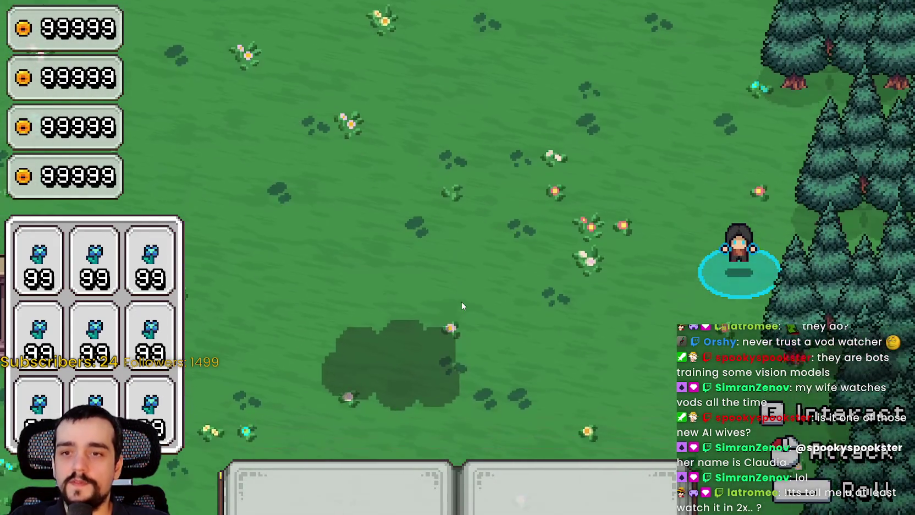
{"action": "key", "text": "s"}
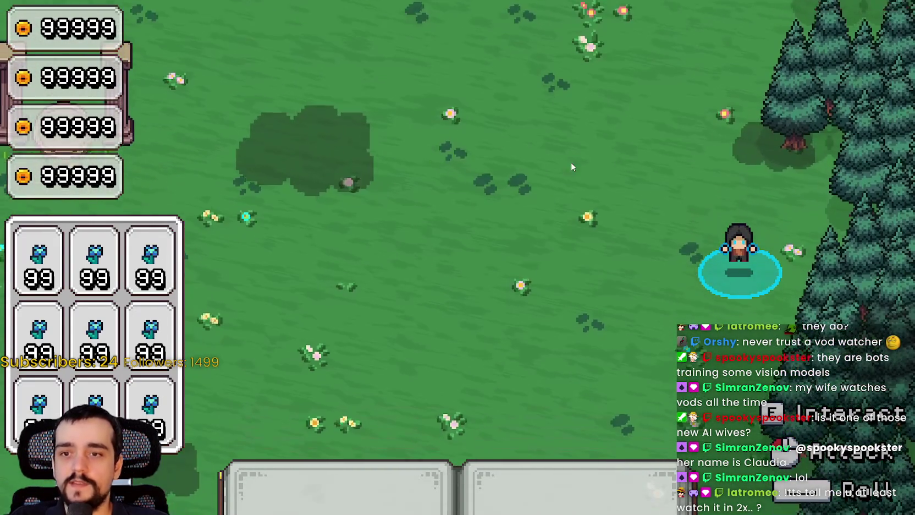
- Walk south-west along the lower treeline, then north up the meadow's left edge
{"action": "key", "text": "a"}
{"action": "key", "text": "s"}
{"action": "key", "text": "a"}
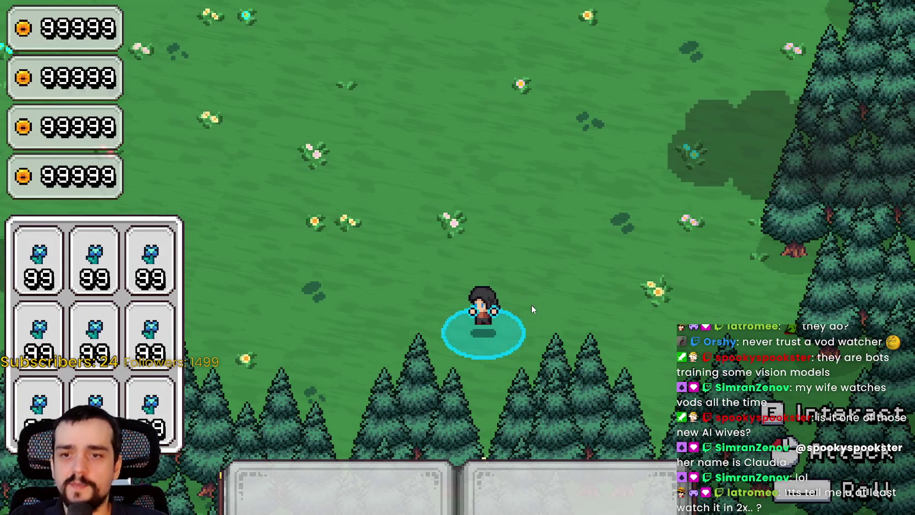
{"action": "key", "text": "a"}
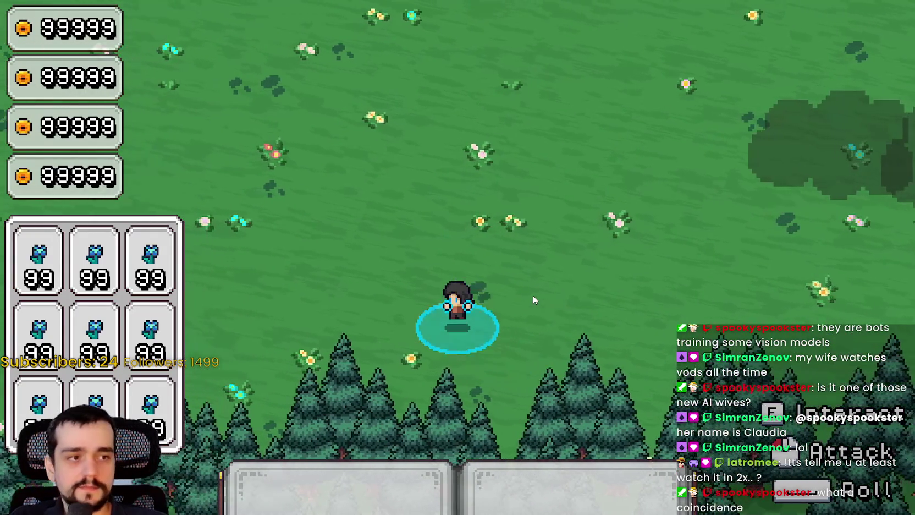
{"action": "key", "text": "a"}
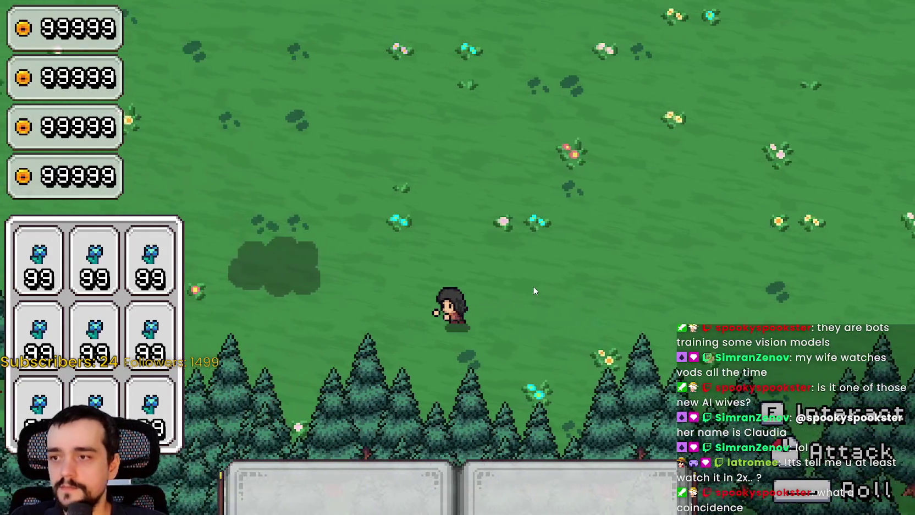
{"action": "key", "text": "a"}
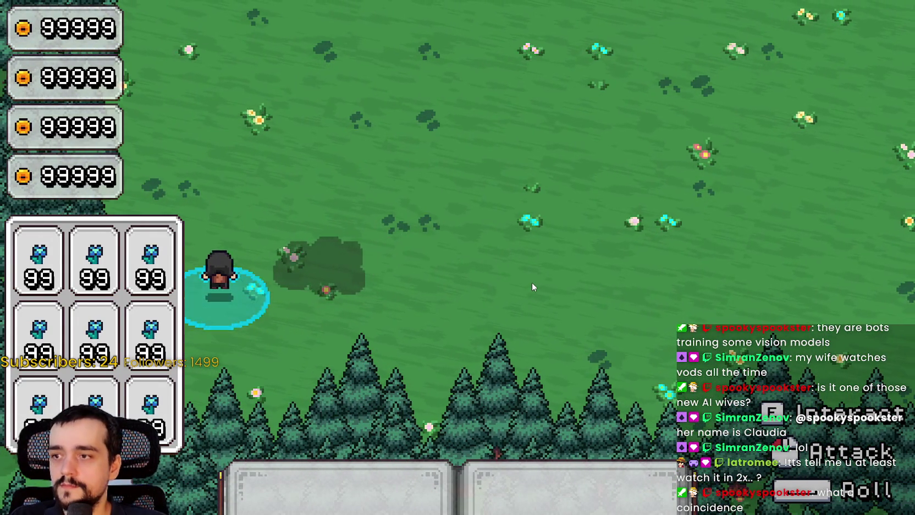
{"action": "key", "text": "w"}
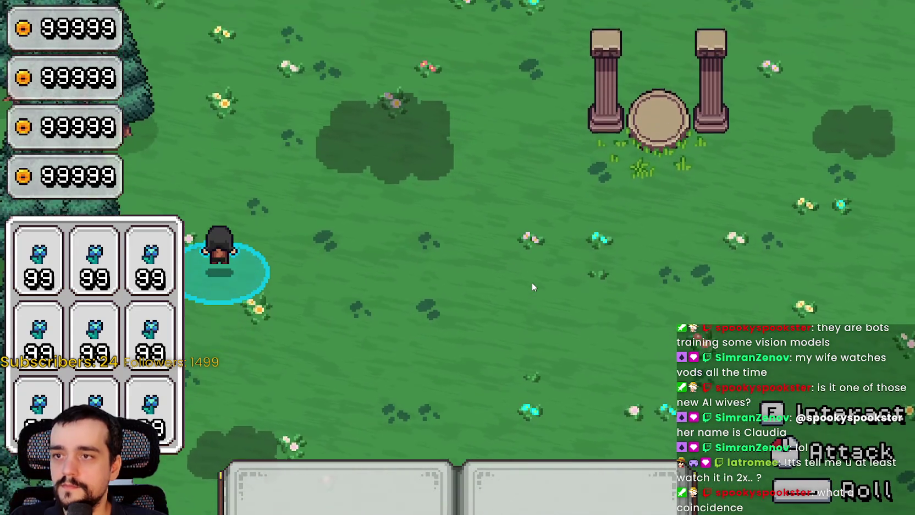
{"action": "key", "text": "w"}
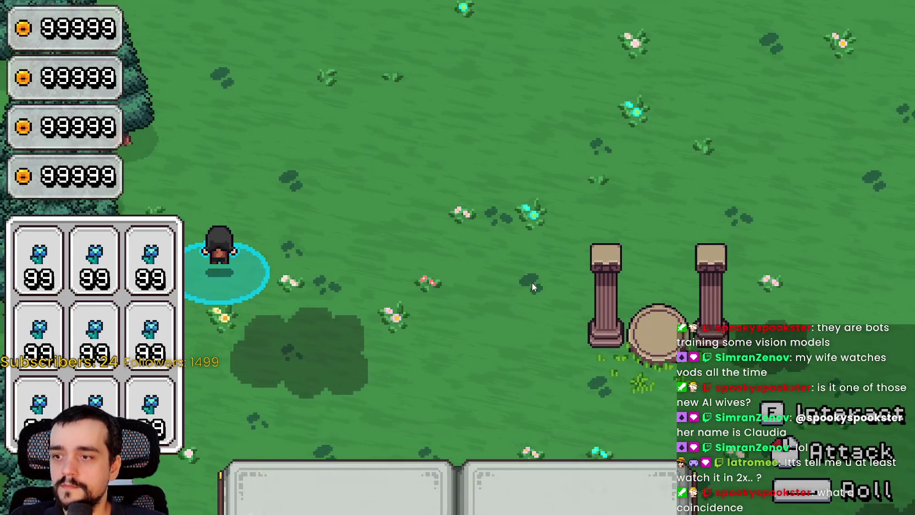
{"action": "key", "text": "w"}
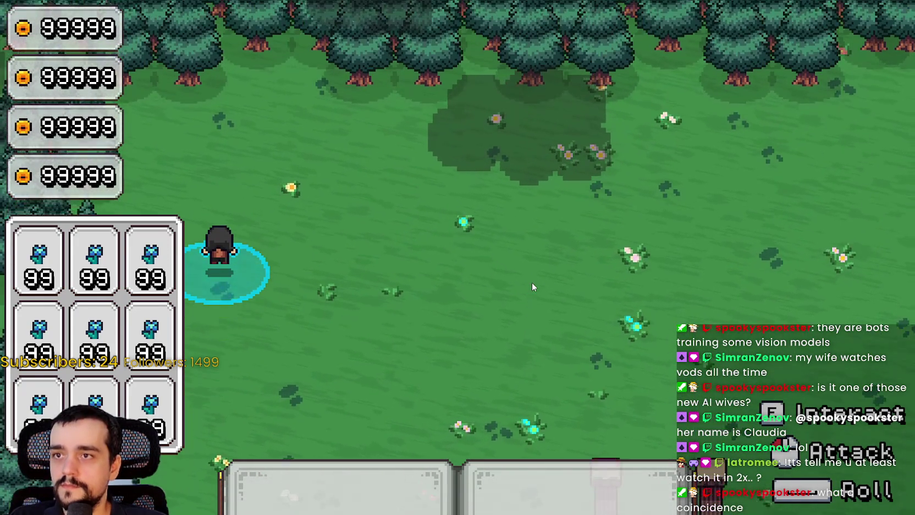
{"action": "key", "text": "w"}
{"action": "key", "text": "d"}
{"action": "key", "text": "w"}
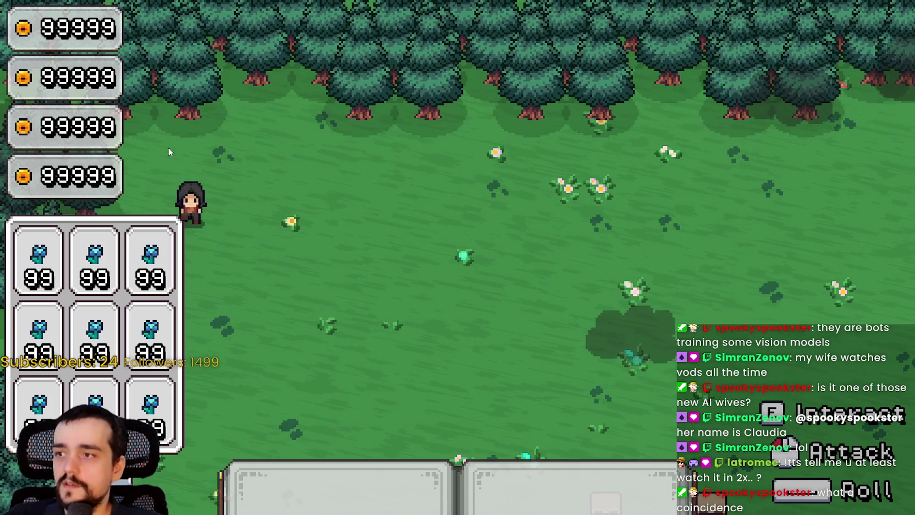
- Wander the left edge, then cross the meadow to the southern pines and the top treeline
{"action": "key", "text": "s"}
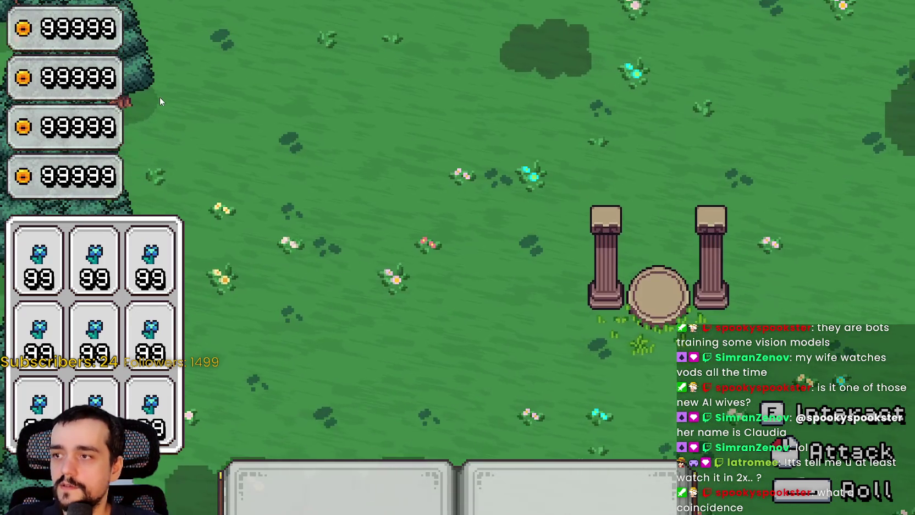
{"action": "key", "text": "w"}
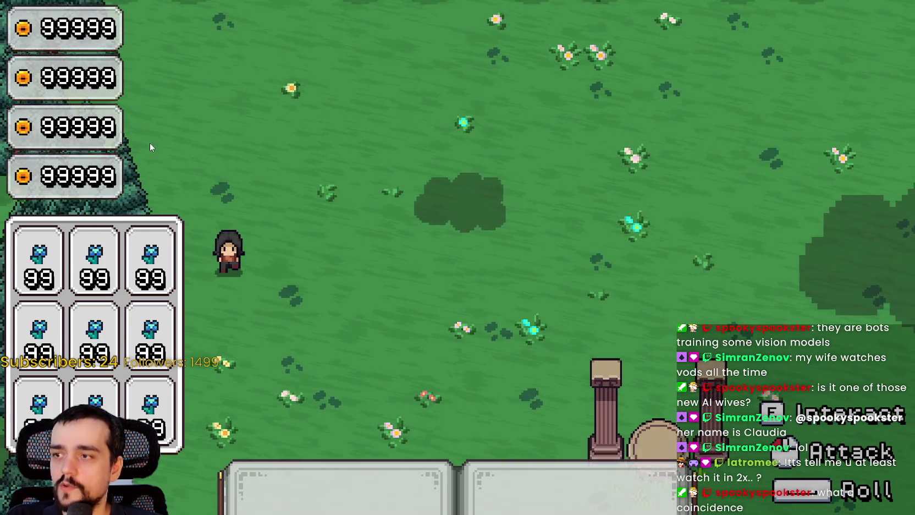
{"action": "key", "text": "s"}
{"action": "key", "text": "a"}
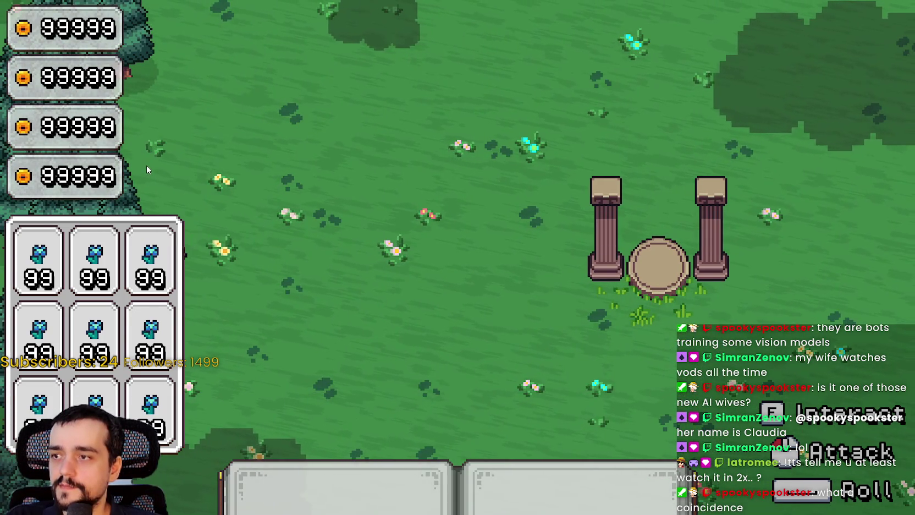
{"action": "key", "text": "d"}
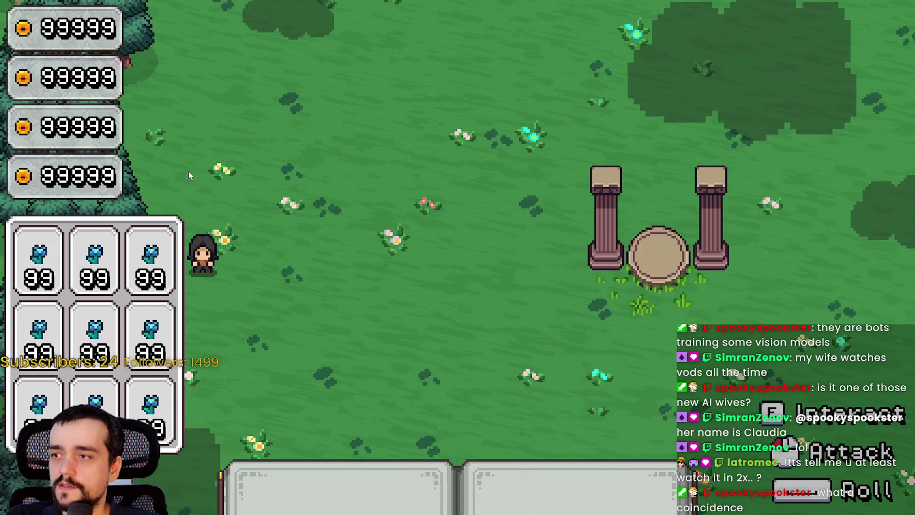
{"action": "key", "text": "w"}
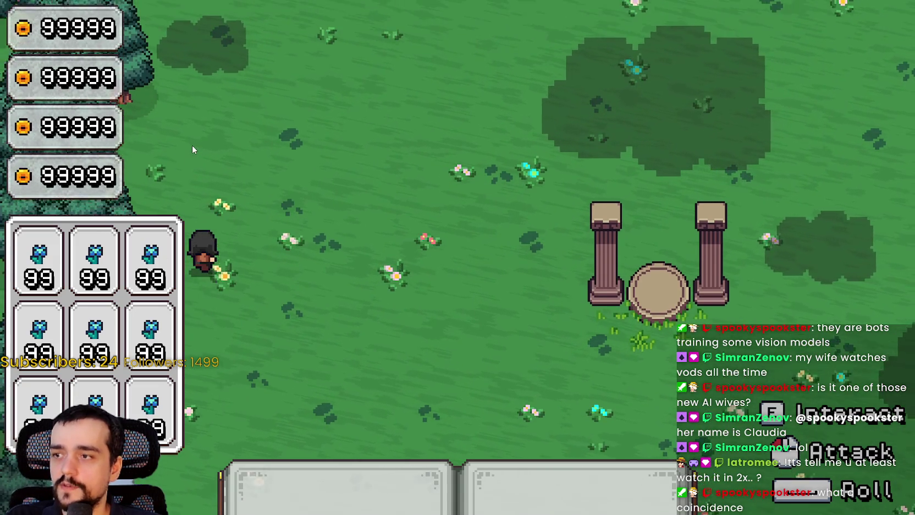
{"action": "key", "text": "s"}
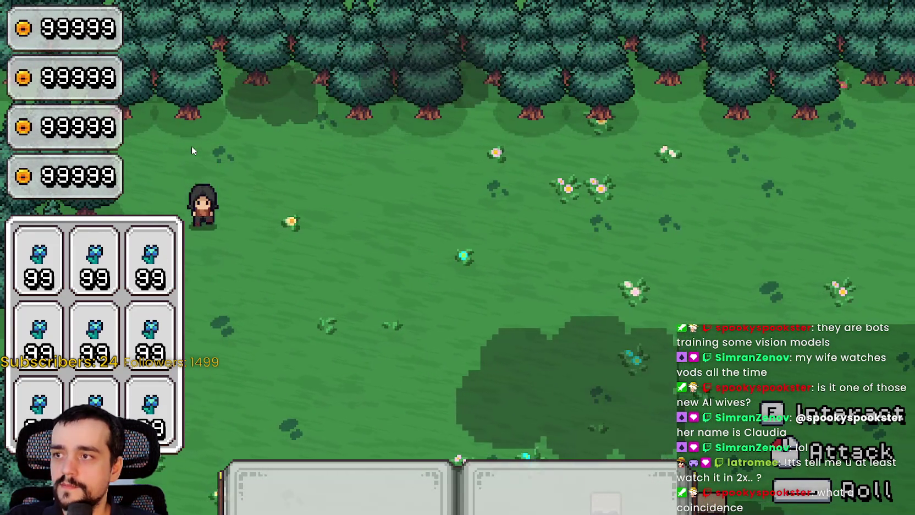
{"action": "key", "text": "s"}
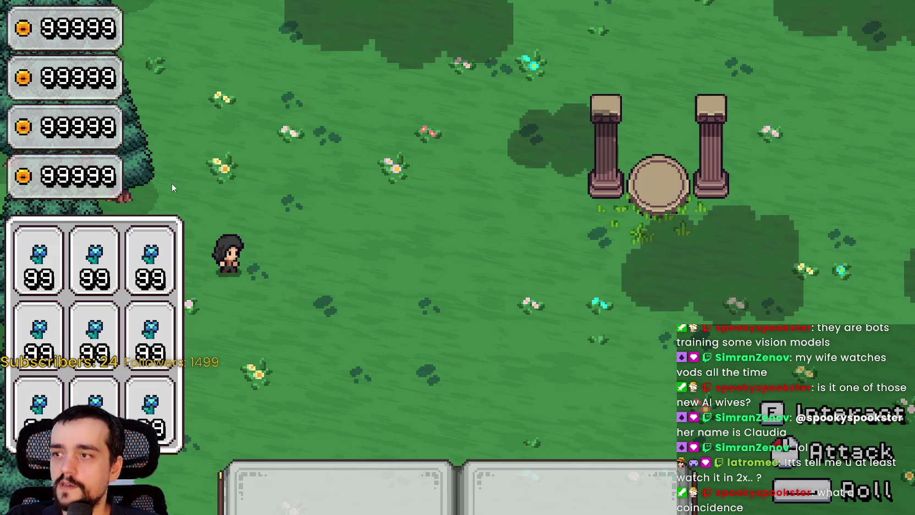
{"action": "key", "text": "d"}
{"action": "key", "text": "s"}
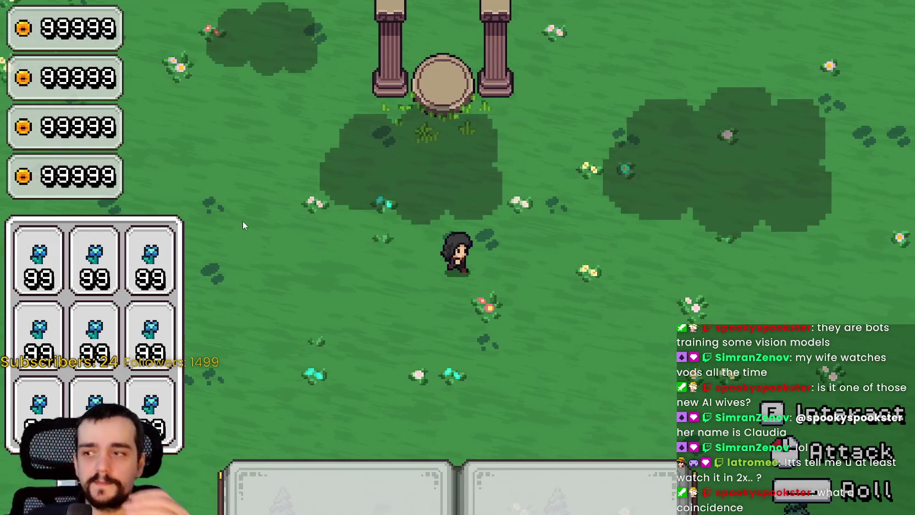
{"action": "key", "text": "s"}
{"action": "key", "text": "d"}
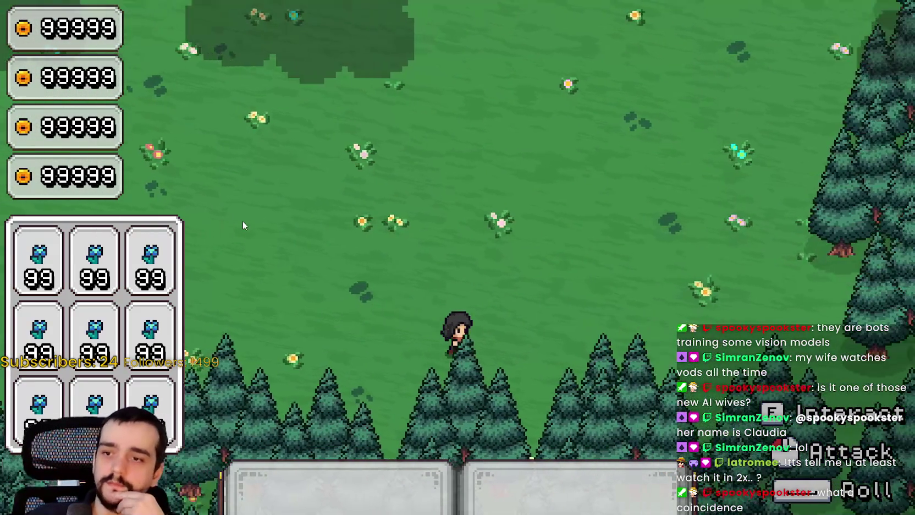
{"action": "key", "text": "d"}
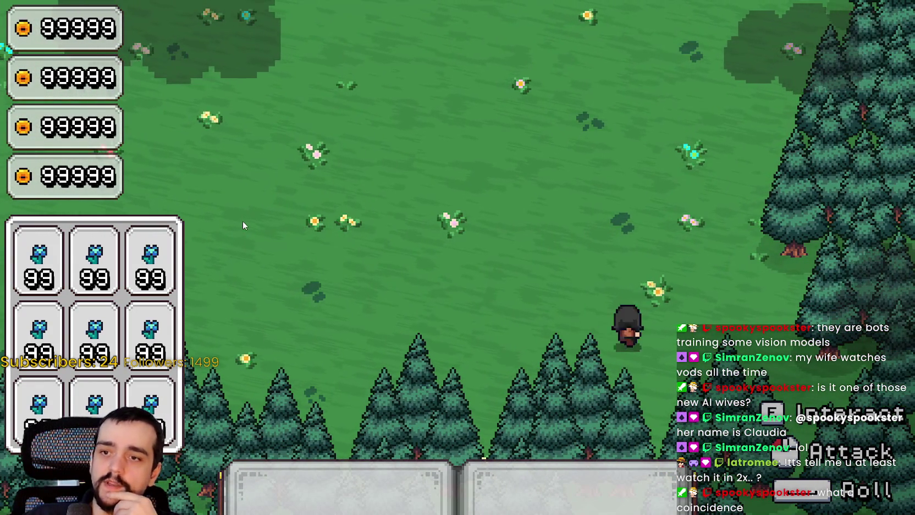
{"action": "key", "text": "d"}
{"action": "key", "text": "w"}
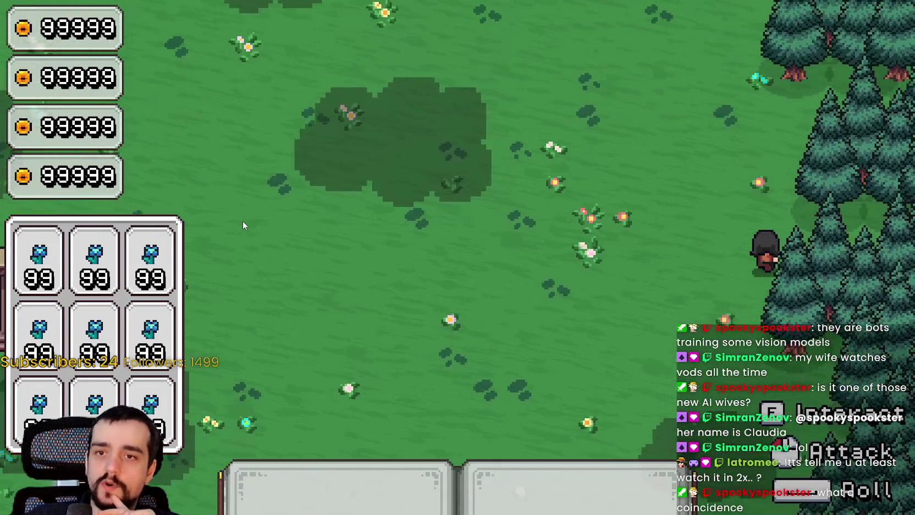
{"action": "key", "text": "w"}
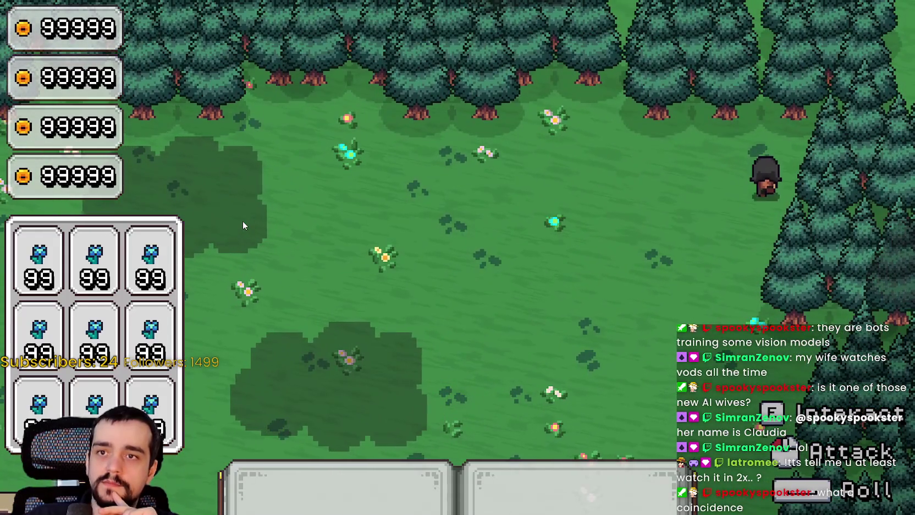
{"action": "key", "text": "a"}
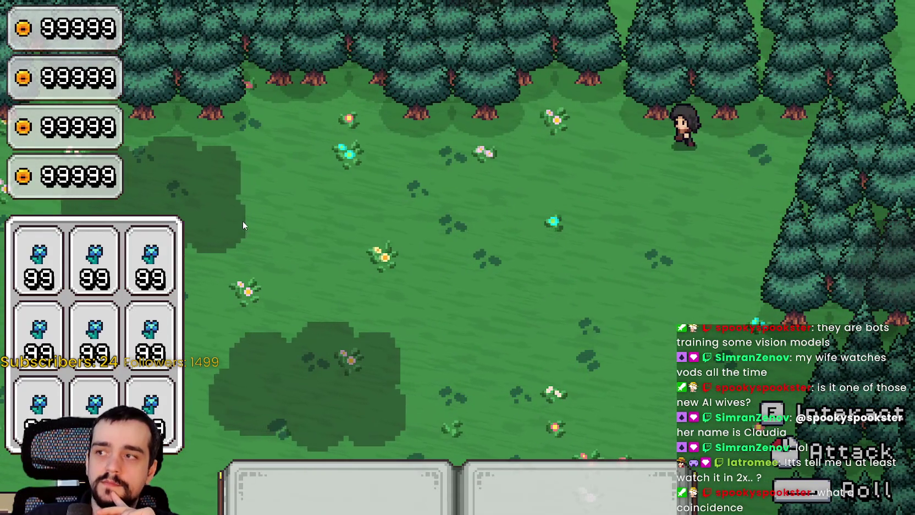
{"action": "key", "text": "a"}
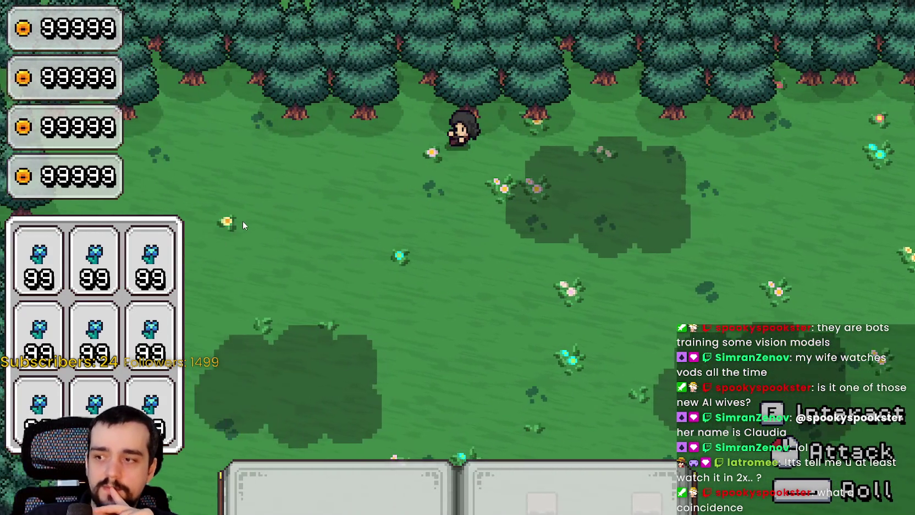
- Travel through the pillar shrine back to the village path and close the game with Alt+F4
{"action": "key", "text": "s"}
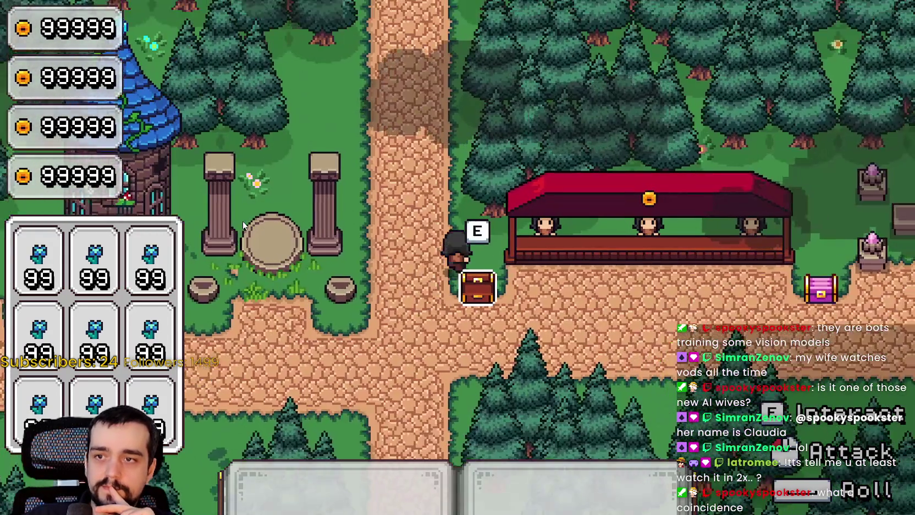
{"action": "key", "text": "a"}
{"action": "key", "text": "s"}
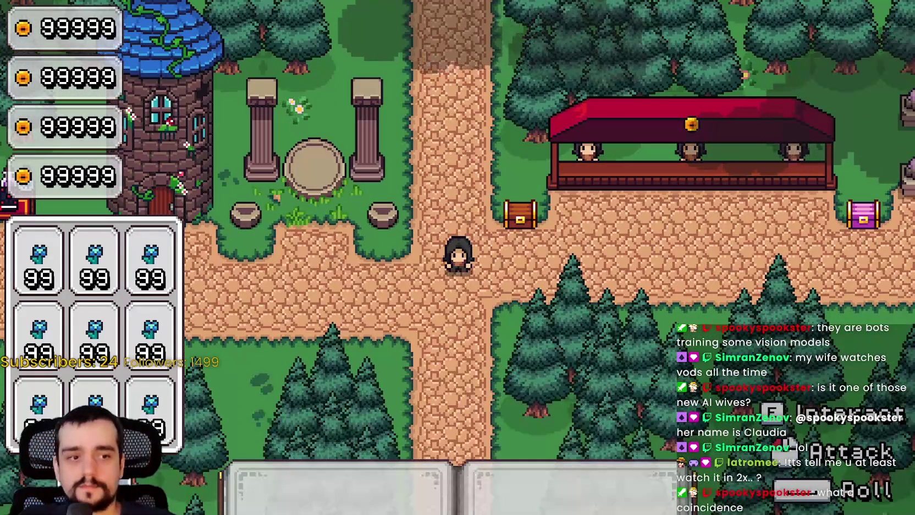
{"action": "key", "text": "alt+F4"}
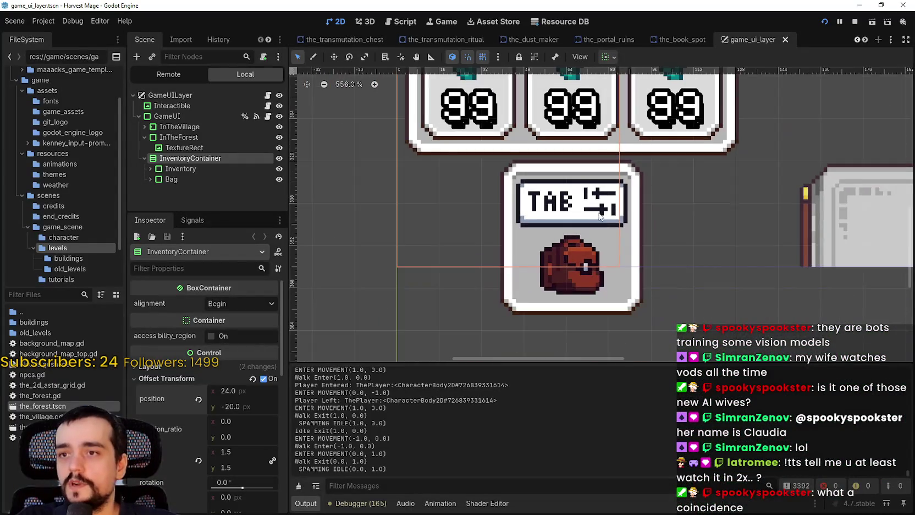
- Filter the FileSystem for 'the_fore', open the_forest.tscn, and zoom onto the forest map
{"action": "scroll", "coordinate": [599, 216], "scroll_direction": "down", "scroll_amount": 3}
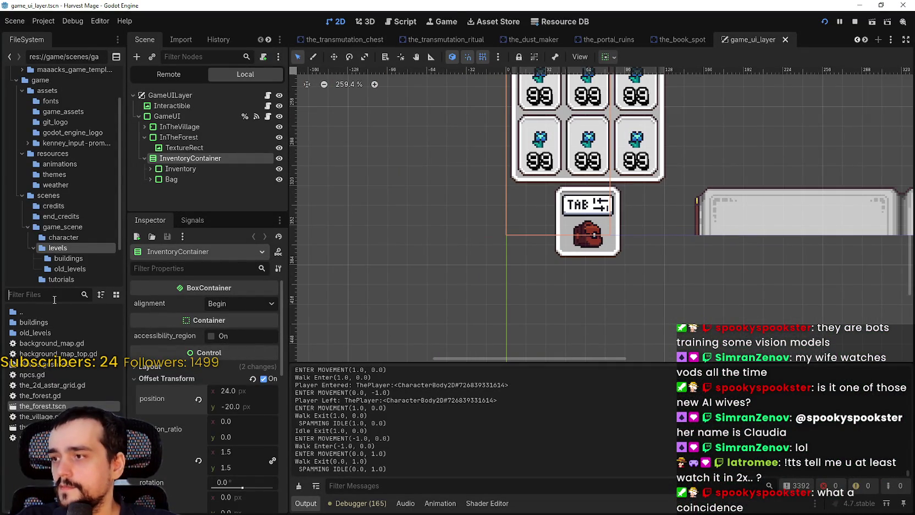
{"action": "type", "text": "the_fore"}
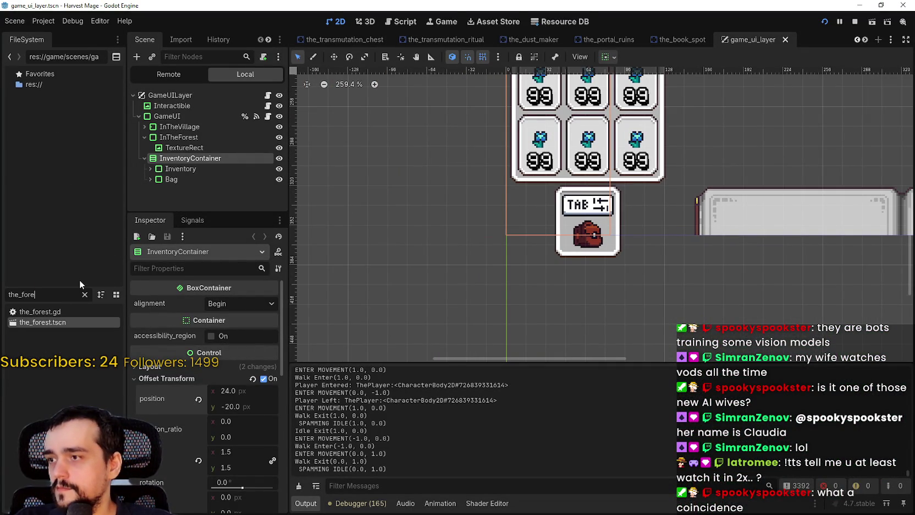
{"action": "double_click", "coordinate": [62, 326]}
{"action": "scroll", "coordinate": [605, 227], "scroll_direction": "down", "scroll_amount": 3}
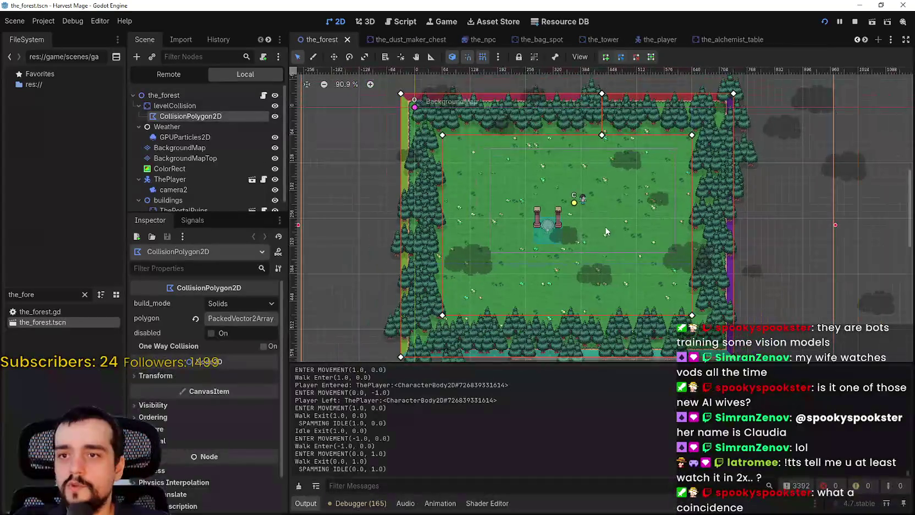
{"action": "scroll", "coordinate": [652, 251], "scroll_direction": "up", "scroll_amount": 2}
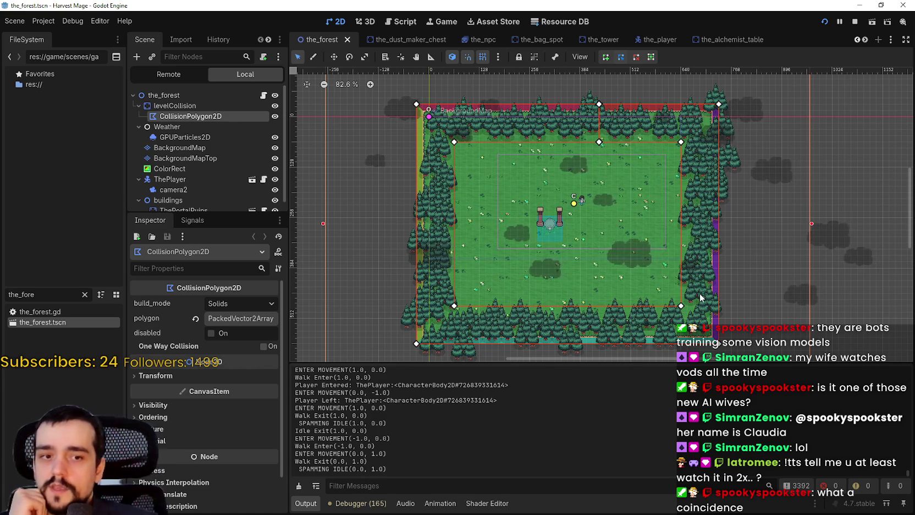
{"action": "scroll", "coordinate": [560, 182], "scroll_direction": "up", "scroll_amount": 2}
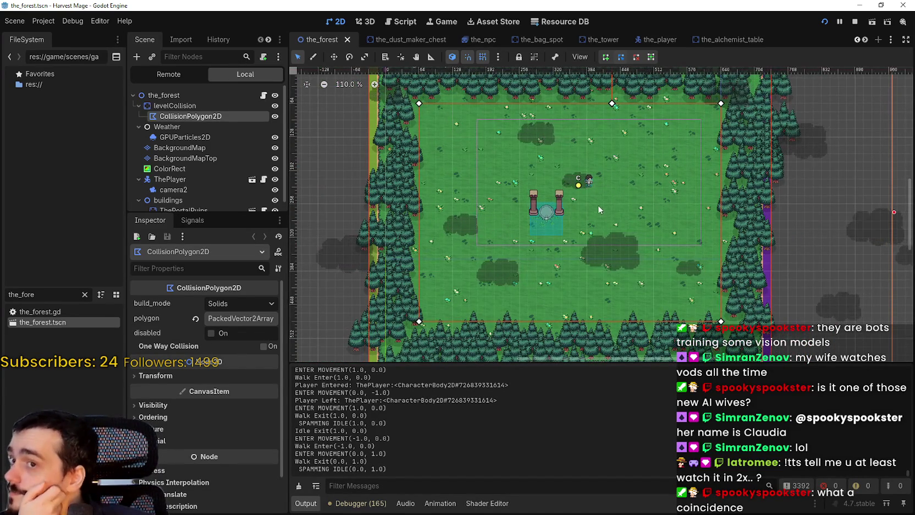
{"action": "scroll", "coordinate": [596, 206], "scroll_direction": "up", "scroll_amount": 1}
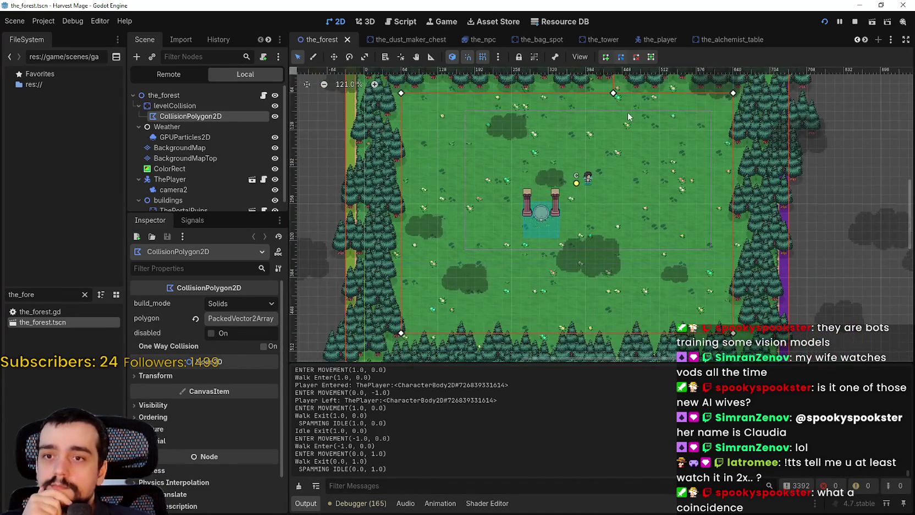
{"action": "scroll", "coordinate": [612, 239], "scroll_direction": "up", "scroll_amount": 1}
{"action": "scroll", "coordinate": [601, 229], "scroll_direction": "down", "scroll_amount": 1}
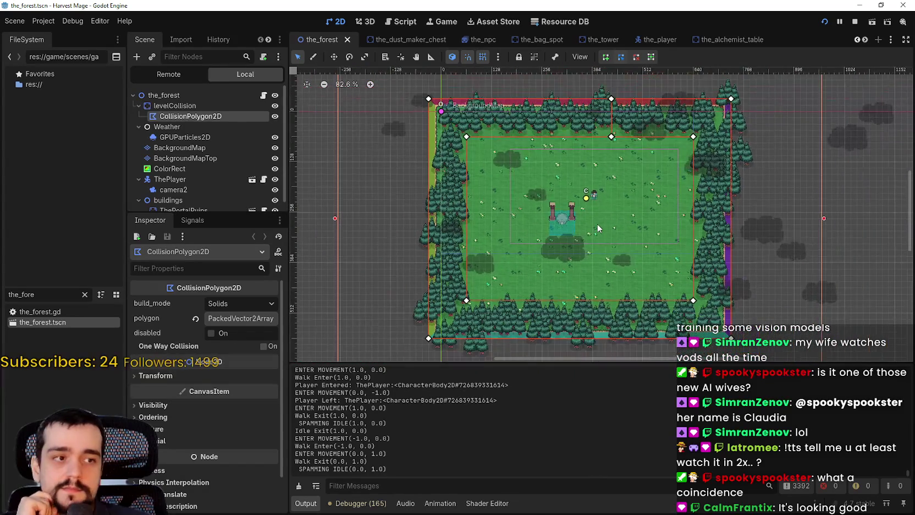
{"action": "scroll", "coordinate": [612, 186], "scroll_direction": "up", "scroll_amount": 3}
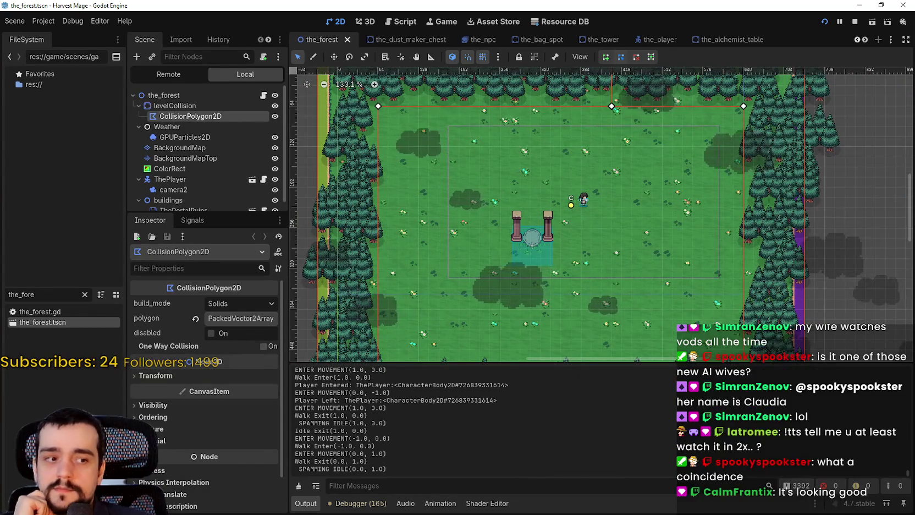
- Walk the mage onto the pillar pedestal, teleport with F to town, and stroll the paths
{"action": "key", "text": "F6"}
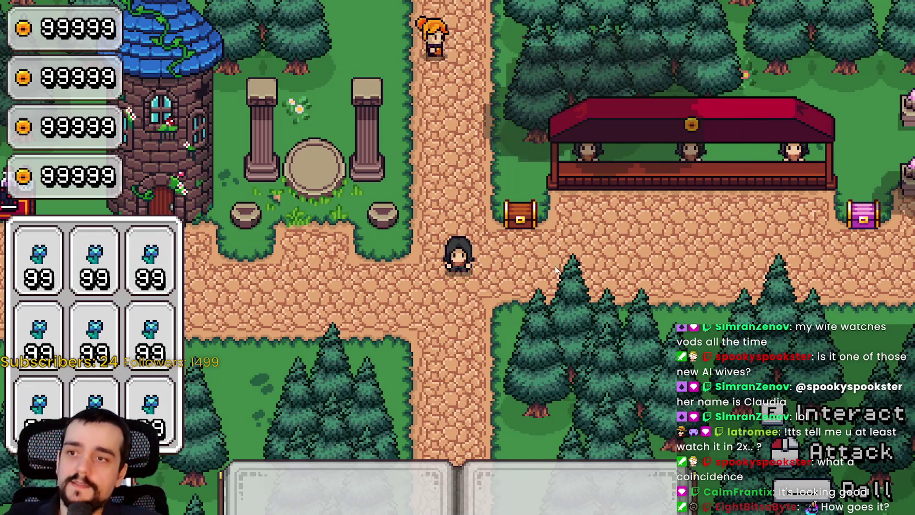
{"action": "key", "text": "a"}
{"action": "key", "text": "s"}
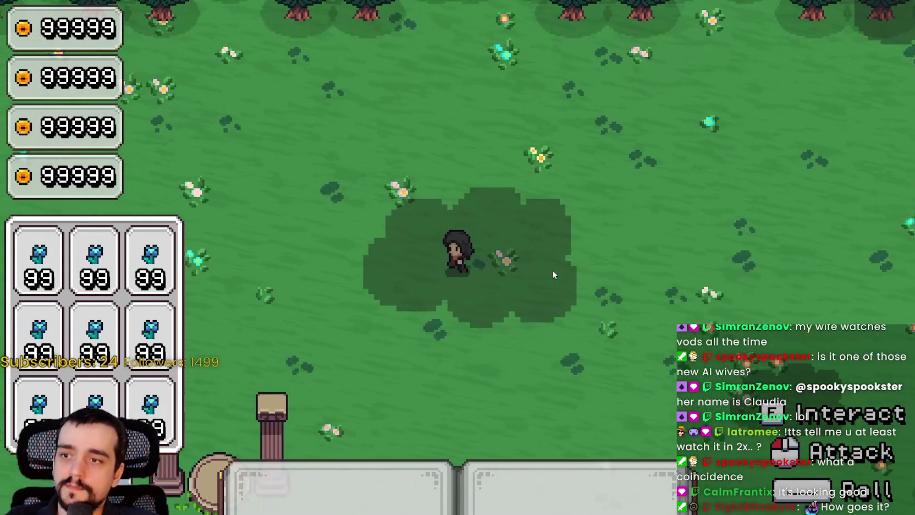
{"action": "key", "text": "f"}
{"action": "key", "text": "a"}
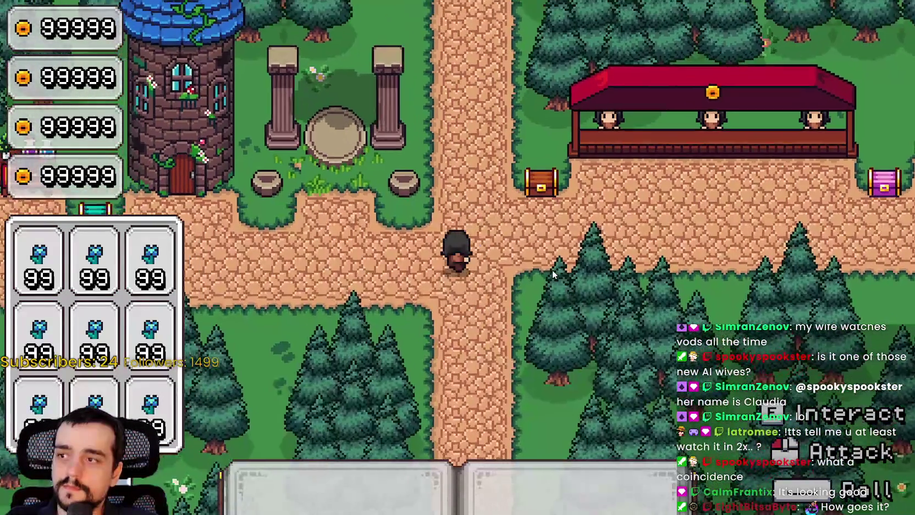
{"action": "key", "text": "d"}
{"action": "key", "text": "d"}
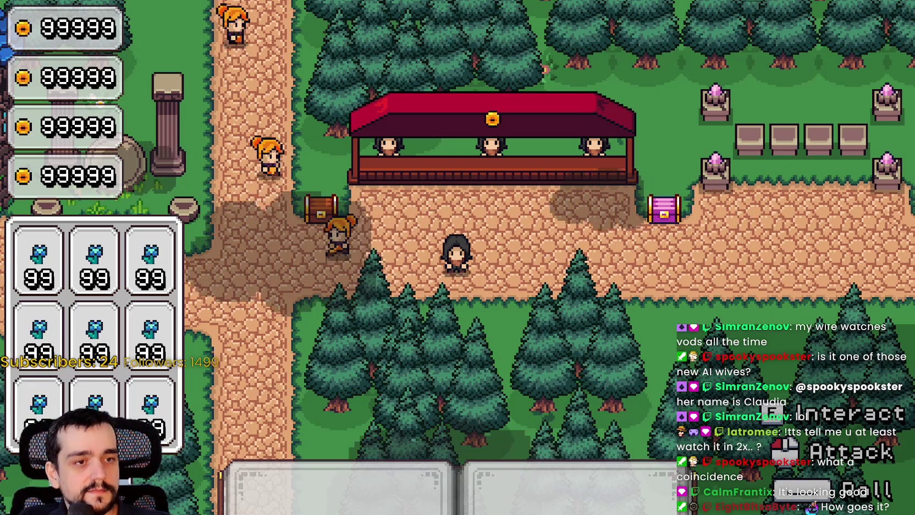
- Back in the editor, enlarge and widen the Scene tree panel and scroll through it
{"action": "key", "text": "alt+Tab"}
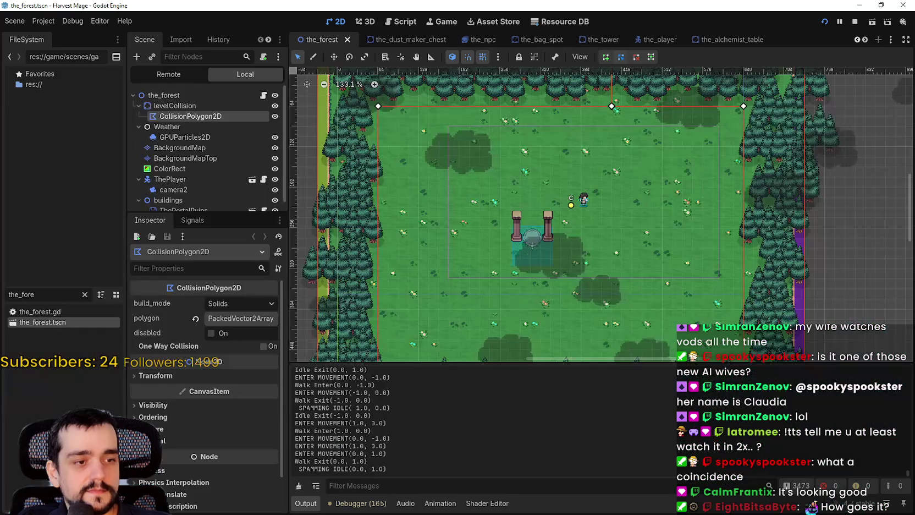
{"action": "scroll", "coordinate": [586, 223], "scroll_direction": "down", "scroll_amount": 2}
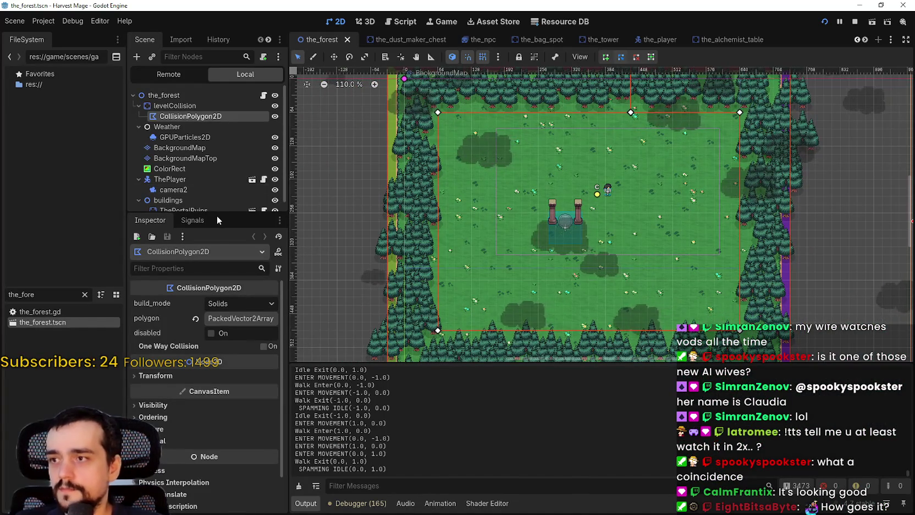
{"action": "left_click_drag", "start_coordinate": [216, 215], "coordinate": [206, 365]}
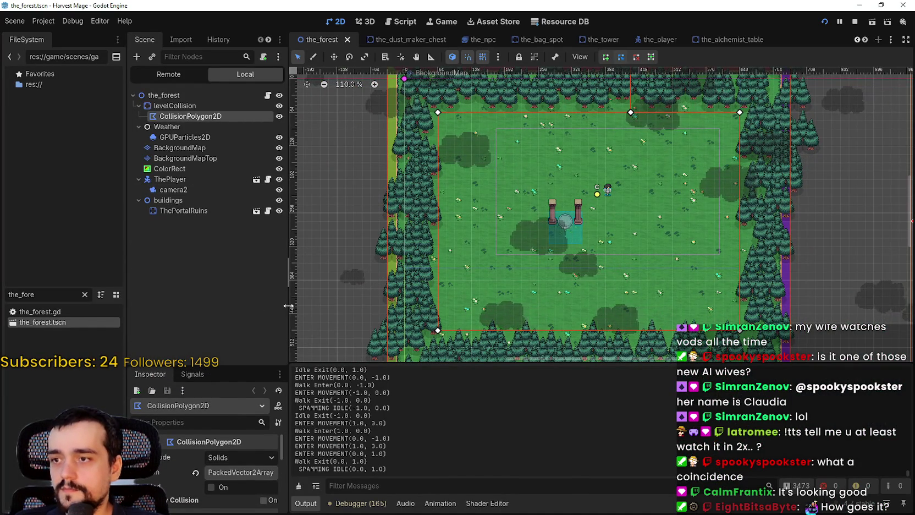
{"action": "left_click_drag", "start_coordinate": [286, 309], "coordinate": [324, 310]}
{"action": "left_click_drag", "start_coordinate": [261, 366], "coordinate": [258, 299]}
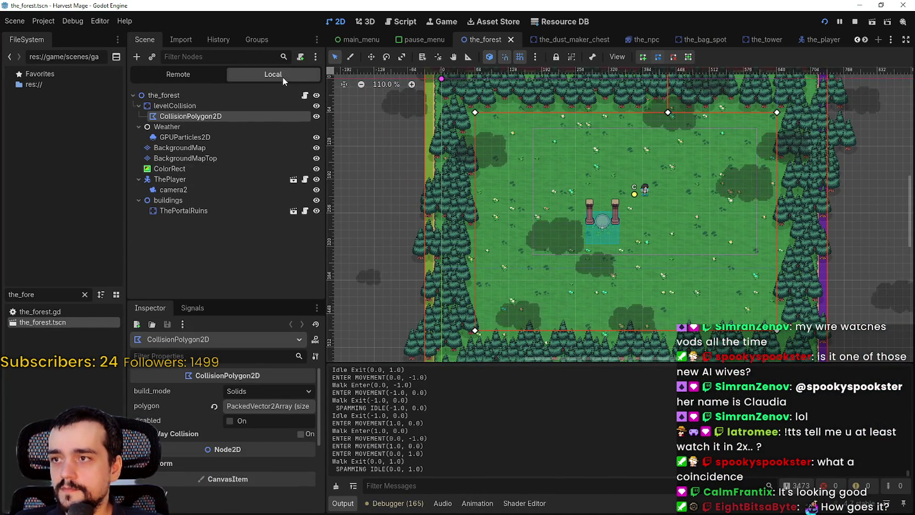
{"action": "scroll", "coordinate": [699, 193], "scroll_direction": "down", "scroll_amount": 2}
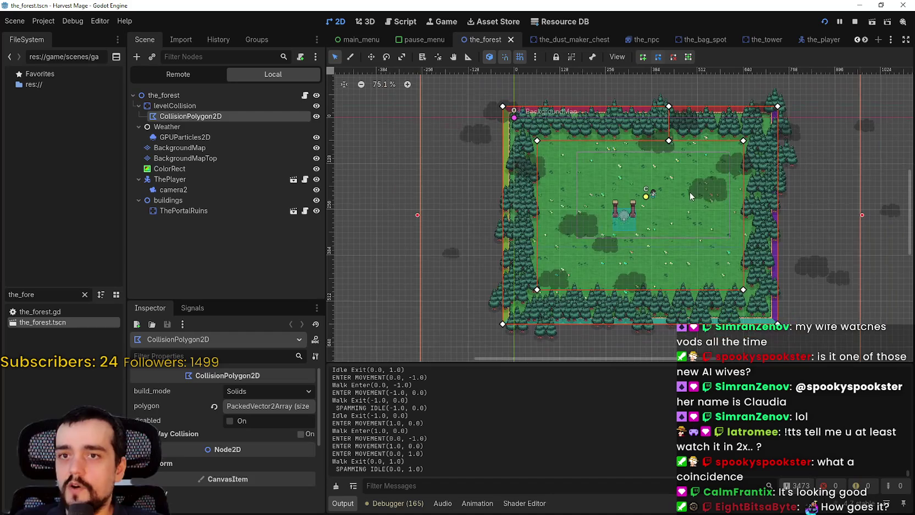
{"action": "scroll", "coordinate": [649, 161], "scroll_direction": "up", "scroll_amount": 1}
{"action": "scroll", "coordinate": [649, 161], "scroll_direction": "up", "scroll_amount": 4}
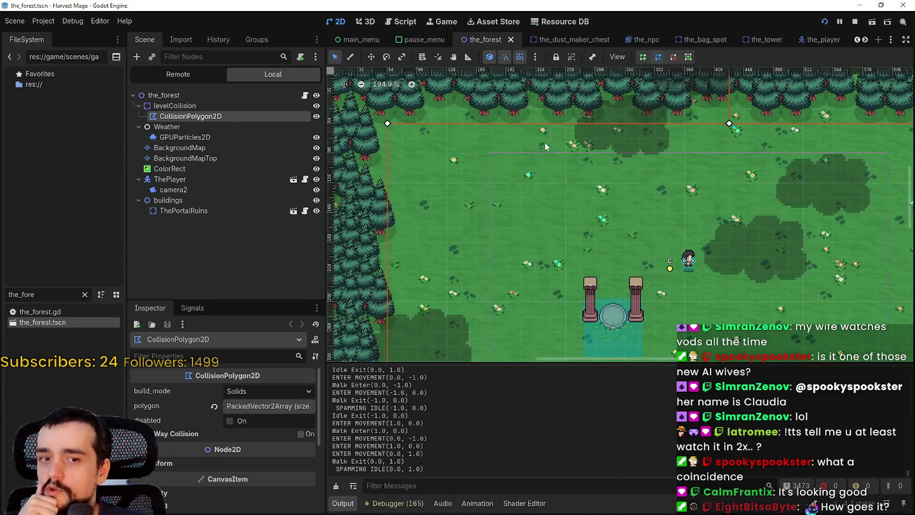
{"action": "scroll", "coordinate": [548, 170], "scroll_direction": "up", "scroll_amount": 2}
{"action": "scroll", "coordinate": [556, 159], "scroll_direction": "down", "scroll_amount": 2}
{"action": "scroll", "coordinate": [556, 159], "scroll_direction": "down", "scroll_amount": 1}
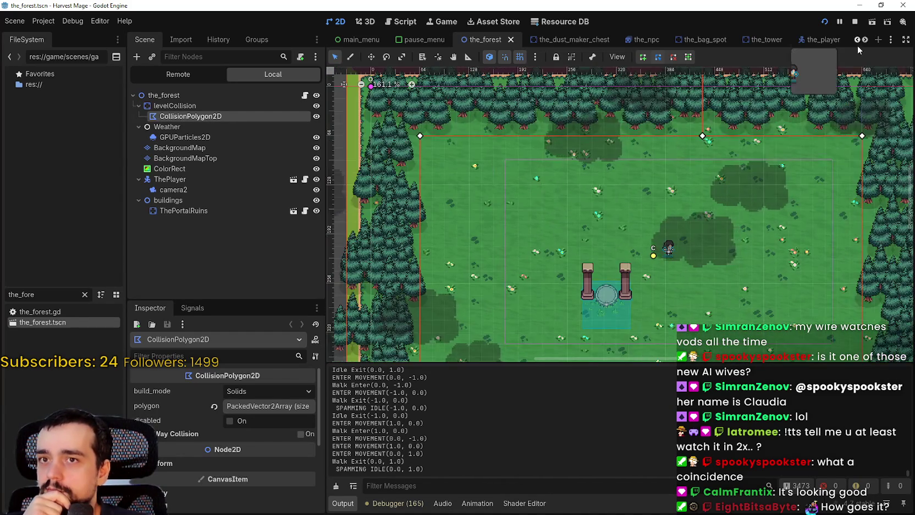
- Scroll through the other open scene tabs
{"action": "left_click", "coordinate": [866, 40]}
{"action": "left_click", "coordinate": [866, 40]}
{"action": "left_click", "coordinate": [866, 40]}
{"action": "left_click", "coordinate": [866, 40]}
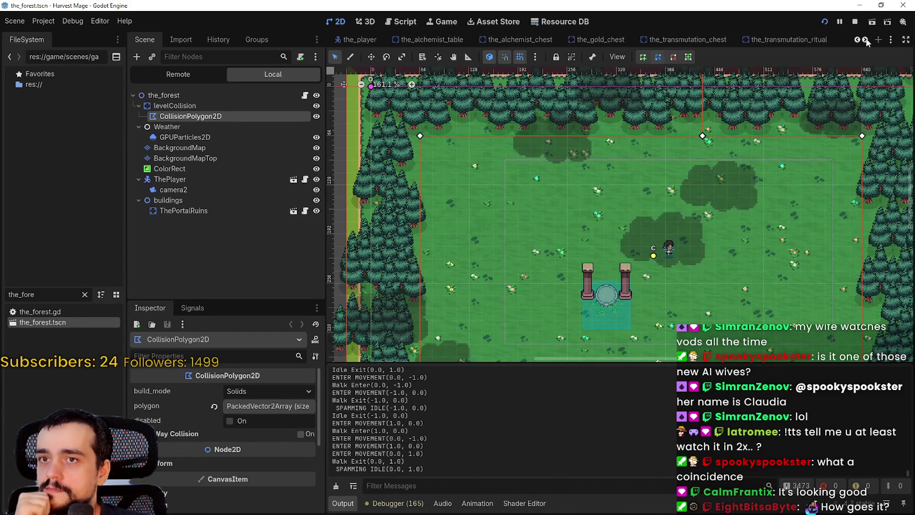
{"action": "left_click", "coordinate": [866, 39]}
{"action": "left_click", "coordinate": [866, 40]}
{"action": "left_click", "coordinate": [865, 40]}
{"action": "left_click", "coordinate": [865, 40]}
{"action": "left_click", "coordinate": [866, 40]}
{"action": "left_click", "coordinate": [866, 40]}
{"action": "left_click", "coordinate": [865, 40]}
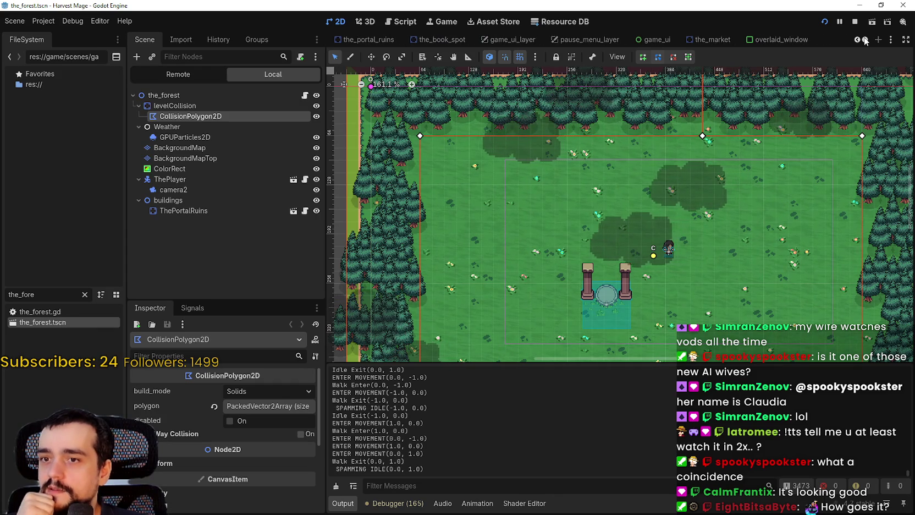
- Select the_forest root and its CollisionPolygon2D, then stop the running game
{"action": "left_click", "coordinate": [170, 96]}
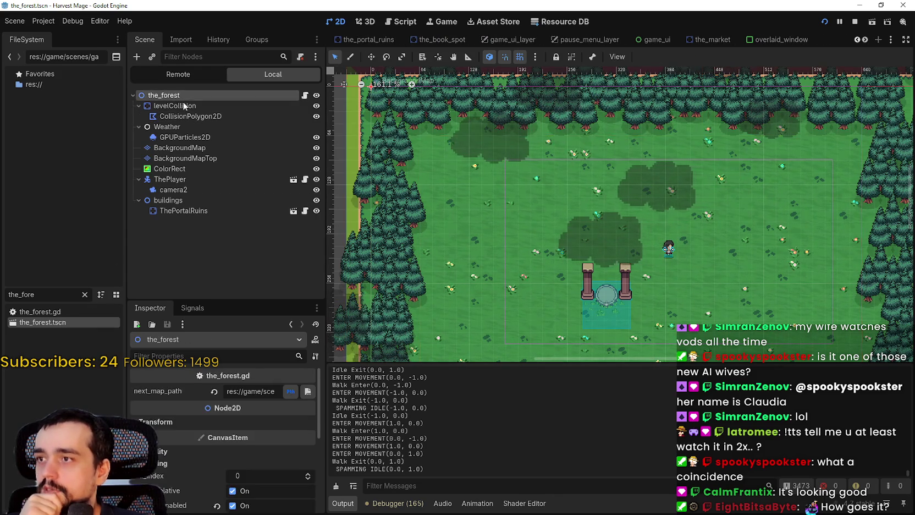
{"action": "scroll", "coordinate": [580, 227], "scroll_direction": "down", "scroll_amount": 2}
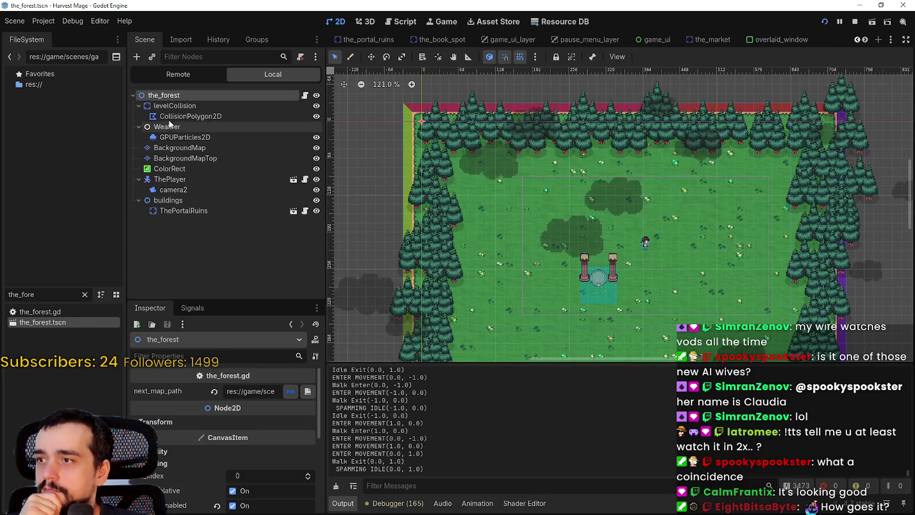
{"action": "left_click", "coordinate": [190, 116]}
{"action": "left_click", "coordinate": [854, 22]}
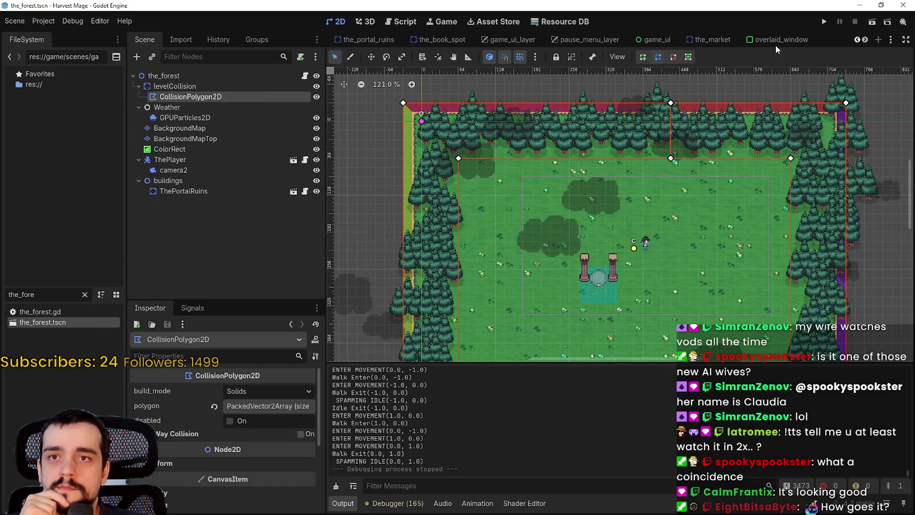
- Collapse and re-expand the Weather and levelCollision branches in the Scene tree
{"action": "left_click", "coordinate": [137, 107]}
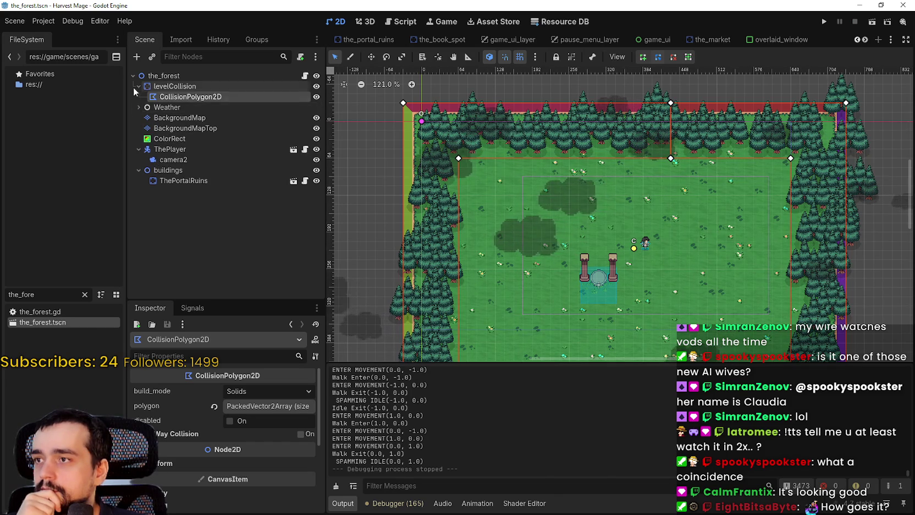
{"action": "left_click", "coordinate": [139, 86]}
{"action": "scroll", "coordinate": [375, 136], "scroll_direction": "down", "scroll_amount": 3}
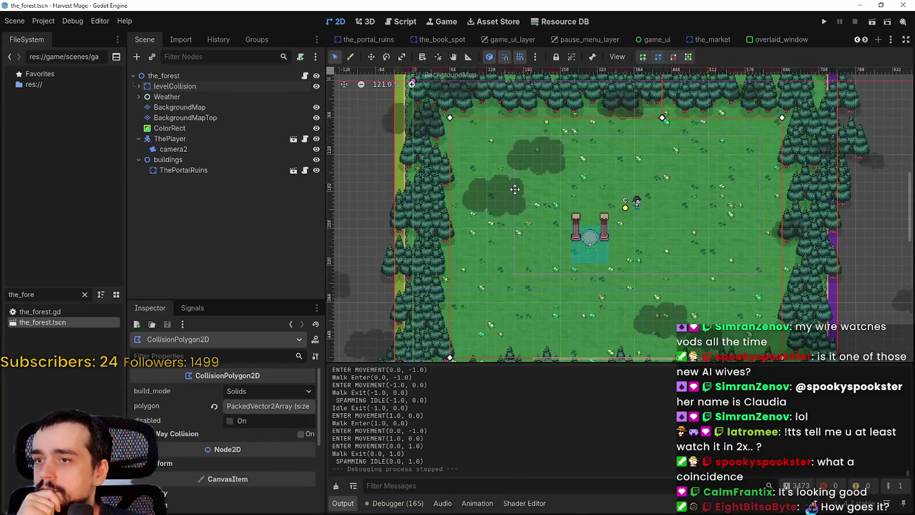
{"action": "scroll", "coordinate": [764, 255], "scroll_direction": "up", "scroll_amount": 2}
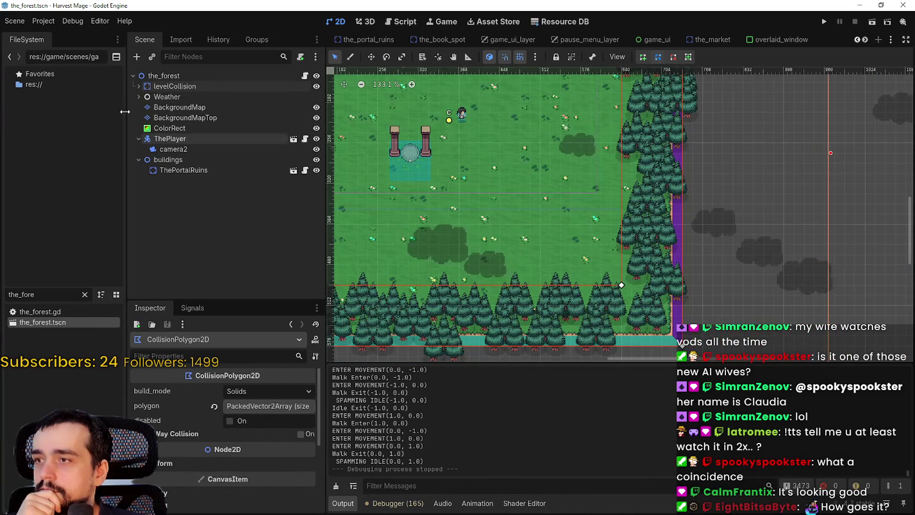
{"action": "left_click", "coordinate": [138, 85]}
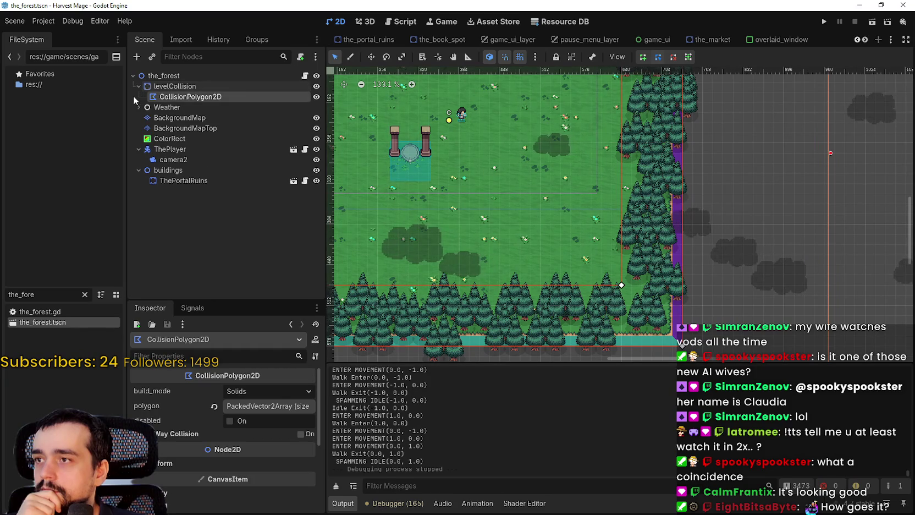
{"action": "left_click", "coordinate": [135, 85]}
{"action": "left_click", "coordinate": [133, 96]}
- Drag levelCollision to just above ColorRect, after BackgroundMapTop, and save the_forest.tscn
{"action": "left_click", "coordinate": [133, 98]}
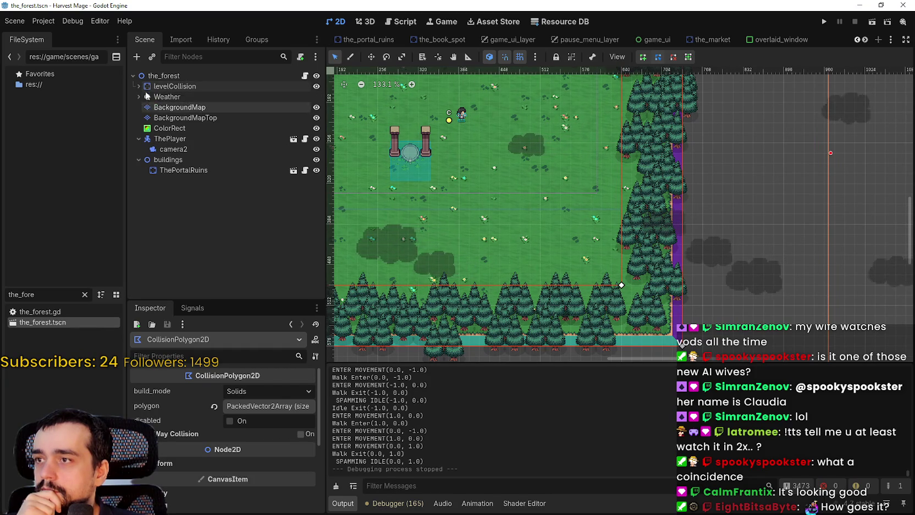
{"action": "left_click_drag", "start_coordinate": [165, 86], "coordinate": [167, 126]}
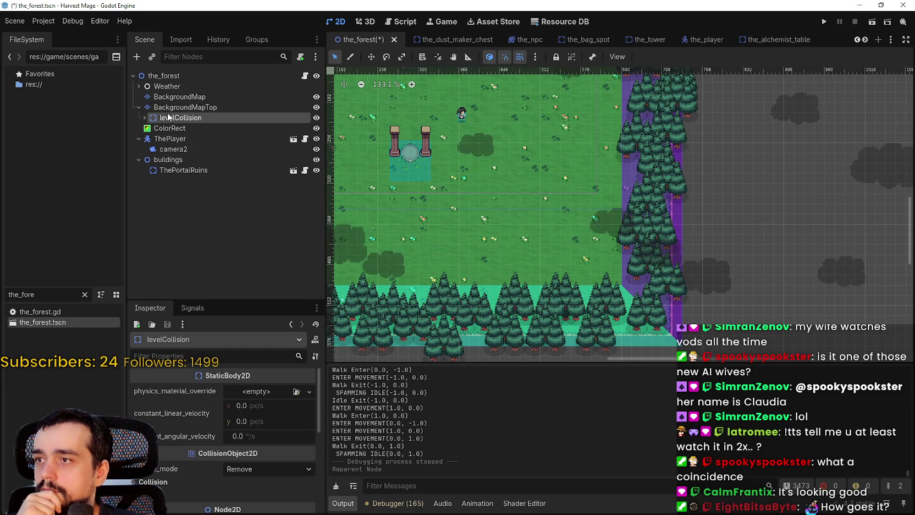
{"action": "left_click_drag", "start_coordinate": [169, 118], "coordinate": [164, 126]}
{"action": "scroll", "coordinate": [585, 241], "scroll_direction": "down", "scroll_amount": 5}
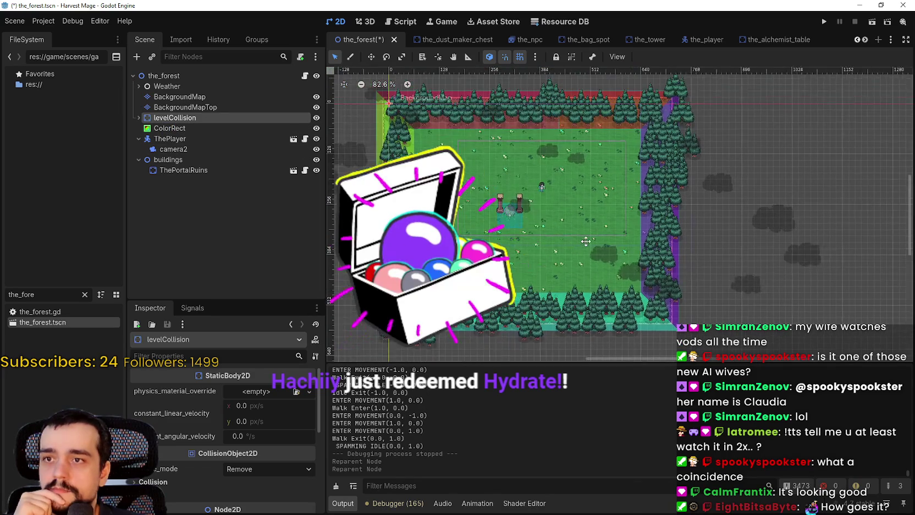
{"action": "scroll", "coordinate": [586, 234], "scroll_direction": "left", "scroll_amount": 1}
{"action": "key", "text": "ctrl+s"}
{"action": "scroll", "coordinate": [581, 216], "scroll_direction": "up", "scroll_amount": 1}
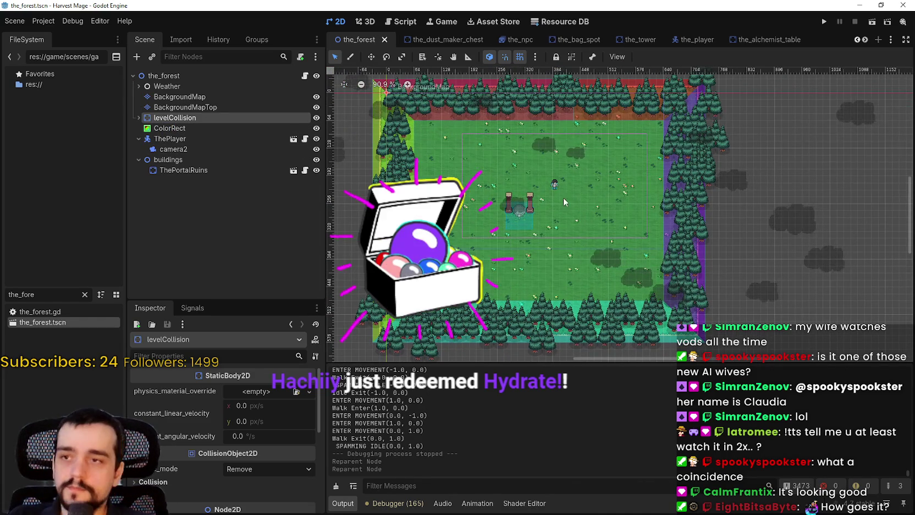
{"action": "scroll", "coordinate": [563, 195], "scroll_direction": "up", "scroll_amount": 1}
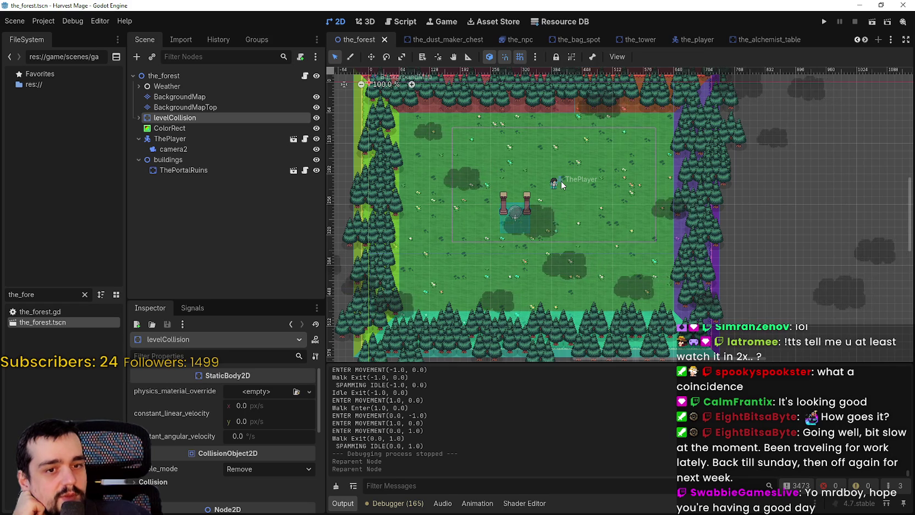
{"action": "scroll", "coordinate": [475, 282], "scroll_direction": "down", "scroll_amount": 4}
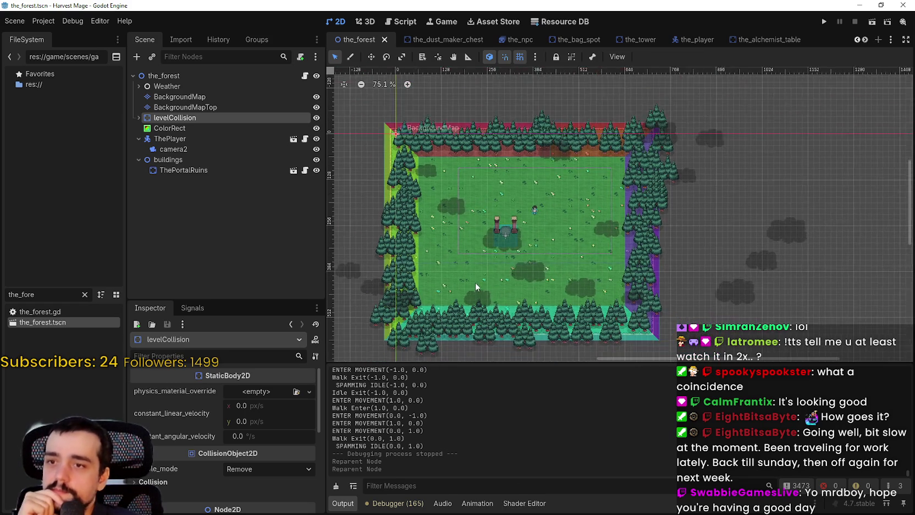
{"action": "mouse_move", "coordinate": [475, 283]}
{"action": "left_mouse_down"}
{"action": "mouse_move", "coordinate": [517, 266]}
{"action": "mouse_move", "coordinate": [521, 276]}
{"action": "mouse_move", "coordinate": [547, 275]}
{"action": "left_mouse_up"}
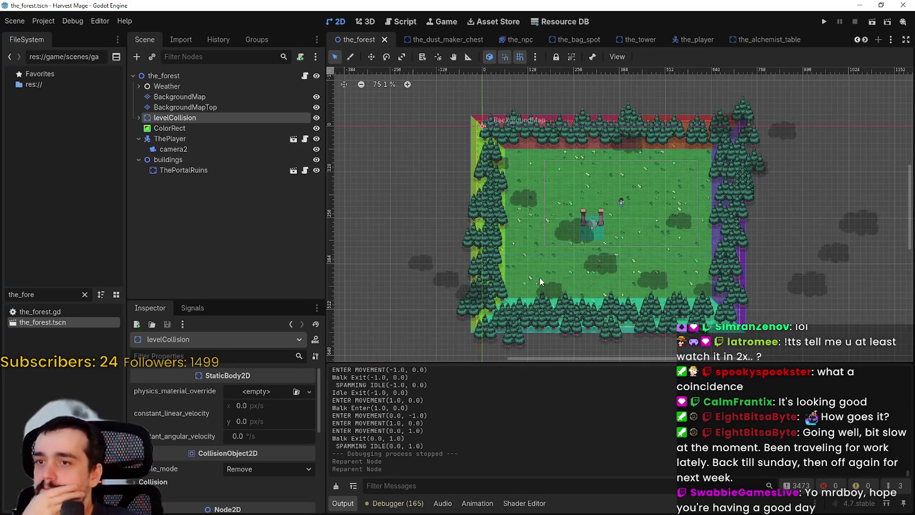
{"action": "scroll", "coordinate": [569, 253], "scroll_direction": "up", "scroll_amount": 4}
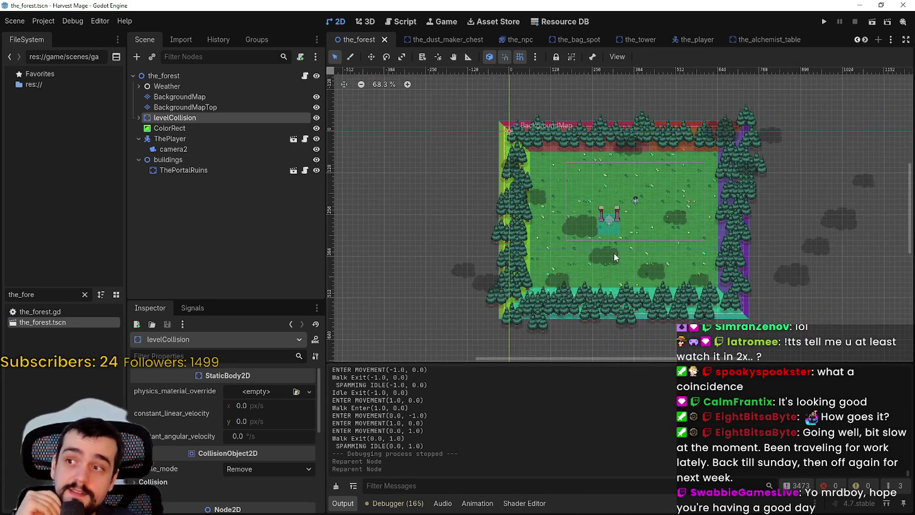
{"action": "mouse_move", "coordinate": [657, 249]}
{"action": "left_mouse_down"}
{"action": "mouse_move", "coordinate": [683, 251]}
{"action": "mouse_move", "coordinate": [602, 255]}
{"action": "left_mouse_up"}
{"action": "scroll", "coordinate": [602, 255], "scroll_direction": "down", "scroll_amount": 1}
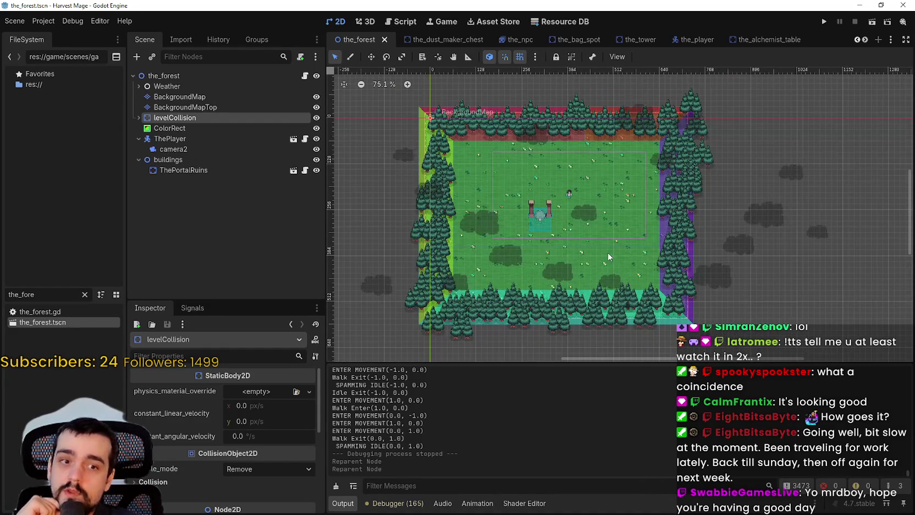
{"action": "scroll", "coordinate": [683, 242], "scroll_direction": "up", "scroll_amount": 4}
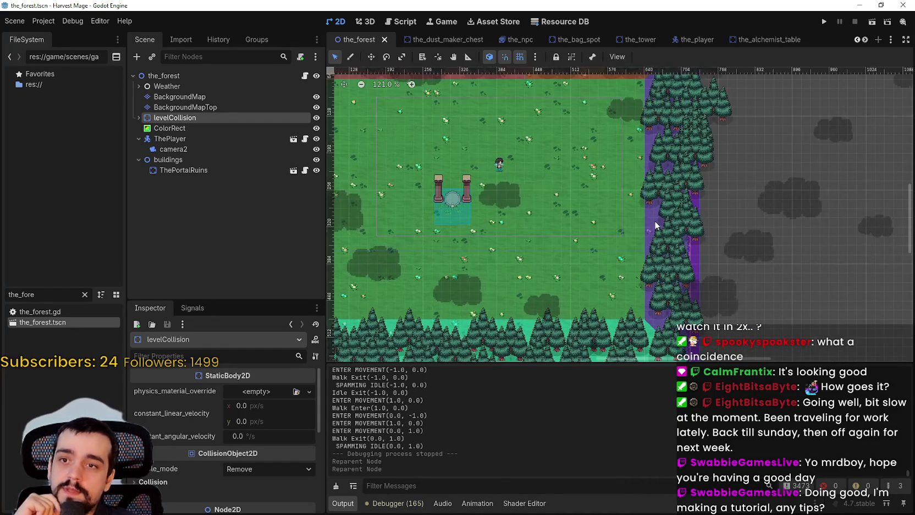
{"action": "left_click", "coordinate": [656, 226]}
{"action": "scroll", "coordinate": [657, 223], "scroll_direction": "down", "scroll_amount": 3}
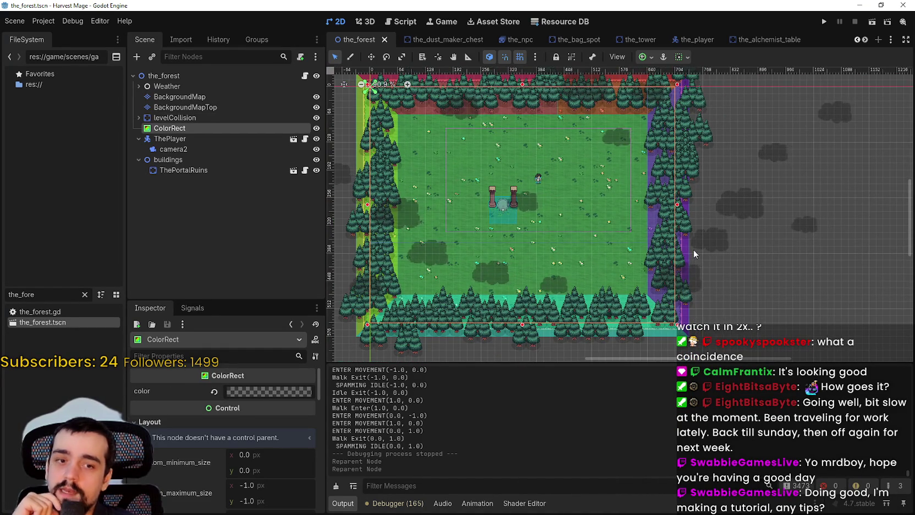
{"action": "left_click", "coordinate": [690, 248]}
{"action": "scroll", "coordinate": [770, 257], "scroll_direction": "down", "scroll_amount": 5}
{"action": "left_click", "coordinate": [819, 259]}
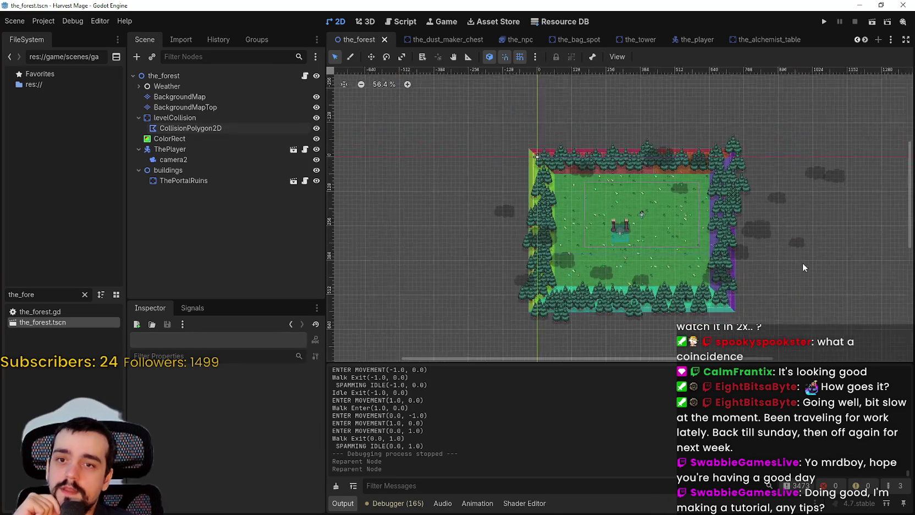
{"action": "scroll", "coordinate": [722, 231], "scroll_direction": "up", "scroll_amount": 1}
{"action": "scroll", "coordinate": [720, 231], "scroll_direction": "up", "scroll_amount": 1}
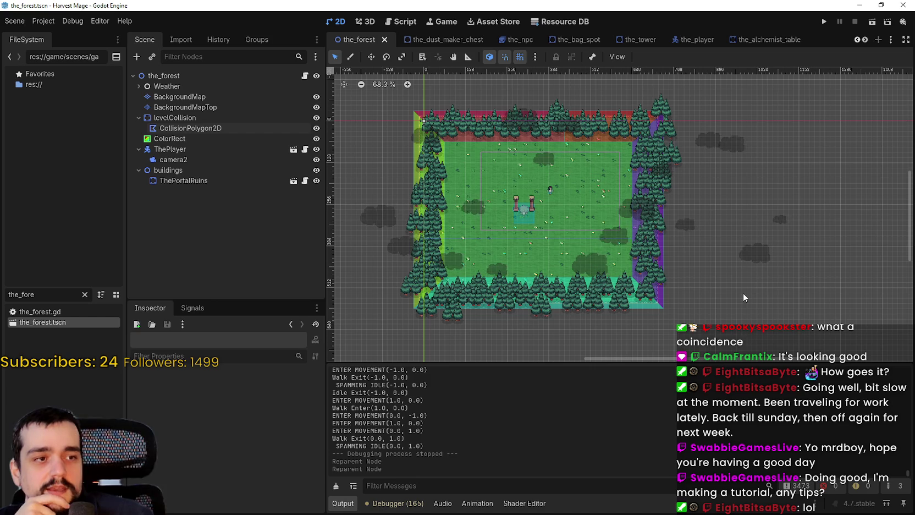
{"action": "scroll", "coordinate": [574, 224], "scroll_direction": "up", "scroll_amount": 3}
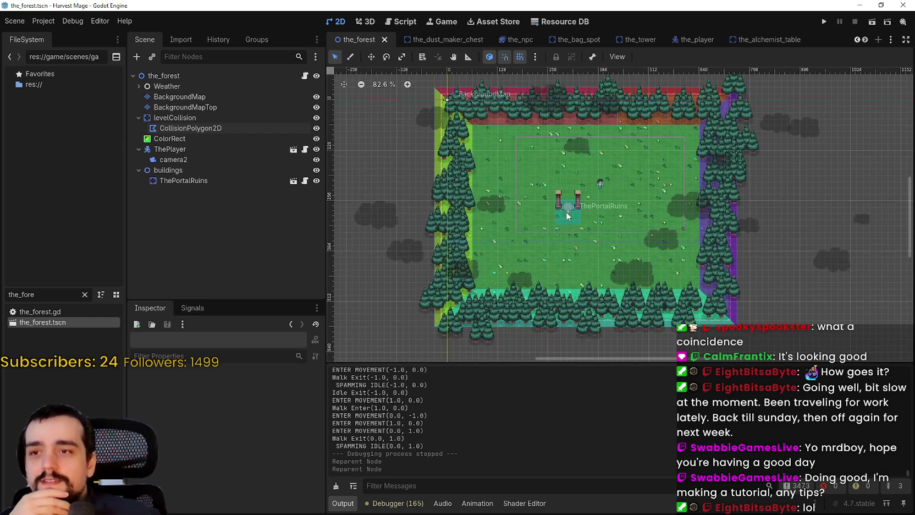
{"action": "scroll", "coordinate": [682, 213], "scroll_direction": "down", "scroll_amount": 4}
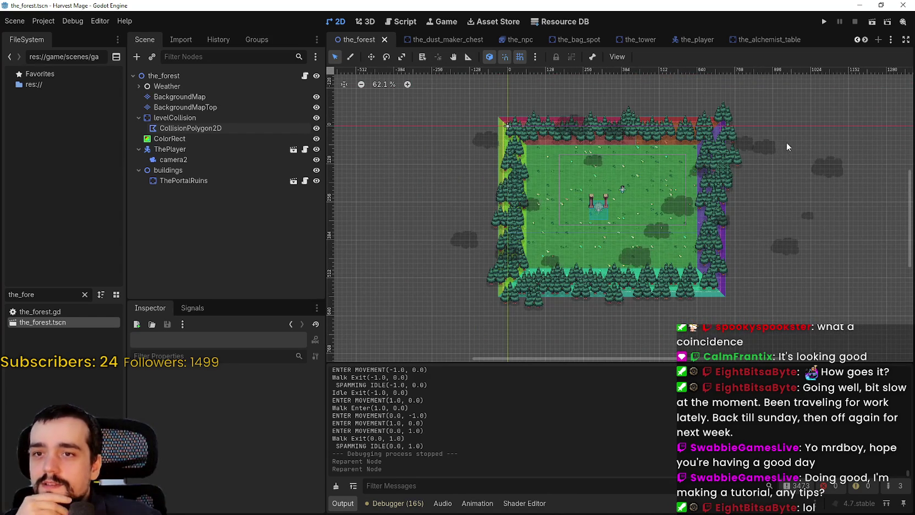
{"action": "scroll", "coordinate": [783, 235], "scroll_direction": "down", "scroll_amount": 1}
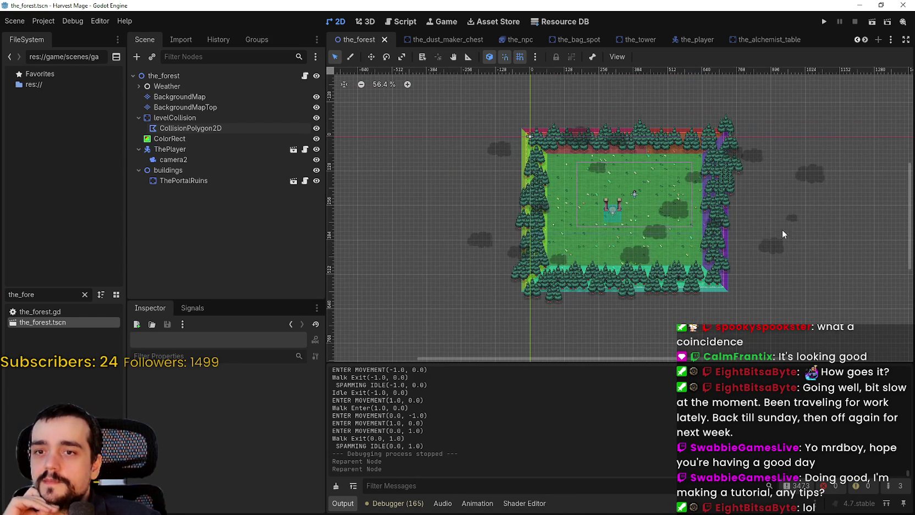
{"action": "scroll", "coordinate": [782, 231], "scroll_direction": "down", "scroll_amount": 2}
{"action": "left_click", "coordinate": [213, 129]}
- Collapse levelCollision in the Scene dock and zoom around the forest map
{"action": "left_click", "coordinate": [211, 118]}
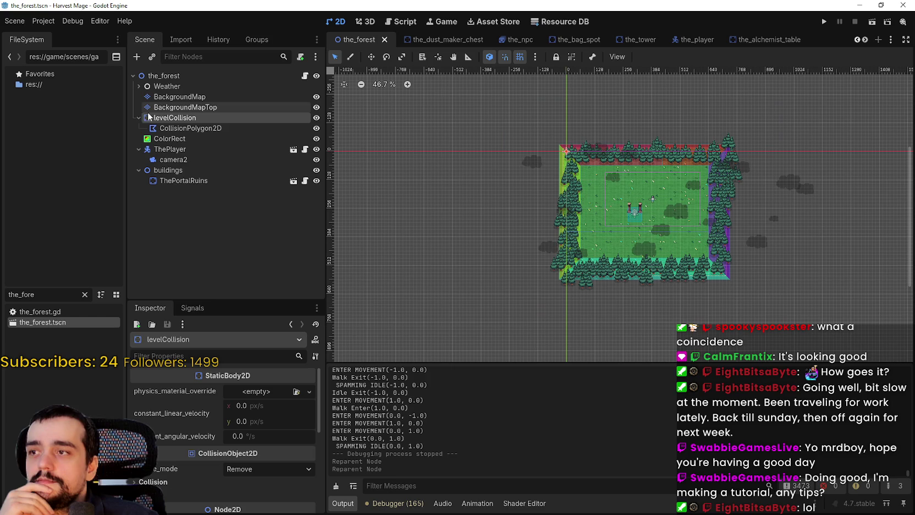
{"action": "left_click", "coordinate": [138, 117]}
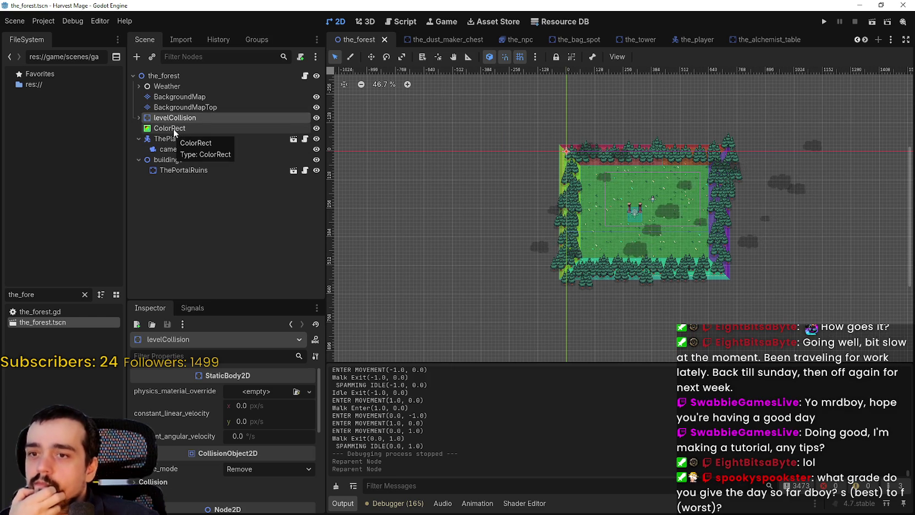
{"action": "scroll", "coordinate": [627, 216], "scroll_direction": "up", "scroll_amount": 2}
{"action": "scroll", "coordinate": [820, 183], "scroll_direction": "down", "scroll_amount": 2}
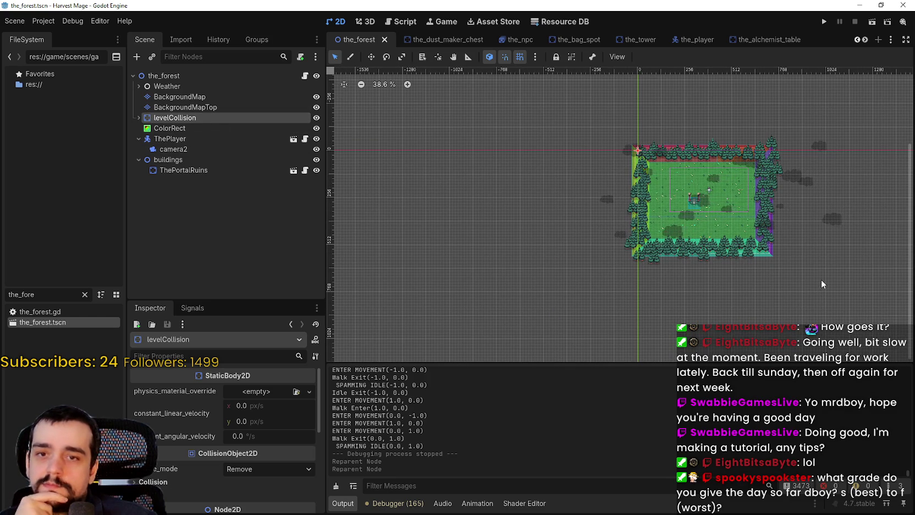
{"action": "scroll", "coordinate": [804, 262], "scroll_direction": "down", "scroll_amount": 1}
{"action": "scroll", "coordinate": [601, 175], "scroll_direction": "up", "scroll_amount": 3}
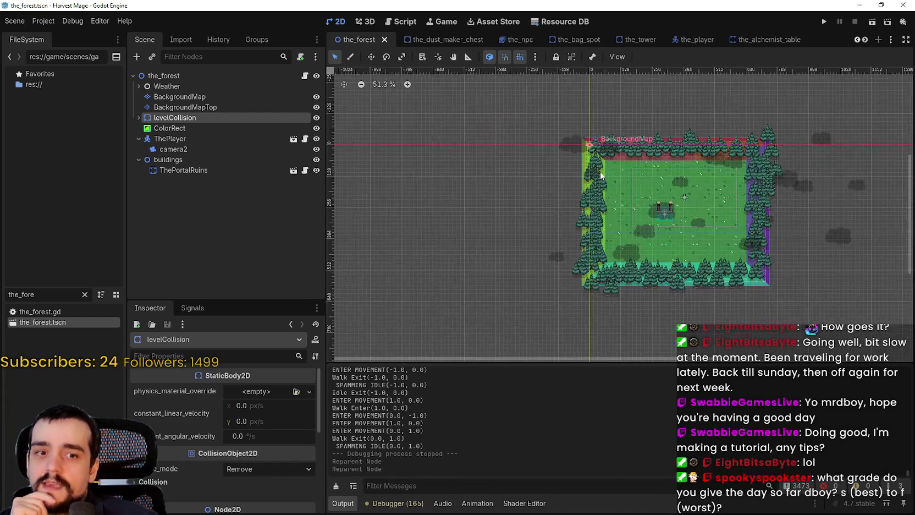
{"action": "scroll", "coordinate": [601, 175], "scroll_direction": "right", "scroll_amount": 3}
{"action": "scroll", "coordinate": [575, 193], "scroll_direction": "down", "scroll_amount": 2}
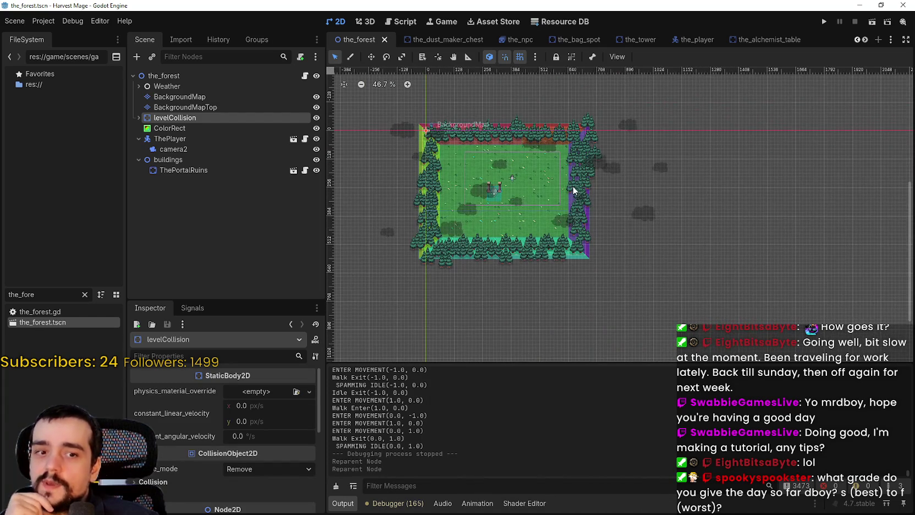
- Keep zooming and panning to reframe the forest map, then switch to Steam
{"action": "scroll", "coordinate": [598, 191], "scroll_direction": "down", "scroll_amount": 2}
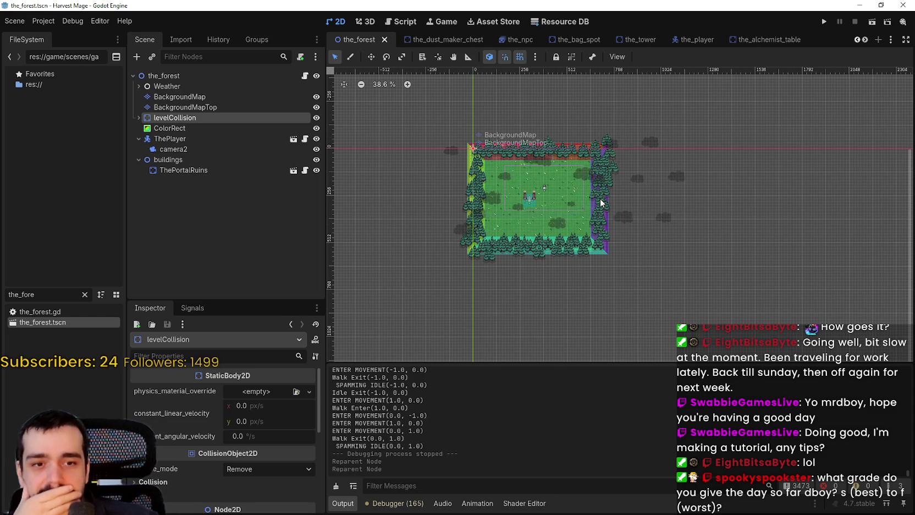
{"action": "scroll", "coordinate": [600, 202], "scroll_direction": "down", "scroll_amount": 1}
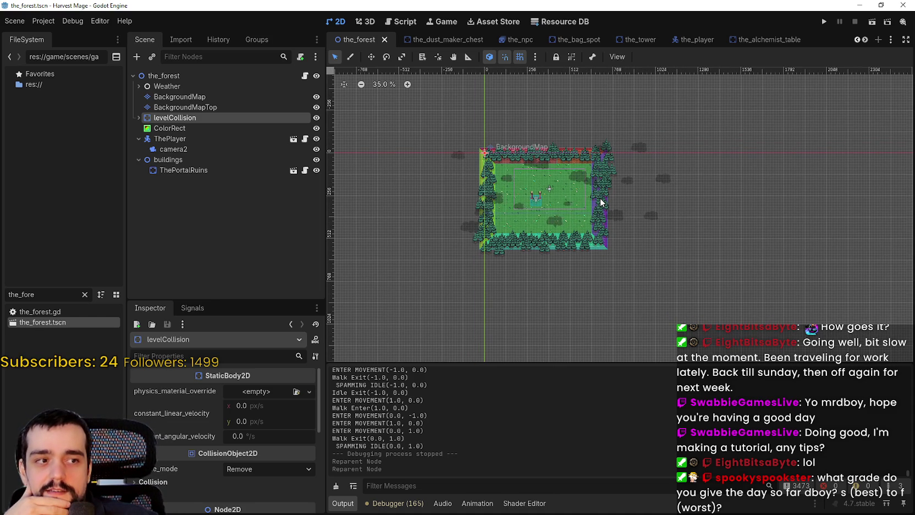
{"action": "scroll", "coordinate": [590, 205], "scroll_direction": "up", "scroll_amount": 4}
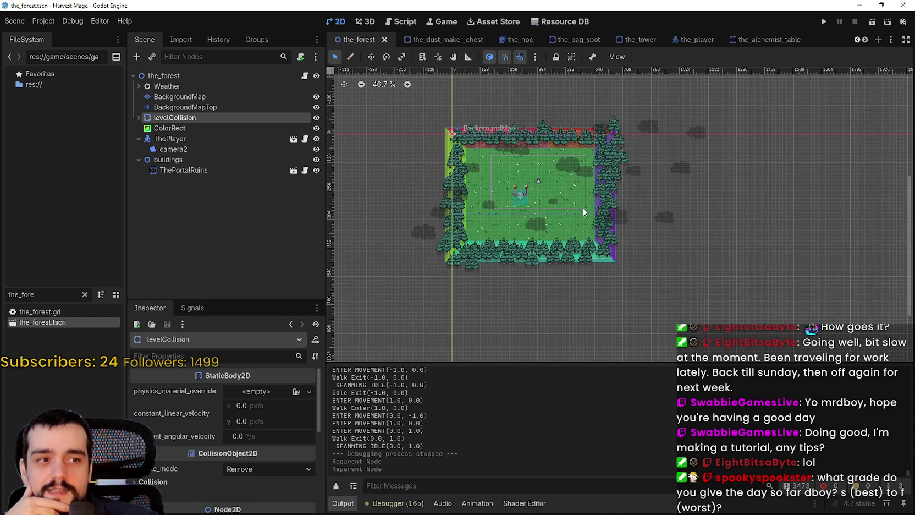
{"action": "scroll", "coordinate": [584, 208], "scroll_direction": "down", "scroll_amount": 3}
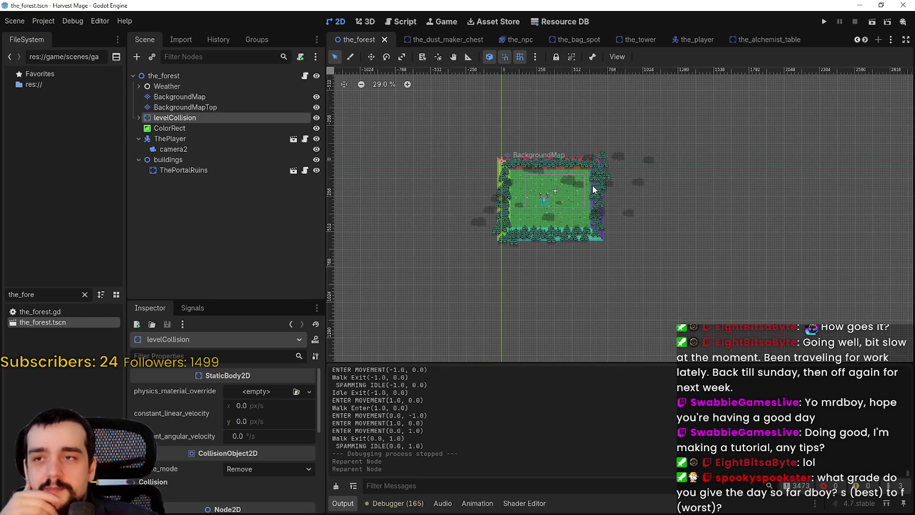
{"action": "scroll", "coordinate": [572, 203], "scroll_direction": "down", "scroll_amount": 1}
{"action": "scroll", "coordinate": [600, 195], "scroll_direction": "up", "scroll_amount": 5}
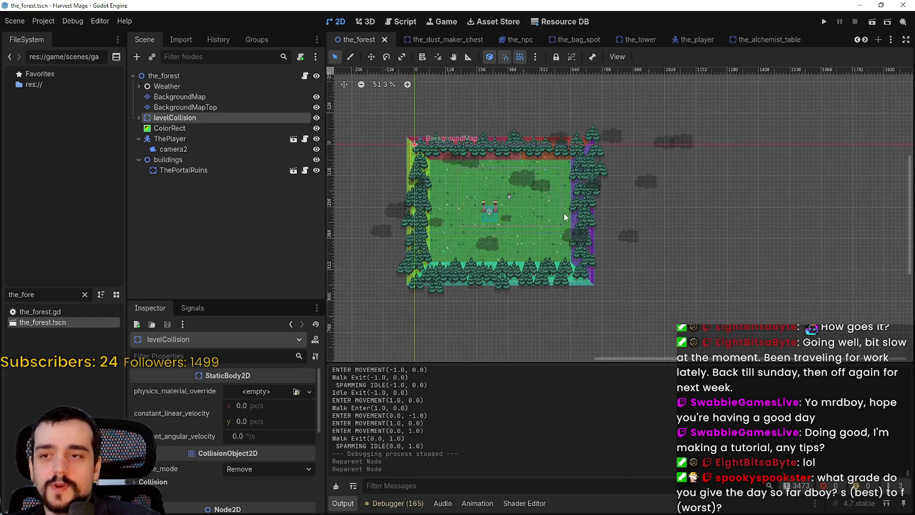
{"action": "scroll", "coordinate": [570, 201], "scroll_direction": "down", "scroll_amount": 4}
{"action": "scroll", "coordinate": [652, 201], "scroll_direction": "down", "scroll_amount": 1}
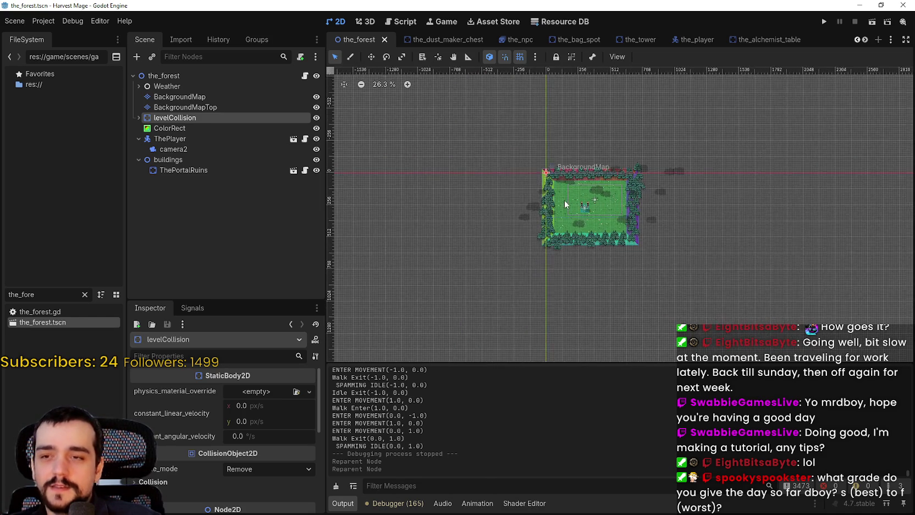
{"action": "scroll", "coordinate": [640, 211], "scroll_direction": "up", "scroll_amount": 6}
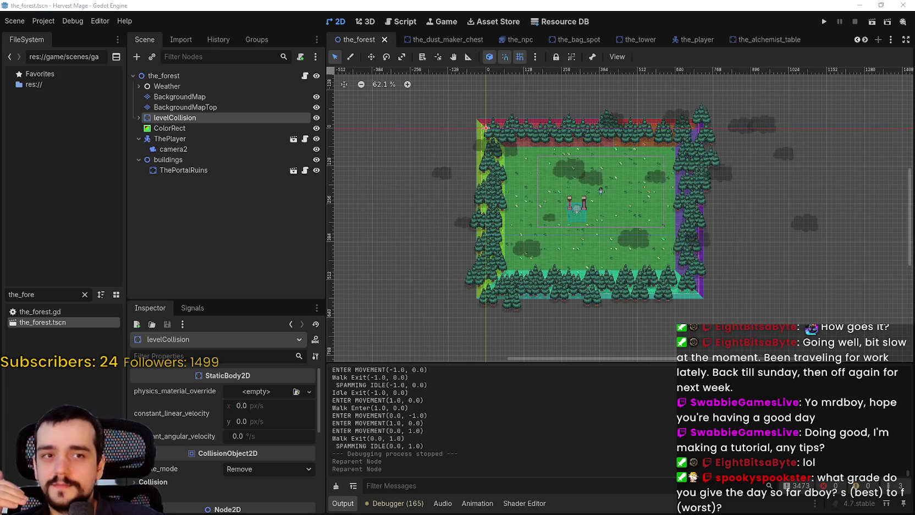
{"action": "left_click_drag", "start_coordinate": [640, 251], "coordinate": [657, 258]}
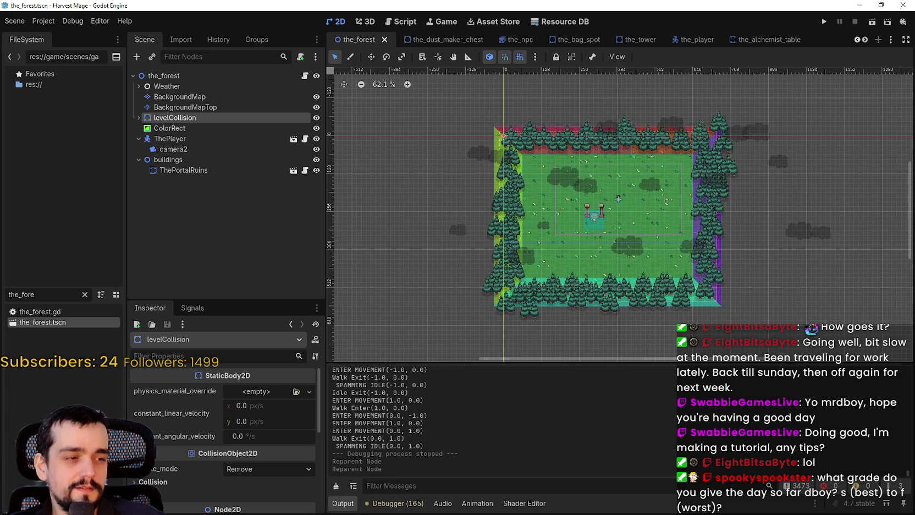
{"action": "key", "text": "alt+Tab"}
- In the library, read and close MR FARMBOY's Update 1.1.0 - Hotfix 2 patch notes
{"action": "left_click", "coordinate": [194, 30]}
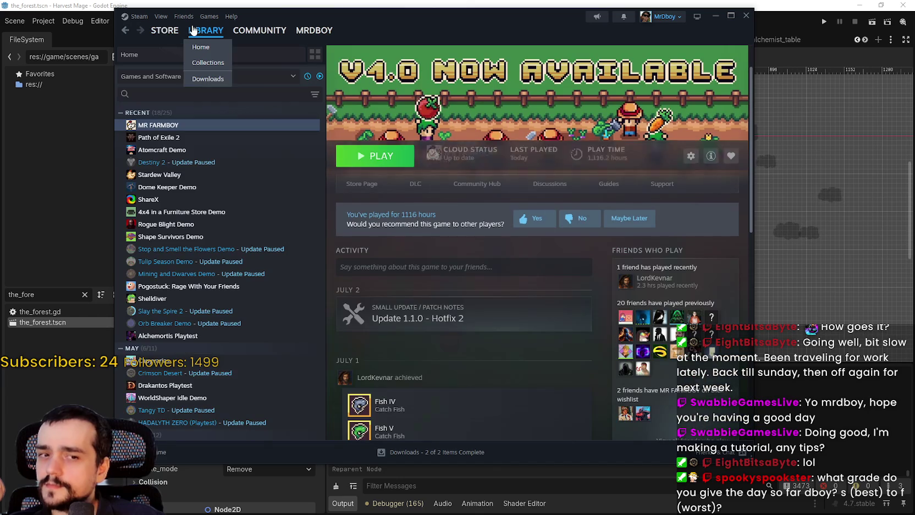
{"action": "left_click", "coordinate": [425, 318]}
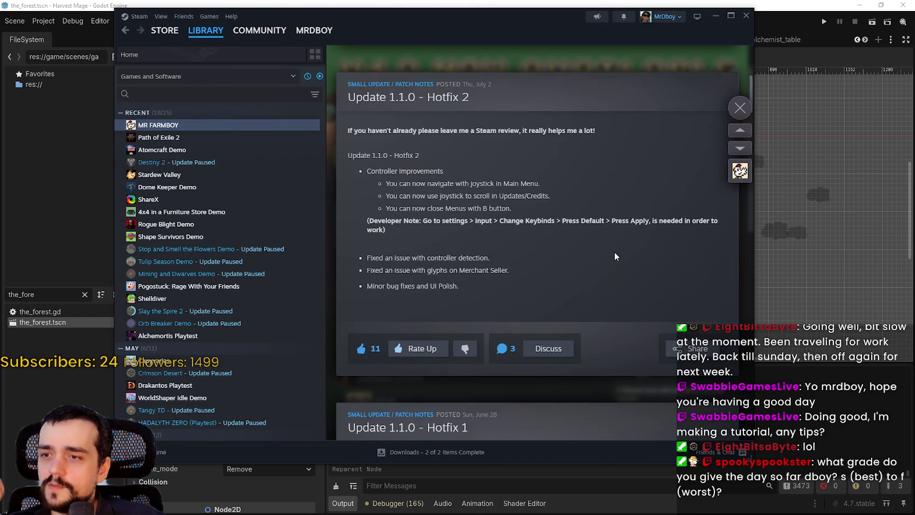
{"action": "left_click", "coordinate": [739, 113]}
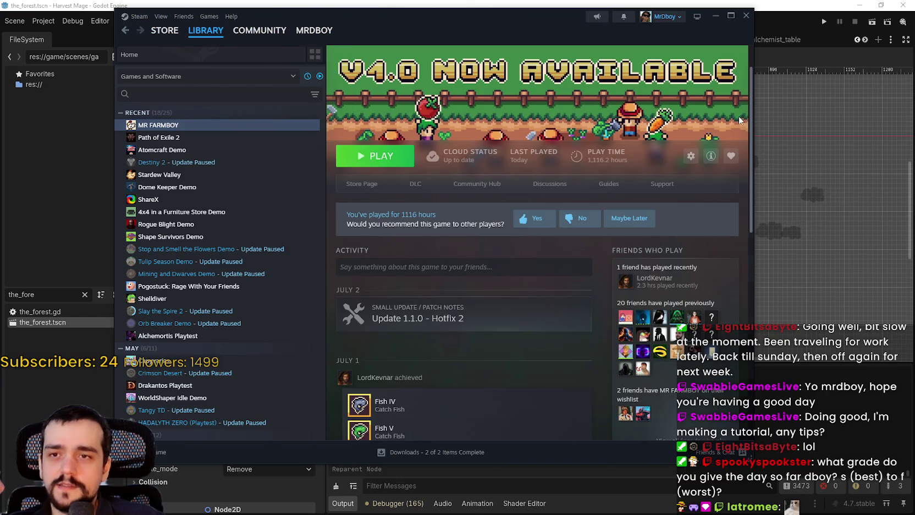
- In the Community Hub, read the Hotfix2b notes, browse Discussions, then open the store page
{"action": "left_click", "coordinate": [477, 184]}
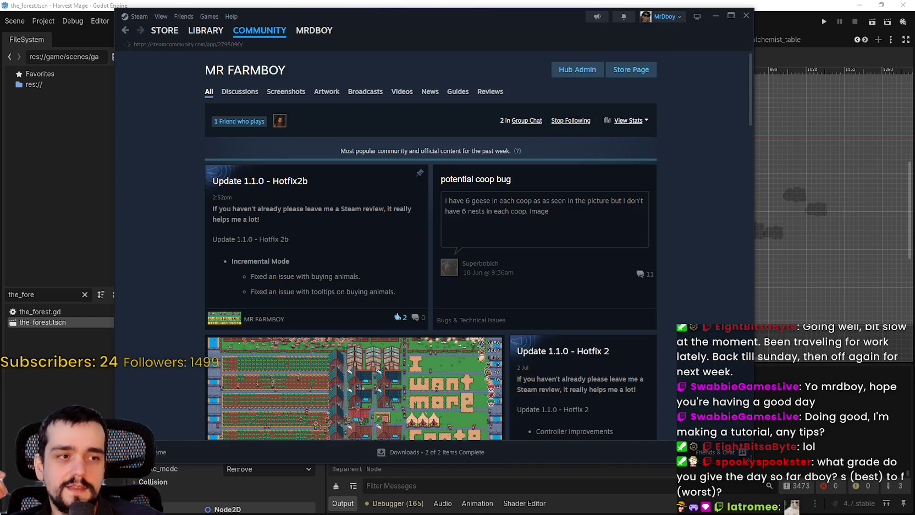
{"action": "left_click", "coordinate": [261, 181]}
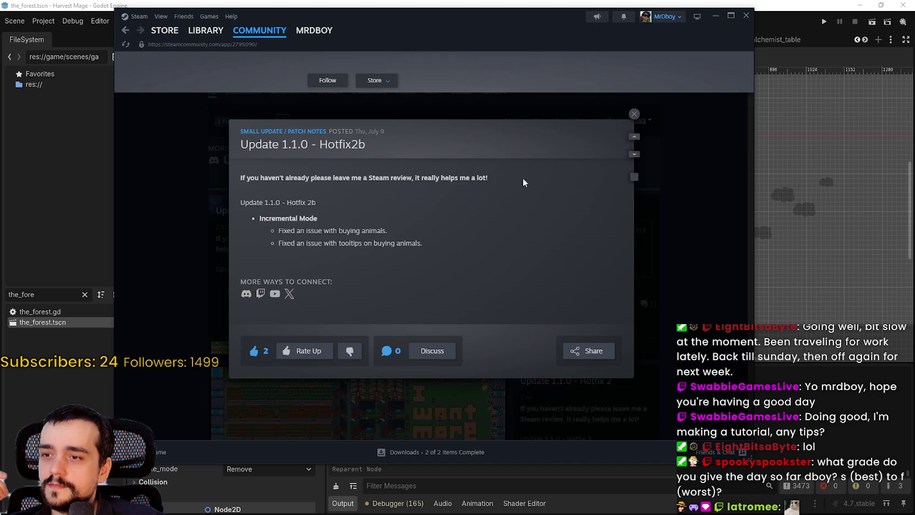
{"action": "left_click", "coordinate": [689, 243]}
{"action": "left_click", "coordinate": [247, 85]}
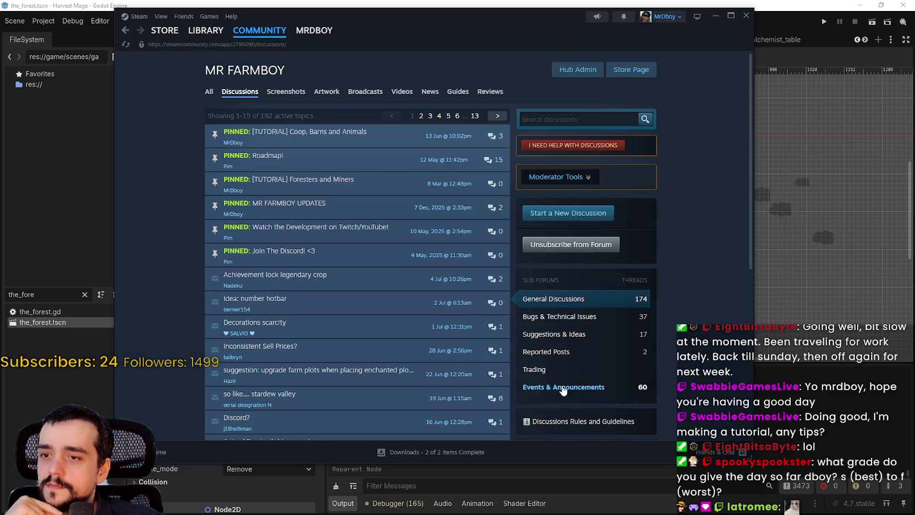
{"action": "left_click", "coordinate": [632, 75]}
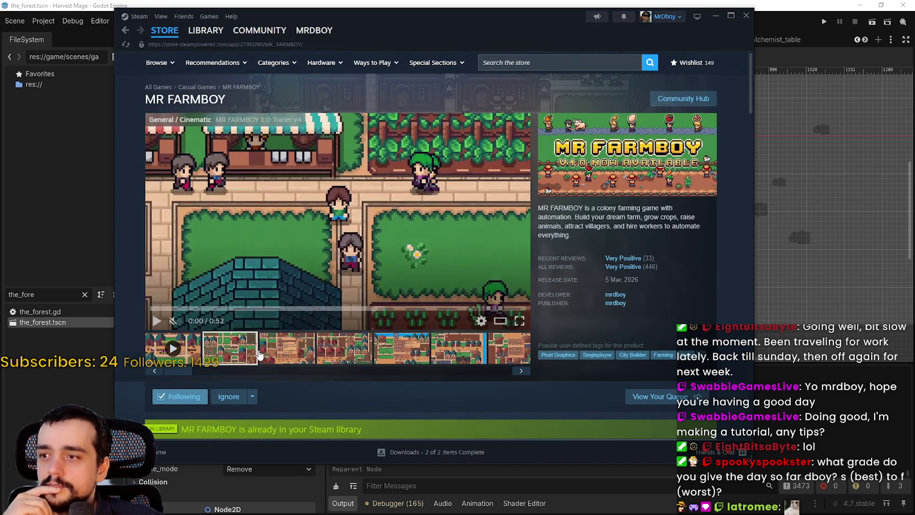
{"action": "mouse_move", "coordinate": [629, 270]}
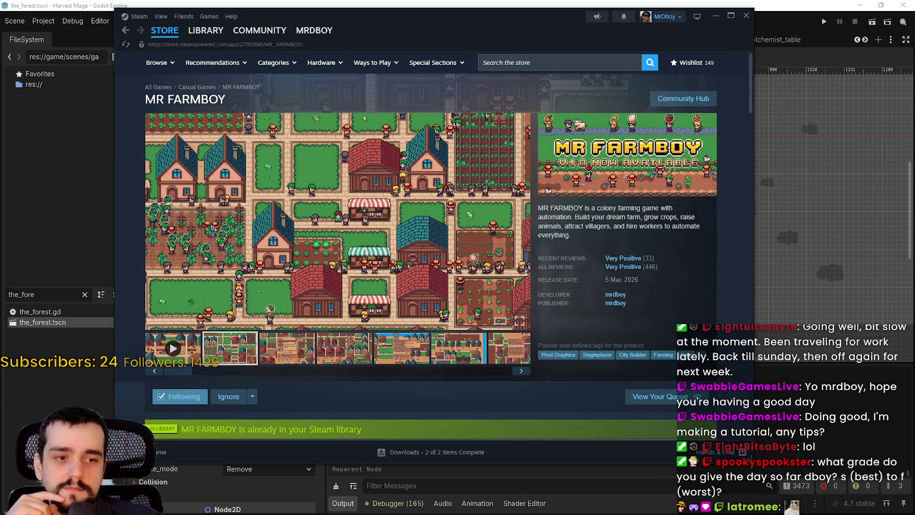
- Reload MR FARMBOY's SteamDB charts and show the last 48 hours of player counts
{"action": "key", "text": "alt+Tab"}
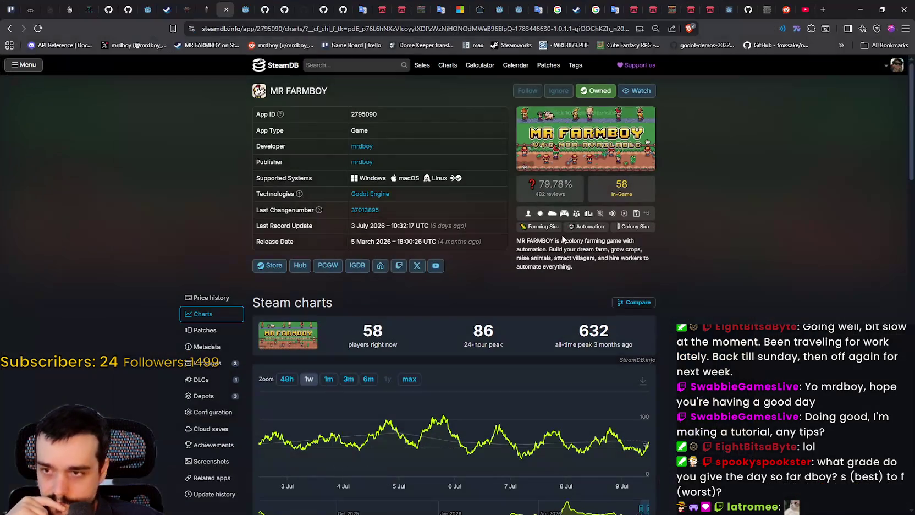
{"action": "right_click", "coordinate": [724, 202]}
{"action": "left_click", "coordinate": [742, 223]}
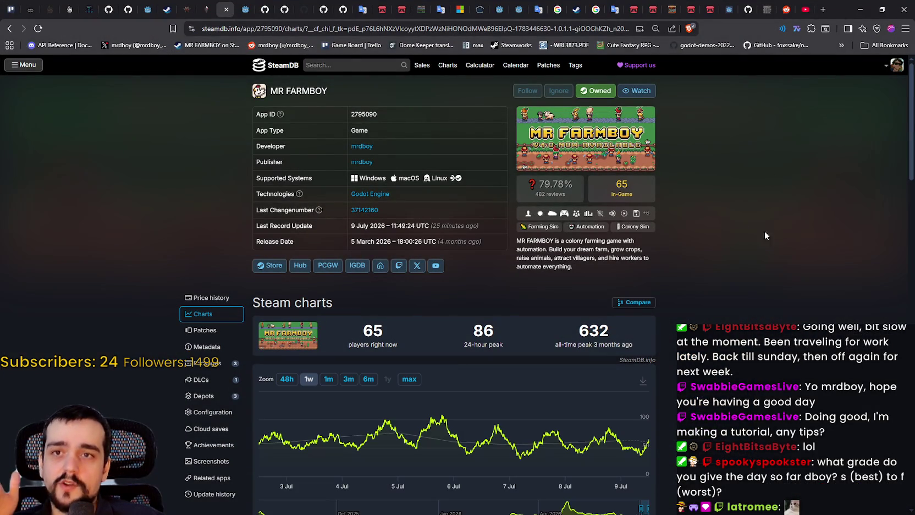
{"action": "mouse_move", "coordinate": [644, 450]}
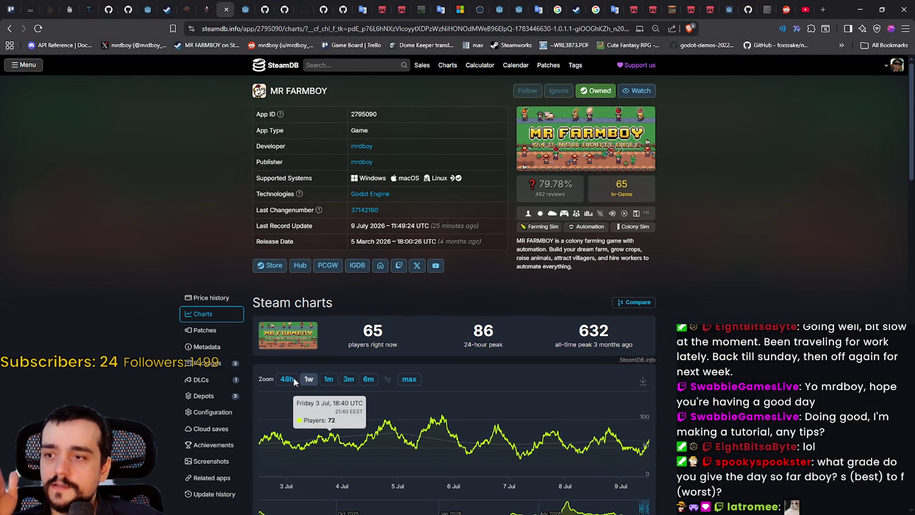
{"action": "left_click", "coordinate": [286, 379]}
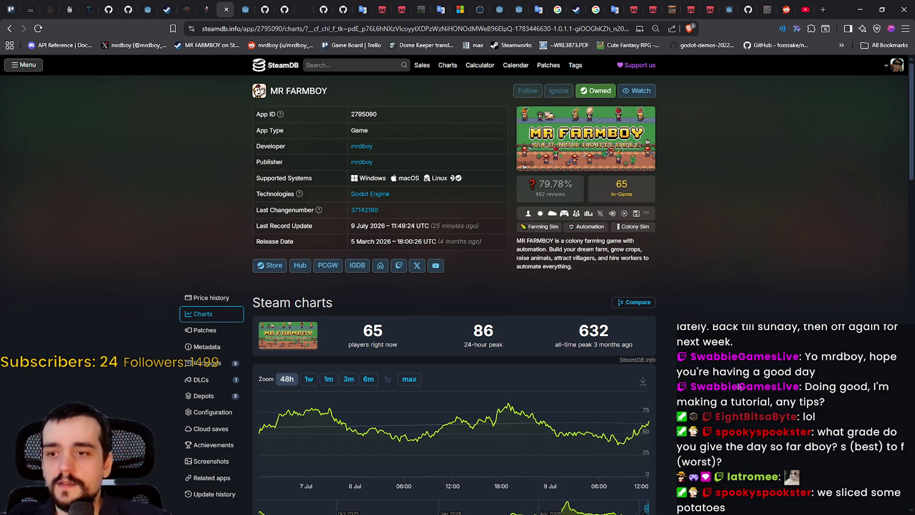
- Minimize the browser and the Steam window to get back to Godot
{"action": "left_click", "coordinate": [860, 9]}
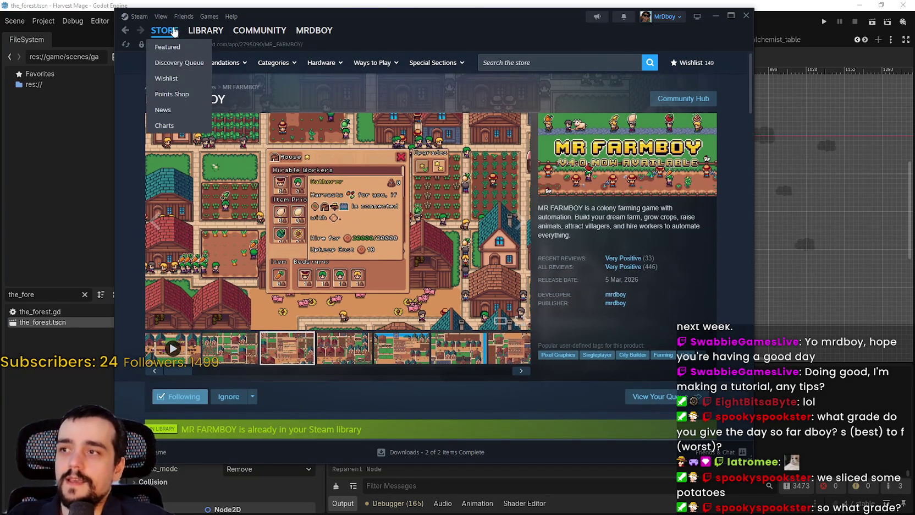
{"action": "left_click", "coordinate": [164, 30]}
{"action": "left_click", "coordinate": [716, 15]}
- Save the forest scene
{"action": "scroll", "coordinate": [592, 203], "scroll_direction": "down", "scroll_amount": 2}
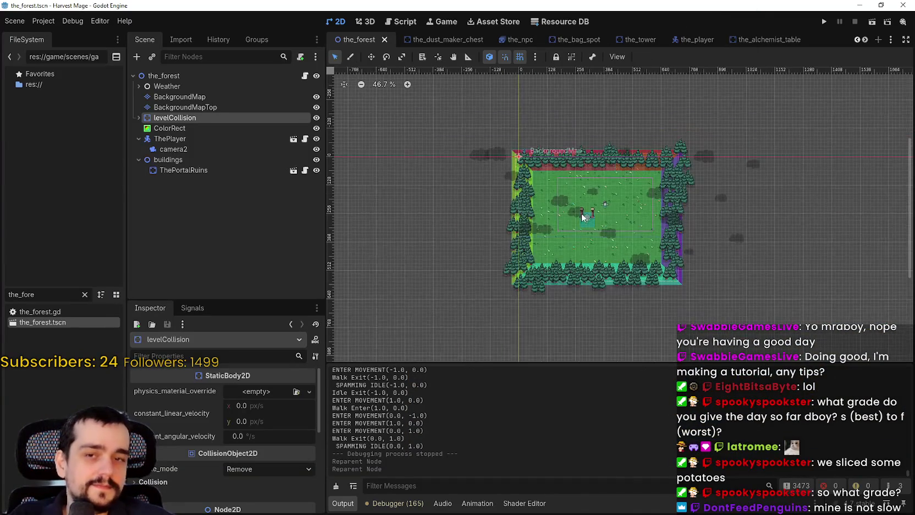
{"action": "scroll", "coordinate": [587, 190], "scroll_direction": "up", "scroll_amount": 2}
{"action": "key", "text": "ctrl+s"}
{"action": "scroll", "coordinate": [805, 132], "scroll_direction": "down", "scroll_amount": 2}
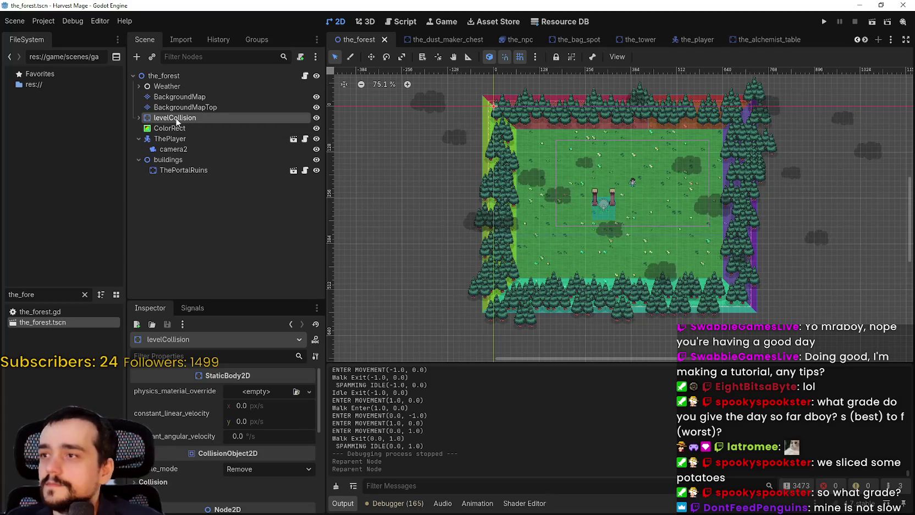
- Add a Node2D child to the_forest and move it just above ColorRect
{"action": "left_click", "coordinate": [165, 75]}
{"action": "right_click", "coordinate": [179, 73]}
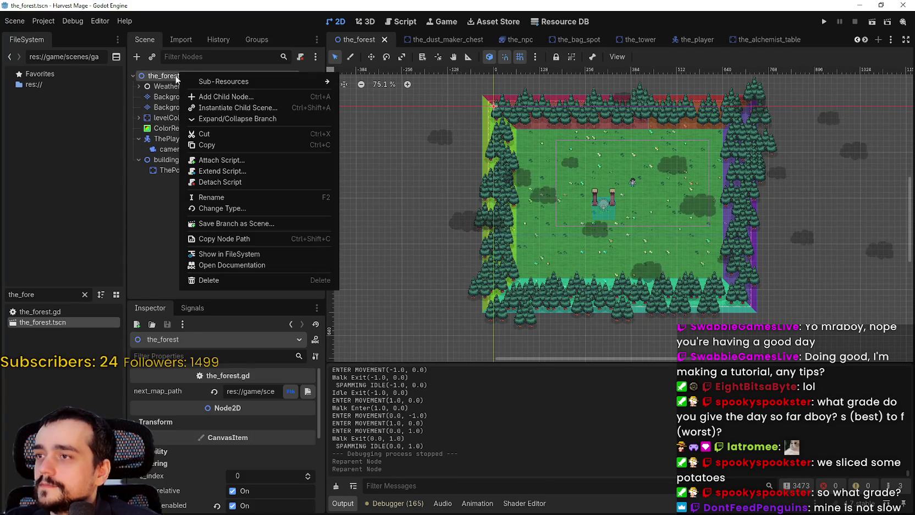
{"action": "left_click", "coordinate": [309, 163]}
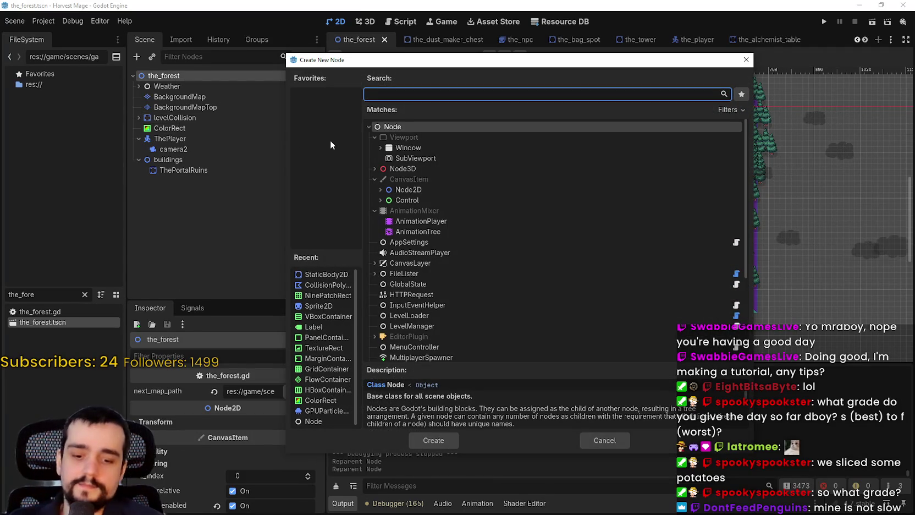
{"action": "left_click", "coordinate": [410, 188]}
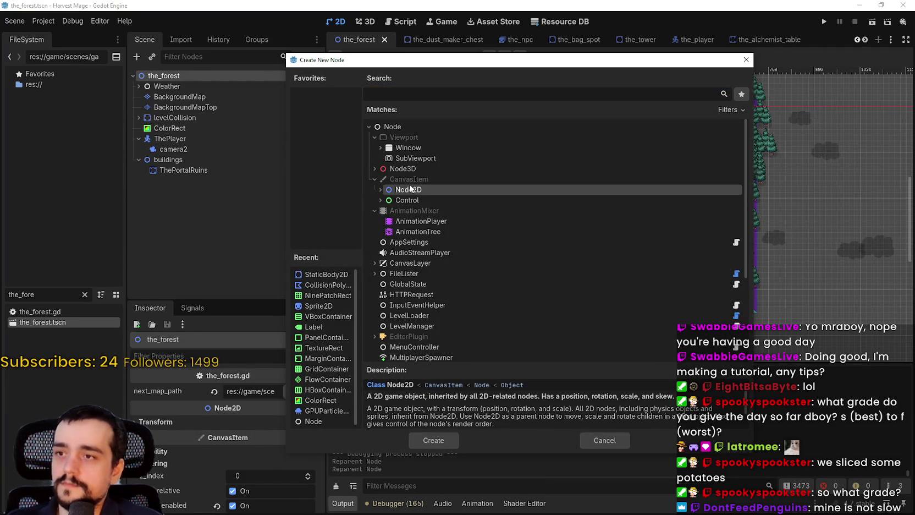
{"action": "key", "text": "Return"}
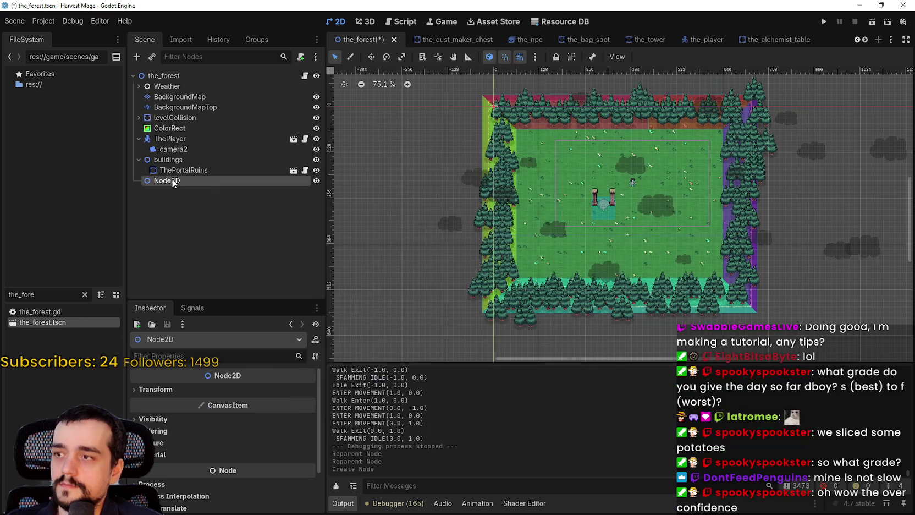
{"action": "left_click_drag", "start_coordinate": [184, 127], "coordinate": [186, 123]}
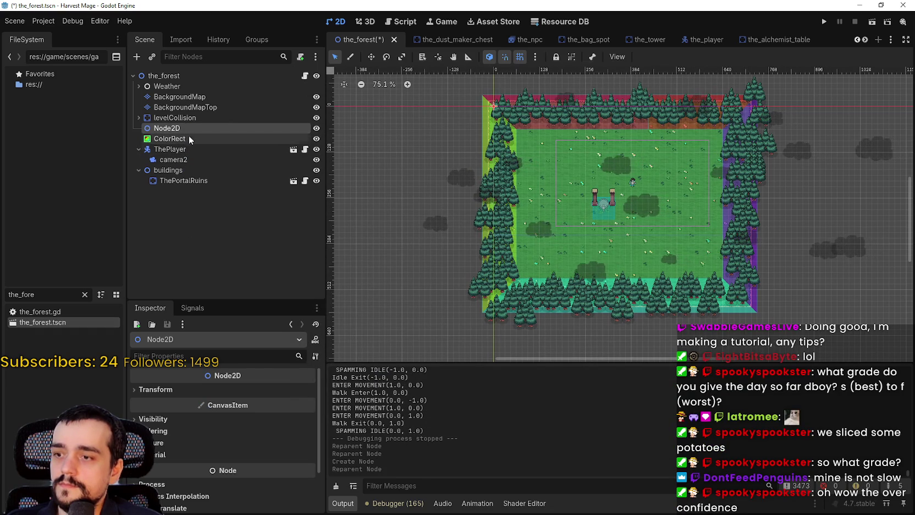
- Rename the new Node2D to resourceContainer and save the scene
{"action": "double_click", "coordinate": [185, 127]}
{"action": "type", "text": "resourc"}
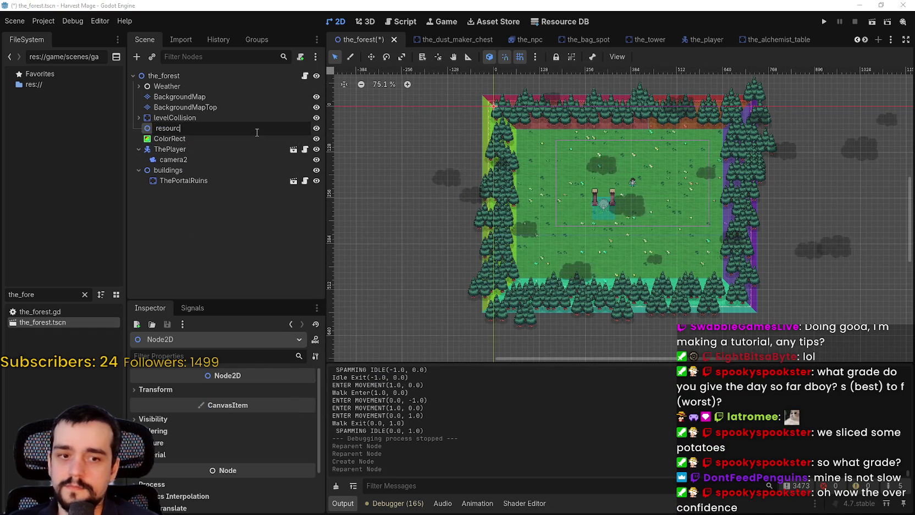
{"action": "type", "text": "eContai"}
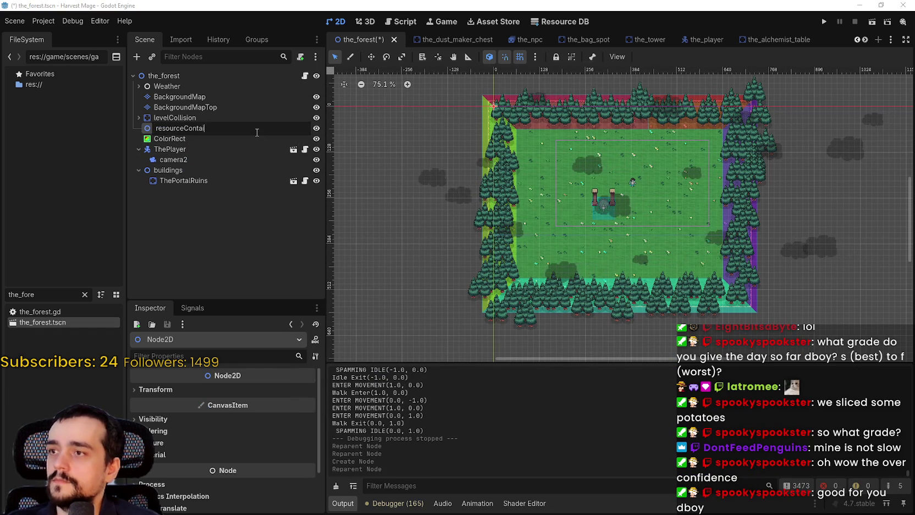
{"action": "type", "text": "ner"}
{"action": "key", "text": "Return"}
{"action": "key", "text": "ctrl+s"}
- Create a StaticBody2D under resourceContainer and name it resource
{"action": "right_click", "coordinate": [231, 130]}
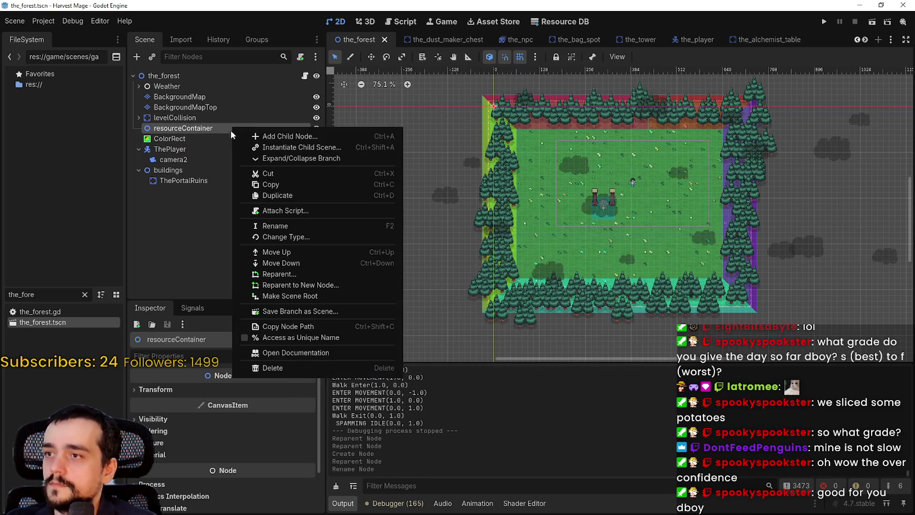
{"action": "left_click", "coordinate": [275, 137]}
{"action": "type", "text": "s"}
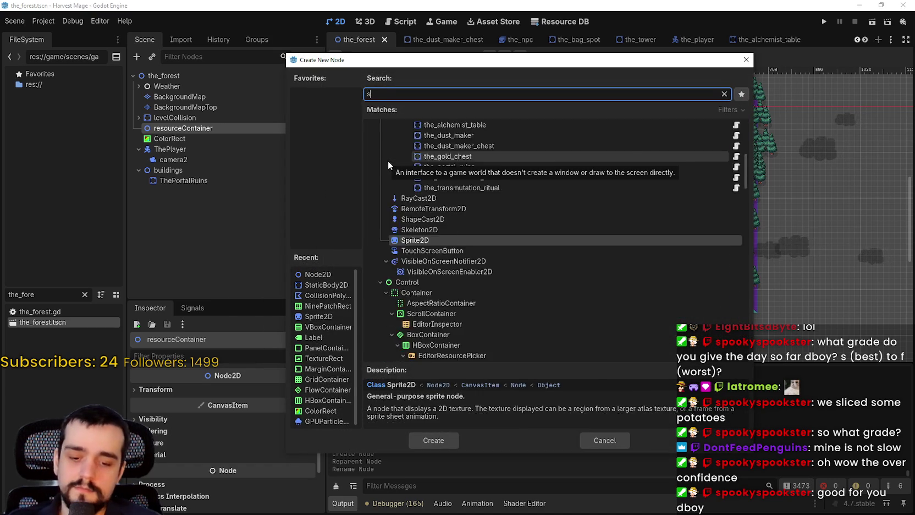
{"action": "type", "text": "tatic"}
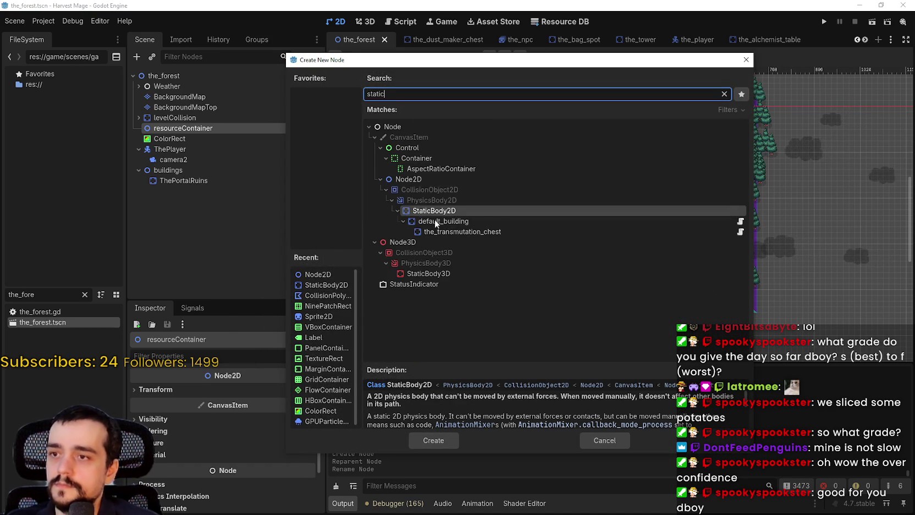
{"action": "left_click", "coordinate": [432, 430]}
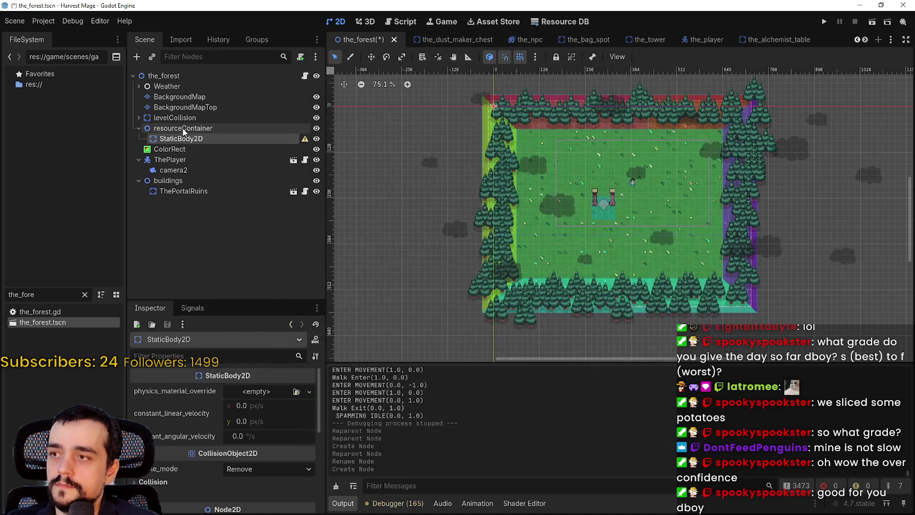
{"action": "type", "text": "resource"}
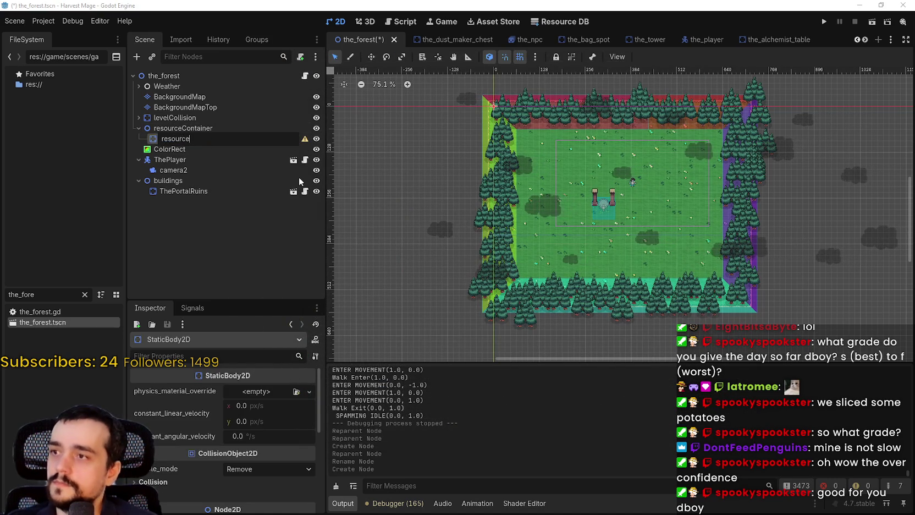
{"action": "key", "text": "Return"}
- Begin adding a child to resource, searching the node list for 'sprite'
{"action": "scroll", "coordinate": [682, 228], "scroll_direction": "up", "scroll_amount": 4}
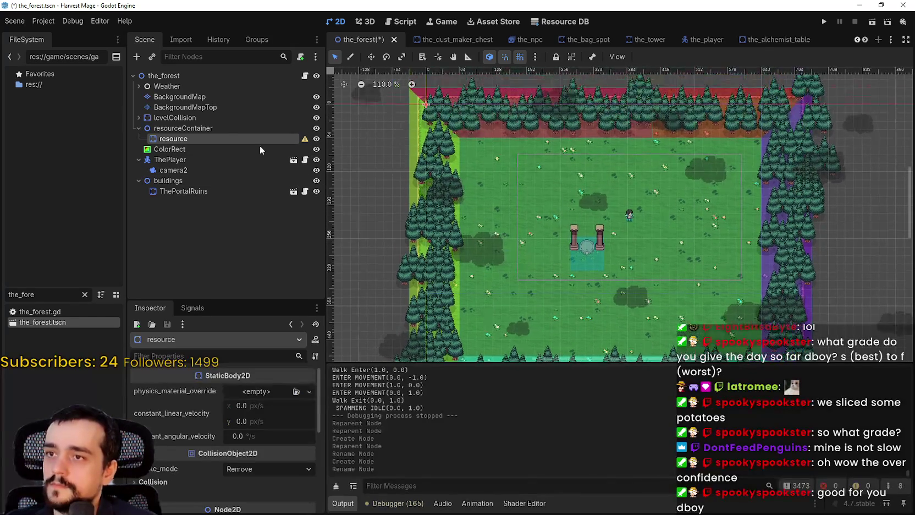
{"action": "right_click", "coordinate": [225, 138]}
{"action": "left_click", "coordinate": [272, 149]}
{"action": "type", "text": "sprite"}
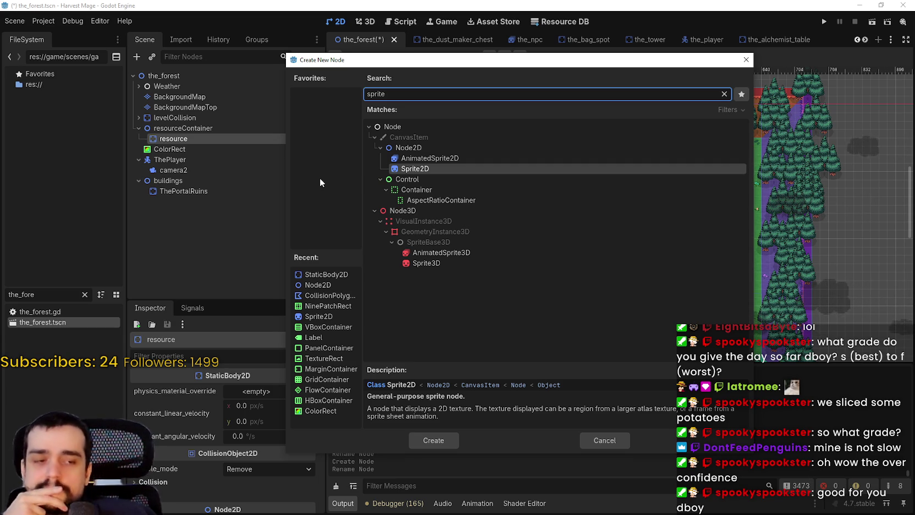
- Cancel the sprite node, then open main_terrain.png in the external editor and close it
{"action": "left_click", "coordinate": [604, 440]}
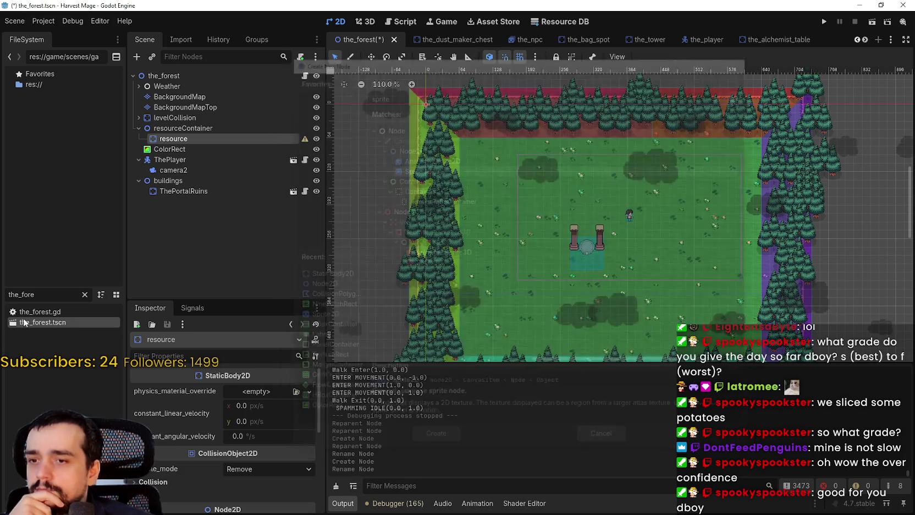
{"action": "type", "text": "main_te"}
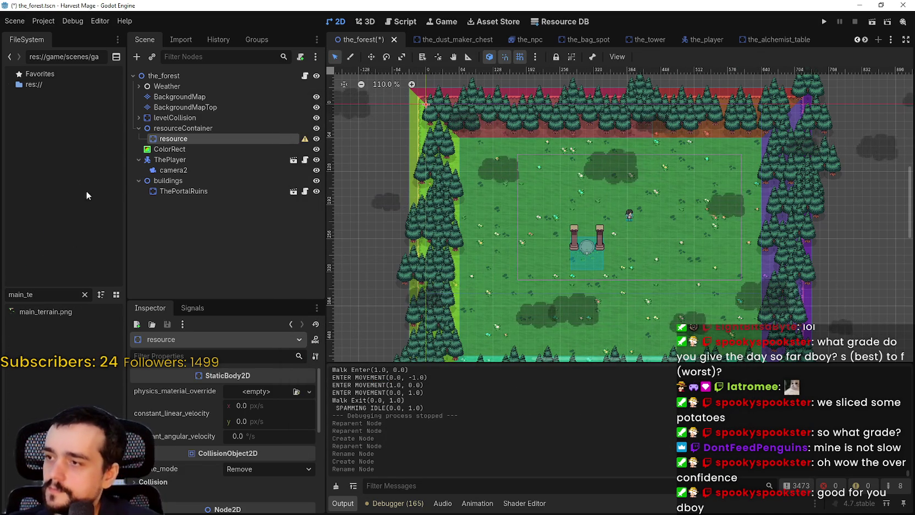
{"action": "left_click", "coordinate": [33, 311]}
{"action": "right_click", "coordinate": [28, 312]}
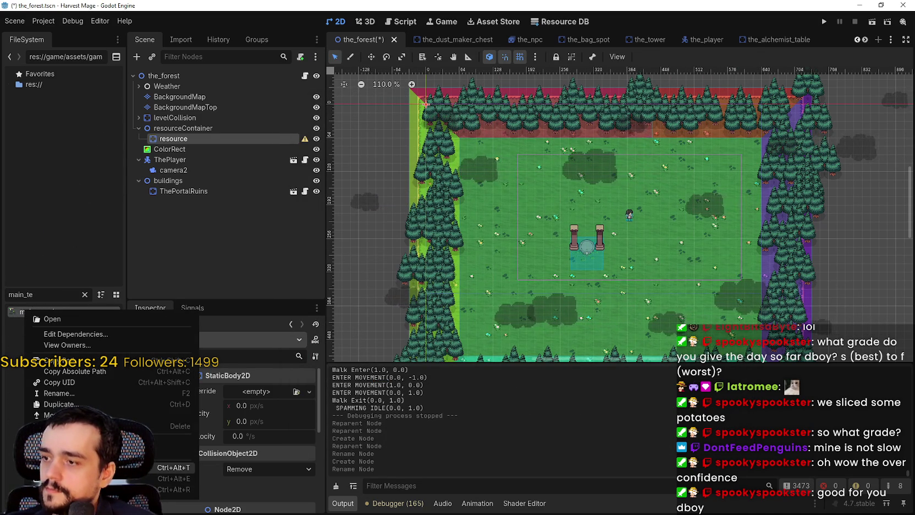
{"action": "left_click", "coordinate": [174, 466]}
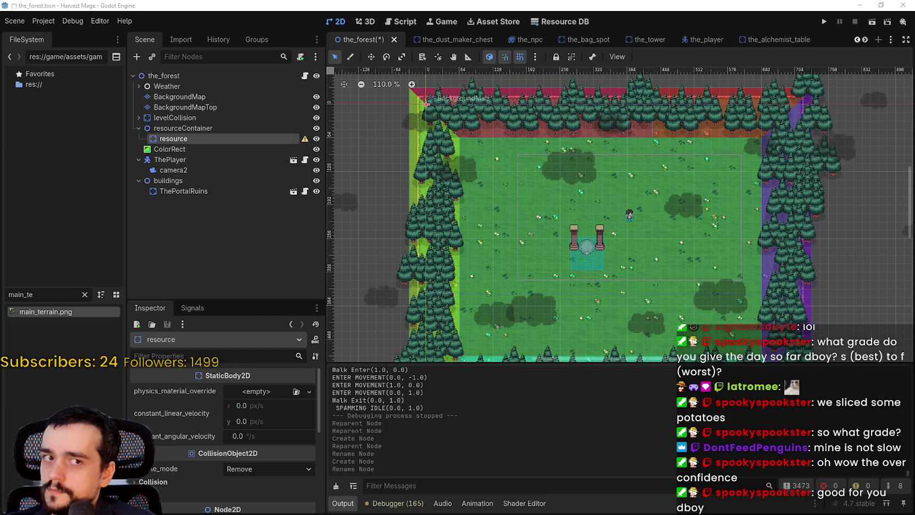
{"action": "right_click", "coordinate": [33, 315]}
{"action": "left_click", "coordinate": [165, 484]}
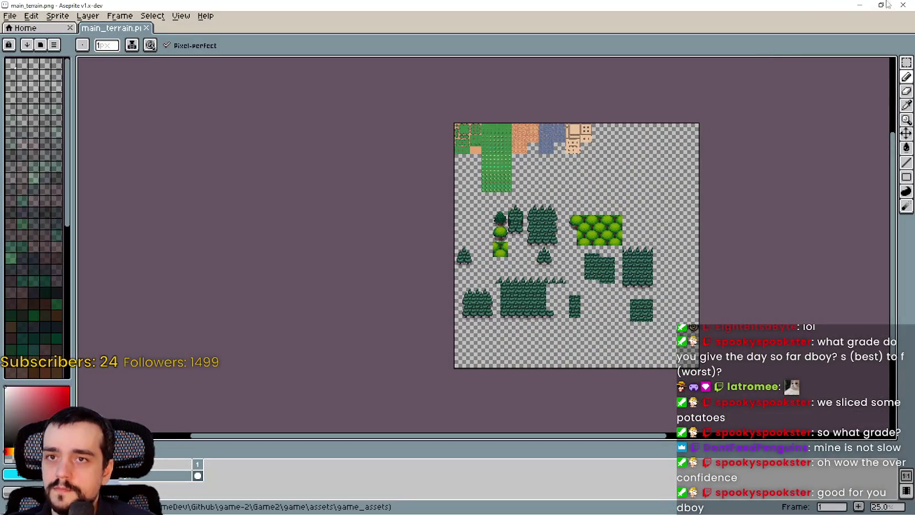
{"action": "left_click", "coordinate": [903, 5]}
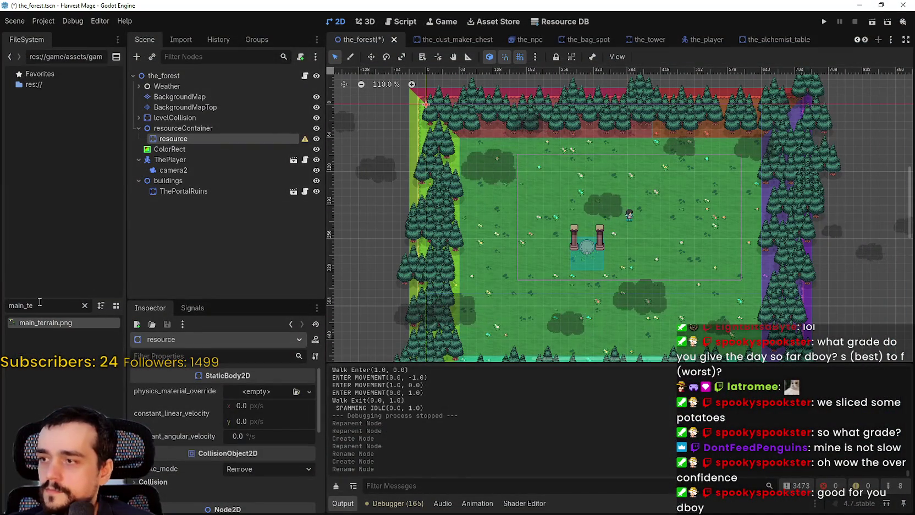
- Filter FileSystem for 'atlas' and open main_atlas.png in the external program
{"action": "type", "text": "atlas"}
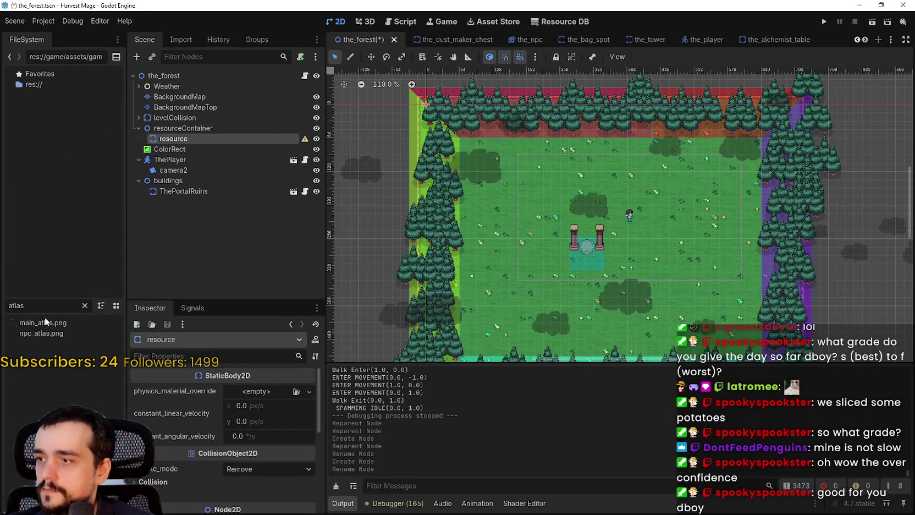
{"action": "right_click", "coordinate": [45, 324]}
{"action": "left_click", "coordinate": [71, 333]}
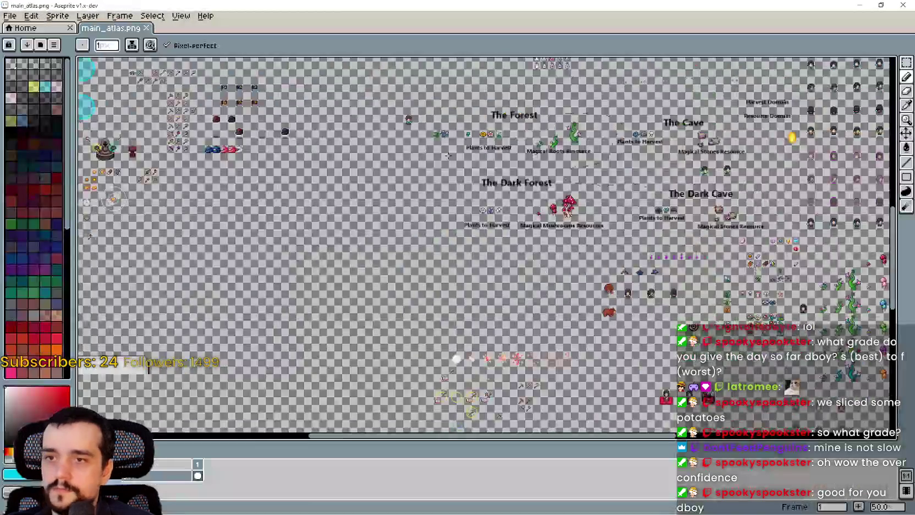
- Zoom to the pink-flowered vines and Magic Wand-select a small rectangle under the stem
{"action": "scroll", "coordinate": [702, 128], "scroll_direction": "up", "scroll_amount": 4}
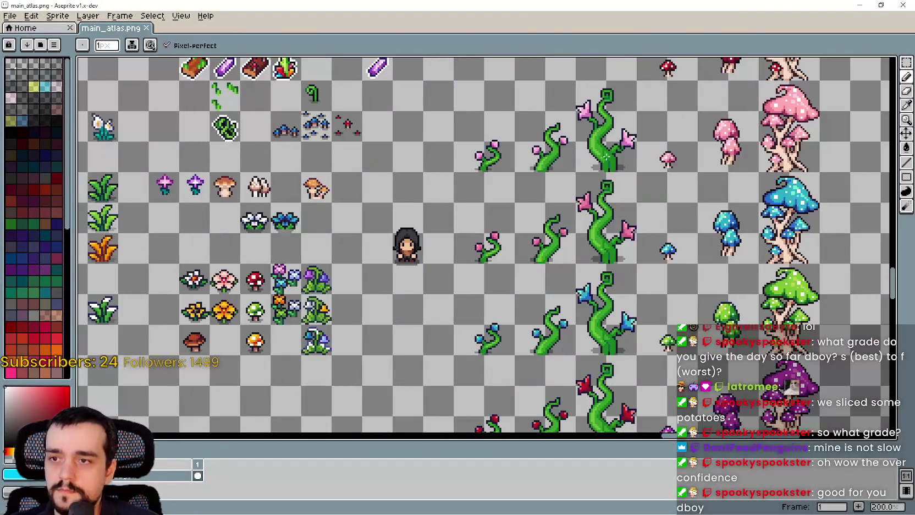
{"action": "key", "text": "w"}
{"action": "scroll", "coordinate": [488, 236], "scroll_direction": "up", "scroll_amount": 3}
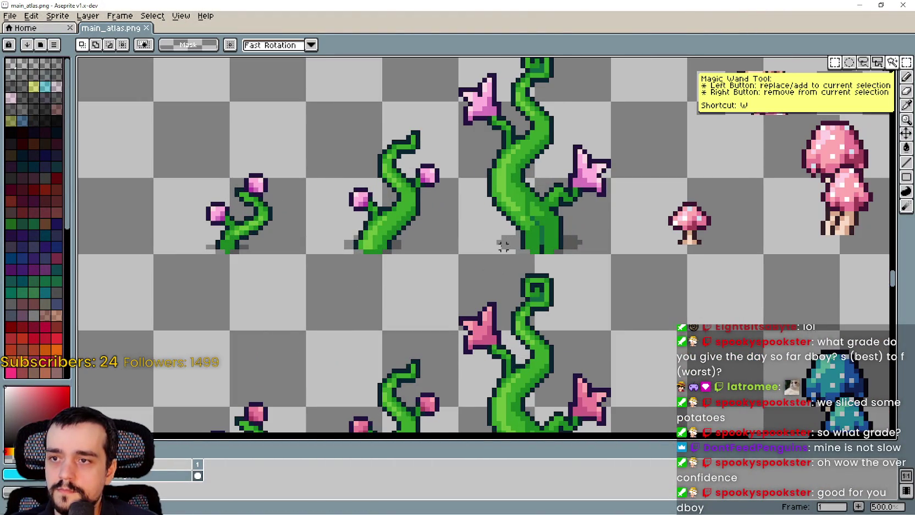
{"action": "left_click_drag", "start_coordinate": [504, 245], "coordinate": [464, 242]}
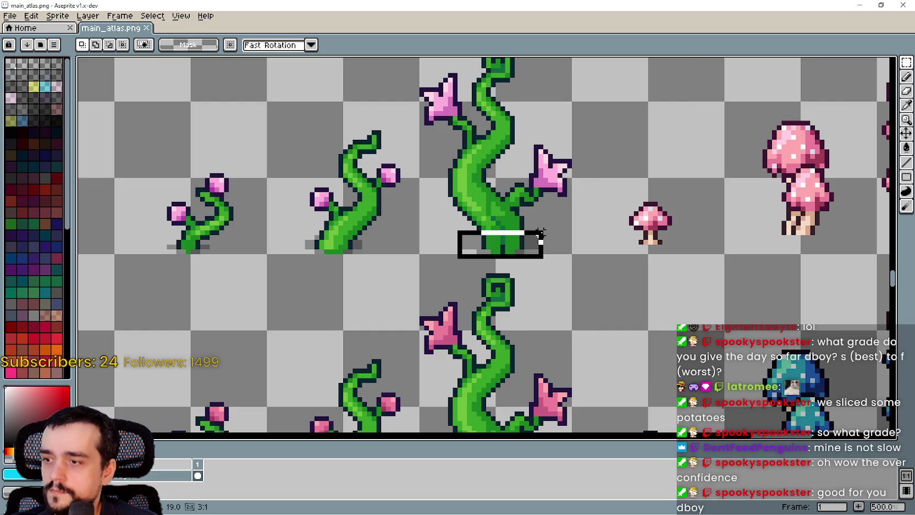
{"action": "left_click_drag", "start_coordinate": [541, 235], "coordinate": [541, 233]}
- Zoom back out of the atlas and return to the Godot forest scene
{"action": "scroll", "coordinate": [512, 252], "scroll_direction": "down", "scroll_amount": 3}
{"action": "scroll", "coordinate": [511, 253], "scroll_direction": "up", "scroll_amount": 2}
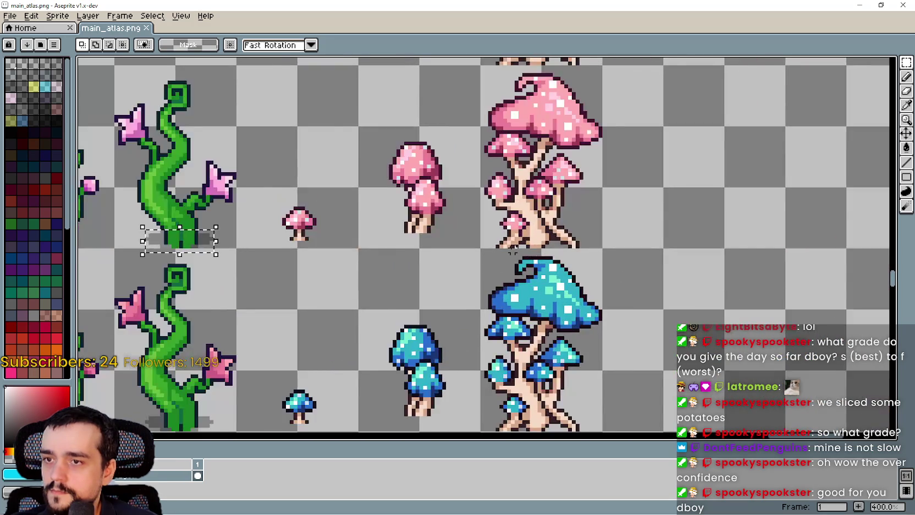
{"action": "scroll", "coordinate": [511, 253], "scroll_direction": "down", "scroll_amount": 4}
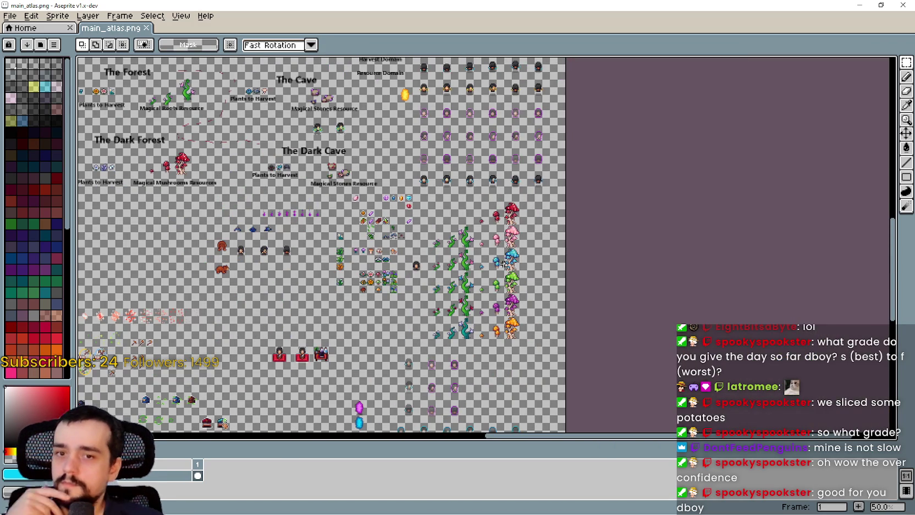
{"action": "left_click", "coordinate": [859, 9]}
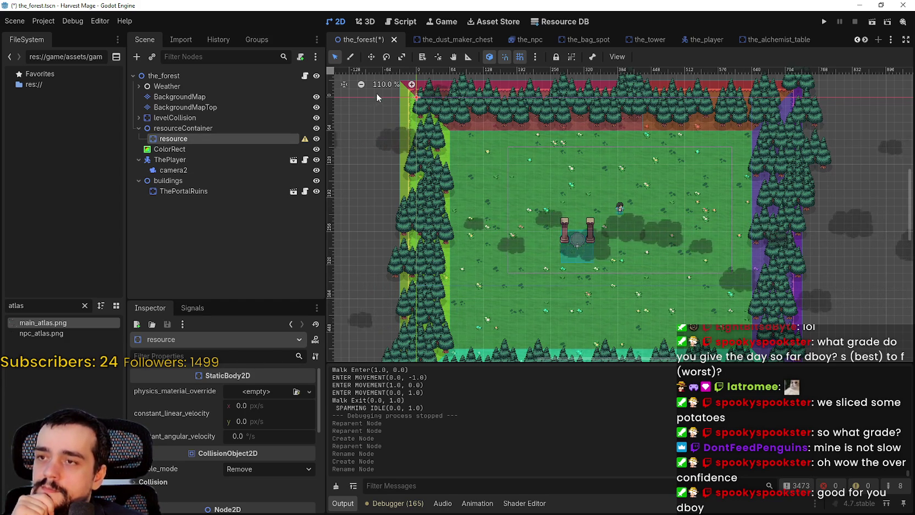
- Add a Sprite2D child to the resource body
{"action": "scroll", "coordinate": [376, 93], "scroll_direction": "down", "scroll_amount": 1}
{"action": "right_click", "coordinate": [190, 143]}
{"action": "left_click", "coordinate": [236, 150]}
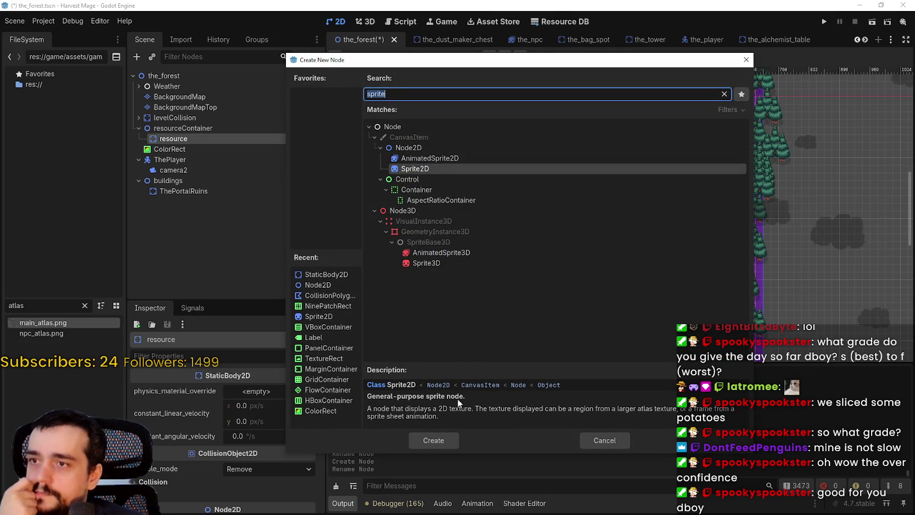
{"action": "left_click", "coordinate": [438, 442]}
- Add a CollisionShape2D child to resource, found by searching 'colli'
{"action": "scroll", "coordinate": [504, 242], "scroll_direction": "up", "scroll_amount": 4}
{"action": "scroll", "coordinate": [503, 243], "scroll_direction": "down", "scroll_amount": 1}
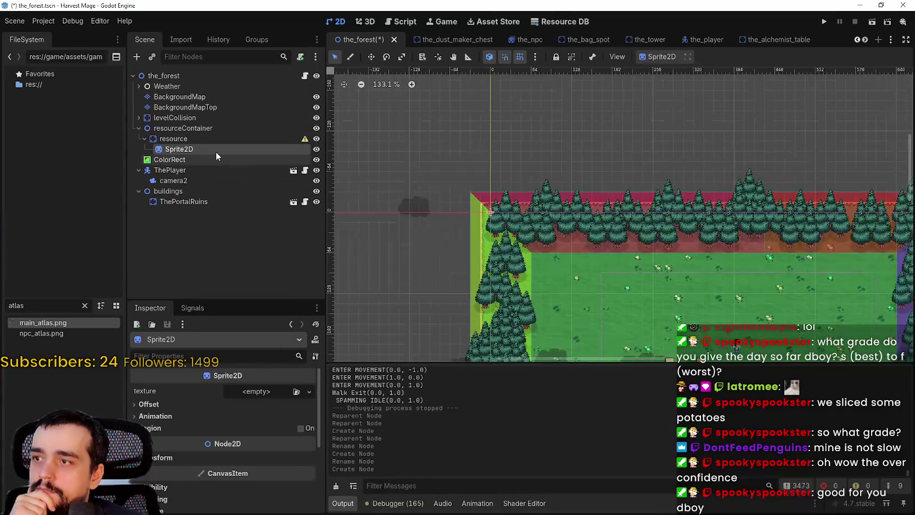
{"action": "left_click", "coordinate": [203, 135]}
{"action": "right_click", "coordinate": [201, 136]}
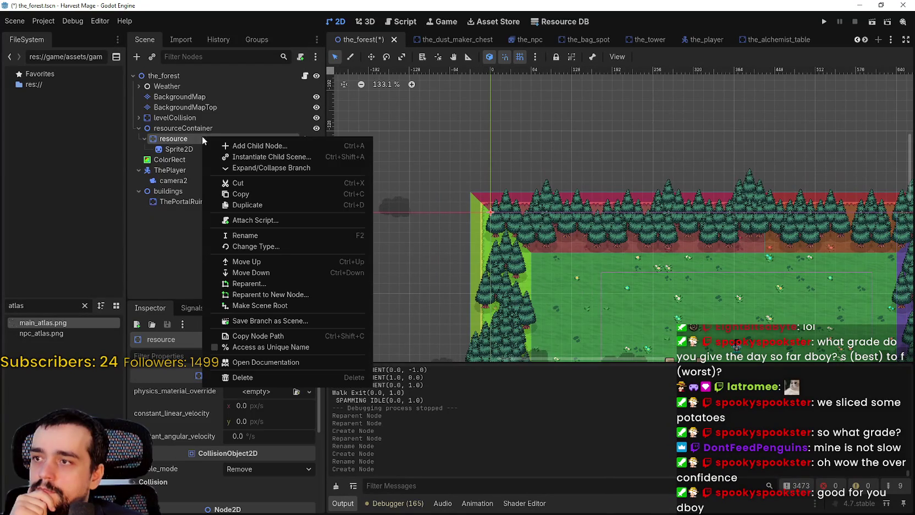
{"action": "left_click", "coordinate": [263, 145]}
{"action": "type", "text": "colli"}
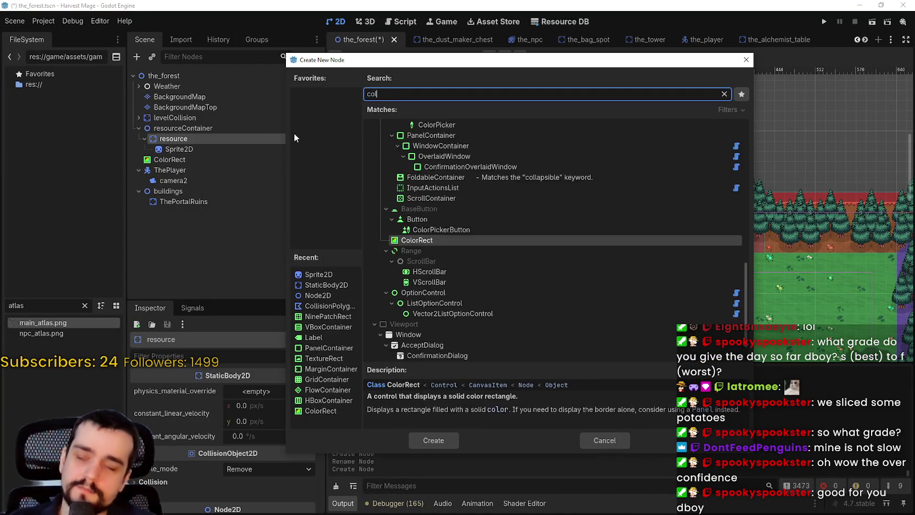
{"action": "key", "text": "Down"}
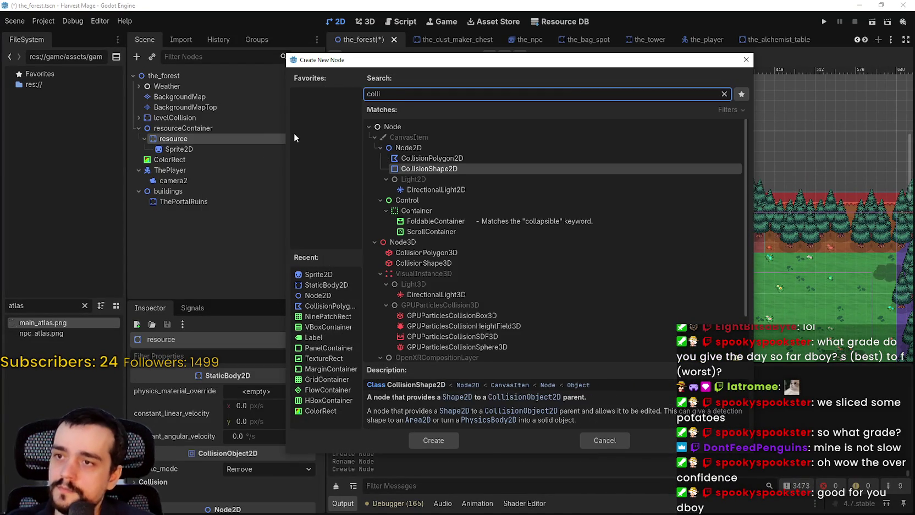
{"action": "key", "text": "Return"}
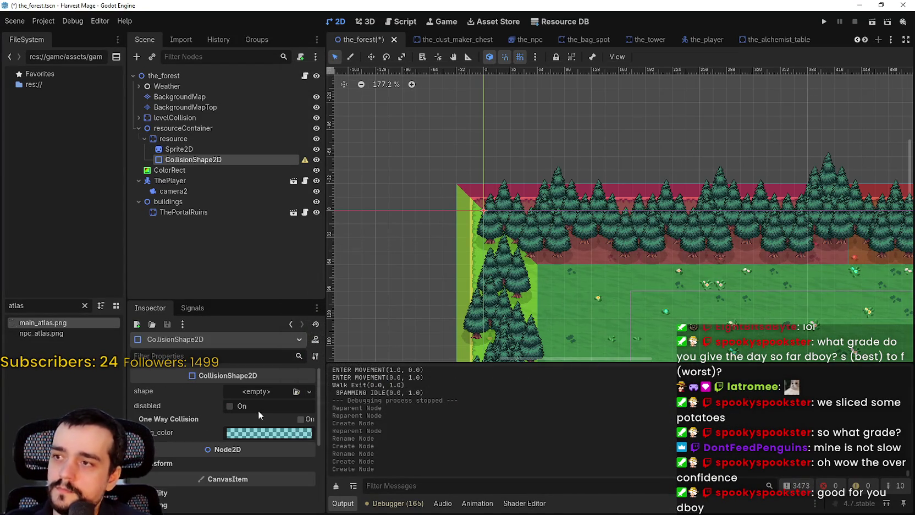
- Give the CollisionShape2D a RectangleShape2D shape
{"action": "left_click", "coordinate": [257, 391]}
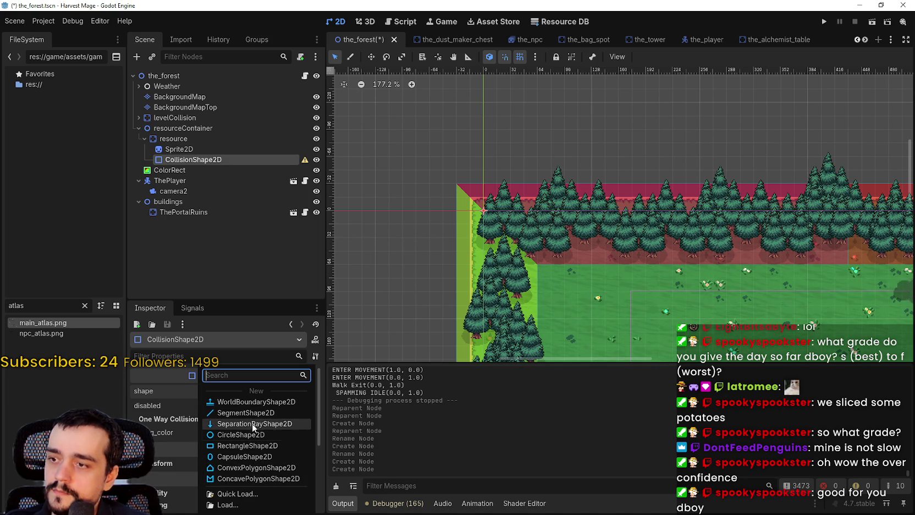
{"action": "left_click", "coordinate": [264, 446]}
{"action": "scroll", "coordinate": [518, 218], "scroll_direction": "up", "scroll_amount": 3}
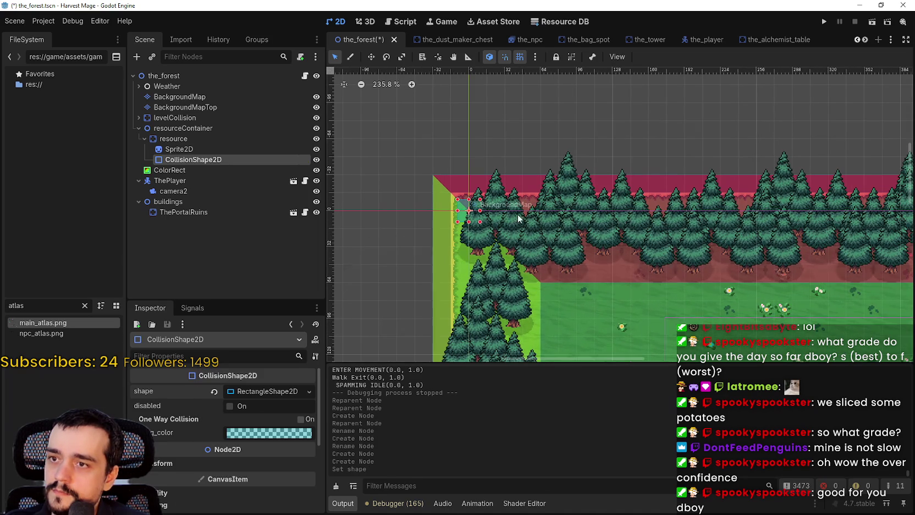
- Move the resource body onto the grass, ending at position (256, 128)
{"action": "left_click", "coordinate": [179, 139]}
{"action": "scroll", "coordinate": [463, 206], "scroll_direction": "down", "scroll_amount": 2}
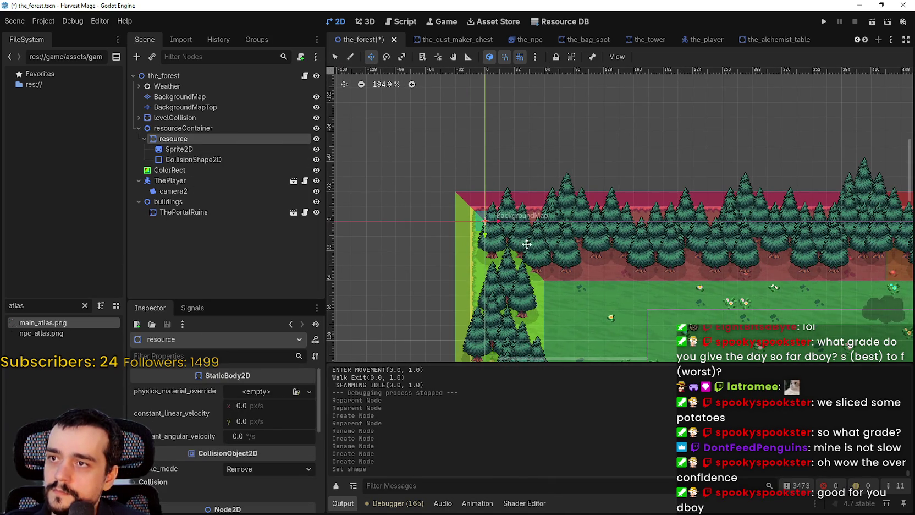
{"action": "left_click_drag", "start_coordinate": [490, 219], "coordinate": [682, 308]}
{"action": "scroll", "coordinate": [682, 308], "scroll_direction": "up", "scroll_amount": 9}
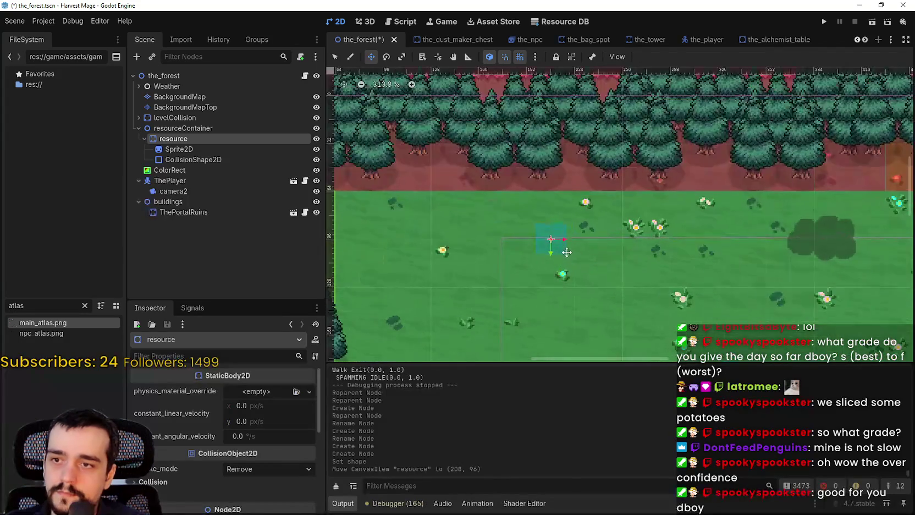
{"action": "left_click_drag", "start_coordinate": [543, 237], "coordinate": [504, 238]}
{"action": "scroll", "coordinate": [477, 235], "scroll_direction": "down", "scroll_amount": 2}
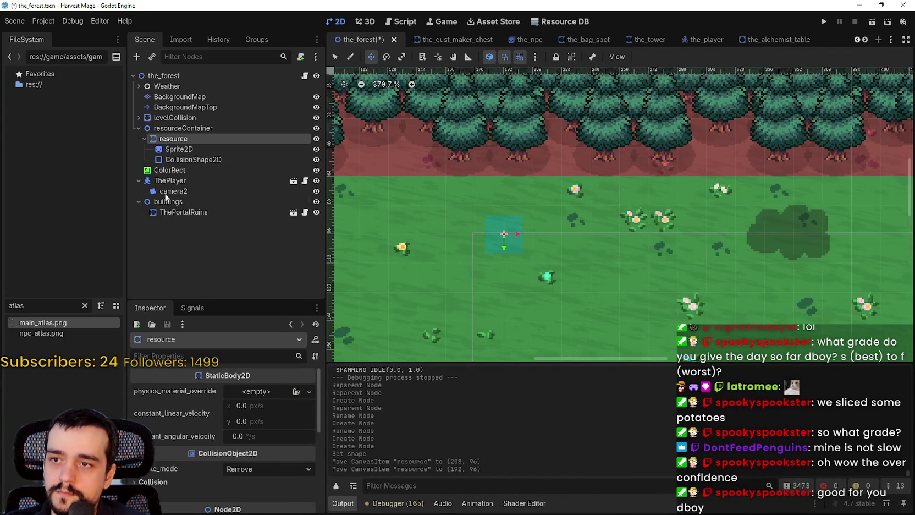
{"action": "scroll", "coordinate": [501, 237], "scroll_direction": "down", "scroll_amount": 6}
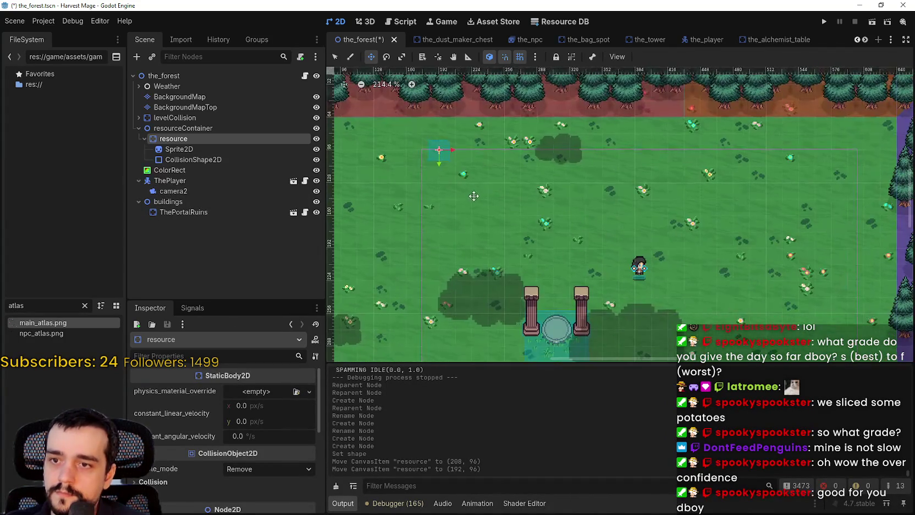
{"action": "mouse_move", "coordinate": [435, 156]}
{"action": "left_mouse_down"}
{"action": "mouse_move", "coordinate": [501, 156]}
{"action": "mouse_move", "coordinate": [501, 188]}
{"action": "left_mouse_up"}
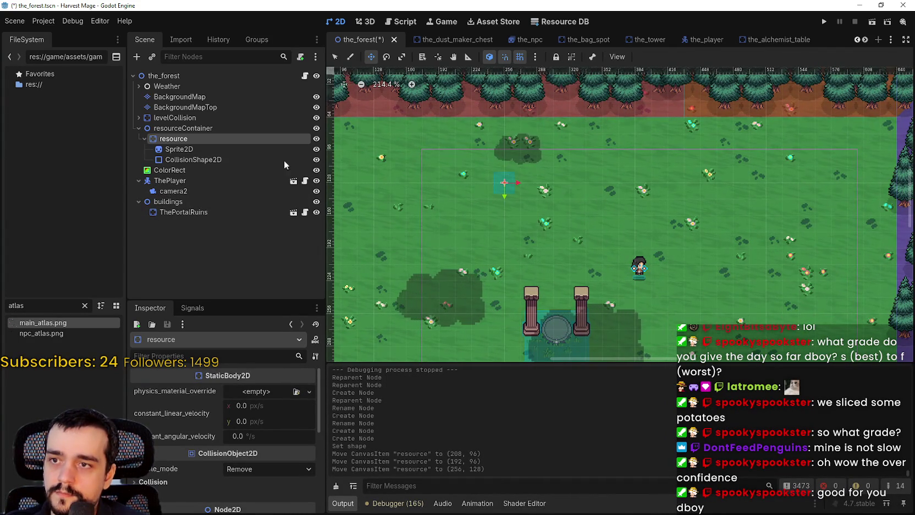
- Select the collision shape and stretch the rectangle from a corner in Select mode
{"action": "left_click", "coordinate": [205, 158]}
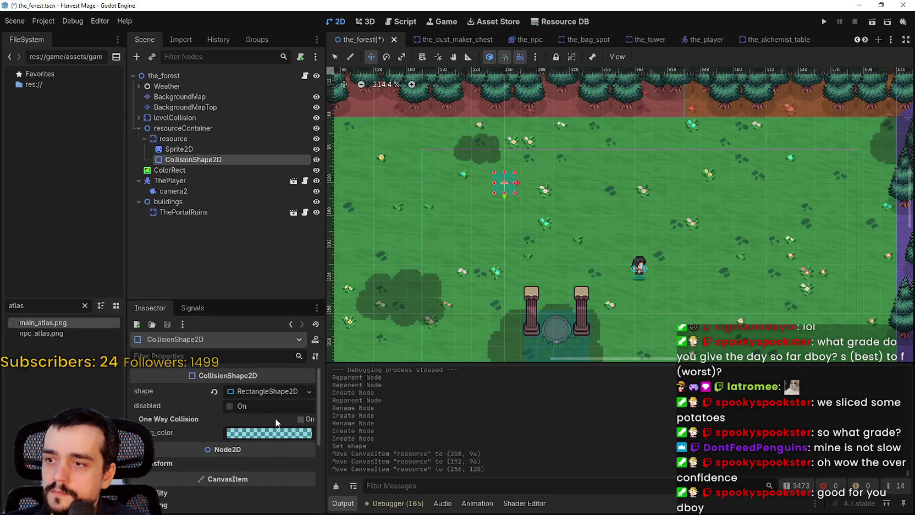
{"action": "scroll", "coordinate": [528, 170], "scroll_direction": "up", "scroll_amount": 10}
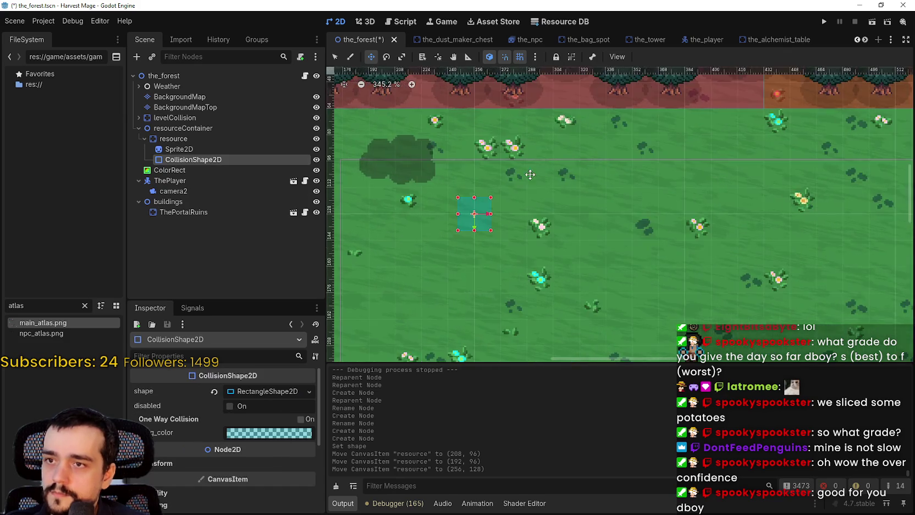
{"action": "left_click", "coordinate": [334, 57]}
{"action": "scroll", "coordinate": [467, 214], "scroll_direction": "up", "scroll_amount": 4}
{"action": "left_click", "coordinate": [443, 184]}
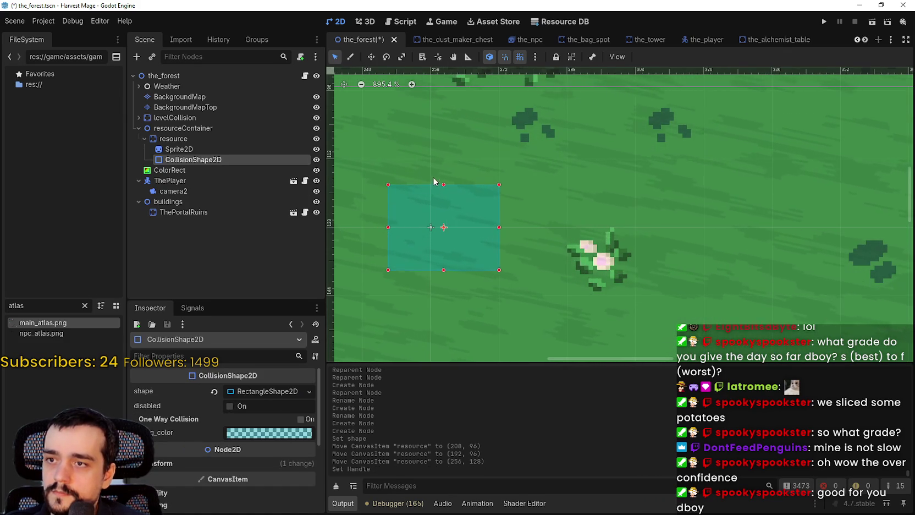
{"action": "scroll", "coordinate": [440, 213], "scroll_direction": "down", "scroll_amount": 2}
{"action": "left_click_drag", "start_coordinate": [469, 252], "coordinate": [456, 259]}
{"action": "scroll", "coordinate": [474, 245], "scroll_direction": "down", "scroll_amount": 4}
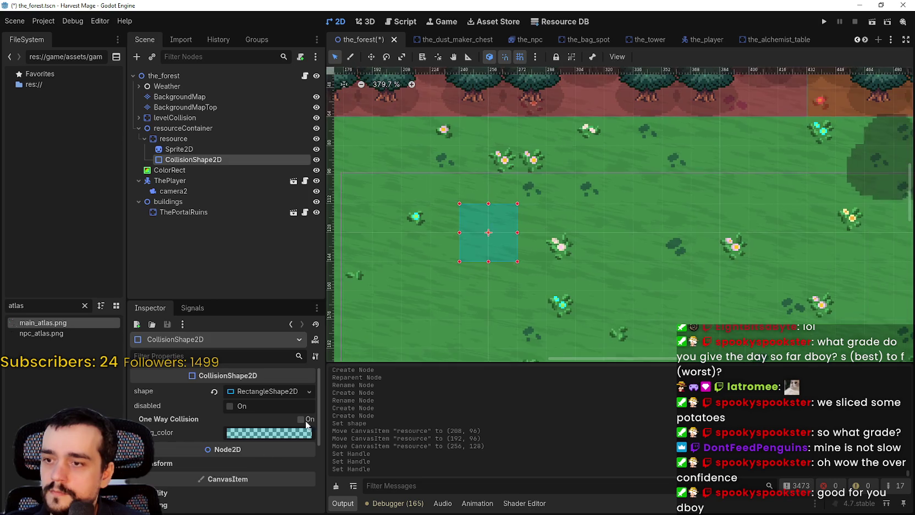
- Set the rectangle shape size to 16 × 16 in the Inspector and save the scene
{"action": "left_click", "coordinate": [257, 391]}
{"action": "left_click", "coordinate": [245, 406]}
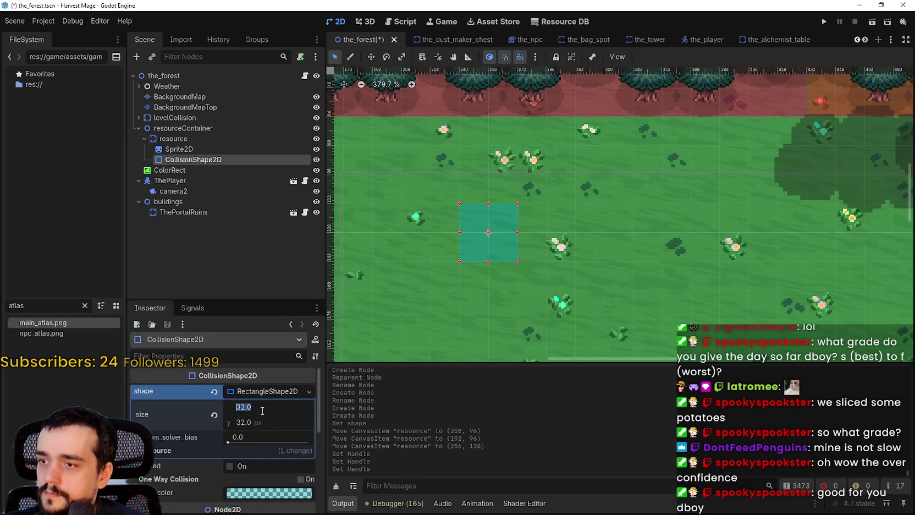
{"action": "type", "text": "16"}
{"action": "key", "text": "Return"}
{"action": "left_click", "coordinate": [266, 418]}
{"action": "type", "text": "16"}
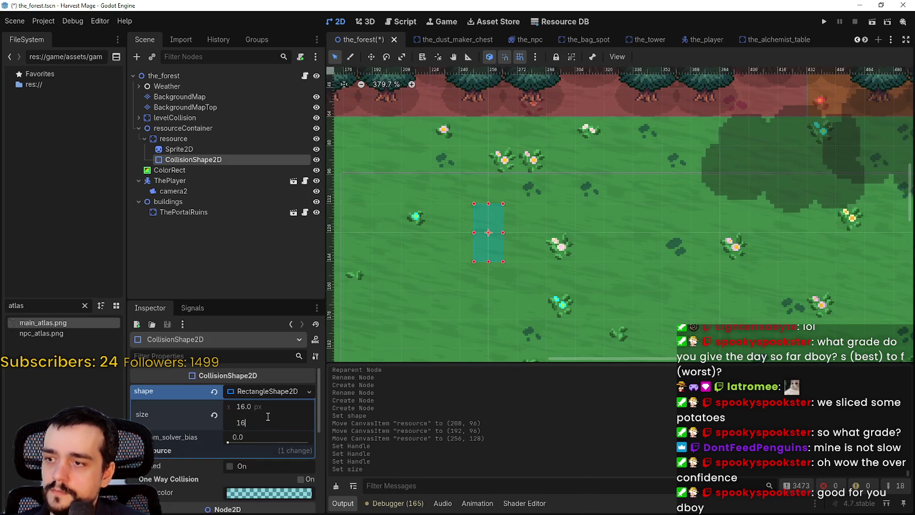
{"action": "key", "text": "Return"}
{"action": "key", "text": "ctrl+s"}
{"action": "scroll", "coordinate": [540, 182], "scroll_direction": "up", "scroll_amount": 2}
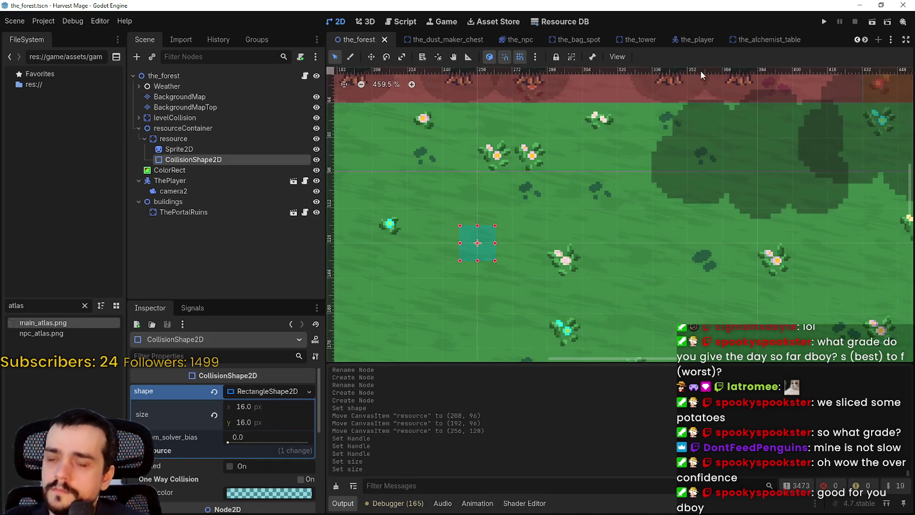
- Open Configure Snap, close it unchanged, and reselect the resource body
{"action": "left_click", "coordinate": [535, 56]}
{"action": "left_click", "coordinate": [567, 132]}
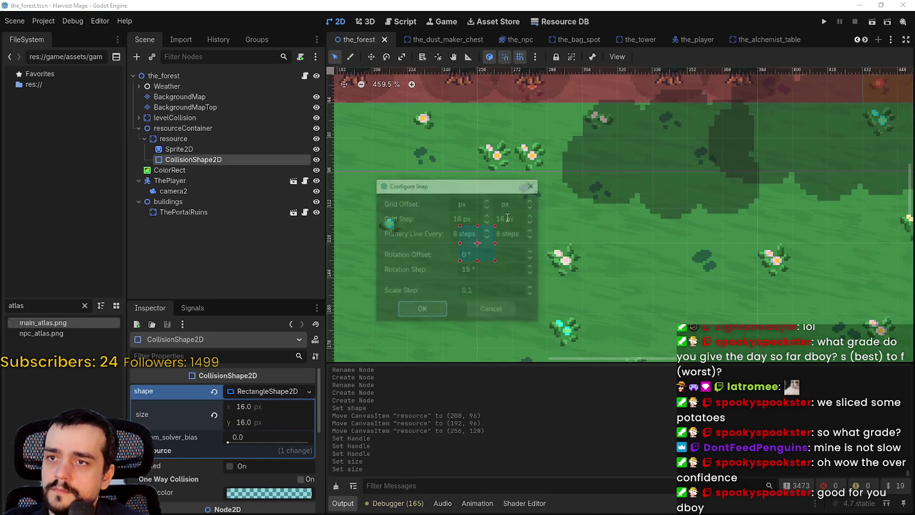
{"action": "left_click", "coordinate": [488, 312]}
{"action": "scroll", "coordinate": [483, 199], "scroll_direction": "up", "scroll_amount": 2}
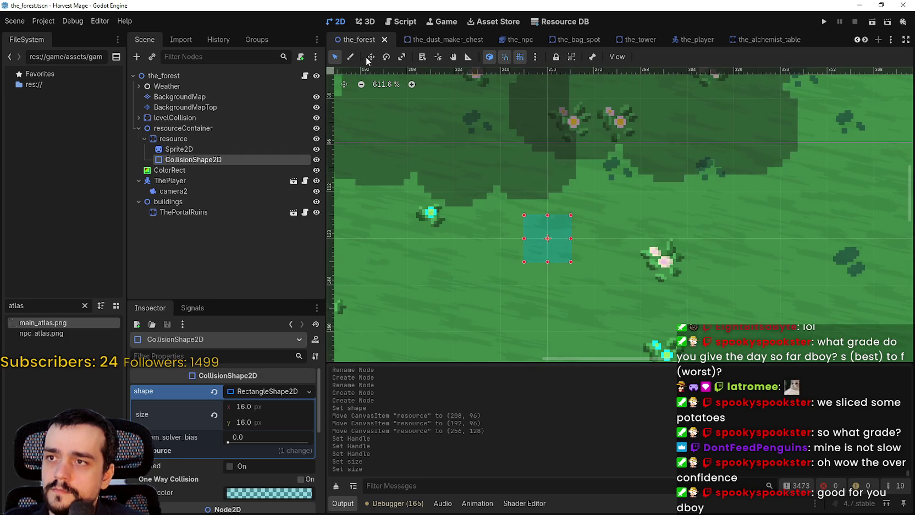
{"action": "left_click", "coordinate": [196, 138]}
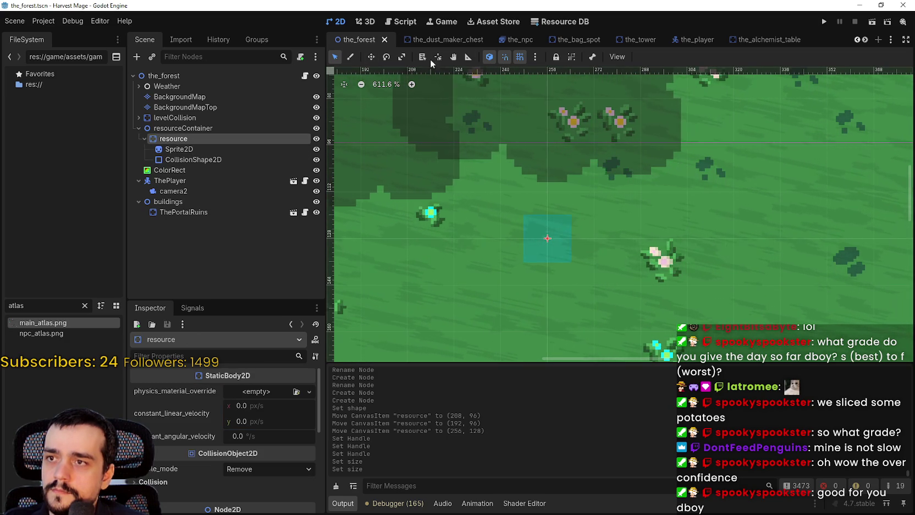
- With the Move tool, drag the resource through several snapped grid spots, leaving it at (224, 112)
{"action": "left_click", "coordinate": [371, 57]}
{"action": "left_click_drag", "start_coordinate": [563, 251], "coordinate": [517, 294]}
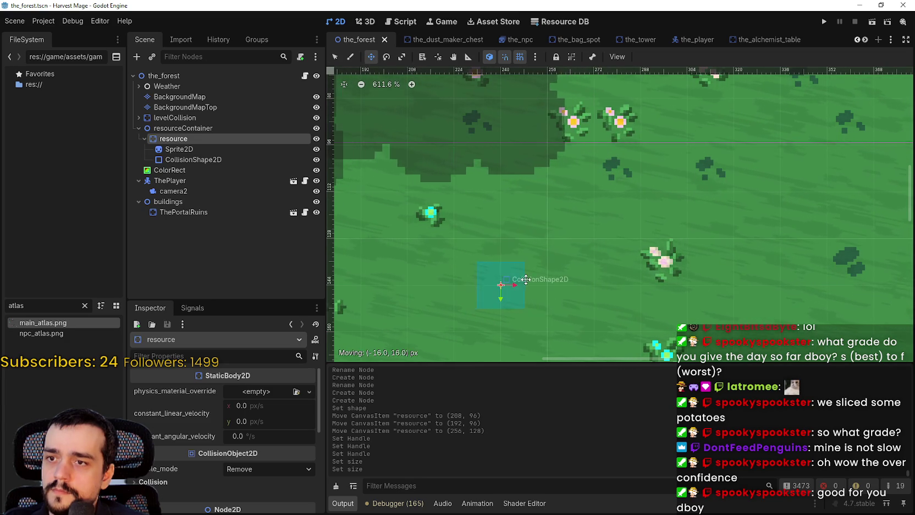
{"action": "scroll", "coordinate": [519, 271], "scroll_direction": "down", "scroll_amount": 6}
{"action": "scroll", "coordinate": [520, 269], "scroll_direction": "up", "scroll_amount": 7}
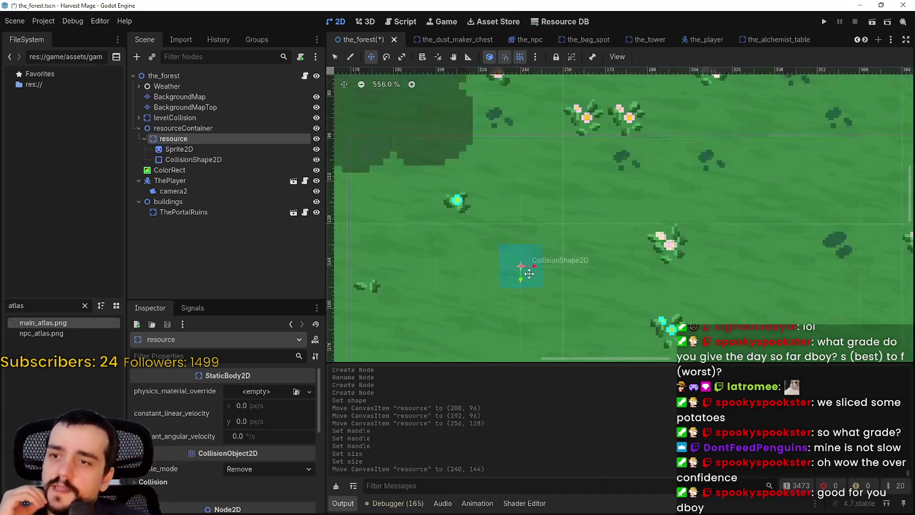
{"action": "left_click_drag", "start_coordinate": [517, 260], "coordinate": [544, 258]}
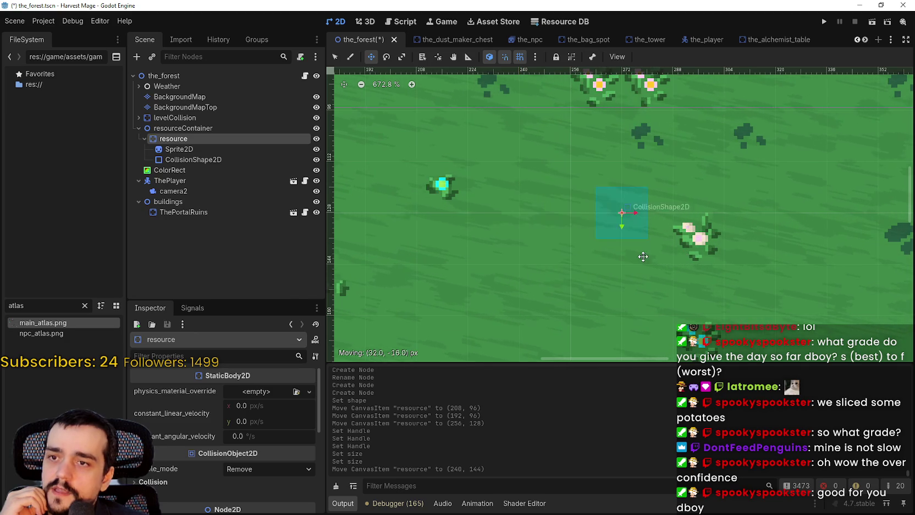
{"action": "mouse_move", "coordinate": [554, 246]}
{"action": "left_mouse_down"}
{"action": "mouse_move", "coordinate": [612, 257]}
{"action": "mouse_move", "coordinate": [600, 239]}
{"action": "mouse_move", "coordinate": [622, 251]}
{"action": "mouse_move", "coordinate": [632, 211]}
{"action": "mouse_move", "coordinate": [574, 256]}
{"action": "mouse_move", "coordinate": [618, 252]}
{"action": "mouse_move", "coordinate": [588, 209]}
{"action": "mouse_move", "coordinate": [632, 254]}
{"action": "mouse_move", "coordinate": [598, 239]}
{"action": "mouse_move", "coordinate": [643, 258]}
{"action": "mouse_move", "coordinate": [654, 292]}
{"action": "mouse_move", "coordinate": [504, 253]}
{"action": "mouse_move", "coordinate": [621, 246]}
{"action": "mouse_move", "coordinate": [567, 231]}
{"action": "mouse_move", "coordinate": [678, 202]}
{"action": "left_mouse_up"}
{"action": "scroll", "coordinate": [593, 231], "scroll_direction": "up", "scroll_amount": 3}
{"action": "scroll", "coordinate": [584, 226], "scroll_direction": "up", "scroll_amount": 2}
{"action": "scroll", "coordinate": [583, 242], "scroll_direction": "down", "scroll_amount": 5}
{"action": "mouse_move", "coordinate": [420, 194]}
{"action": "left_mouse_down"}
{"action": "mouse_move", "coordinate": [431, 184]}
{"action": "mouse_move", "coordinate": [413, 165]}
{"action": "mouse_move", "coordinate": [586, 235]}
{"action": "mouse_move", "coordinate": [652, 246]}
{"action": "mouse_move", "coordinate": [660, 186]}
{"action": "mouse_move", "coordinate": [570, 186]}
{"action": "left_mouse_up"}
- Give the resource's Sprite2D a new AtlasTexture that uses main_atlas.png as its image
{"action": "left_click", "coordinate": [226, 149]}
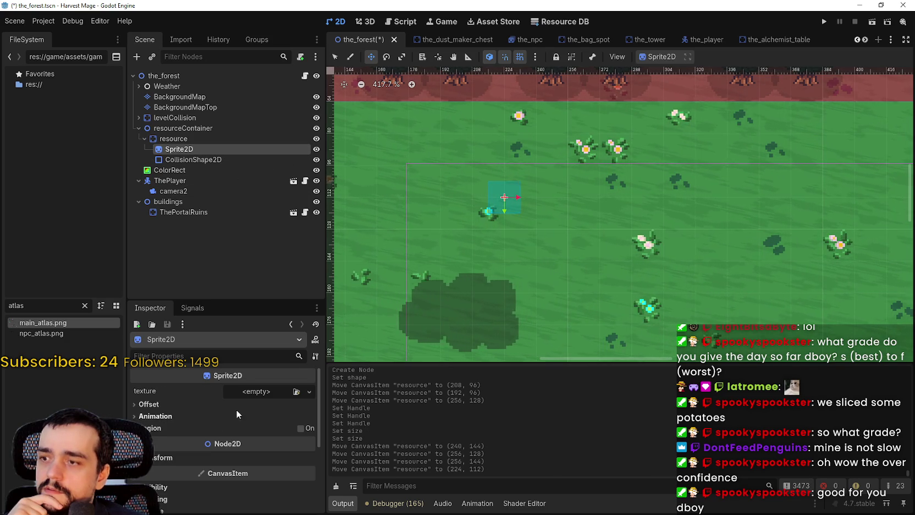
{"action": "left_click", "coordinate": [256, 391]}
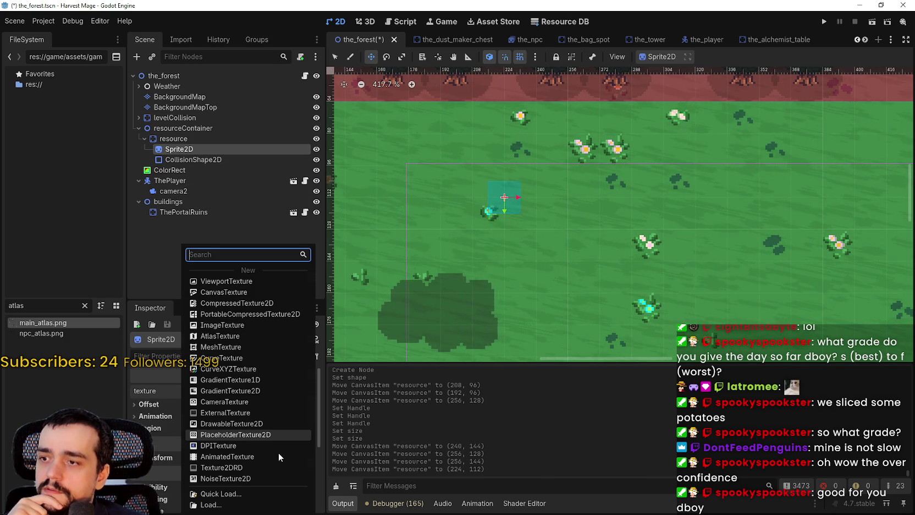
{"action": "left_click", "coordinate": [223, 336]}
{"action": "left_click", "coordinate": [252, 389]}
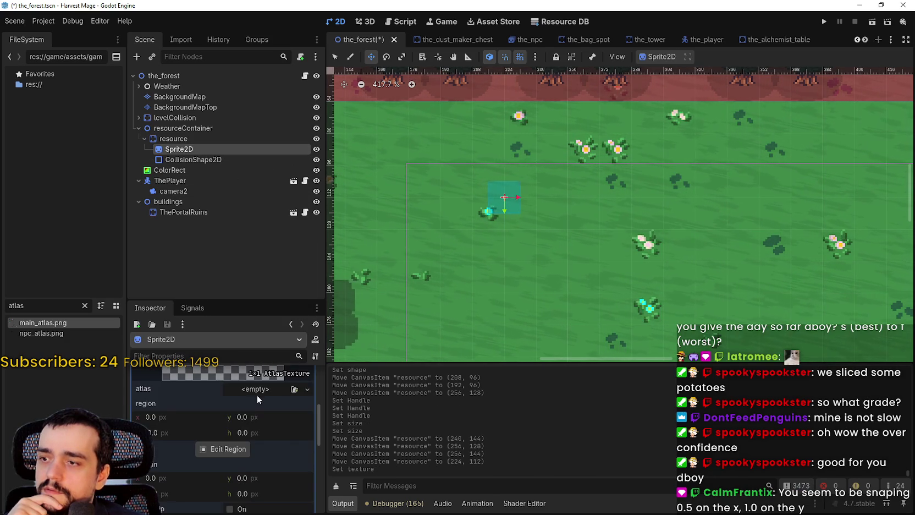
{"action": "left_click", "coordinate": [257, 391]}
{"action": "left_click", "coordinate": [250, 493]}
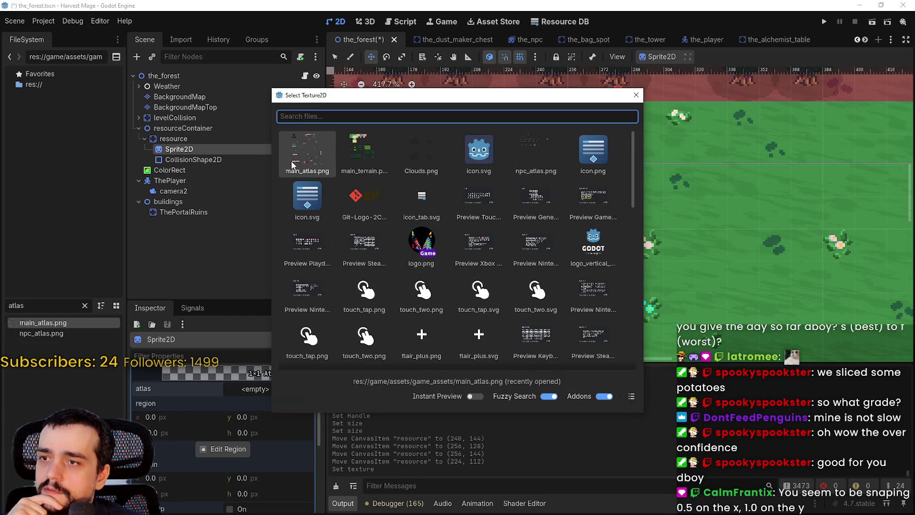
{"action": "double_click", "coordinate": [306, 151]}
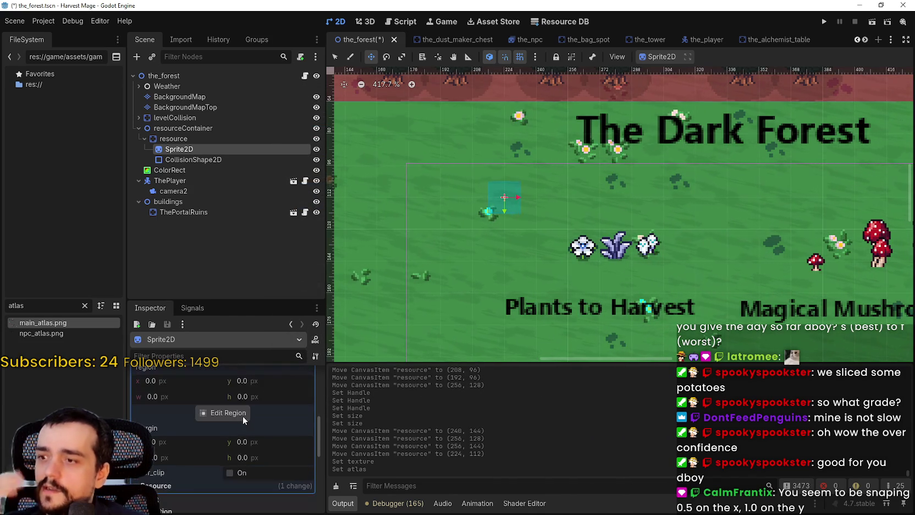
- Select the blue flower region at (128, 1008) in the grid-snapped region editor, widened to 16×16 px
{"action": "left_click", "coordinate": [226, 413]}
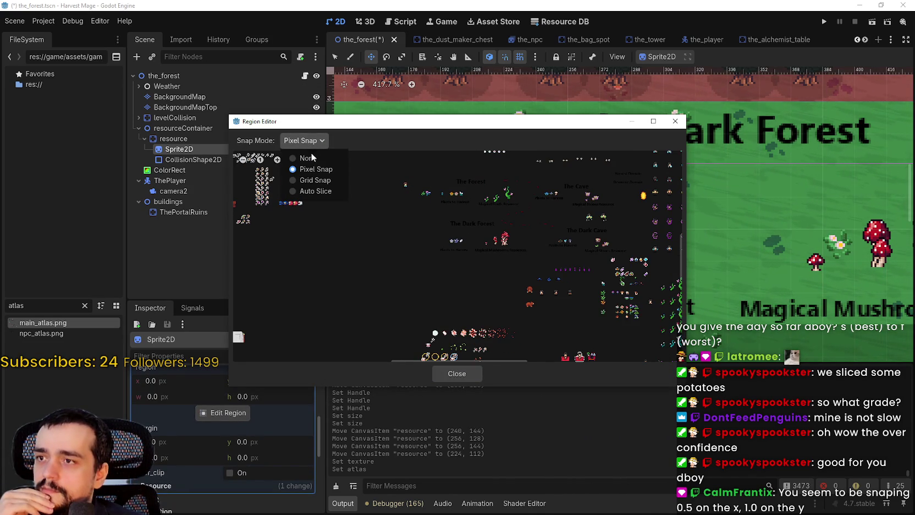
{"action": "left_click", "coordinate": [316, 181]}
{"action": "scroll", "coordinate": [407, 223], "scroll_direction": "up", "scroll_amount": 2}
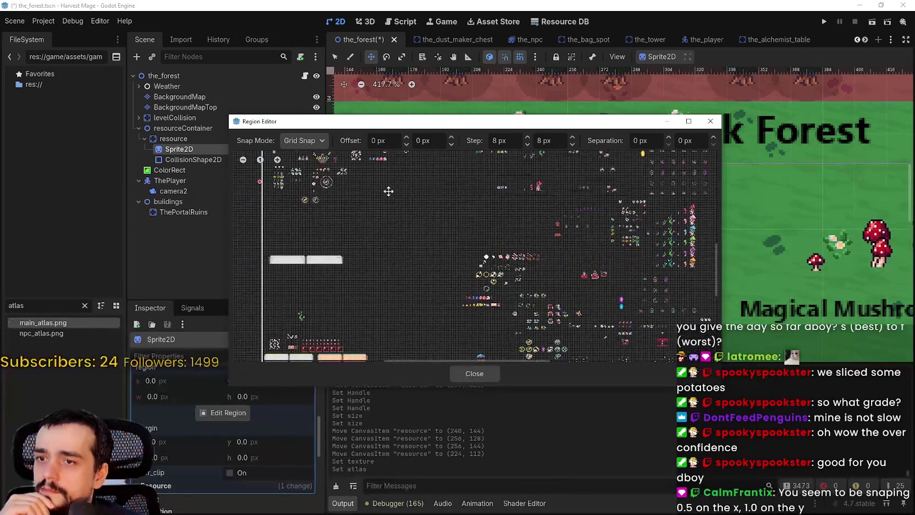
{"action": "scroll", "coordinate": [407, 223], "scroll_direction": "up", "scroll_amount": 3}
{"action": "left_click", "coordinate": [282, 227]}
{"action": "scroll", "coordinate": [411, 246], "scroll_direction": "up", "scroll_amount": 4}
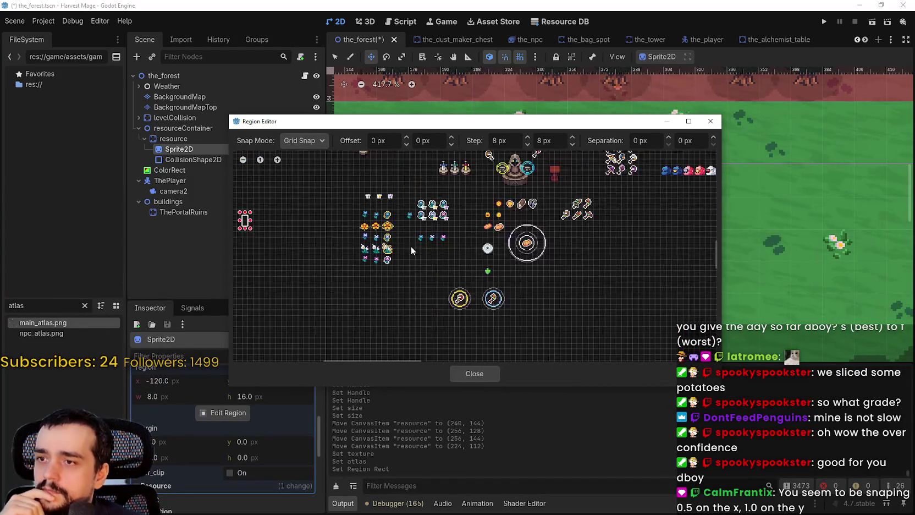
{"action": "scroll", "coordinate": [428, 235], "scroll_direction": "up", "scroll_amount": 4}
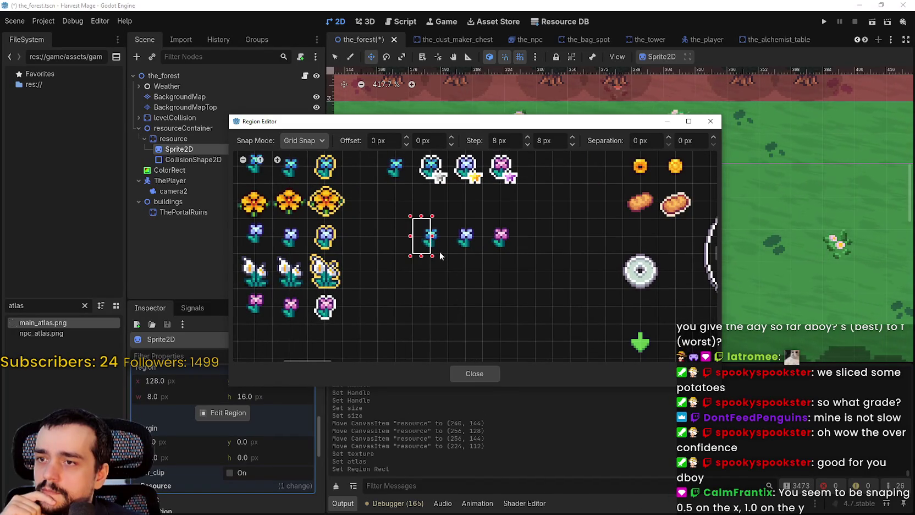
{"action": "left_click_drag", "start_coordinate": [432, 236], "coordinate": [450, 236]}
{"action": "left_click", "coordinate": [494, 373]}
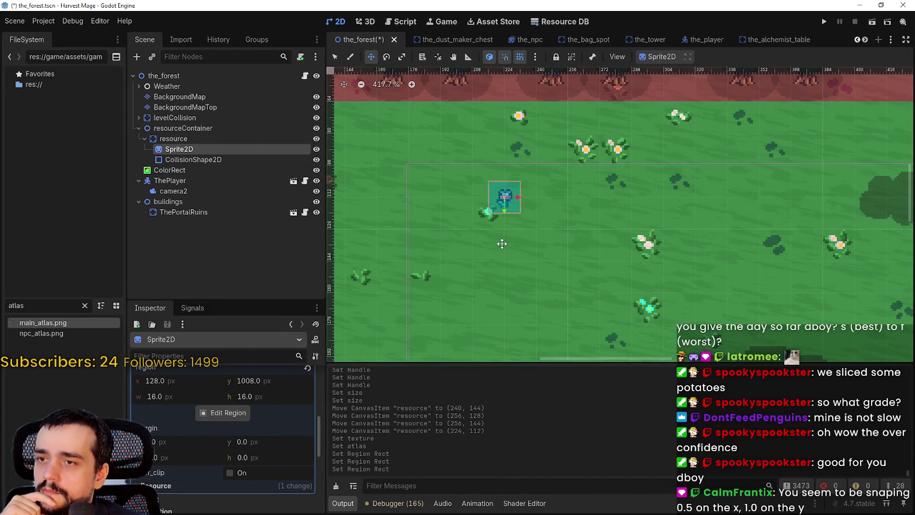
{"action": "scroll", "coordinate": [503, 220], "scroll_direction": "up", "scroll_amount": 3}
- Drag the flower resource one tile up-left, then adjust it to sit at (256, 128)
{"action": "scroll", "coordinate": [492, 220], "scroll_direction": "down", "scroll_amount": 2}
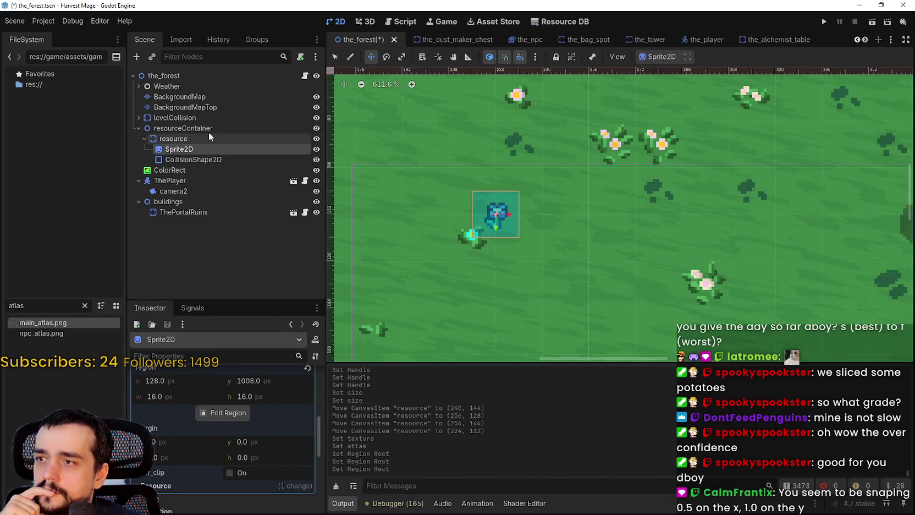
{"action": "left_click", "coordinate": [492, 214]}
{"action": "mouse_move", "coordinate": [523, 233]}
{"action": "left_mouse_down"}
{"action": "mouse_move", "coordinate": [482, 180]}
{"action": "mouse_move", "coordinate": [466, 198]}
{"action": "left_mouse_up"}
{"action": "scroll", "coordinate": [470, 200], "scroll_direction": "down", "scroll_amount": 2}
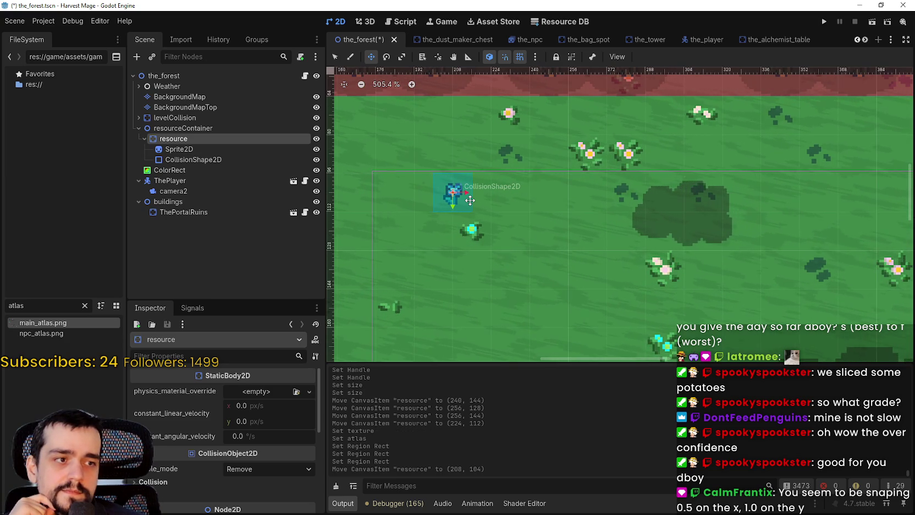
{"action": "scroll", "coordinate": [470, 200], "scroll_direction": "up", "scroll_amount": 2}
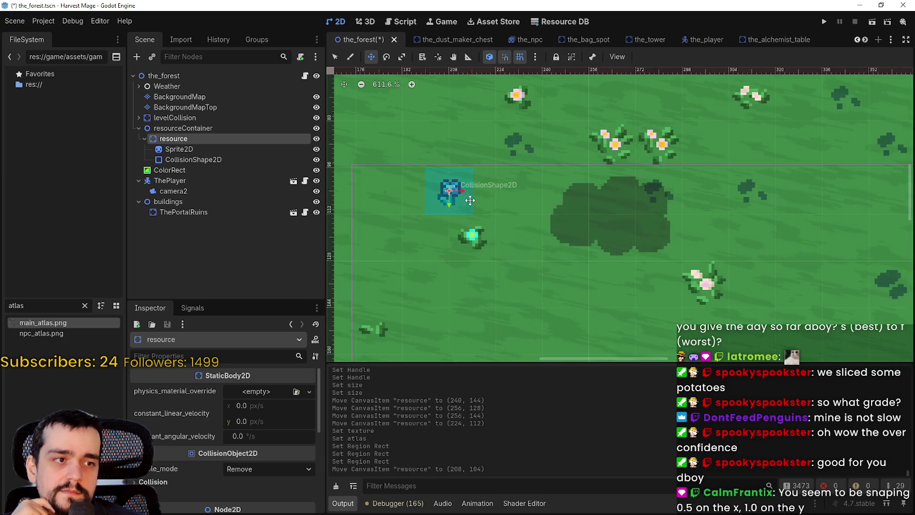
{"action": "mouse_move", "coordinate": [460, 196]}
{"action": "left_mouse_down"}
{"action": "mouse_move", "coordinate": [501, 191]}
{"action": "mouse_move", "coordinate": [584, 249]}
{"action": "mouse_move", "coordinate": [570, 256]}
{"action": "mouse_move", "coordinate": [585, 214]}
{"action": "mouse_move", "coordinate": [534, 270]}
{"action": "mouse_move", "coordinate": [590, 215]}
{"action": "mouse_move", "coordinate": [590, 268]}
{"action": "mouse_move", "coordinate": [591, 216]}
{"action": "mouse_move", "coordinate": [590, 270]}
{"action": "left_mouse_up"}
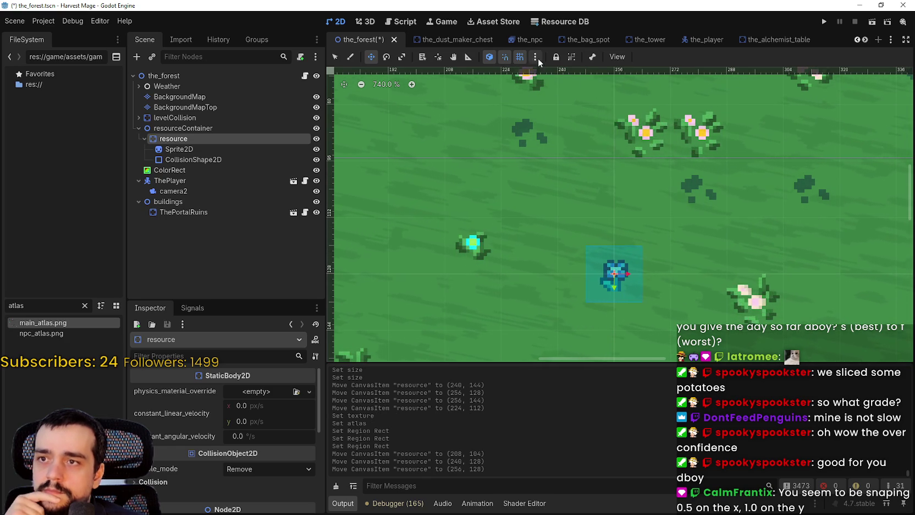
- In Configure Snap, set an 8 px grid offset on both axes with a 16 px step, and apply
{"action": "left_click", "coordinate": [536, 58]}
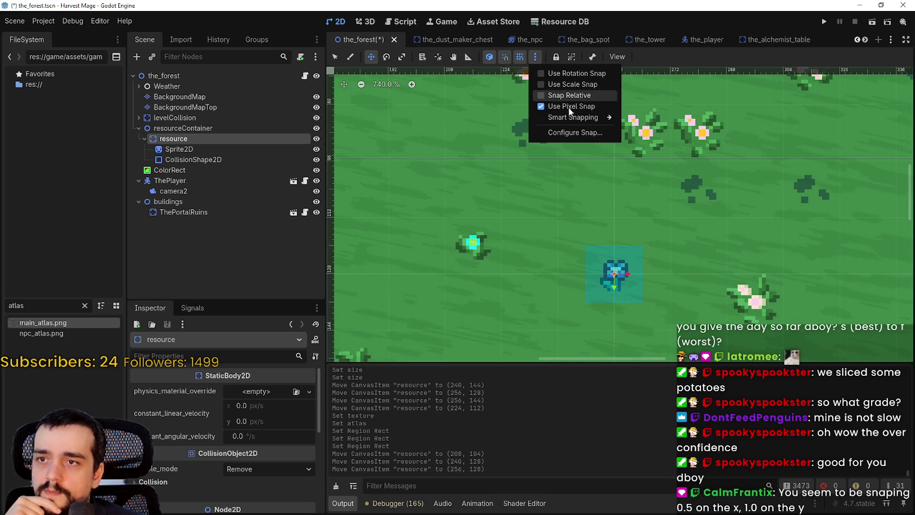
{"action": "left_click", "coordinate": [574, 135]}
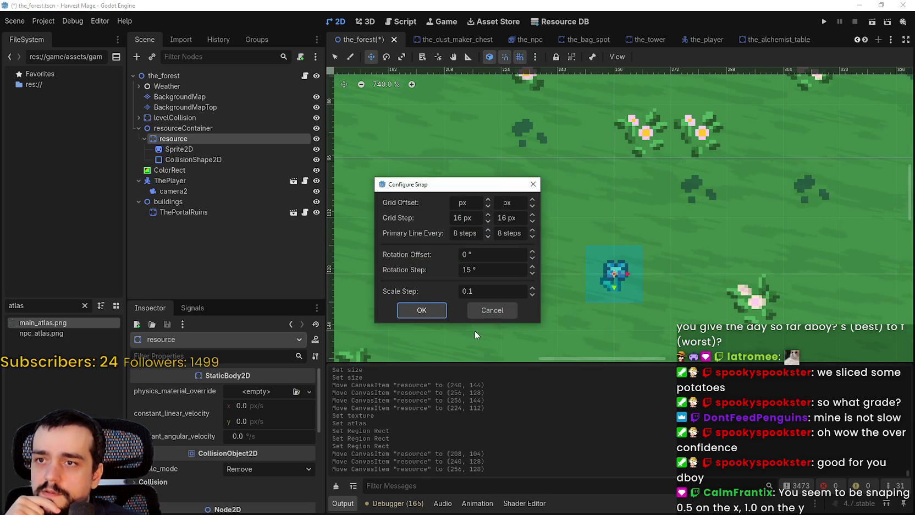
{"action": "left_click", "coordinate": [457, 203]}
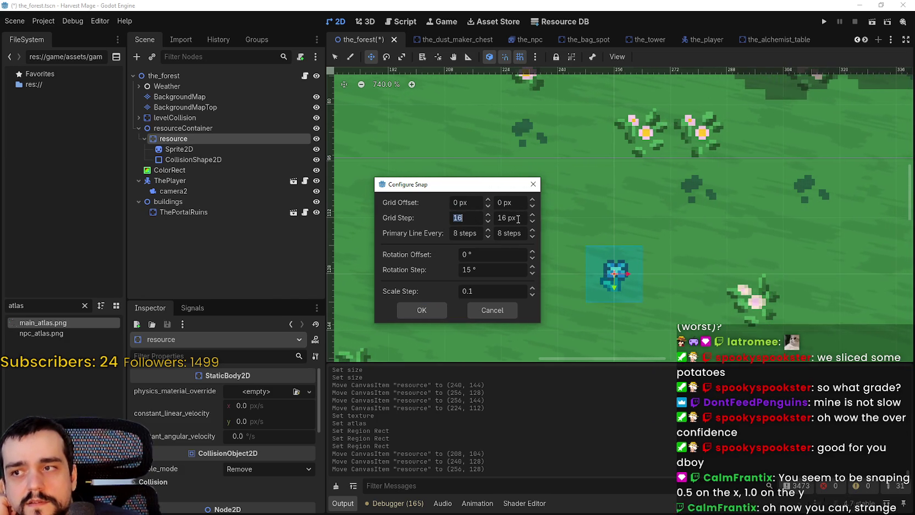
{"action": "left_click", "coordinate": [512, 235]}
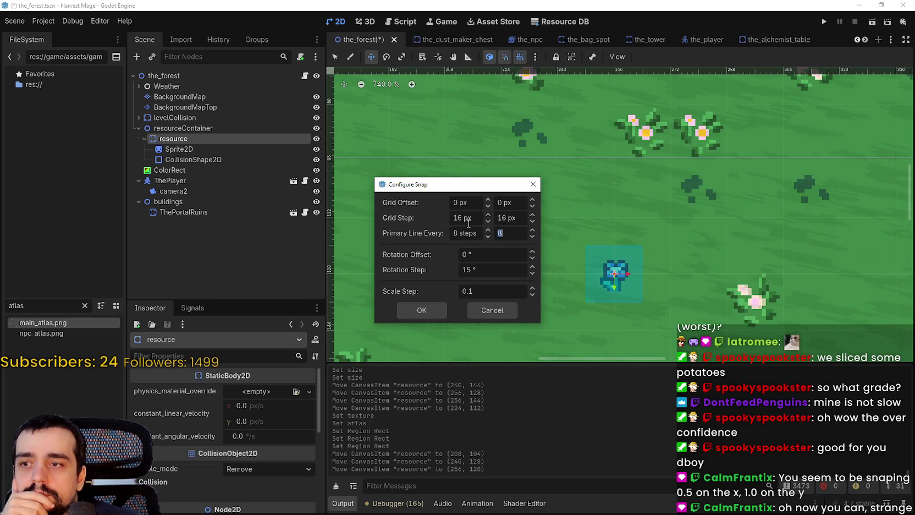
{"action": "left_click_drag", "start_coordinate": [403, 185], "coordinate": [337, 106]}
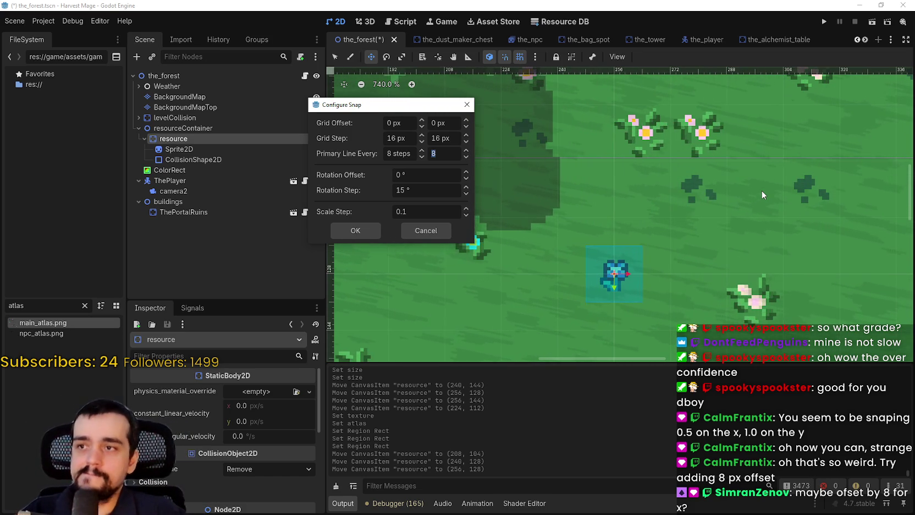
{"action": "left_click", "coordinate": [400, 123]}
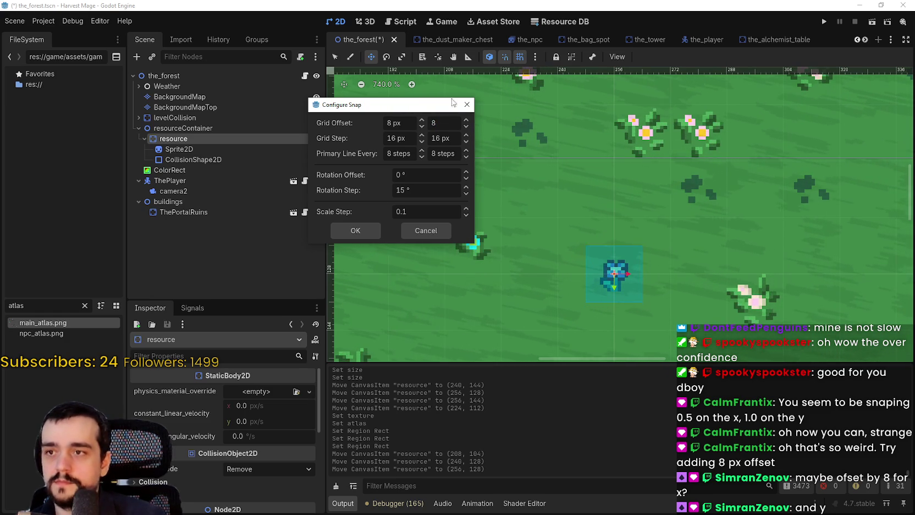
{"action": "left_click", "coordinate": [360, 229]}
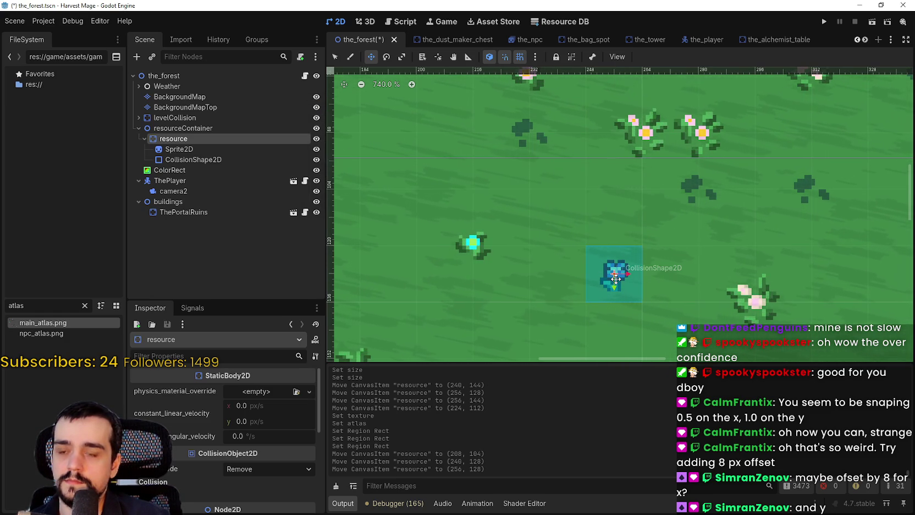
- Drag the resource up onto the offset grid, then nudge it 8 px up-left to (264, 104)
{"action": "mouse_move", "coordinate": [625, 247]}
{"action": "left_mouse_down"}
{"action": "mouse_move", "coordinate": [617, 215]}
{"action": "mouse_move", "coordinate": [676, 229]}
{"action": "mouse_move", "coordinate": [669, 210]}
{"action": "mouse_move", "coordinate": [674, 219]}
{"action": "left_mouse_up"}
{"action": "scroll", "coordinate": [629, 229], "scroll_direction": "down", "scroll_amount": 5}
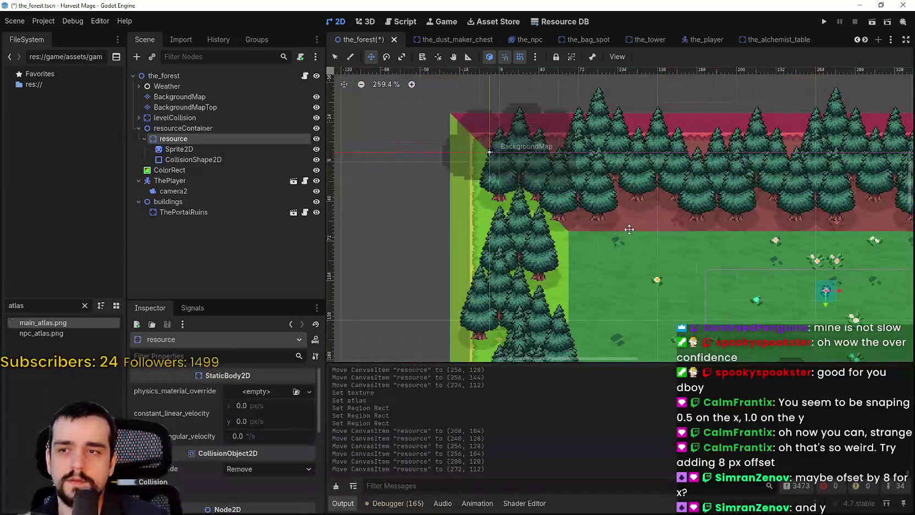
{"action": "scroll", "coordinate": [453, 145], "scroll_direction": "up", "scroll_amount": 5}
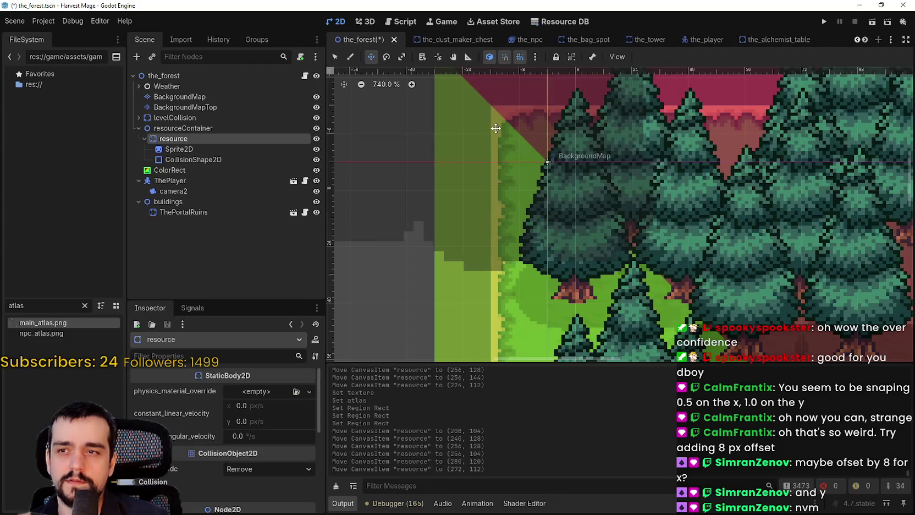
{"action": "scroll", "coordinate": [517, 203], "scroll_direction": "up", "scroll_amount": 4}
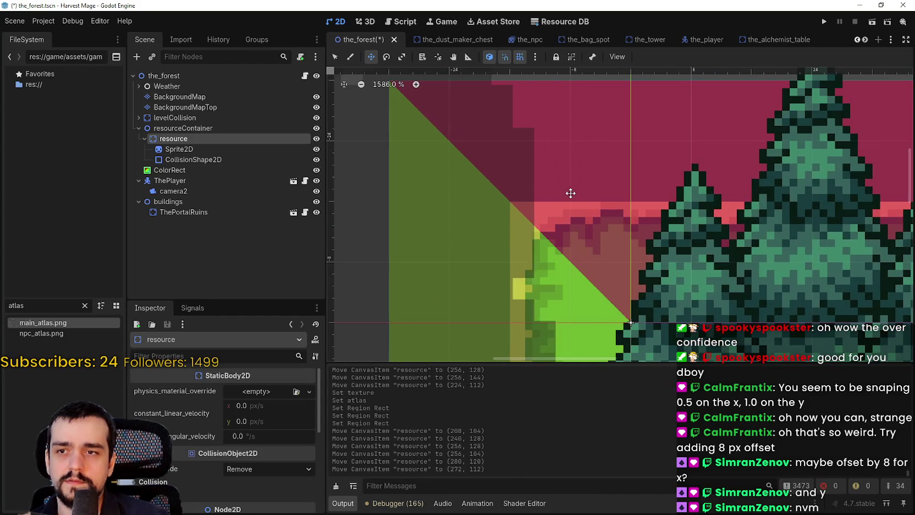
{"action": "scroll", "coordinate": [570, 193], "scroll_direction": "down", "scroll_amount": 6}
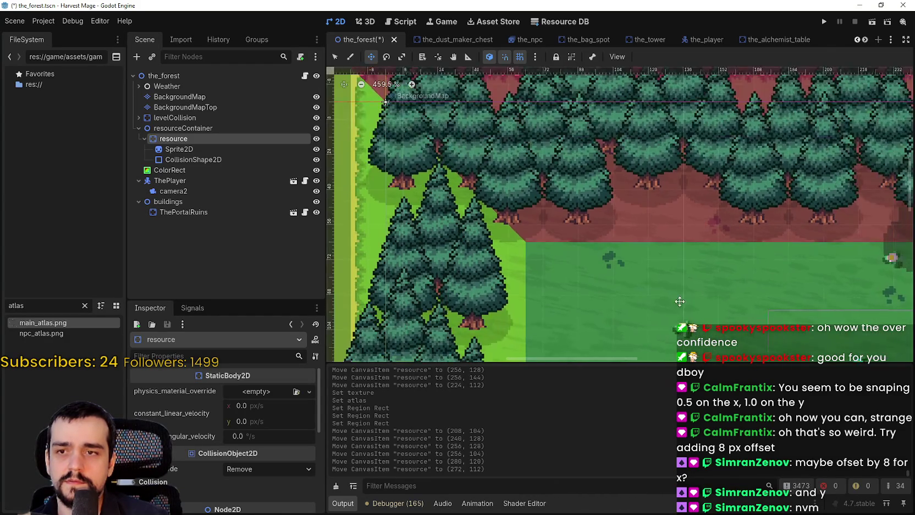
{"action": "scroll", "coordinate": [770, 220], "scroll_direction": "up", "scroll_amount": 4}
{"action": "mouse_move", "coordinate": [589, 204]}
{"action": "left_mouse_down"}
{"action": "mouse_move", "coordinate": [563, 156]}
{"action": "mouse_move", "coordinate": [629, 154]}
{"action": "mouse_move", "coordinate": [581, 169]}
{"action": "mouse_move", "coordinate": [628, 177]}
{"action": "mouse_move", "coordinate": [633, 239]}
{"action": "mouse_move", "coordinate": [637, 180]}
{"action": "mouse_move", "coordinate": [639, 209]}
{"action": "mouse_move", "coordinate": [592, 173]}
{"action": "mouse_move", "coordinate": [573, 177]}
{"action": "left_mouse_up"}
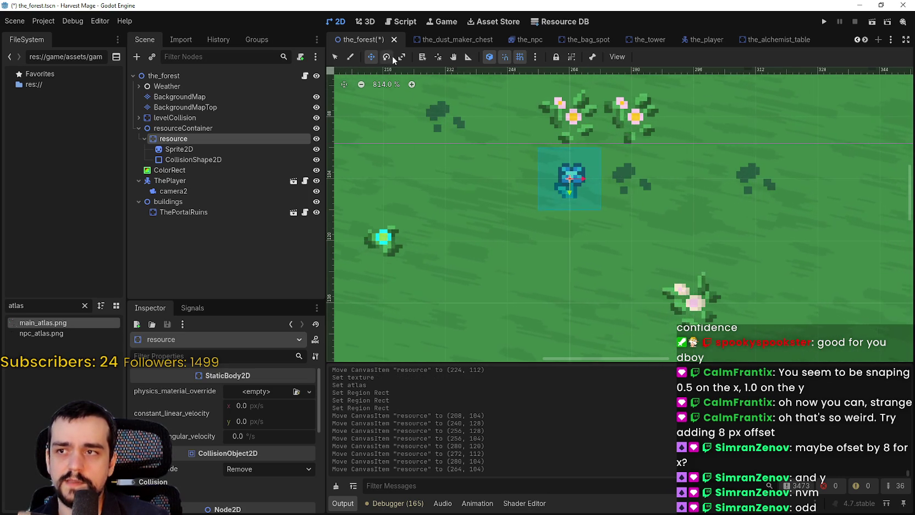
- Reset the snap grid offset to 0 in Configure Snap and apply it
{"action": "left_click", "coordinate": [535, 58]}
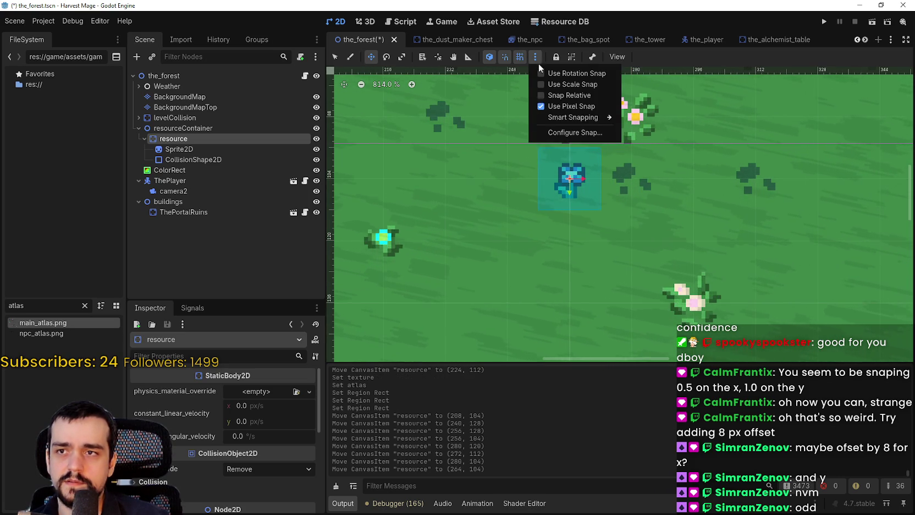
{"action": "left_click", "coordinate": [550, 133]}
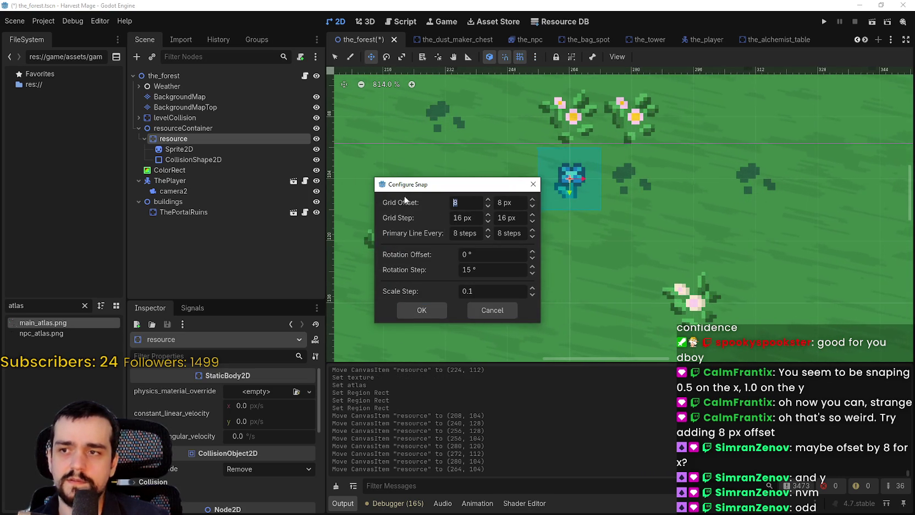
{"action": "left_click", "coordinate": [431, 313]}
- Try the resource at several grid spots, shifting 32 px right then 8 px left, ending at (307, 104)
{"action": "mouse_move", "coordinate": [587, 206]}
{"action": "left_mouse_down"}
{"action": "mouse_move", "coordinate": [665, 181]}
{"action": "mouse_move", "coordinate": [613, 201]}
{"action": "mouse_move", "coordinate": [676, 198]}
{"action": "mouse_move", "coordinate": [620, 179]}
{"action": "mouse_move", "coordinate": [620, 240]}
{"action": "mouse_move", "coordinate": [501, 239]}
{"action": "left_mouse_up"}
{"action": "scroll", "coordinate": [500, 239], "scroll_direction": "down", "scroll_amount": 2}
{"action": "mouse_move", "coordinate": [587, 222]}
{"action": "left_mouse_down"}
{"action": "mouse_move", "coordinate": [597, 200]}
{"action": "mouse_move", "coordinate": [674, 145]}
{"action": "mouse_move", "coordinate": [556, 164]}
{"action": "mouse_move", "coordinate": [526, 234]}
{"action": "mouse_move", "coordinate": [605, 258]}
{"action": "mouse_move", "coordinate": [643, 240]}
{"action": "mouse_move", "coordinate": [676, 259]}
{"action": "mouse_move", "coordinate": [664, 237]}
{"action": "mouse_move", "coordinate": [724, 139]}
{"action": "mouse_move", "coordinate": [785, 144]}
{"action": "mouse_move", "coordinate": [724, 174]}
{"action": "mouse_move", "coordinate": [726, 143]}
{"action": "mouse_move", "coordinate": [700, 149]}
{"action": "mouse_move", "coordinate": [705, 176]}
{"action": "mouse_move", "coordinate": [695, 179]}
{"action": "left_mouse_up"}
{"action": "scroll", "coordinate": [632, 171], "scroll_direction": "up", "scroll_amount": 2}
{"action": "scroll", "coordinate": [738, 194], "scroll_direction": "down", "scroll_amount": 2}
{"action": "scroll", "coordinate": [699, 180], "scroll_direction": "up", "scroll_amount": 3}
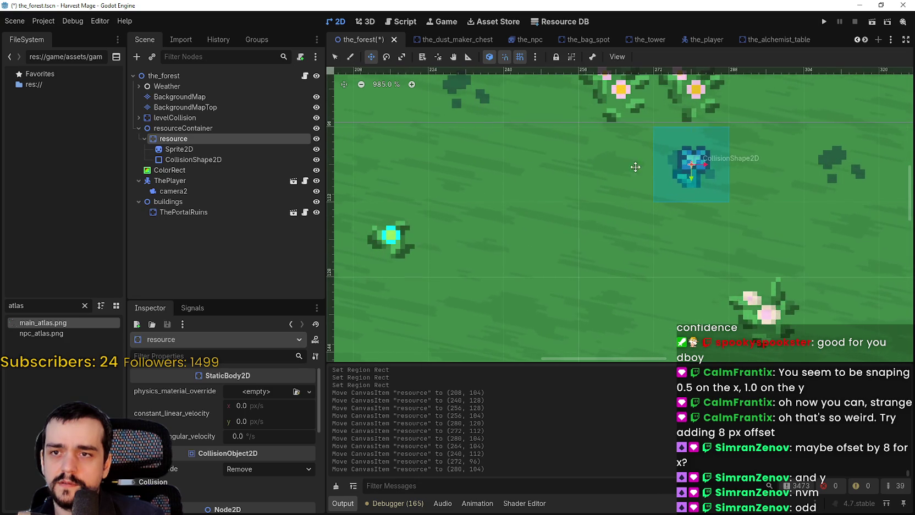
{"action": "mouse_move", "coordinate": [635, 167]}
{"action": "left_mouse_down"}
{"action": "mouse_move", "coordinate": [603, 183]}
{"action": "mouse_move", "coordinate": [626, 163]}
{"action": "mouse_move", "coordinate": [676, 166]}
{"action": "mouse_move", "coordinate": [649, 163]}
{"action": "mouse_move", "coordinate": [507, 212]}
{"action": "mouse_move", "coordinate": [586, 224]}
{"action": "mouse_move", "coordinate": [594, 202]}
{"action": "mouse_move", "coordinate": [594, 232]}
{"action": "left_mouse_up"}
{"action": "scroll", "coordinate": [629, 164], "scroll_direction": "down", "scroll_amount": 2}
{"action": "scroll", "coordinate": [649, 163], "scroll_direction": "down", "scroll_amount": 2}
{"action": "scroll", "coordinate": [588, 209], "scroll_direction": "up", "scroll_amount": 1}
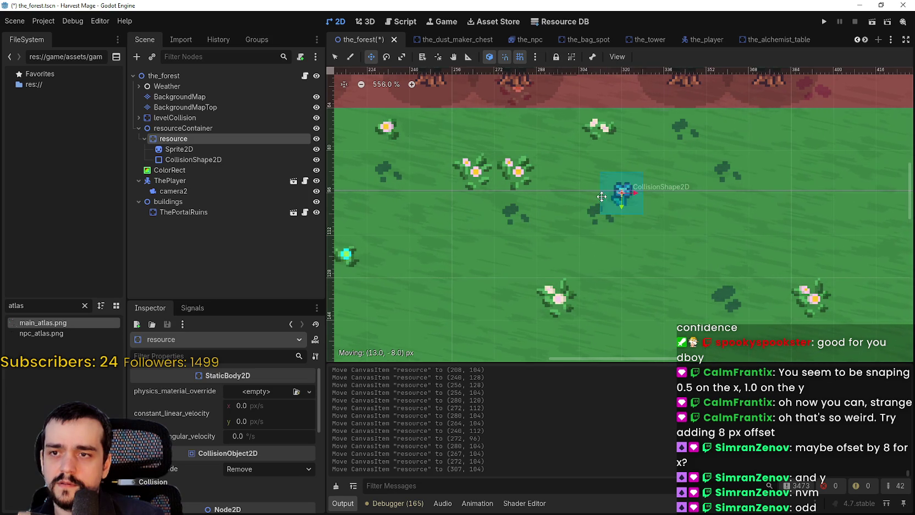
- Reopen Configure Snap to review its 0 px offset, 16 px step and primary lines every 8 steps
{"action": "left_click", "coordinate": [536, 57]}
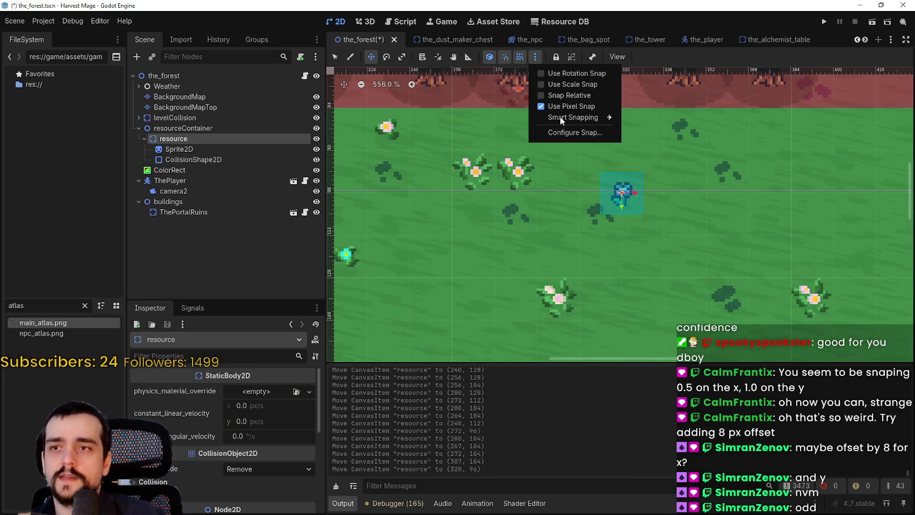
{"action": "left_click", "coordinate": [581, 48]}
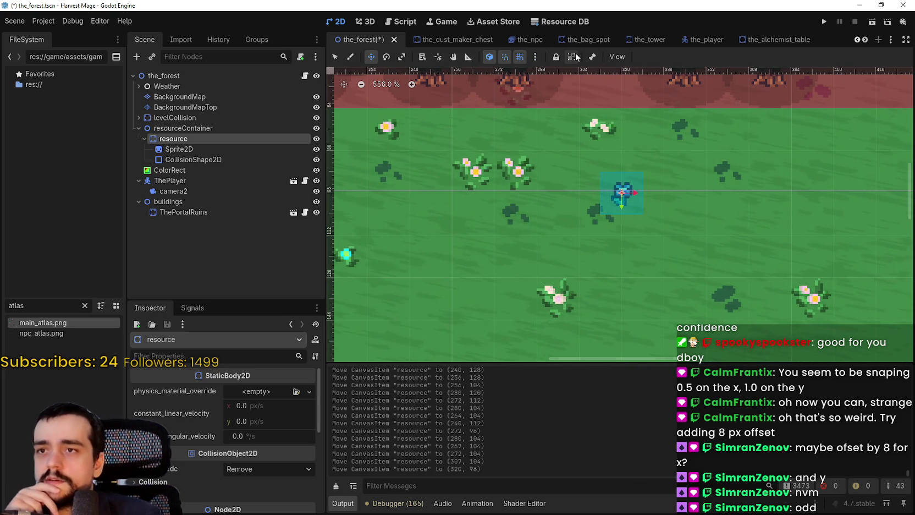
{"action": "left_click", "coordinate": [533, 57]}
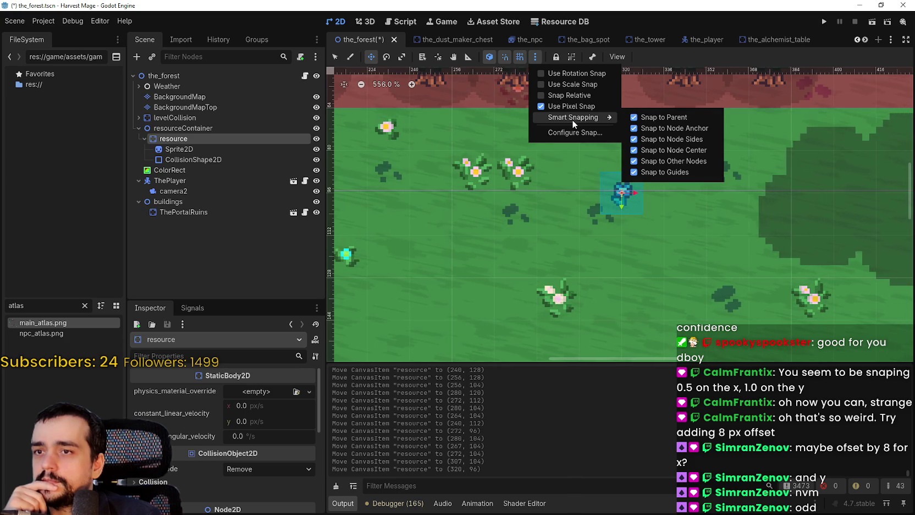
{"action": "mouse_move", "coordinate": [578, 117]}
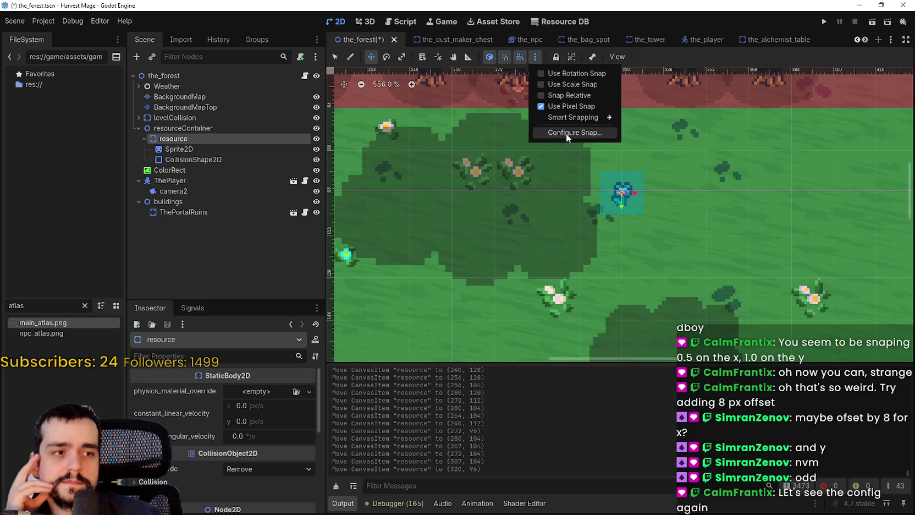
{"action": "left_click", "coordinate": [565, 132]}
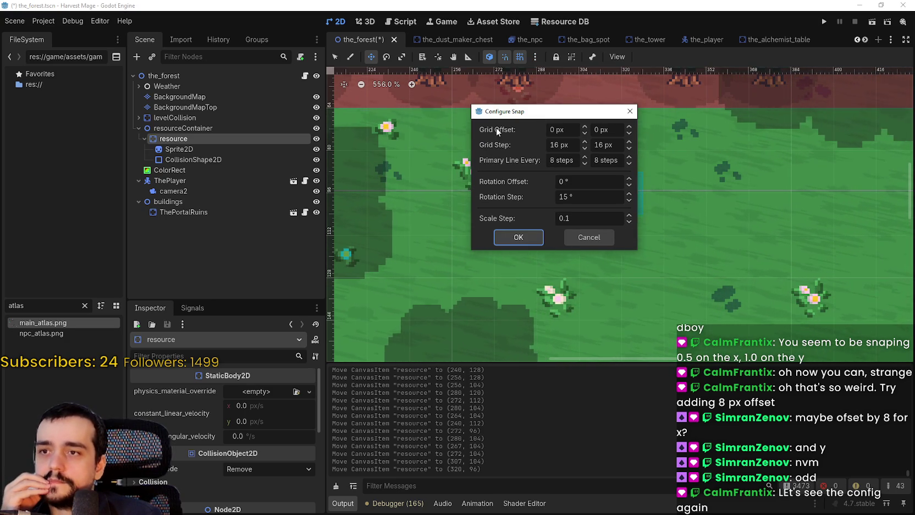
{"action": "mouse_move", "coordinate": [518, 115]}
{"action": "left_mouse_down"}
{"action": "mouse_move", "coordinate": [423, 83]}
{"action": "mouse_move", "coordinate": [464, 81]}
{"action": "left_mouse_up"}
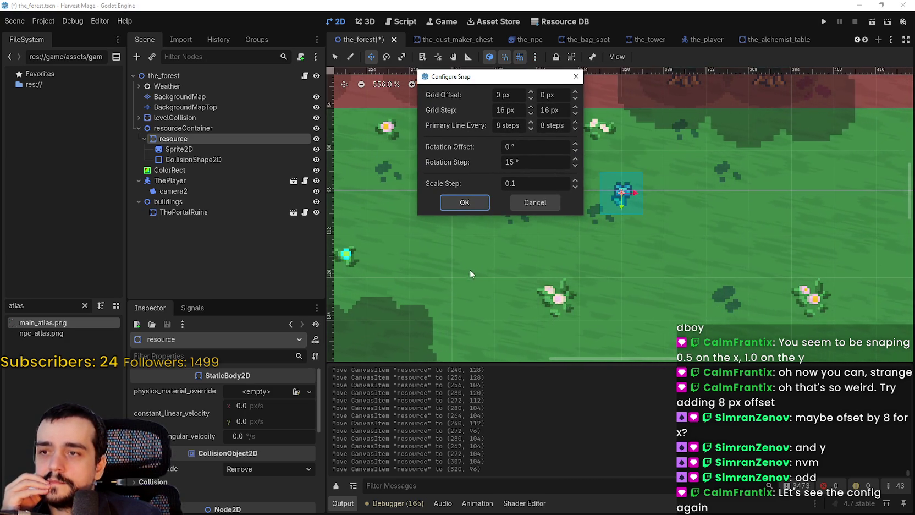
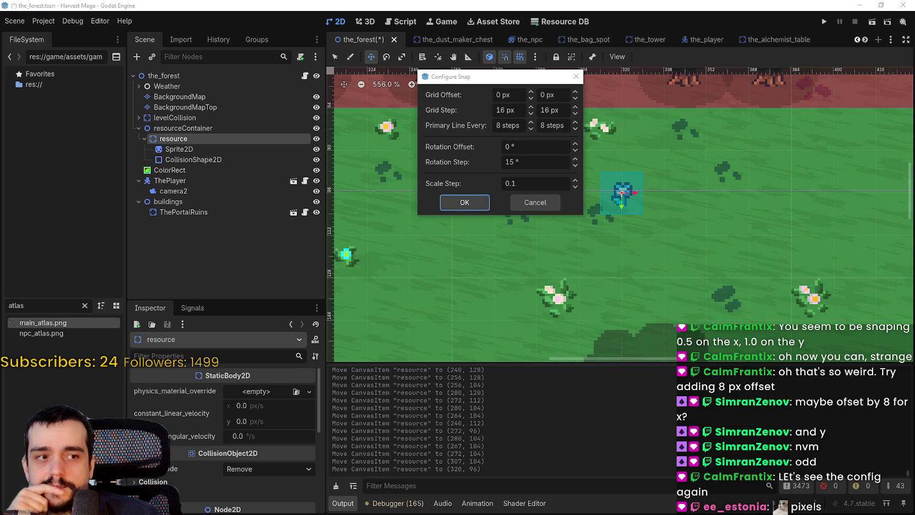
- Park the Configure Snap dialog beside the scene tree and bring the Steam store window over the editor
{"action": "mouse_move", "coordinate": [465, 77]}
{"action": "left_mouse_down"}
{"action": "mouse_move", "coordinate": [419, 67]}
{"action": "mouse_move", "coordinate": [485, 108]}
{"action": "left_mouse_up"}
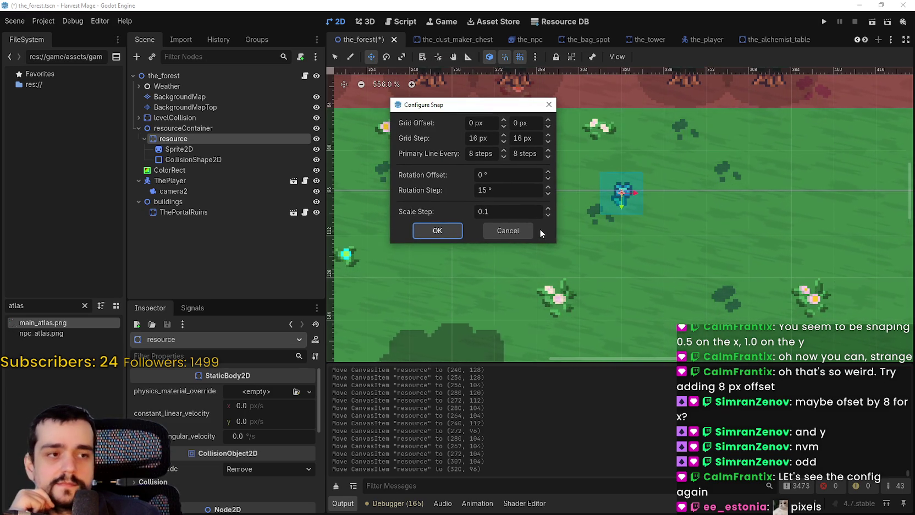
{"action": "mouse_move", "coordinate": [496, 111]}
{"action": "left_mouse_down"}
{"action": "mouse_move", "coordinate": [369, 61]}
{"action": "mouse_move", "coordinate": [393, 33]}
{"action": "mouse_move", "coordinate": [375, 43]}
{"action": "mouse_move", "coordinate": [420, 42]}
{"action": "left_mouse_up"}
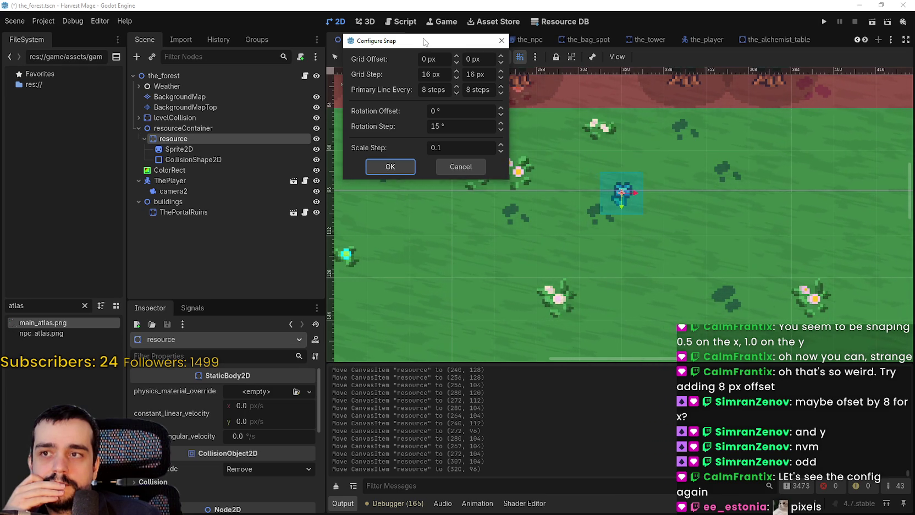
{"action": "left_click_drag", "start_coordinate": [424, 42], "coordinate": [422, 37]}
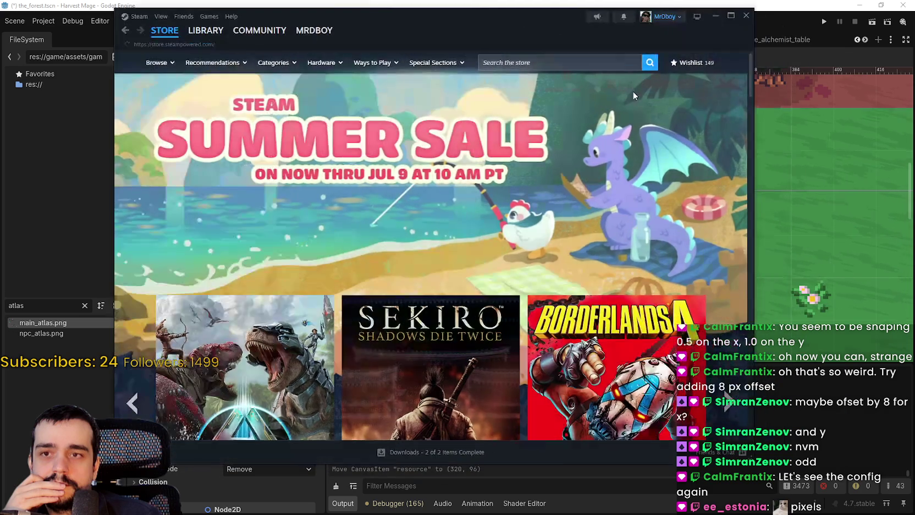
{"action": "left_click_drag", "start_coordinate": [632, 91], "coordinate": [914, 33]}
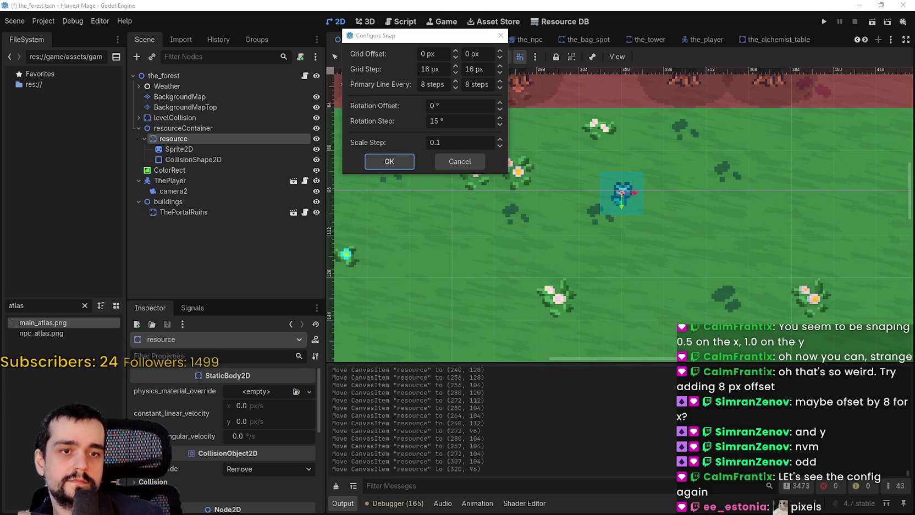
{"action": "mouse_move", "coordinate": [0, 59]}
{"action": "left_mouse_down"}
{"action": "mouse_move", "coordinate": [546, 59]}
{"action": "mouse_move", "coordinate": [566, 71]}
{"action": "left_mouse_up"}
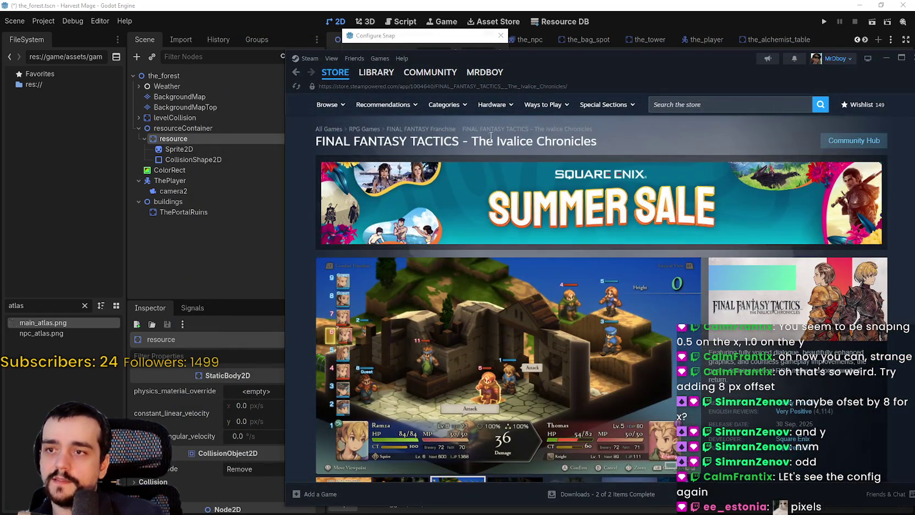
- Browse the Final Fantasy Tactics screenshots, ending on the rocky landscape image
{"action": "scroll", "coordinate": [516, 286], "scroll_direction": "down", "scroll_amount": 3}
{"action": "left_click", "coordinate": [513, 345]}
{"action": "left_click", "coordinate": [572, 349]}
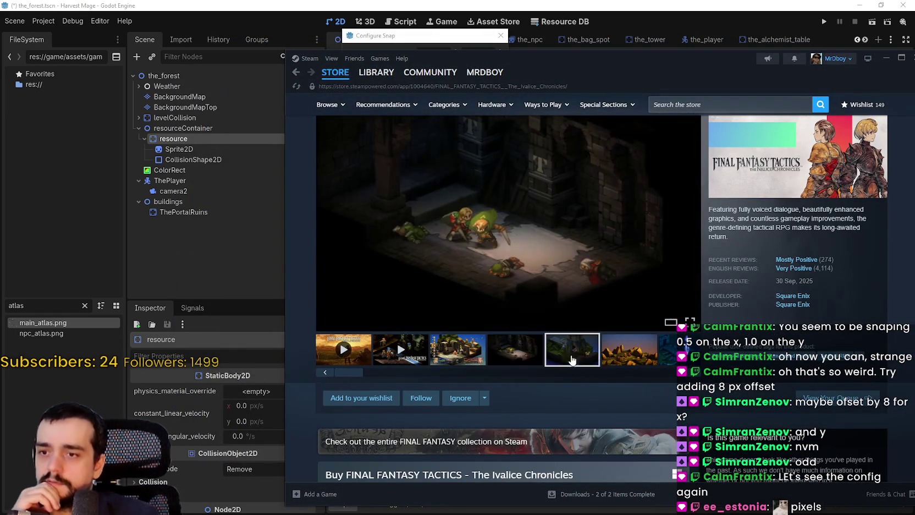
{"action": "mouse_move", "coordinate": [805, 265]}
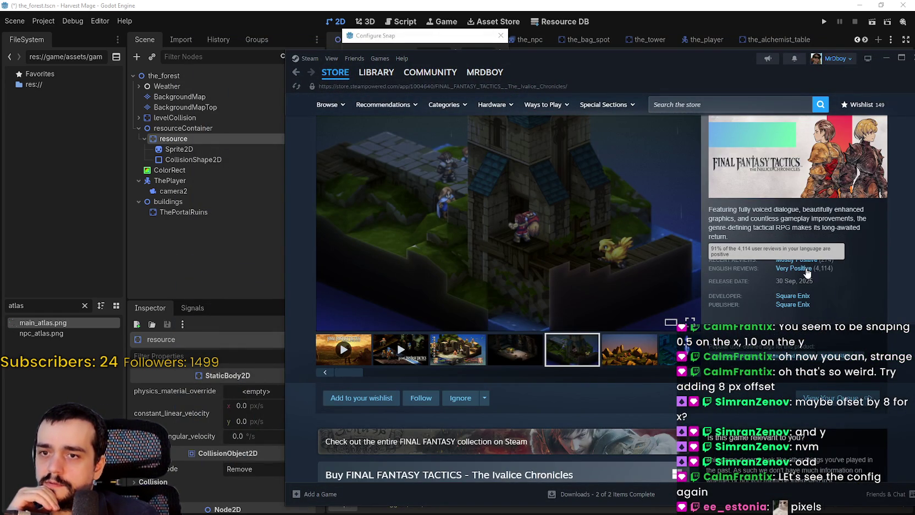
{"action": "left_click", "coordinate": [624, 359]}
{"action": "scroll", "coordinate": [604, 343], "scroll_direction": "down", "scroll_amount": 4}
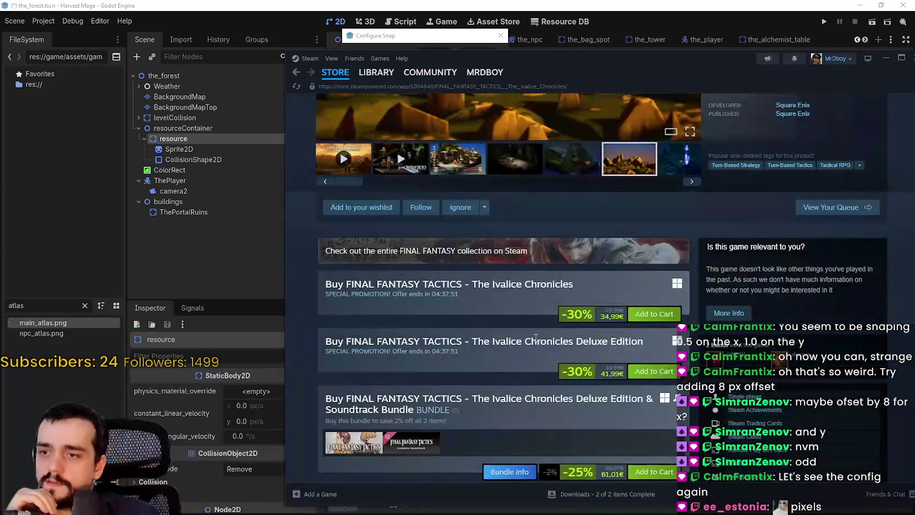
{"action": "scroll", "coordinate": [556, 319], "scroll_direction": "up", "scroll_amount": 7}
- Read the update announcement in the Community Hub, close it, and leave Steam for Godot
{"action": "left_click", "coordinate": [855, 144]}
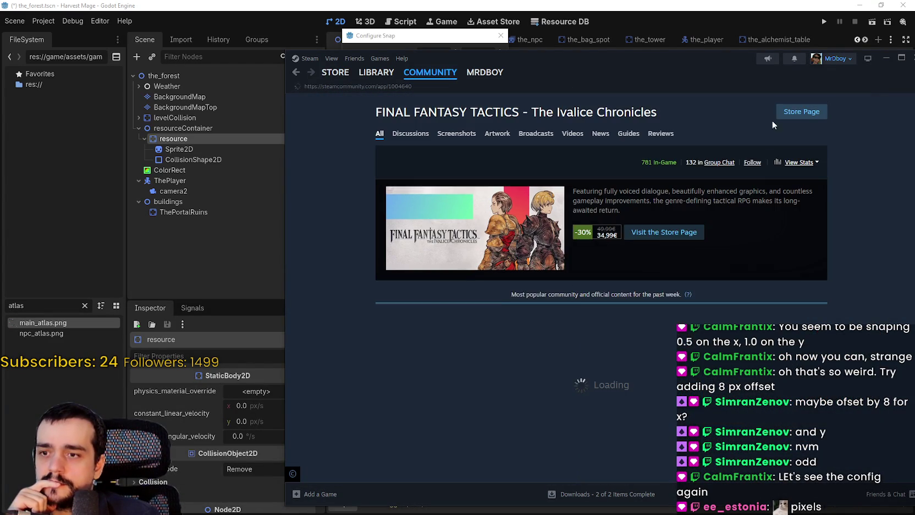
{"action": "scroll", "coordinate": [667, 279], "scroll_direction": "down", "scroll_amount": 3}
{"action": "scroll", "coordinate": [630, 246], "scroll_direction": "down", "scroll_amount": 5}
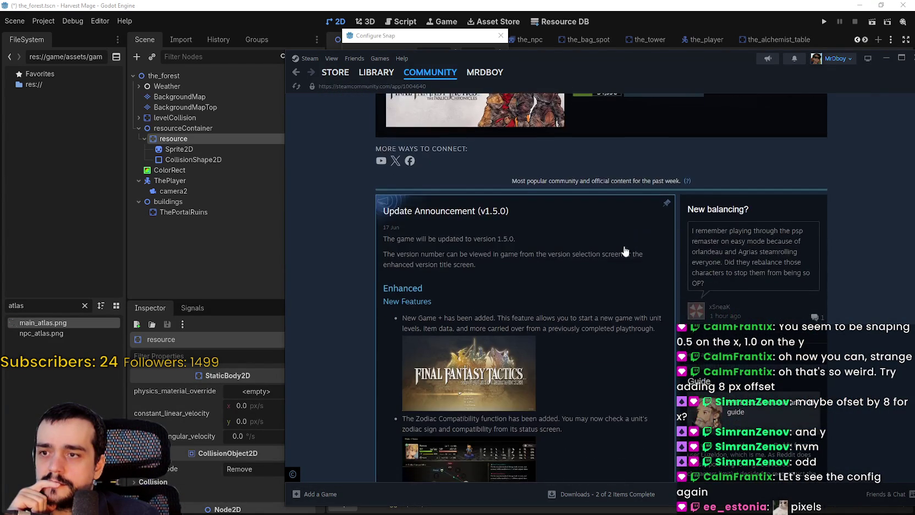
{"action": "left_click", "coordinate": [595, 301]}
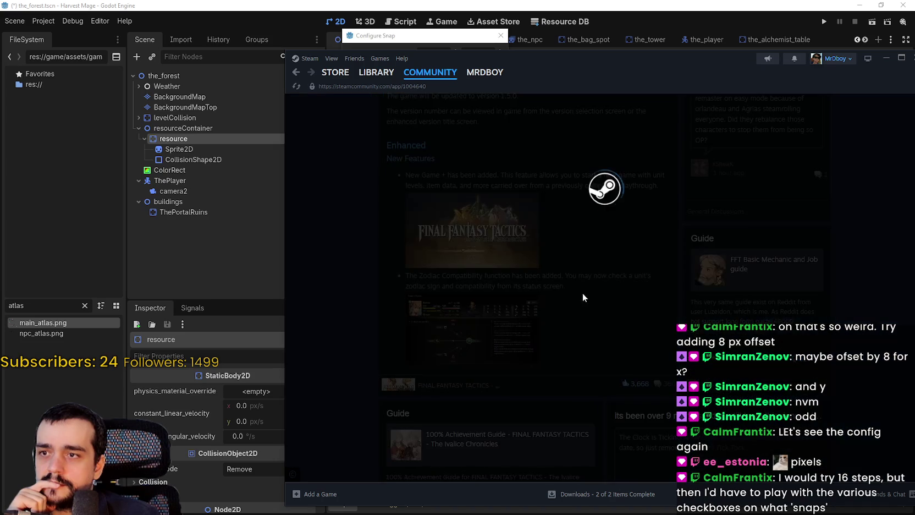
{"action": "scroll", "coordinate": [578, 293], "scroll_direction": "down", "scroll_amount": 10}
{"action": "scroll", "coordinate": [577, 296], "scroll_direction": "down", "scroll_amount": 4}
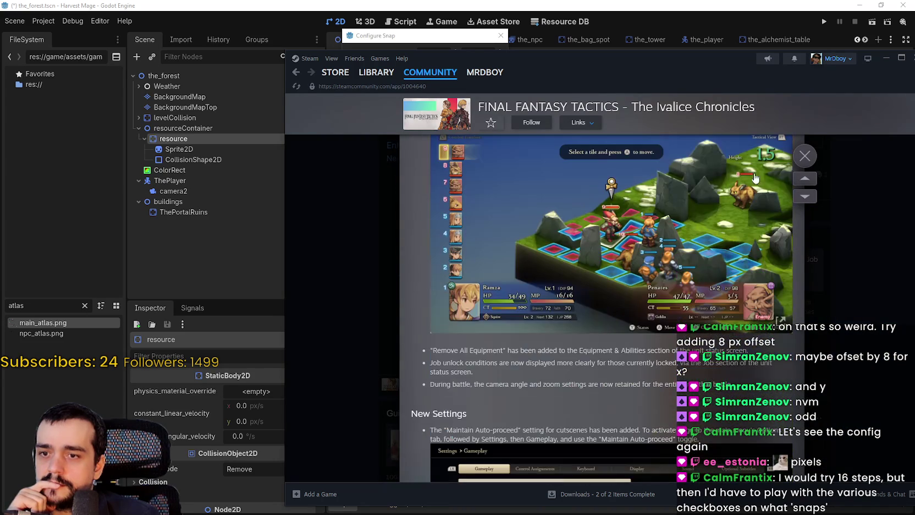
{"action": "left_click", "coordinate": [803, 157]}
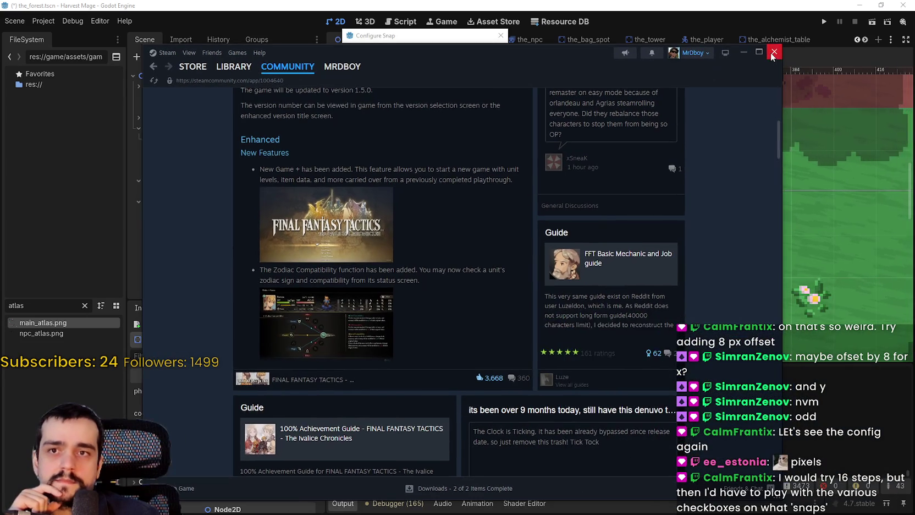
{"action": "key", "text": "alt+Tab"}
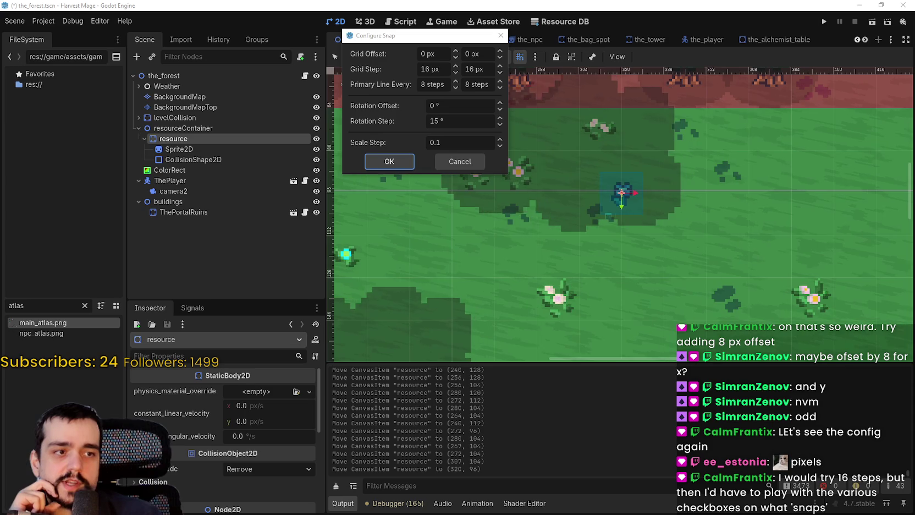
- Set Primary Line Every to 16 in Configure Snap and confirm with OK
{"action": "left_click_drag", "start_coordinate": [385, 35], "coordinate": [381, 88]}
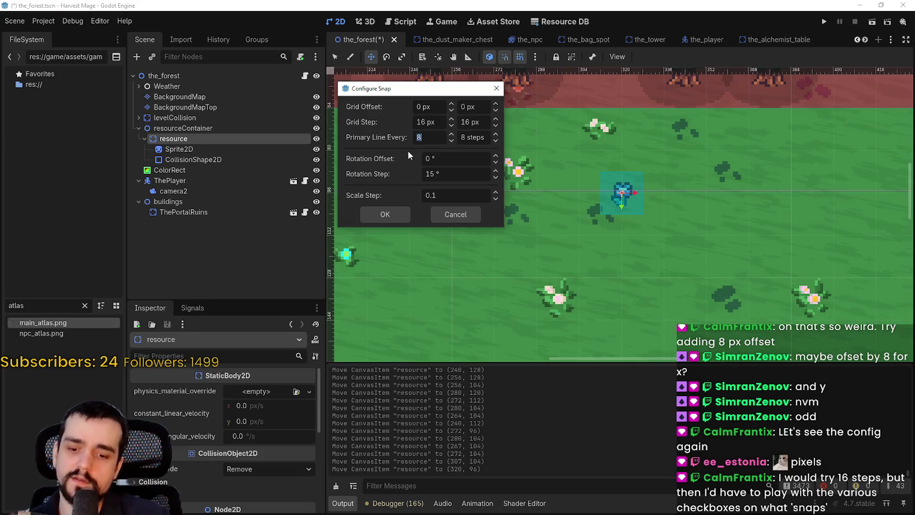
{"action": "double_click", "coordinate": [429, 137]}
{"action": "type", "text": "16"}
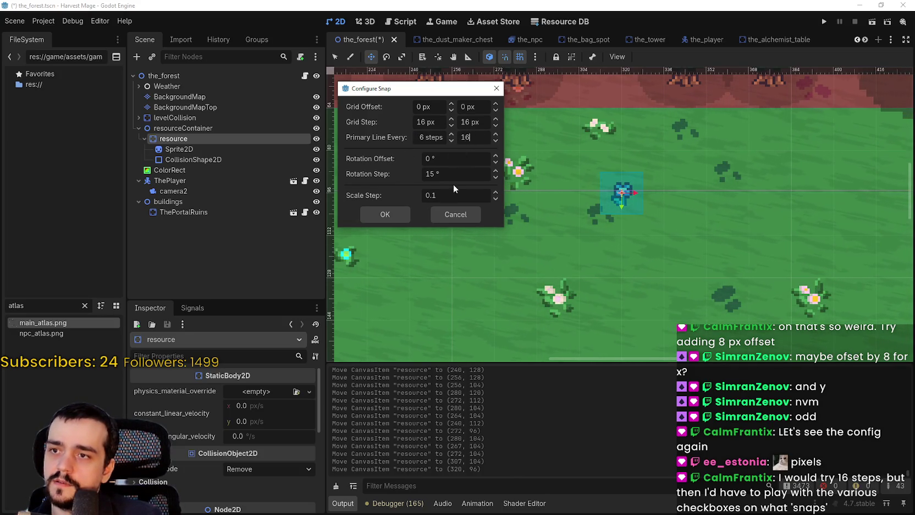
{"action": "left_click", "coordinate": [395, 216]}
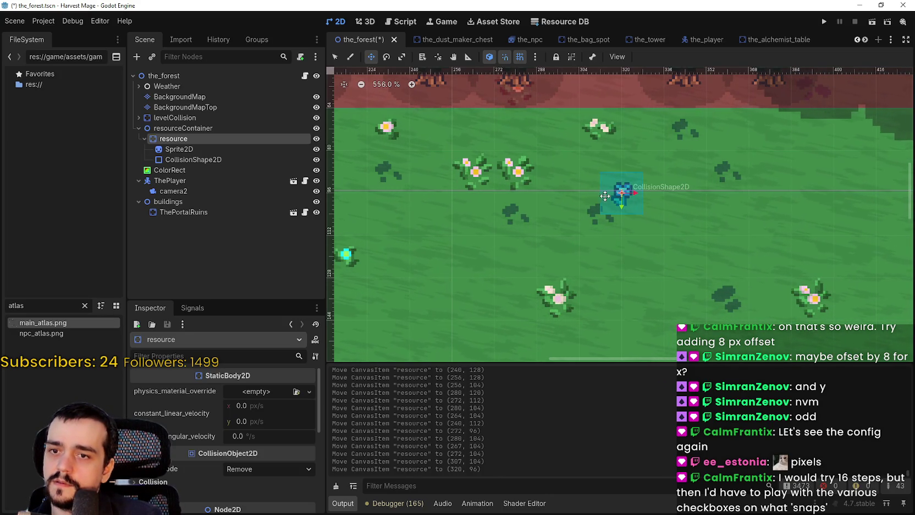
- Drag the resource node one snap step down-right in the forest scene
{"action": "mouse_move", "coordinate": [605, 195]}
{"action": "left_mouse_down"}
{"action": "mouse_move", "coordinate": [657, 235]}
{"action": "mouse_move", "coordinate": [588, 176]}
{"action": "mouse_move", "coordinate": [609, 217]}
{"action": "mouse_move", "coordinate": [641, 241]}
{"action": "mouse_move", "coordinate": [660, 209]}
{"action": "mouse_move", "coordinate": [638, 242]}
{"action": "mouse_move", "coordinate": [674, 206]}
{"action": "mouse_move", "coordinate": [677, 222]}
{"action": "mouse_move", "coordinate": [631, 214]}
{"action": "mouse_move", "coordinate": [639, 261]}
{"action": "left_mouse_up"}
{"action": "scroll", "coordinate": [677, 222], "scroll_direction": "up", "scroll_amount": 4}
{"action": "scroll", "coordinate": [640, 258], "scroll_direction": "down", "scroll_amount": 6}
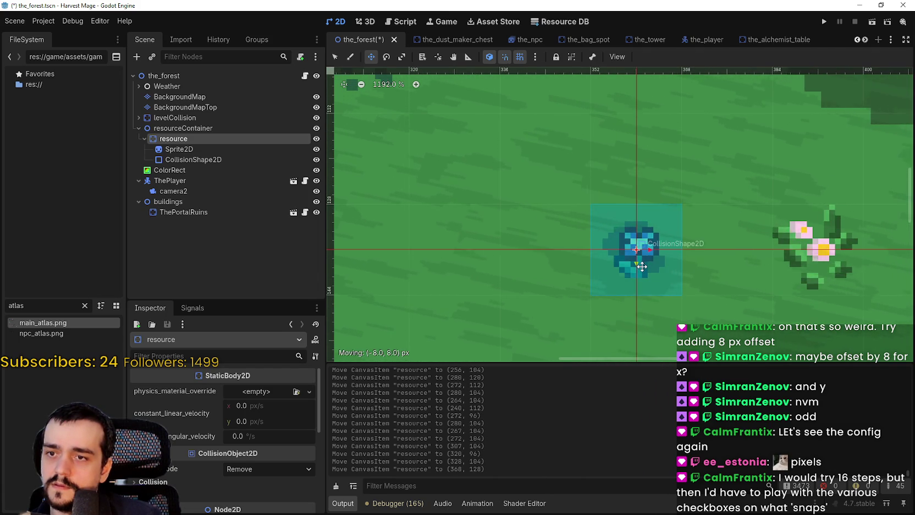
{"action": "scroll", "coordinate": [639, 254], "scroll_direction": "down", "scroll_amount": 2}
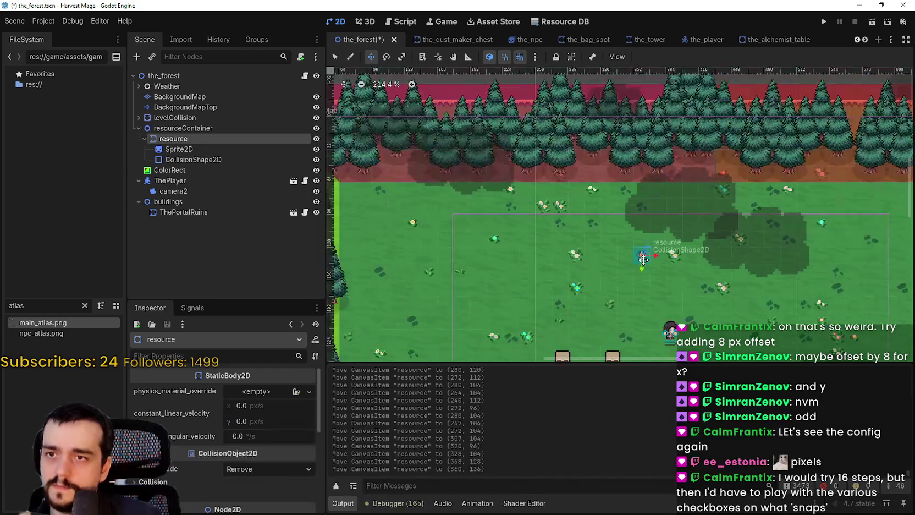
{"action": "scroll", "coordinate": [610, 156], "scroll_direction": "up", "scroll_amount": 4}
{"action": "scroll", "coordinate": [609, 164], "scroll_direction": "up", "scroll_amount": 1}
- Shift the resource node 24 px right, then 8 px right and back, ending at (384, 136)
{"action": "left_click_drag", "start_coordinate": [609, 164], "coordinate": [706, 163]}
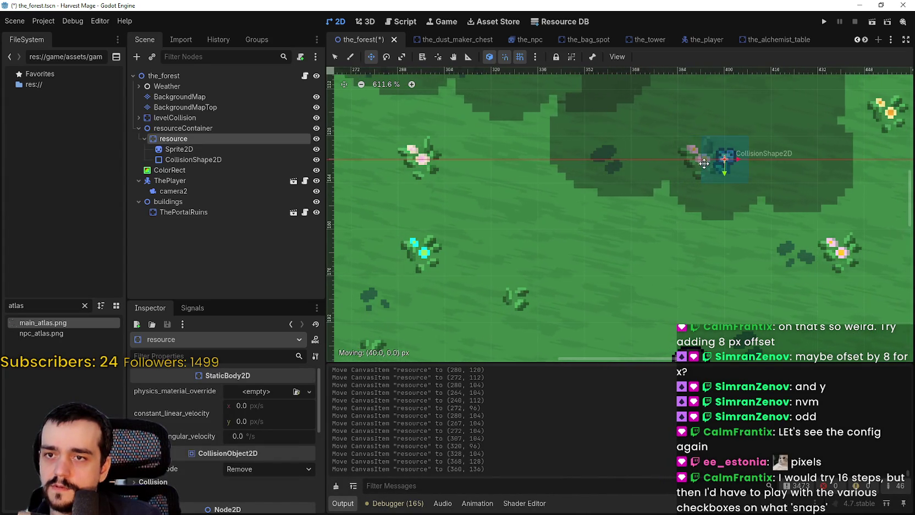
{"action": "scroll", "coordinate": [706, 163], "scroll_direction": "up", "scroll_amount": 8}
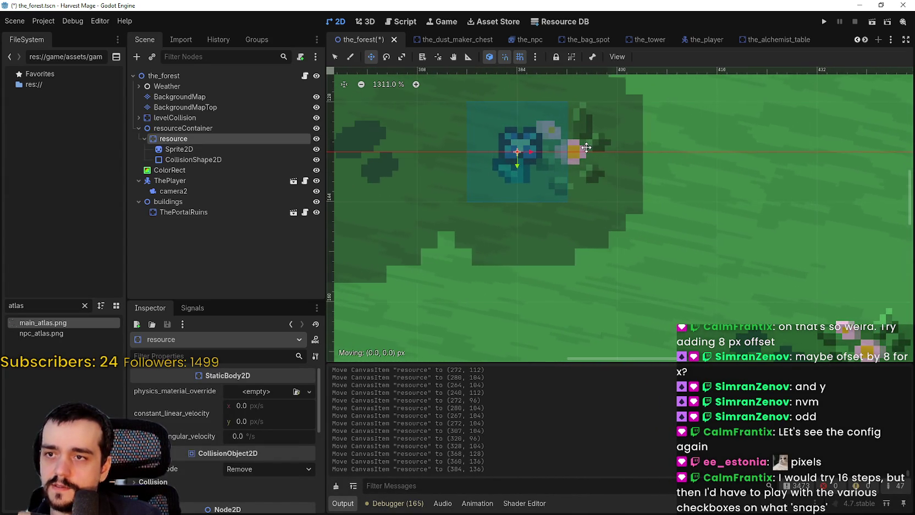
{"action": "mouse_move", "coordinate": [555, 149]}
{"action": "left_mouse_down"}
{"action": "mouse_move", "coordinate": [577, 113]}
{"action": "mouse_move", "coordinate": [583, 147]}
{"action": "mouse_move", "coordinate": [610, 93]}
{"action": "mouse_move", "coordinate": [584, 149]}
{"action": "left_mouse_up"}
{"action": "scroll", "coordinate": [584, 160], "scroll_direction": "down", "scroll_amount": 7}
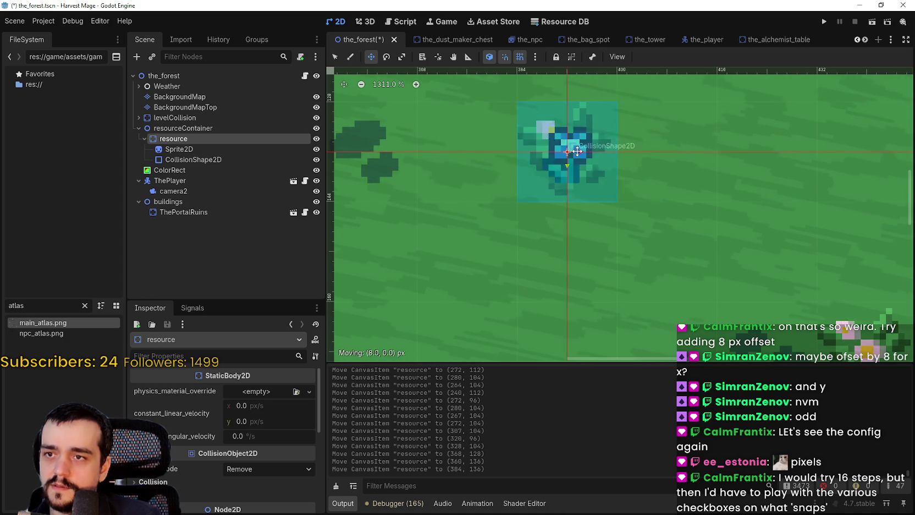
{"action": "scroll", "coordinate": [599, 176], "scroll_direction": "up", "scroll_amount": 4}
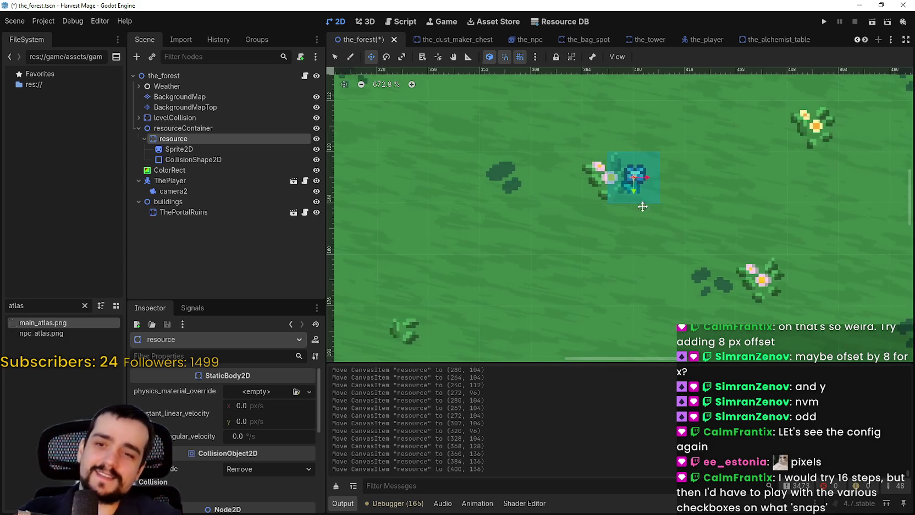
{"action": "mouse_move", "coordinate": [618, 177]}
{"action": "left_mouse_down"}
{"action": "mouse_move", "coordinate": [602, 177]}
{"action": "mouse_move", "coordinate": [606, 188]}
{"action": "mouse_move", "coordinate": [588, 177]}
{"action": "left_mouse_up"}
{"action": "scroll", "coordinate": [610, 217], "scroll_direction": "down", "scroll_amount": 2}
{"action": "scroll", "coordinate": [597, 207], "scroll_direction": "down", "scroll_amount": 1}
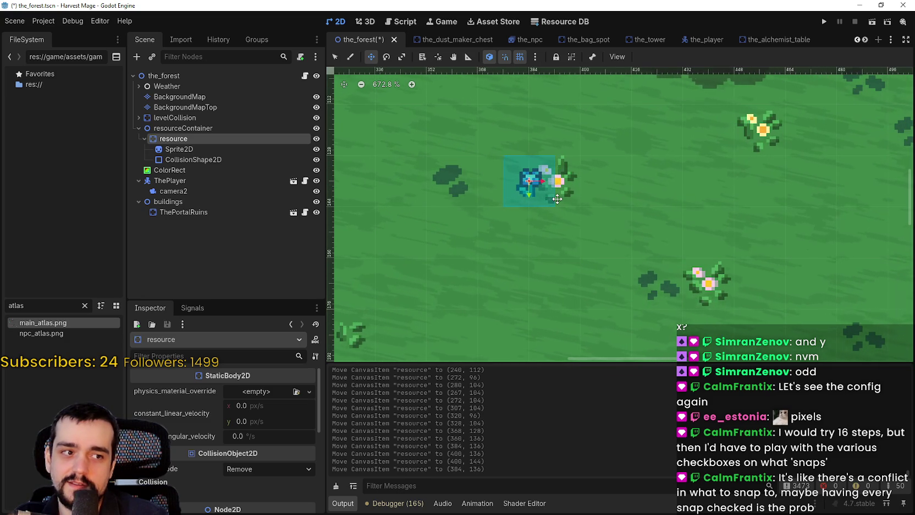
- Disable smart snapping to node anchors, sides, centers and other nodes, then move the node 16 px right, 8 px up
{"action": "left_click", "coordinate": [535, 57]}
{"action": "mouse_move", "coordinate": [605, 119]}
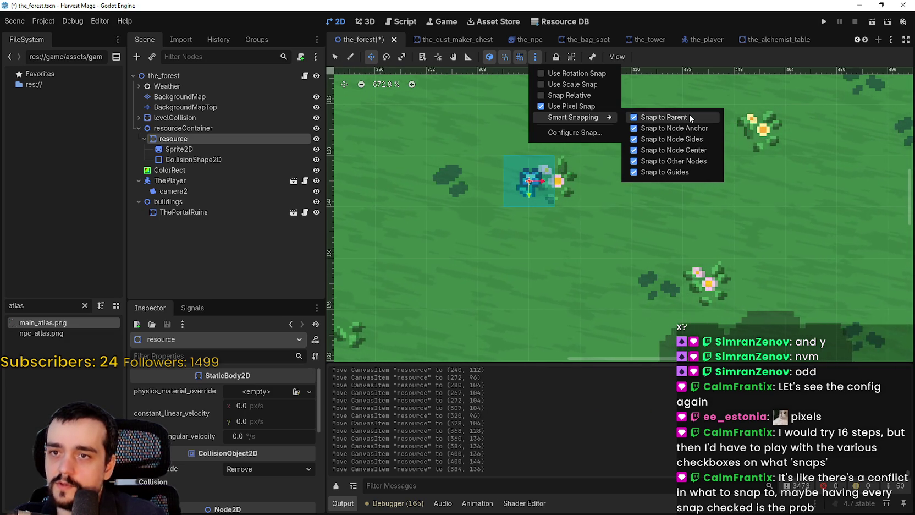
{"action": "left_click", "coordinate": [687, 128]}
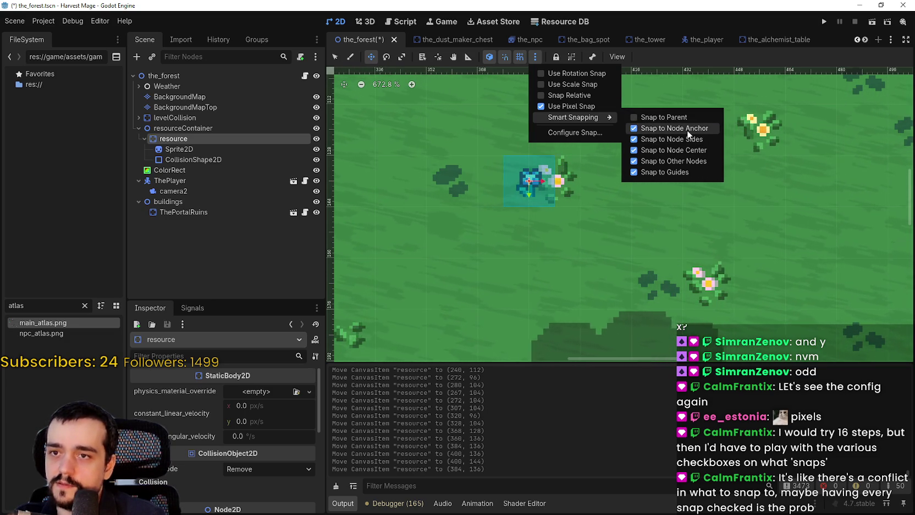
{"action": "left_click", "coordinate": [687, 141]}
{"action": "left_click", "coordinate": [684, 150]}
{"action": "left_click", "coordinate": [682, 162]}
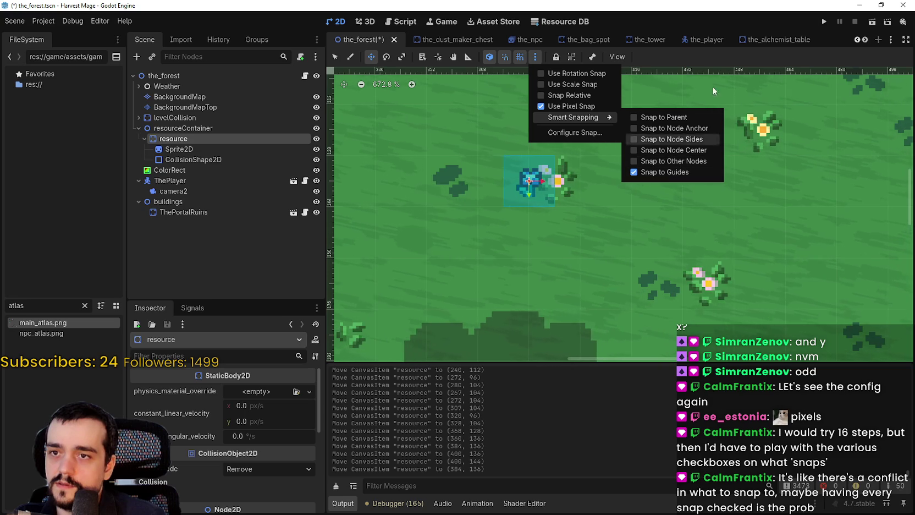
{"action": "left_click", "coordinate": [721, 51]}
{"action": "mouse_move", "coordinate": [489, 191]}
{"action": "left_mouse_down"}
{"action": "mouse_move", "coordinate": [542, 216]}
{"action": "mouse_move", "coordinate": [489, 165]}
{"action": "mouse_move", "coordinate": [542, 165]}
{"action": "left_mouse_up"}
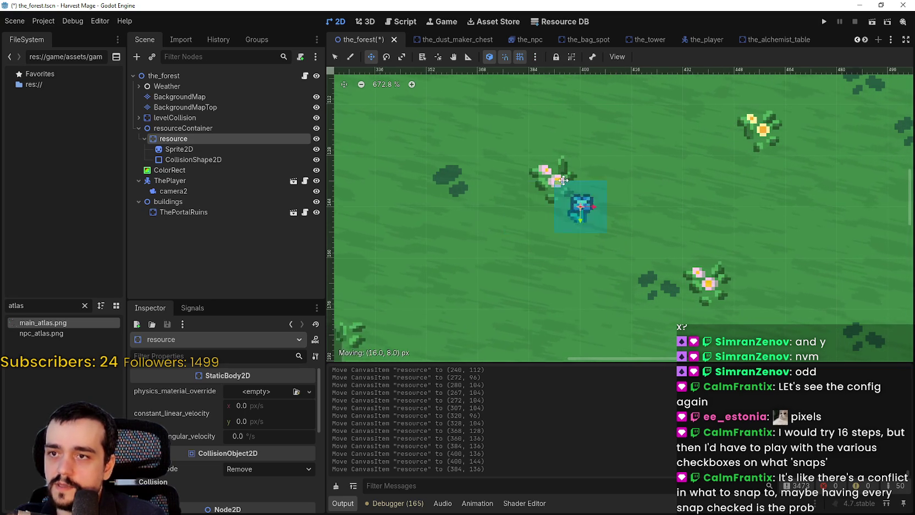
- Re-enable Snap to Node Center and move the resource node 16 px right and 16 px down
{"action": "left_click", "coordinate": [535, 57]}
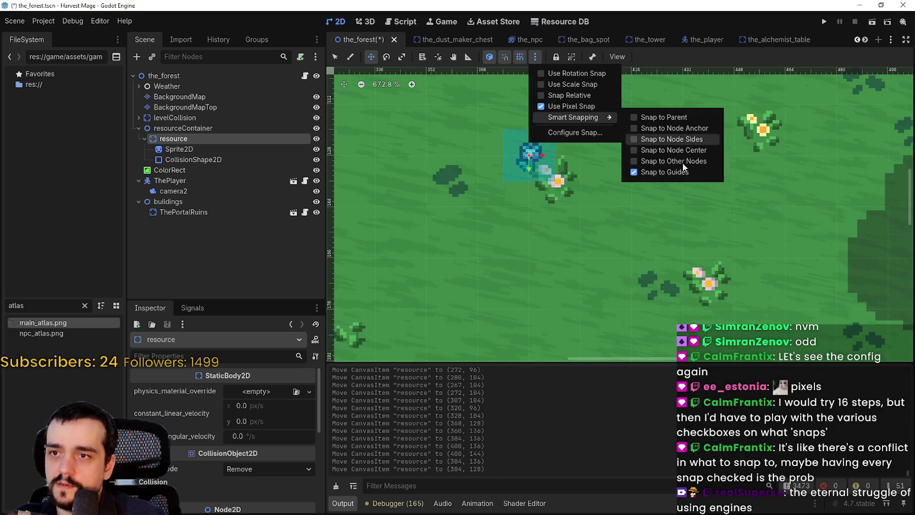
{"action": "left_click", "coordinate": [675, 151]}
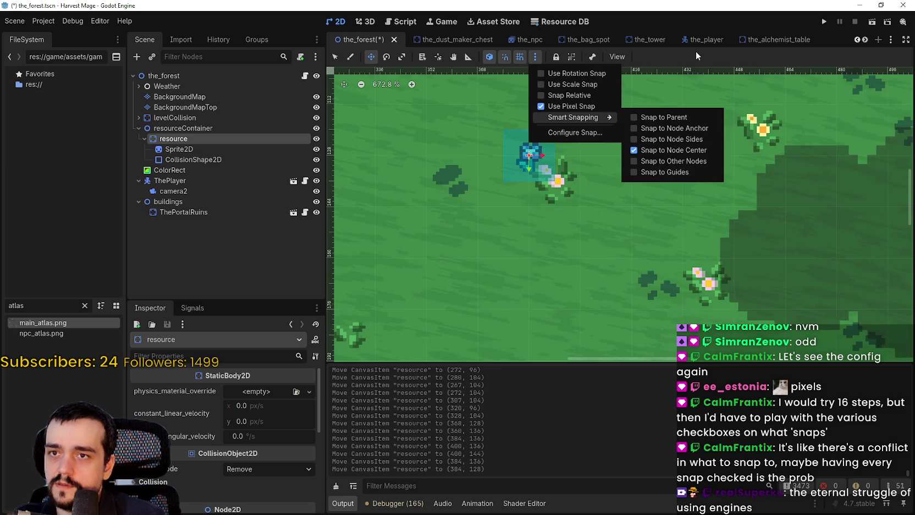
{"action": "left_click", "coordinate": [684, 92]}
{"action": "mouse_move", "coordinate": [529, 186]}
{"action": "left_mouse_down"}
{"action": "mouse_move", "coordinate": [584, 186]}
{"action": "mouse_move", "coordinate": [530, 230]}
{"action": "mouse_move", "coordinate": [574, 180]}
{"action": "left_mouse_up"}
{"action": "scroll", "coordinate": [574, 180], "scroll_direction": "up", "scroll_amount": 2}
{"action": "mouse_move", "coordinate": [575, 138]}
{"action": "left_mouse_down"}
{"action": "mouse_move", "coordinate": [574, 180]}
{"action": "mouse_move", "coordinate": [418, 187]}
{"action": "mouse_move", "coordinate": [427, 172]}
{"action": "mouse_move", "coordinate": [552, 232]}
{"action": "left_mouse_up"}
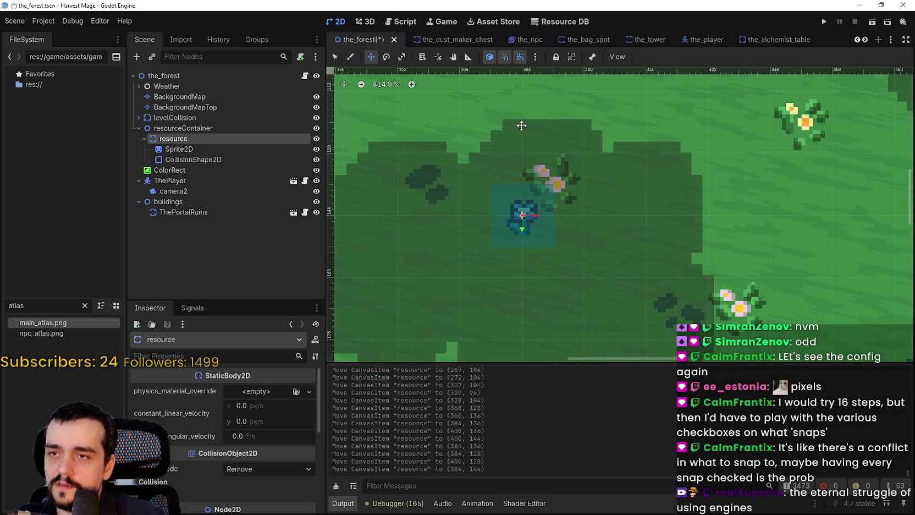
- Switch smart snapping from node centers to node sides, then cancel a trial upward move
{"action": "left_click", "coordinate": [535, 56]}
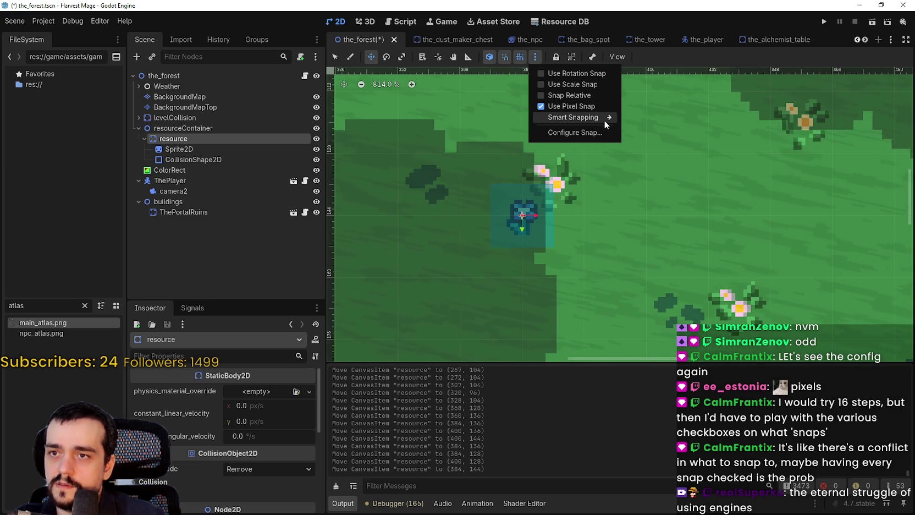
{"action": "mouse_move", "coordinate": [604, 119]}
{"action": "left_click", "coordinate": [672, 147]}
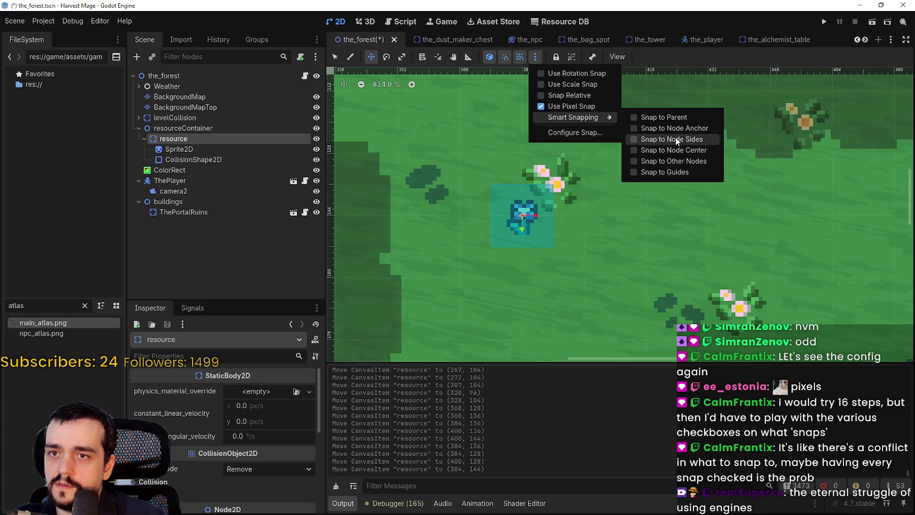
{"action": "left_click", "coordinate": [674, 139]}
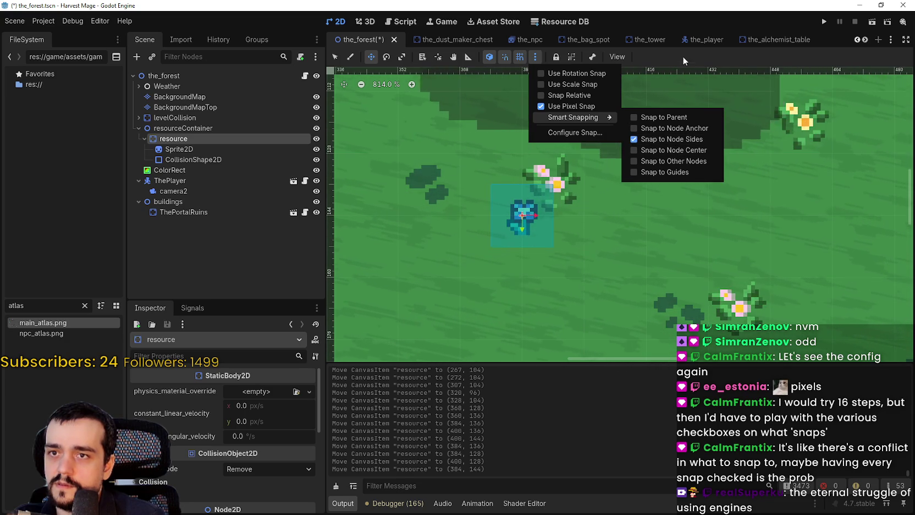
{"action": "left_click", "coordinate": [534, 235]}
{"action": "left_click_drag", "start_coordinate": [535, 236], "coordinate": [534, 174]}
{"action": "key", "text": "Escape"}
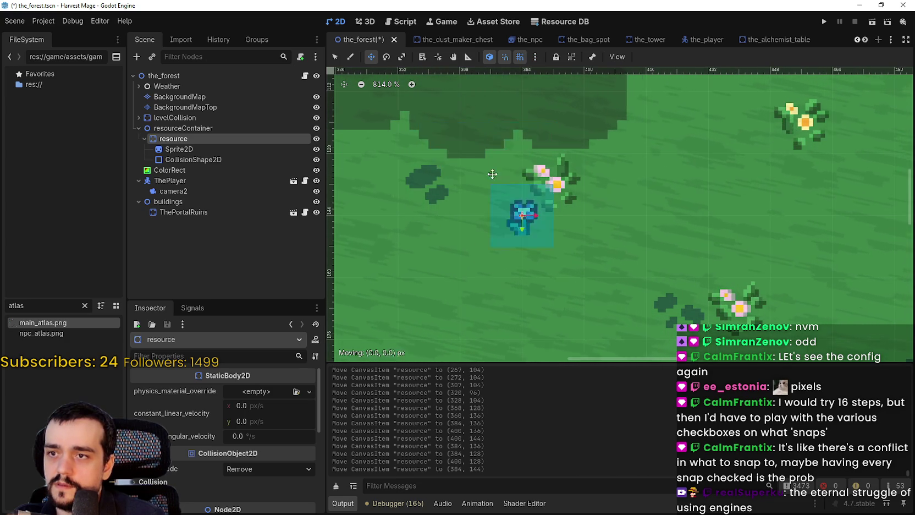
- Check the snapping options and try dragging the resource node again
{"action": "left_click", "coordinate": [535, 57]}
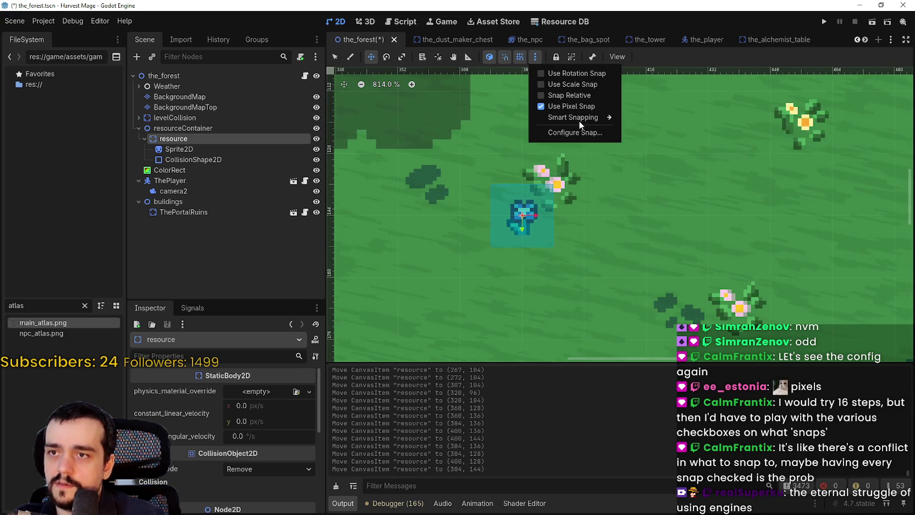
{"action": "mouse_move", "coordinate": [583, 117]}
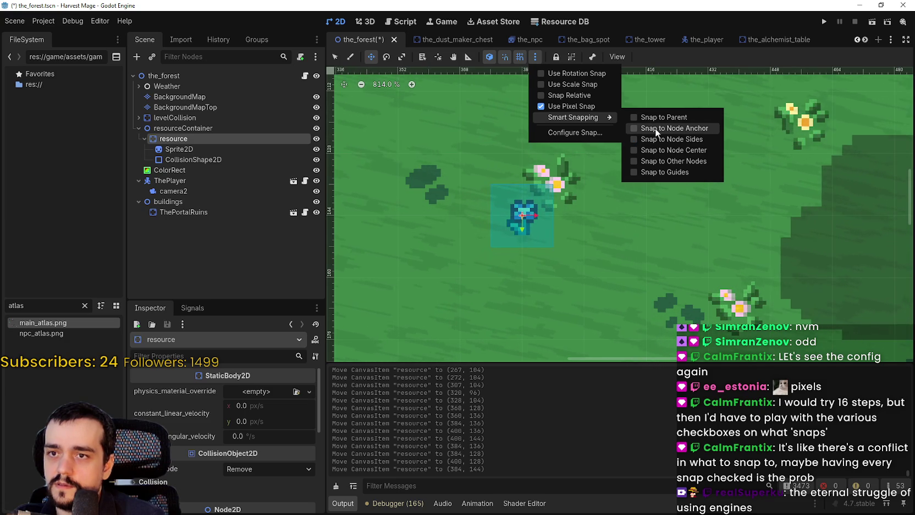
{"action": "mouse_move", "coordinate": [493, 196]}
{"action": "left_mouse_down"}
{"action": "mouse_move", "coordinate": [495, 170]}
{"action": "mouse_move", "coordinate": [463, 200]}
{"action": "mouse_move", "coordinate": [537, 182]}
{"action": "mouse_move", "coordinate": [475, 244]}
{"action": "left_mouse_up"}
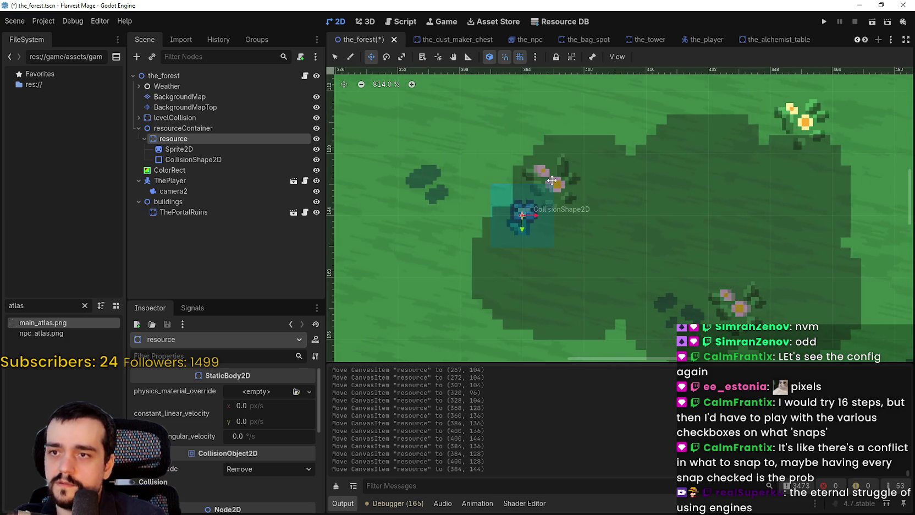
- Review the snapping options and move the resource node up and left
{"action": "left_click", "coordinate": [535, 57]}
{"action": "mouse_move", "coordinate": [577, 116]}
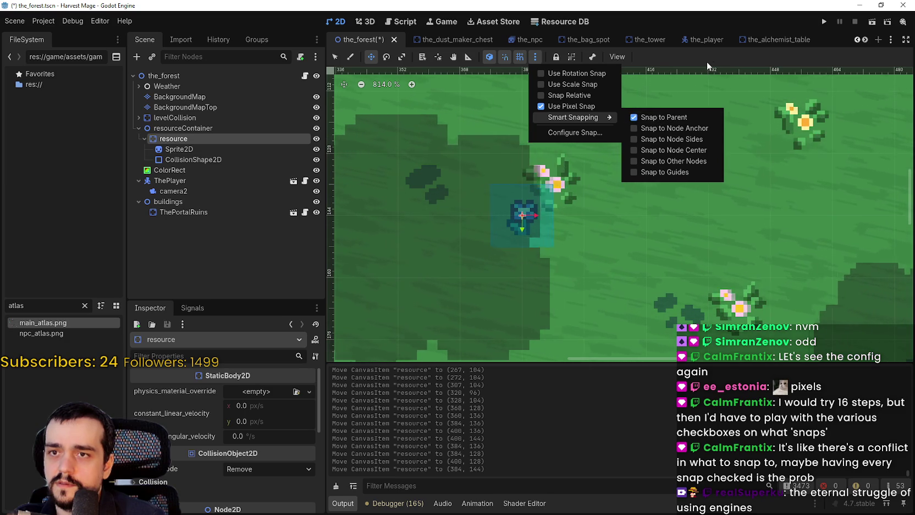
{"action": "left_click", "coordinate": [598, 151]}
{"action": "mouse_move", "coordinate": [577, 258]}
{"action": "left_mouse_down"}
{"action": "mouse_move", "coordinate": [517, 198]}
{"action": "mouse_move", "coordinate": [547, 179]}
{"action": "mouse_move", "coordinate": [522, 177]}
{"action": "mouse_move", "coordinate": [549, 182]}
{"action": "mouse_move", "coordinate": [512, 176]}
{"action": "mouse_move", "coordinate": [542, 181]}
{"action": "mouse_move", "coordinate": [519, 195]}
{"action": "mouse_move", "coordinate": [605, 203]}
{"action": "mouse_move", "coordinate": [638, 137]}
{"action": "mouse_move", "coordinate": [578, 138]}
{"action": "mouse_move", "coordinate": [638, 198]}
{"action": "left_mouse_up"}
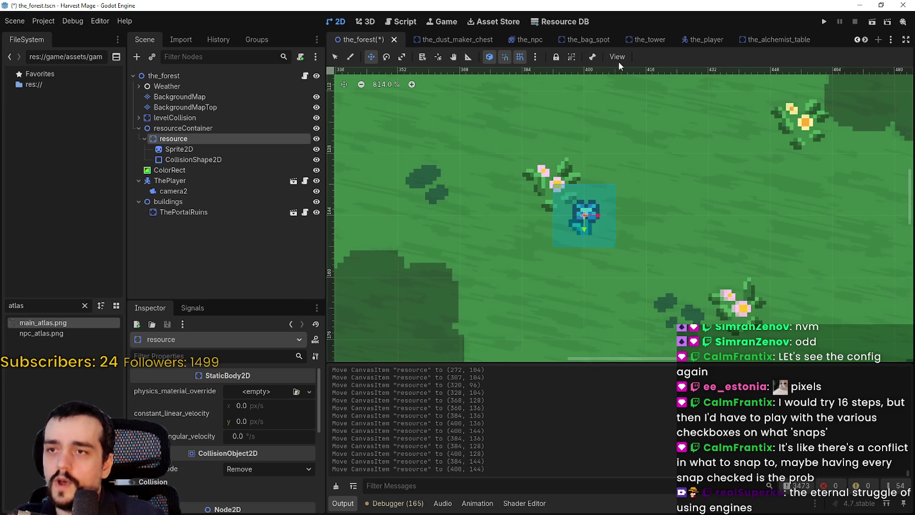
- Enable Snap to Node Anchors and move the resource node to (392, 136)
{"action": "left_click", "coordinate": [535, 57]}
{"action": "mouse_move", "coordinate": [580, 118]}
{"action": "left_click", "coordinate": [652, 128]}
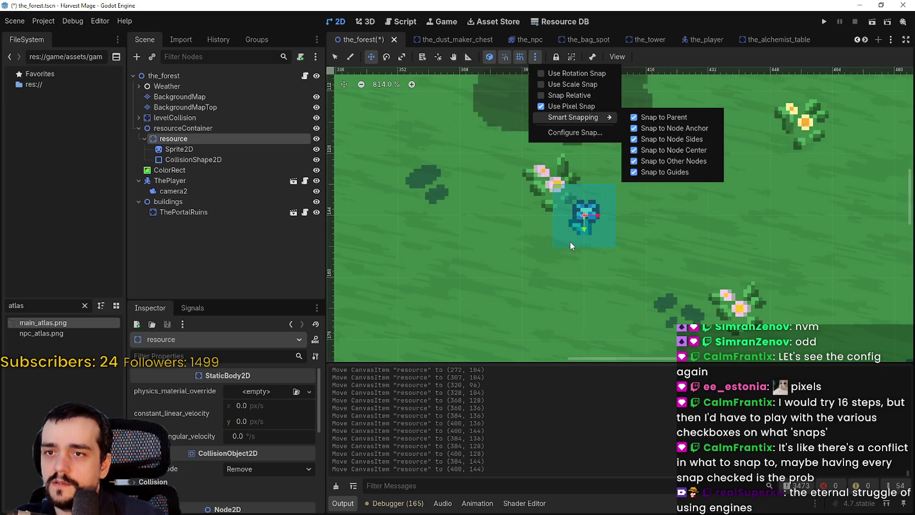
{"action": "left_click", "coordinate": [580, 223]}
{"action": "mouse_move", "coordinate": [580, 223]}
{"action": "left_mouse_down"}
{"action": "mouse_move", "coordinate": [548, 165]}
{"action": "mouse_move", "coordinate": [544, 191]}
{"action": "mouse_move", "coordinate": [673, 183]}
{"action": "mouse_move", "coordinate": [614, 183]}
{"action": "left_mouse_up"}
- Turn off snapping to parent, node anchors, sides and centers, then move the node 16 px left
{"action": "left_click", "coordinate": [535, 57]}
{"action": "mouse_move", "coordinate": [583, 115]}
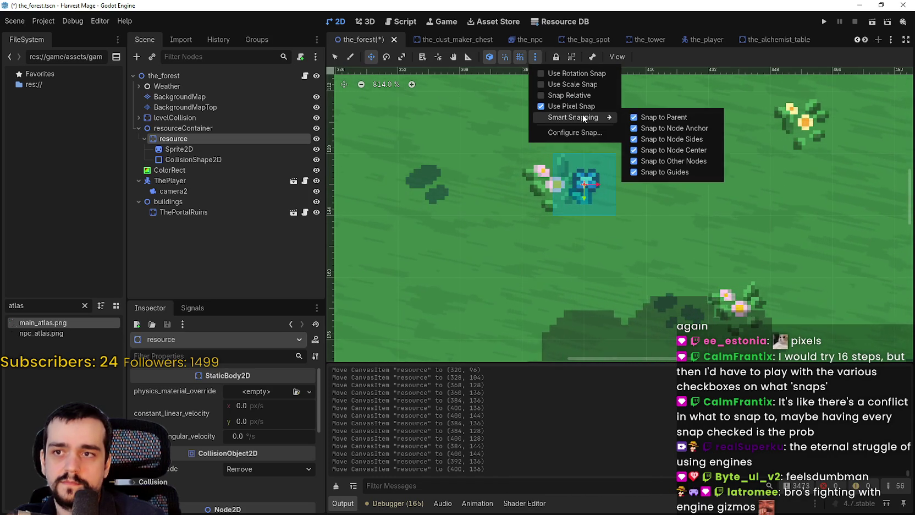
{"action": "left_click", "coordinate": [674, 118]}
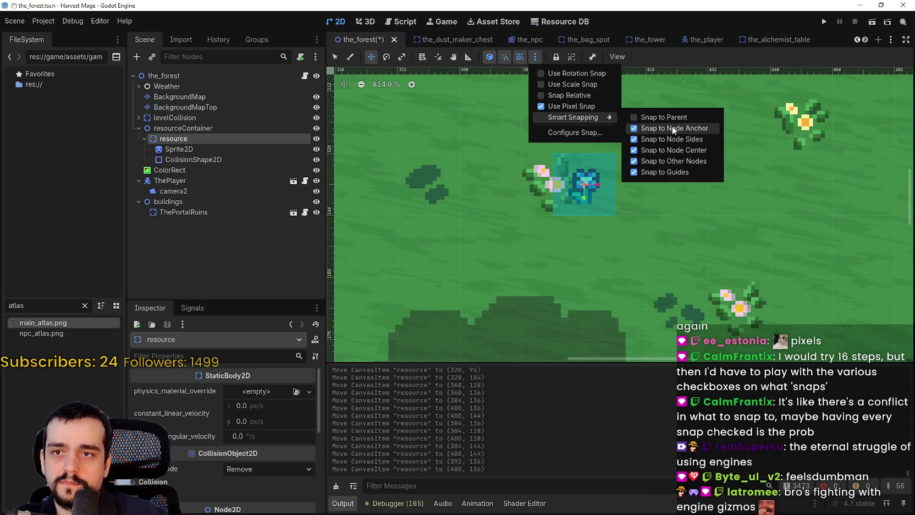
{"action": "left_click", "coordinate": [673, 129]}
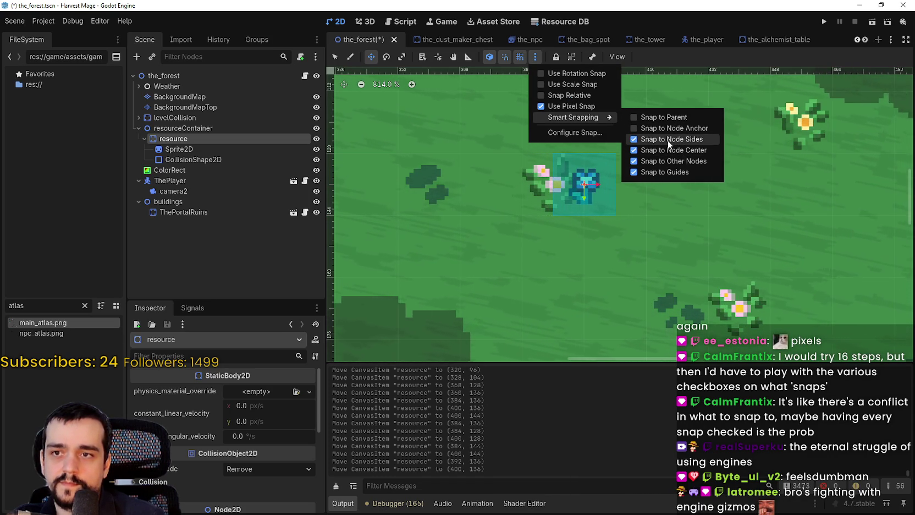
{"action": "left_click", "coordinate": [667, 141]}
{"action": "left_click", "coordinate": [665, 150]}
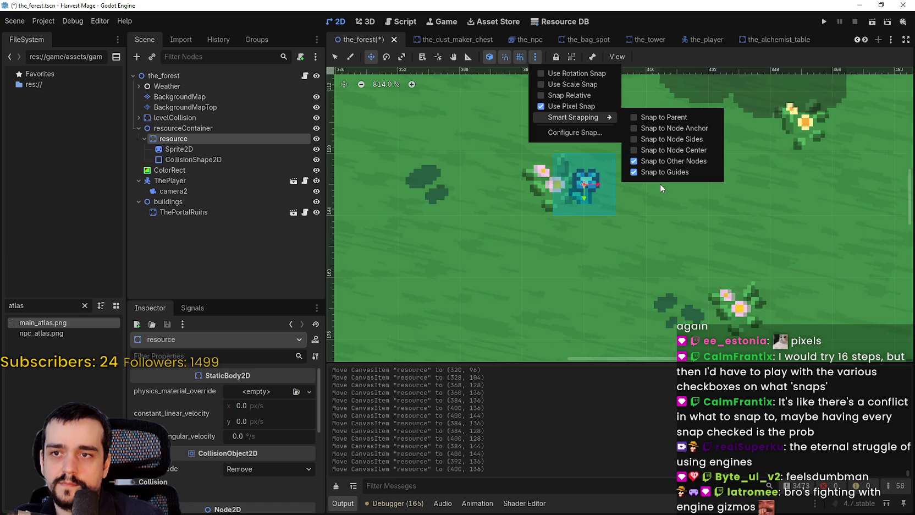
{"action": "left_click", "coordinate": [662, 79]}
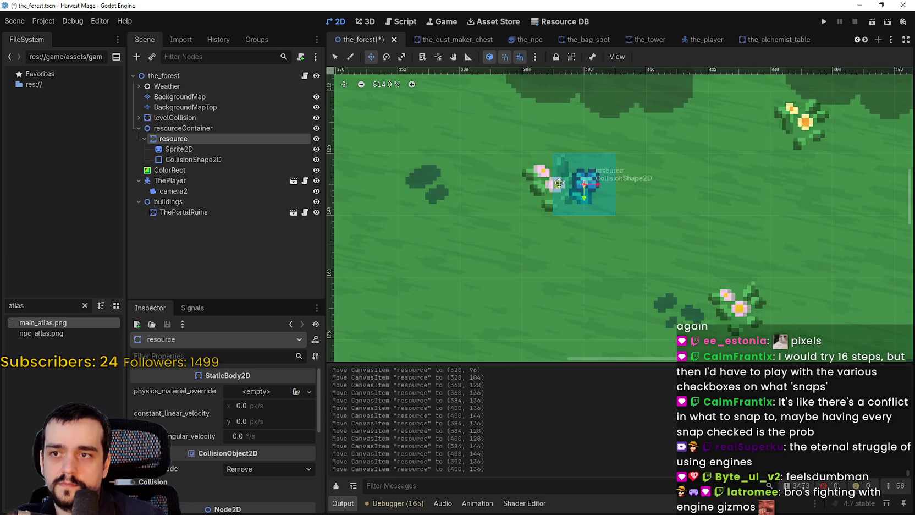
{"action": "mouse_move", "coordinate": [586, 181]}
{"action": "left_mouse_down"}
{"action": "mouse_move", "coordinate": [528, 180]}
{"action": "mouse_move", "coordinate": [579, 183]}
{"action": "mouse_move", "coordinate": [547, 183]}
{"action": "mouse_move", "coordinate": [644, 152]}
{"action": "mouse_move", "coordinate": [613, 190]}
{"action": "mouse_move", "coordinate": [611, 132]}
{"action": "mouse_move", "coordinate": [646, 176]}
{"action": "mouse_move", "coordinate": [675, 179]}
{"action": "mouse_move", "coordinate": [672, 190]}
{"action": "mouse_move", "coordinate": [638, 187]}
{"action": "mouse_move", "coordinate": [633, 220]}
{"action": "mouse_move", "coordinate": [609, 254]}
{"action": "mouse_move", "coordinate": [615, 242]}
{"action": "mouse_move", "coordinate": [559, 246]}
{"action": "left_mouse_up"}
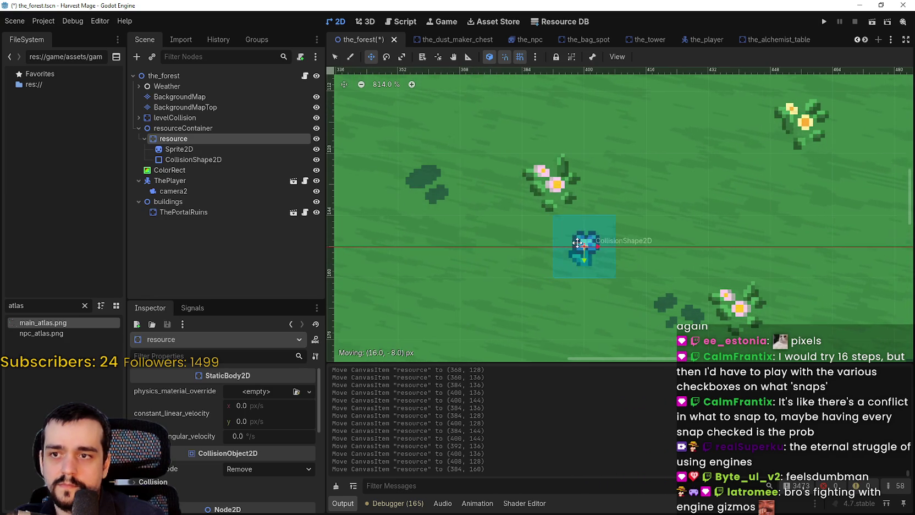
- Review the snapping options and test a sideways move of the resource node
{"action": "left_click", "coordinate": [536, 57]}
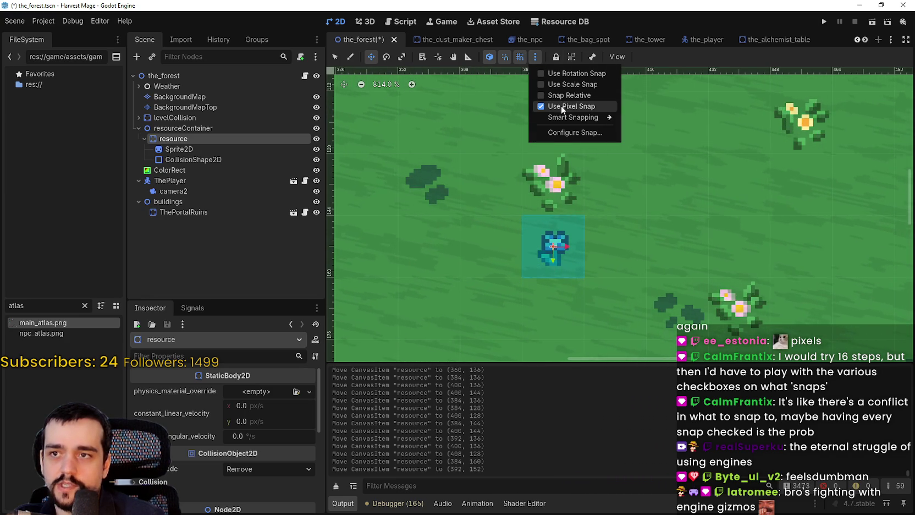
{"action": "mouse_move", "coordinate": [581, 119]}
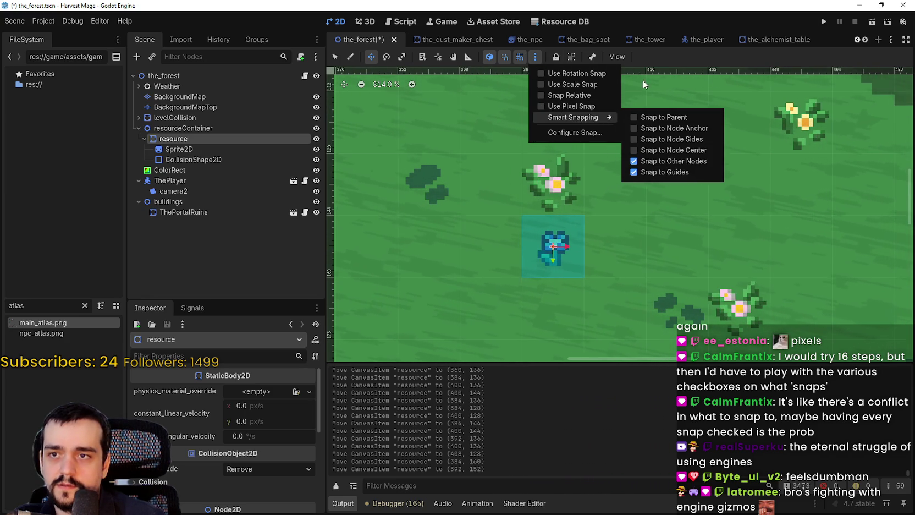
{"action": "left_click", "coordinate": [552, 244]}
{"action": "left_click_drag", "start_coordinate": [629, 251], "coordinate": [616, 248]}
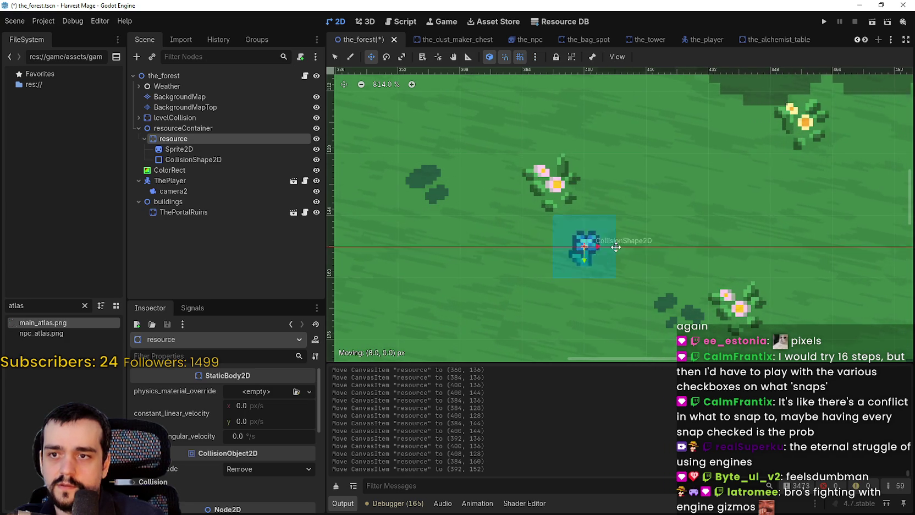
- Re-enable snapping to node centers and parent, then move the resource node to (368, 152)
{"action": "left_click", "coordinate": [531, 57]}
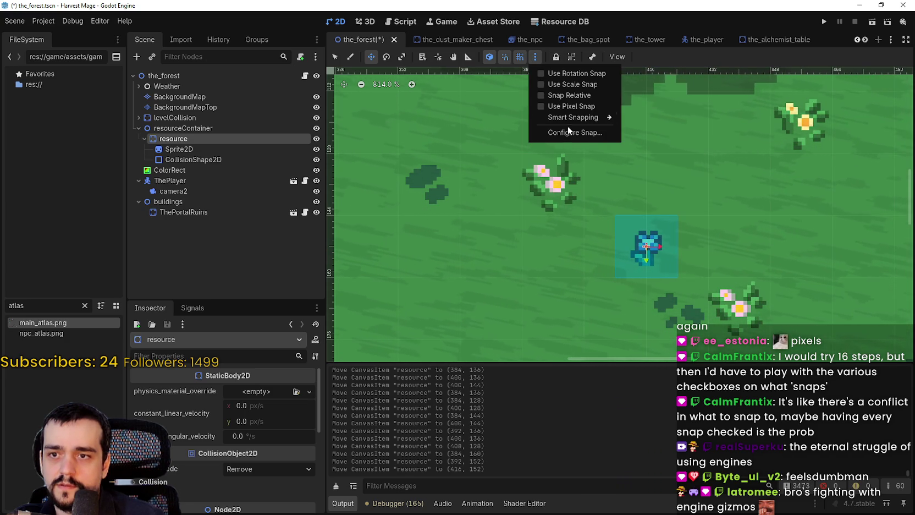
{"action": "mouse_move", "coordinate": [572, 117]}
{"action": "left_click", "coordinate": [660, 150]}
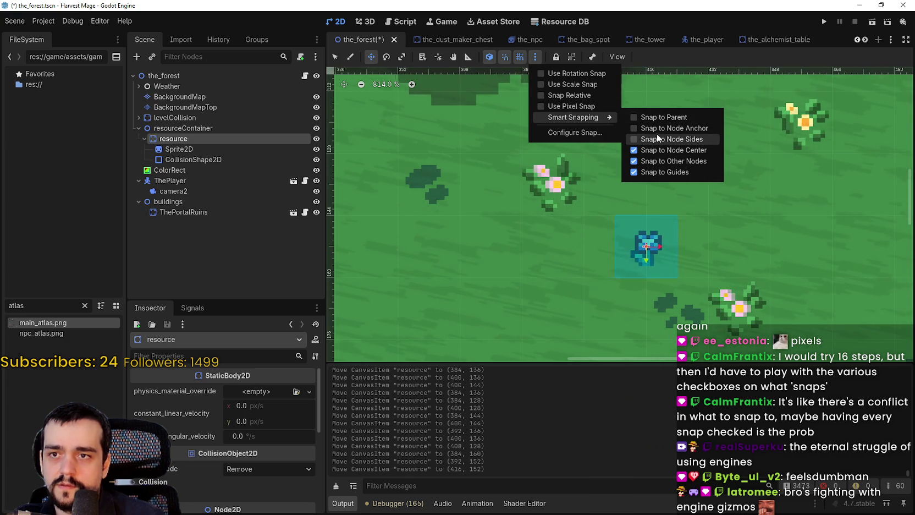
{"action": "left_click", "coordinate": [658, 117]}
{"action": "left_click", "coordinate": [664, 66]}
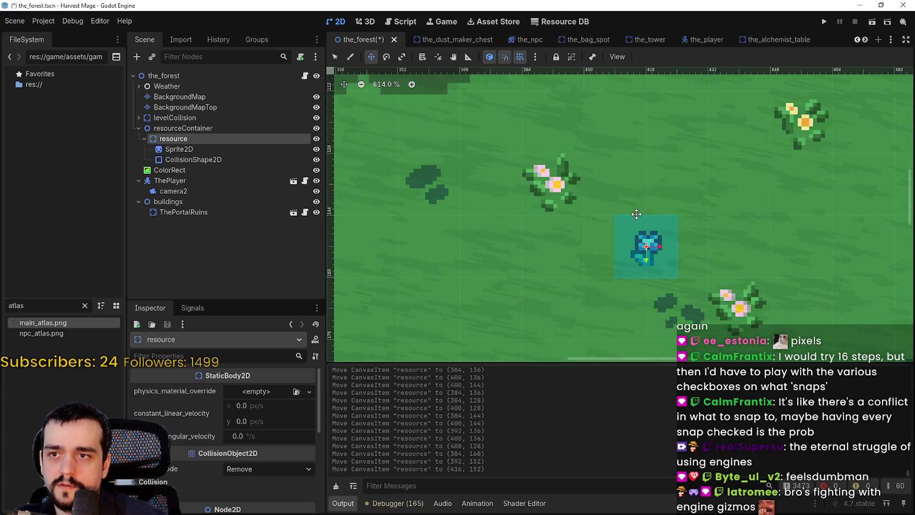
{"action": "mouse_move", "coordinate": [638, 214]}
{"action": "left_mouse_down"}
{"action": "mouse_move", "coordinate": [574, 210]}
{"action": "mouse_move", "coordinate": [624, 243]}
{"action": "left_mouse_up"}
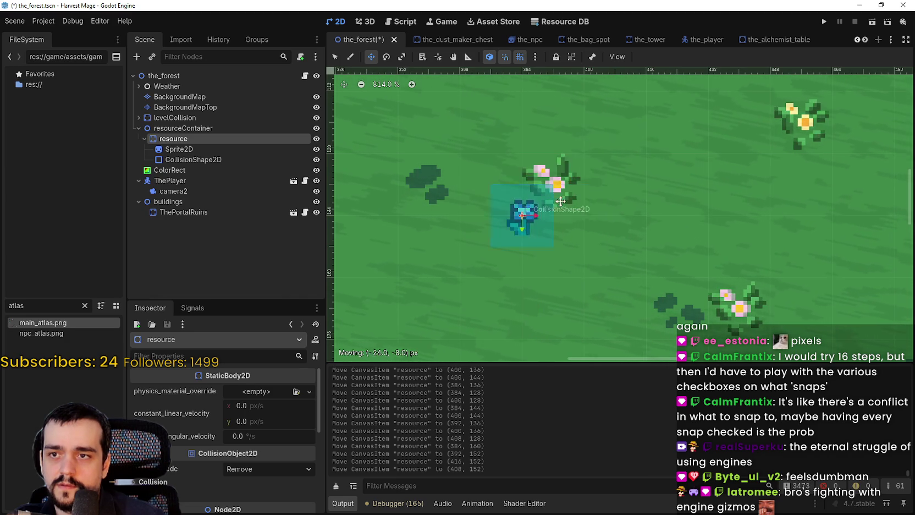
{"action": "left_click_drag", "start_coordinate": [552, 192], "coordinate": [490, 216]}
{"action": "scroll", "coordinate": [536, 261], "scroll_direction": "left", "scroll_amount": 3}
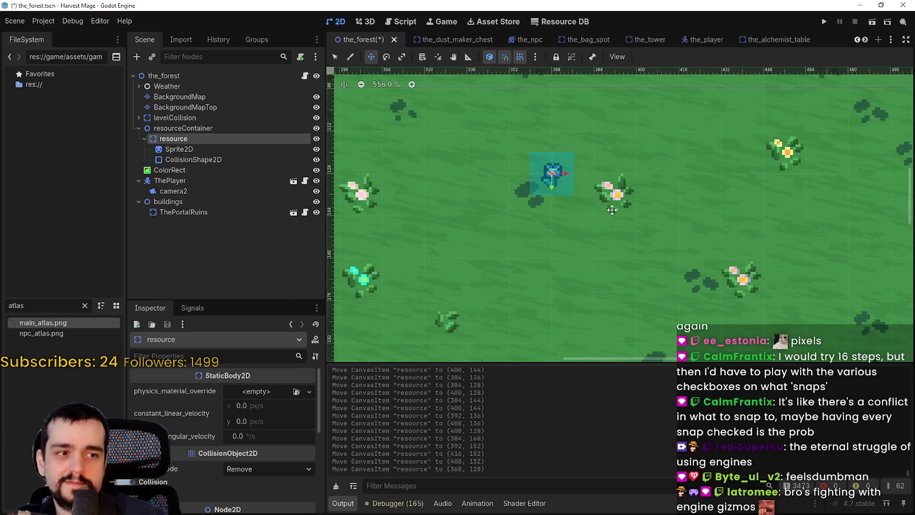
- Toggle relative snapping on and back off in the snapping options
{"action": "left_click", "coordinate": [532, 57]}
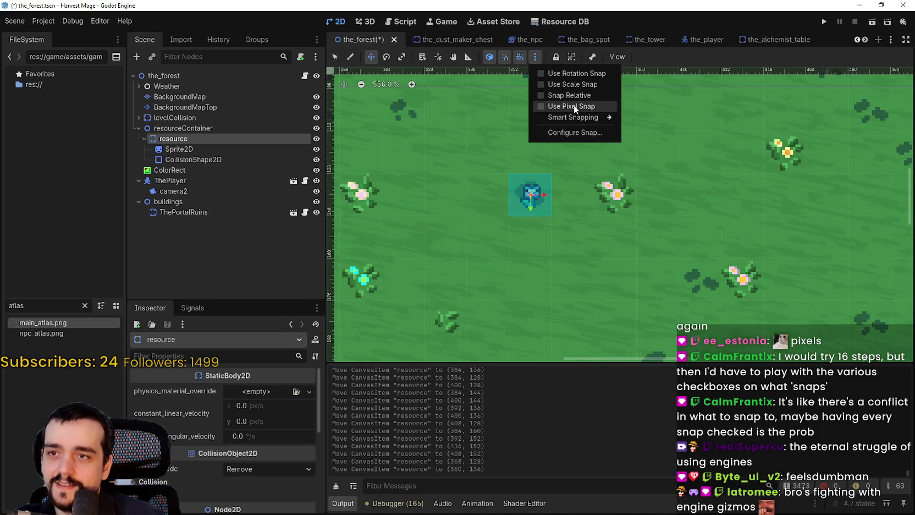
{"action": "left_click", "coordinate": [570, 96]}
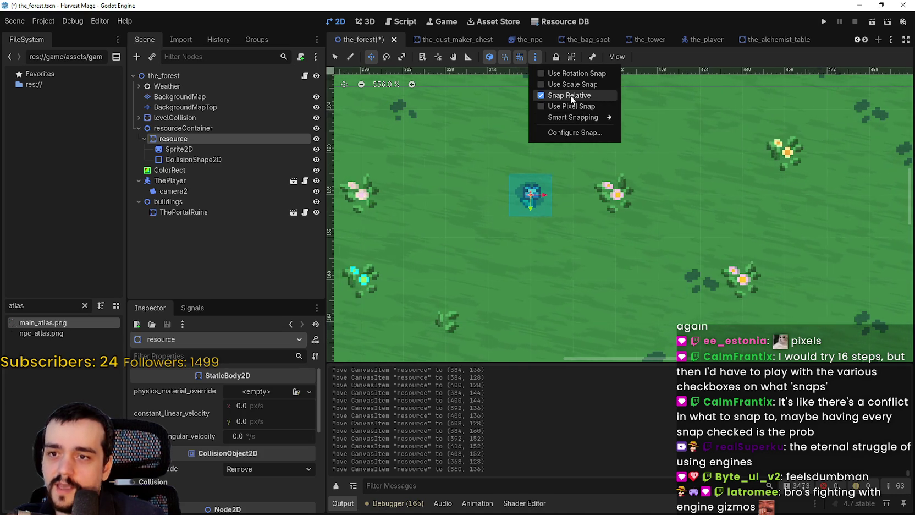
{"action": "left_click", "coordinate": [570, 95]}
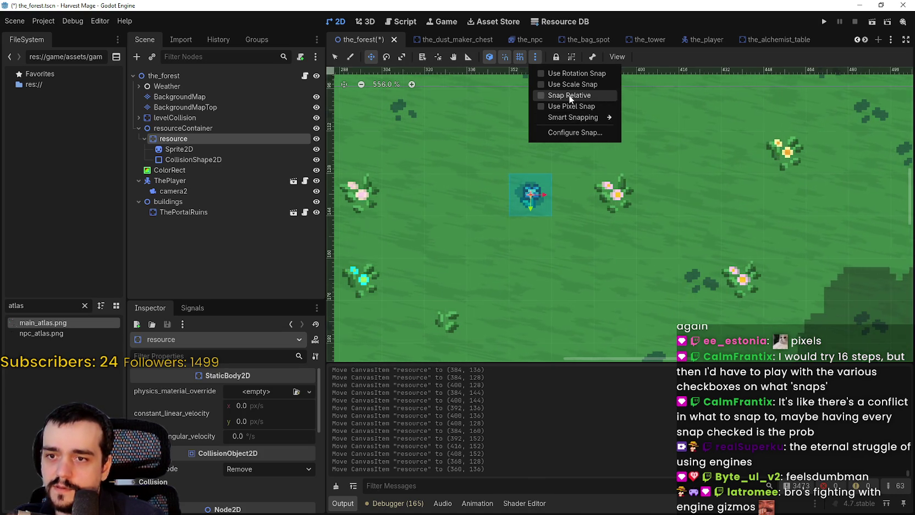
- Drag the resource node around and drop it at (360, 136)
{"action": "left_click", "coordinate": [544, 195]}
{"action": "mouse_move", "coordinate": [548, 195]}
{"action": "left_mouse_down"}
{"action": "mouse_move", "coordinate": [509, 195]}
{"action": "mouse_move", "coordinate": [540, 196]}
{"action": "mouse_move", "coordinate": [551, 232]}
{"action": "mouse_move", "coordinate": [613, 196]}
{"action": "mouse_move", "coordinate": [691, 265]}
{"action": "mouse_move", "coordinate": [608, 220]}
{"action": "mouse_move", "coordinate": [553, 154]}
{"action": "mouse_move", "coordinate": [639, 186]}
{"action": "mouse_move", "coordinate": [644, 230]}
{"action": "mouse_move", "coordinate": [681, 229]}
{"action": "mouse_move", "coordinate": [645, 228]}
{"action": "mouse_move", "coordinate": [737, 121]}
{"action": "mouse_move", "coordinate": [717, 144]}
{"action": "mouse_move", "coordinate": [677, 141]}
{"action": "mouse_move", "coordinate": [676, 118]}
{"action": "mouse_move", "coordinate": [635, 202]}
{"action": "left_mouse_up"}
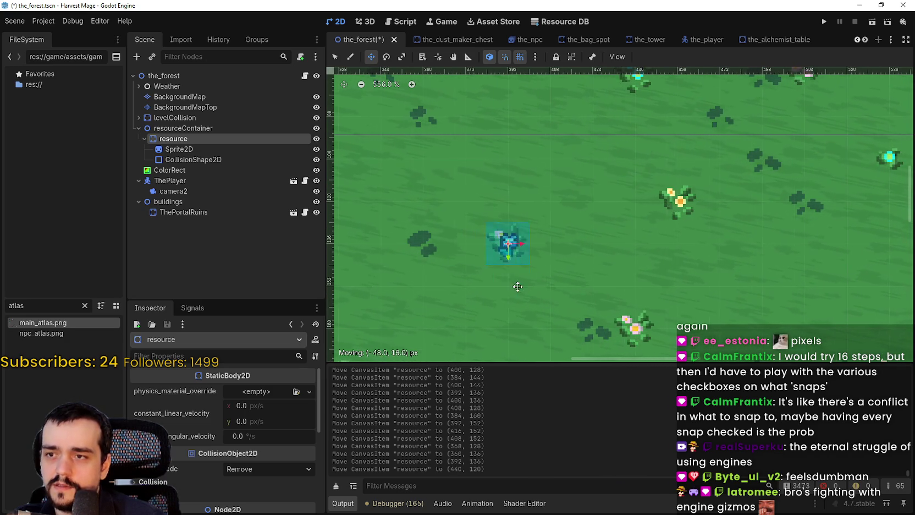
{"action": "mouse_move", "coordinate": [699, 240]}
{"action": "left_mouse_down"}
{"action": "mouse_move", "coordinate": [409, 199]}
{"action": "mouse_move", "coordinate": [420, 242]}
{"action": "mouse_move", "coordinate": [536, 216]}
{"action": "mouse_move", "coordinate": [456, 211]}
{"action": "mouse_move", "coordinate": [459, 176]}
{"action": "mouse_move", "coordinate": [580, 197]}
{"action": "mouse_move", "coordinate": [578, 175]}
{"action": "mouse_move", "coordinate": [581, 193]}
{"action": "mouse_move", "coordinate": [681, 193]}
{"action": "mouse_move", "coordinate": [645, 300]}
{"action": "mouse_move", "coordinate": [472, 186]}
{"action": "mouse_move", "coordinate": [715, 259]}
{"action": "mouse_move", "coordinate": [616, 201]}
{"action": "mouse_move", "coordinate": [492, 256]}
{"action": "mouse_move", "coordinate": [595, 170]}
{"action": "mouse_move", "coordinate": [549, 252]}
{"action": "mouse_move", "coordinate": [544, 242]}
{"action": "left_mouse_up"}
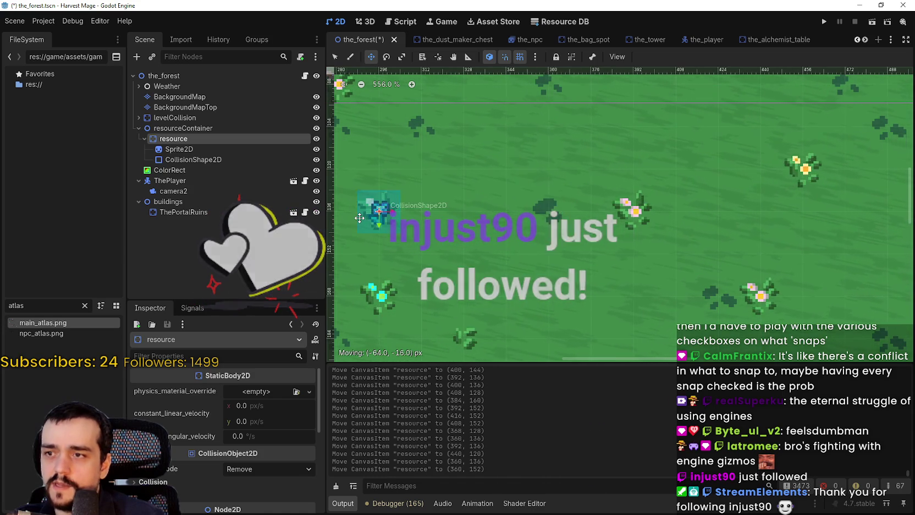
- Uncheck Snap Relative and confirm the Configure Snap settings unchanged
{"action": "left_click", "coordinate": [534, 57]}
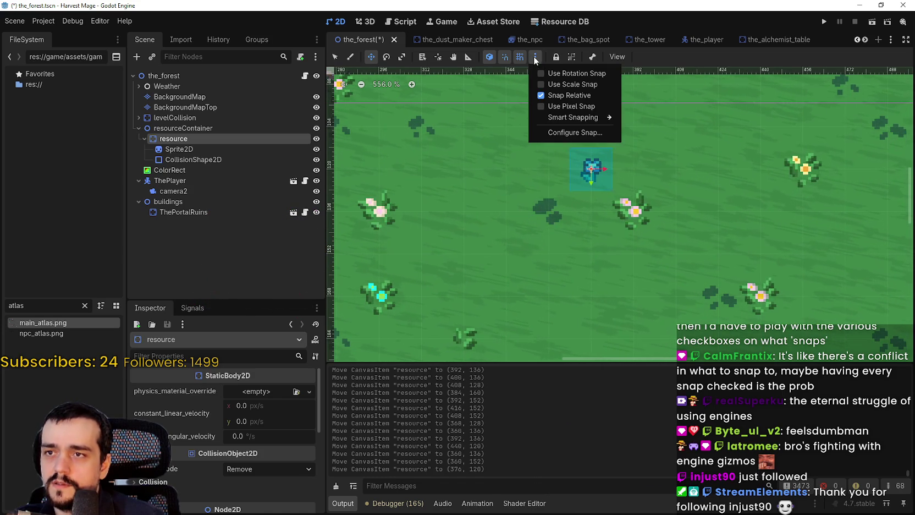
{"action": "left_click", "coordinate": [586, 176]}
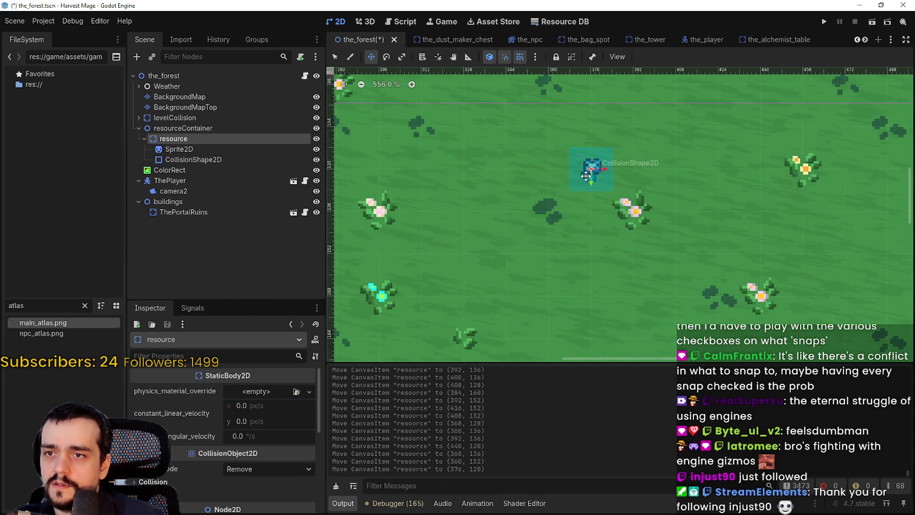
{"action": "left_click", "coordinate": [535, 57]}
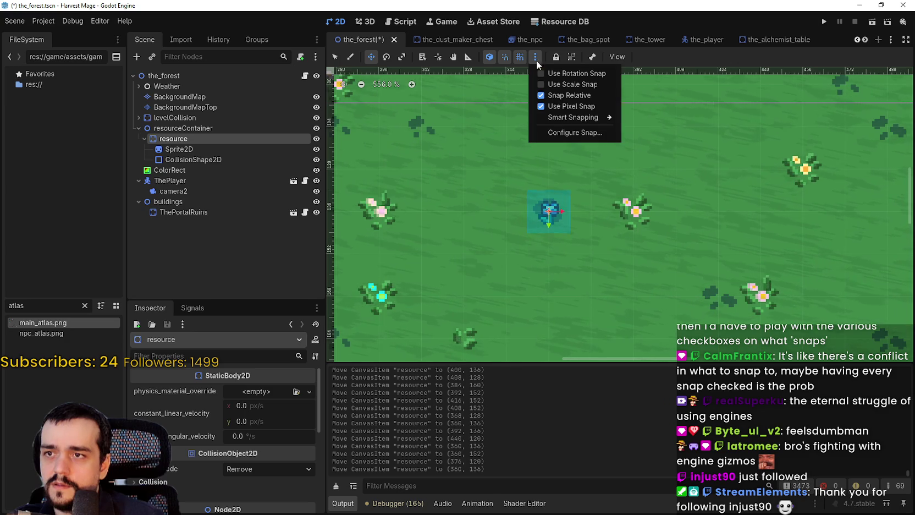
{"action": "left_click", "coordinate": [557, 96]}
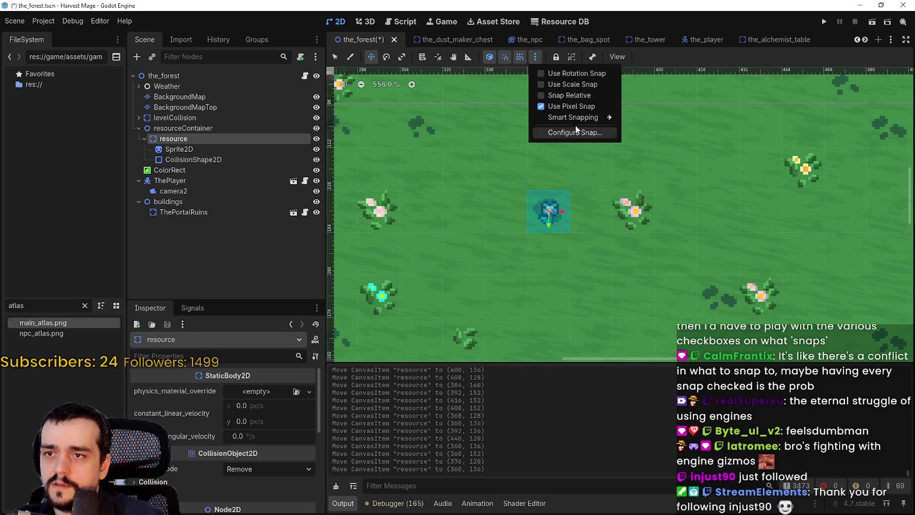
{"action": "mouse_move", "coordinate": [573, 117]}
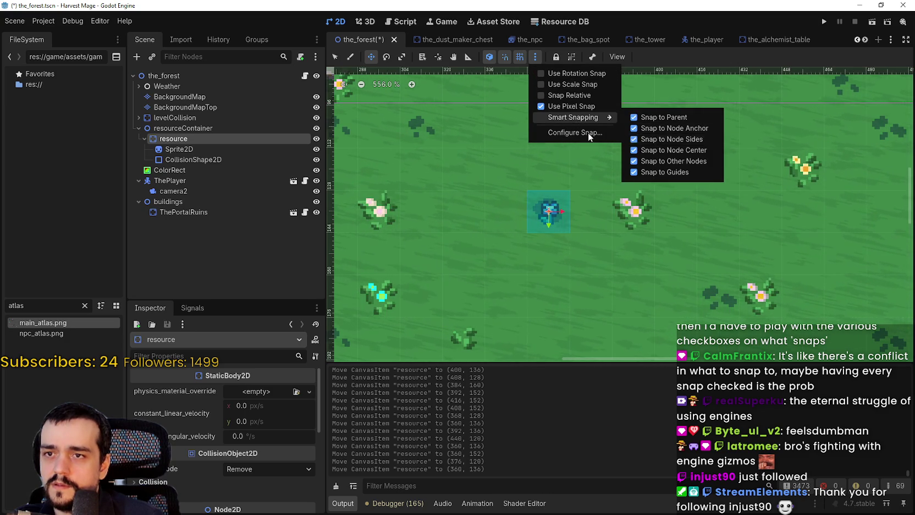
{"action": "left_click", "coordinate": [587, 132]}
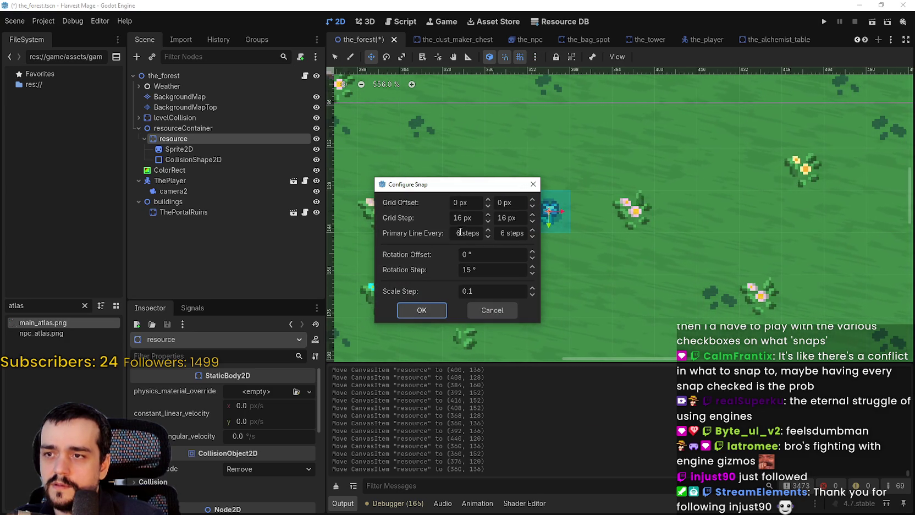
{"action": "left_click", "coordinate": [420, 312]}
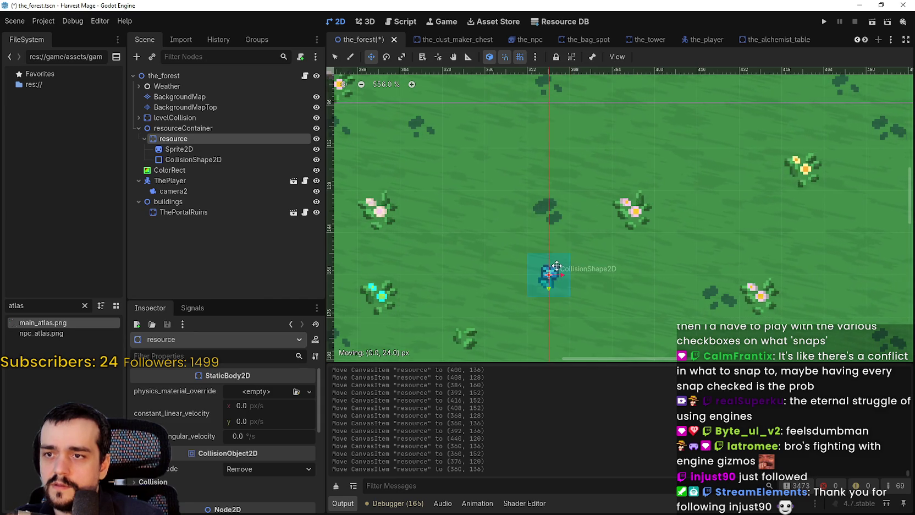
- Drag the flower resource onto the 16 px grid at (360, 136)
{"action": "scroll", "coordinate": [543, 241], "scroll_direction": "down", "scroll_amount": 3}
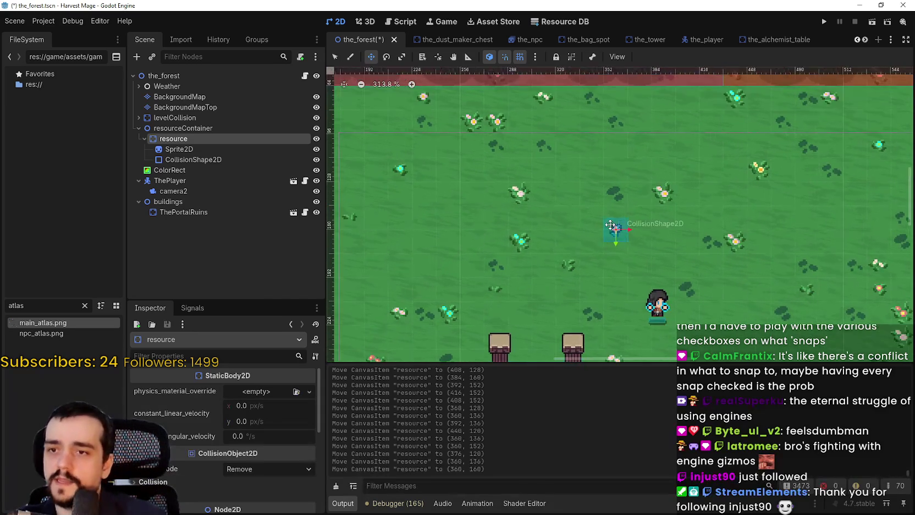
{"action": "mouse_move", "coordinate": [606, 179]}
{"action": "left_mouse_down"}
{"action": "mouse_move", "coordinate": [614, 212]}
{"action": "mouse_move", "coordinate": [592, 249]}
{"action": "mouse_move", "coordinate": [616, 221]}
{"action": "mouse_move", "coordinate": [607, 234]}
{"action": "left_mouse_up"}
{"action": "scroll", "coordinate": [607, 178], "scroll_direction": "up", "scroll_amount": 8}
{"action": "scroll", "coordinate": [602, 239], "scroll_direction": "down", "scroll_amount": 7}
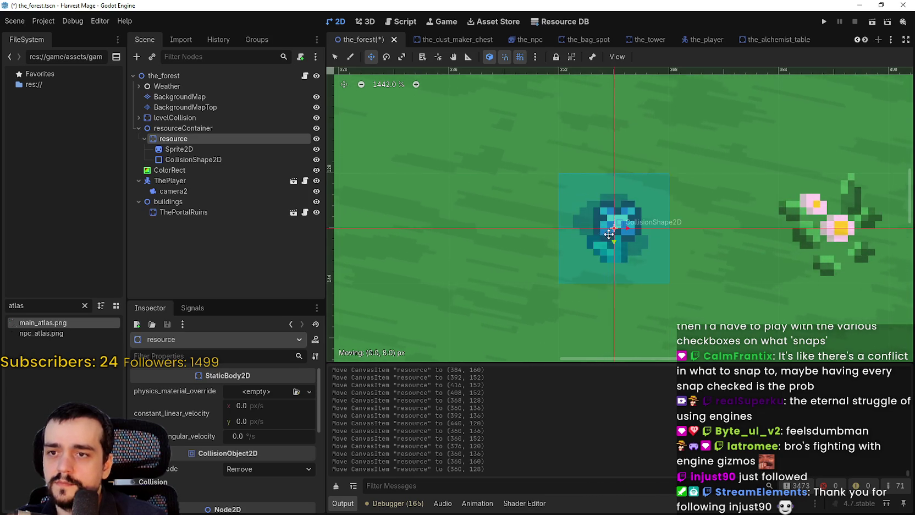
{"action": "scroll", "coordinate": [595, 247], "scroll_direction": "down", "scroll_amount": 3}
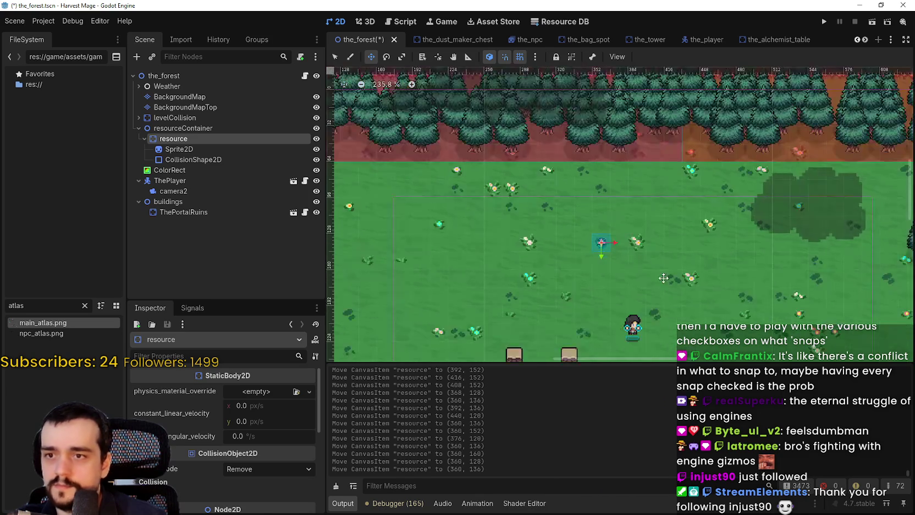
{"action": "scroll", "coordinate": [571, 225], "scroll_direction": "up", "scroll_amount": 2}
{"action": "scroll", "coordinate": [552, 218], "scroll_direction": "up", "scroll_amount": 1}
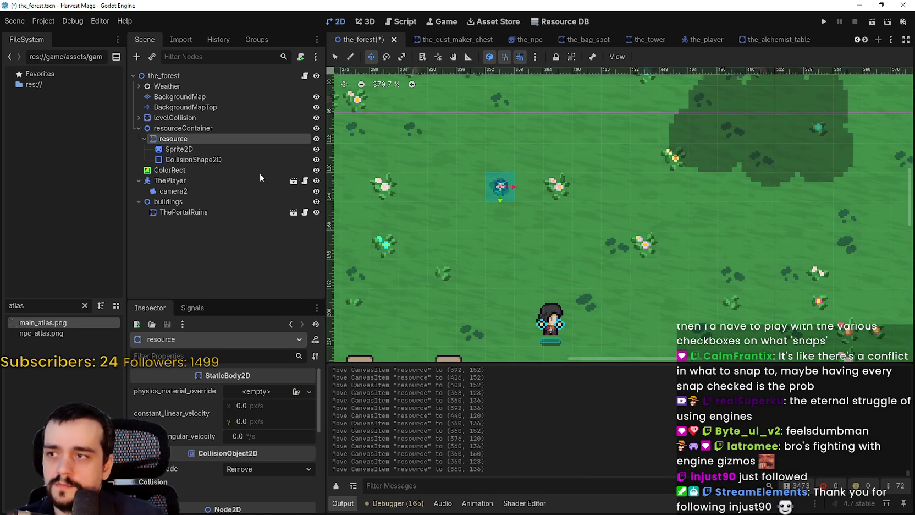
- Start Save Branch as Scene for the resource node and navigate to the game_scene folder
{"action": "right_click", "coordinate": [201, 138]}
{"action": "left_click", "coordinate": [288, 322]}
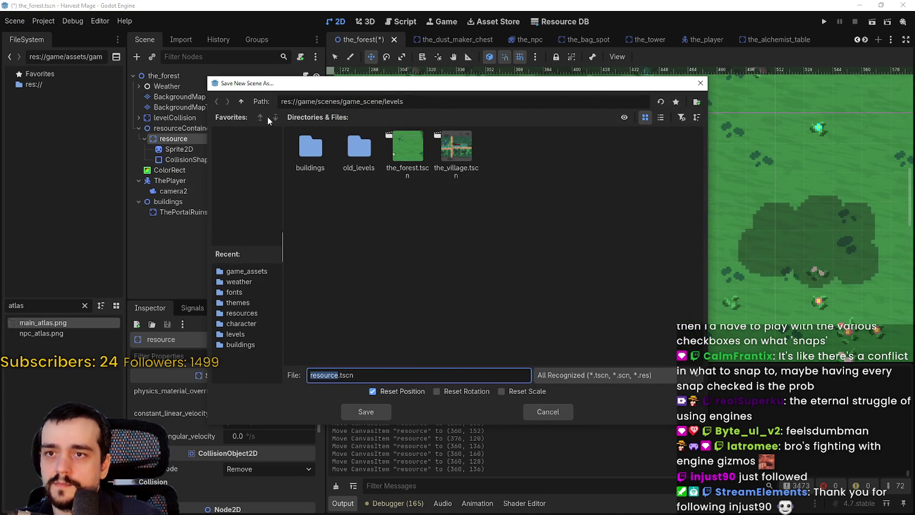
{"action": "left_click", "coordinate": [242, 102]}
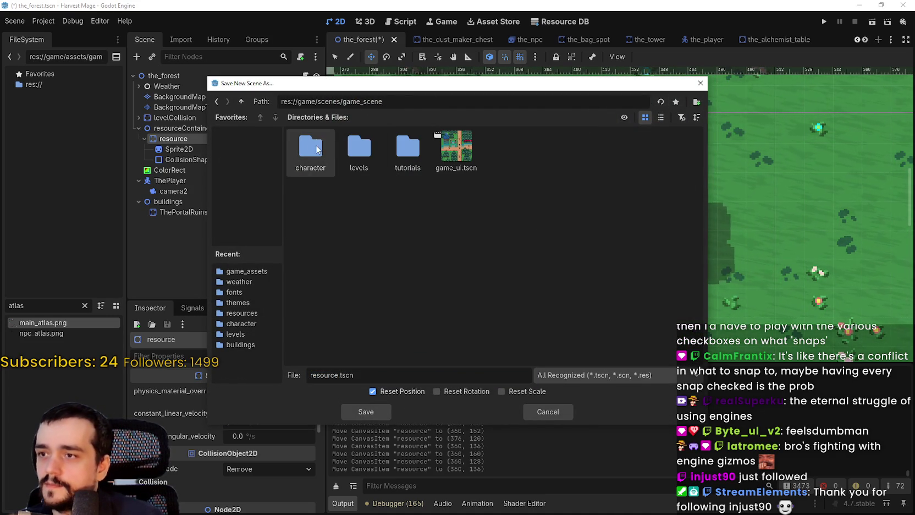
{"action": "left_click", "coordinate": [241, 103]}
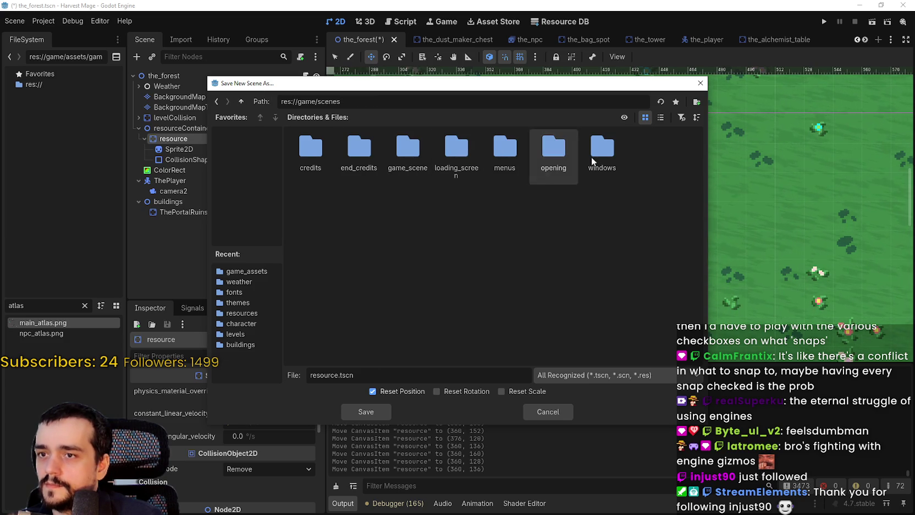
{"action": "double_click", "coordinate": [393, 154]}
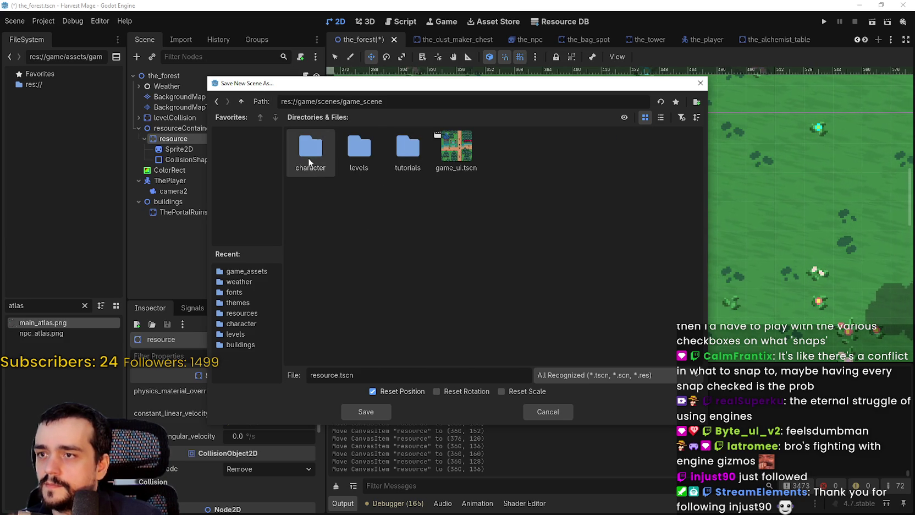
- Create a 'resources' folder and save resource.tscn into it
{"action": "right_click", "coordinate": [407, 204]}
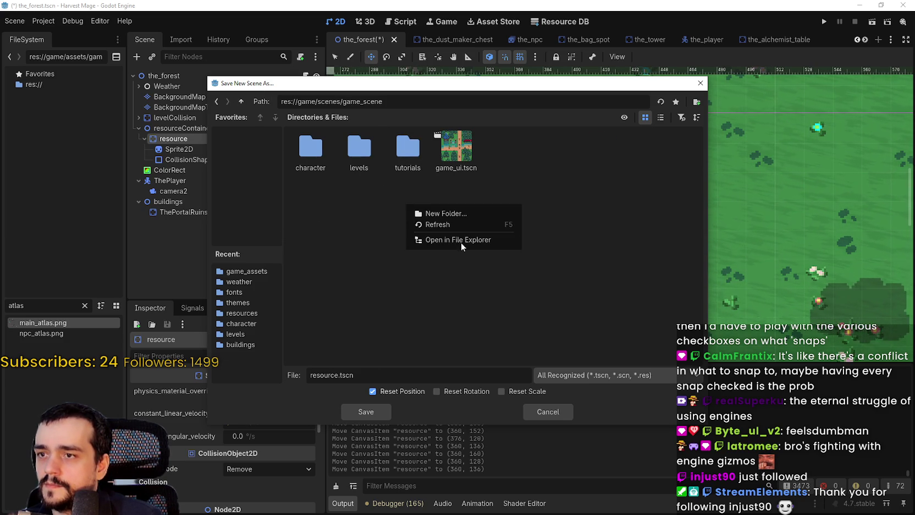
{"action": "left_click", "coordinate": [459, 214]}
{"action": "type", "text": "resources"}
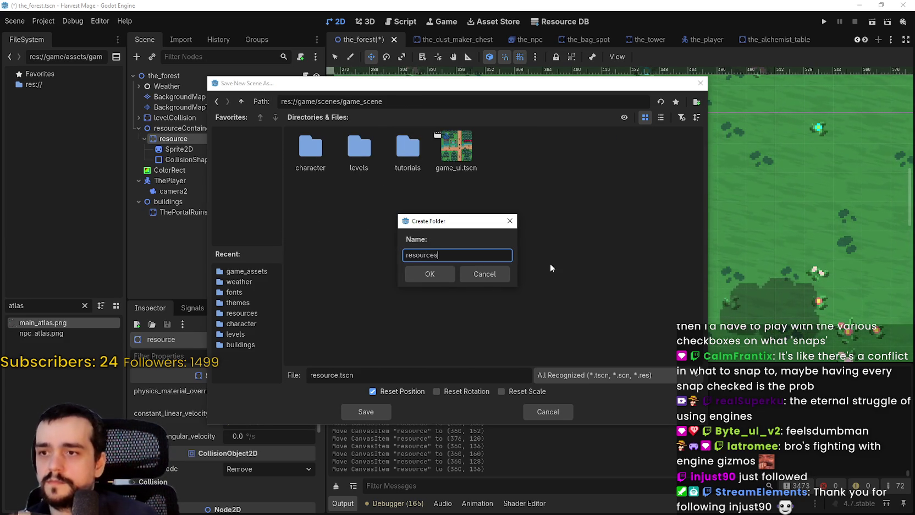
{"action": "key", "text": "Return"}
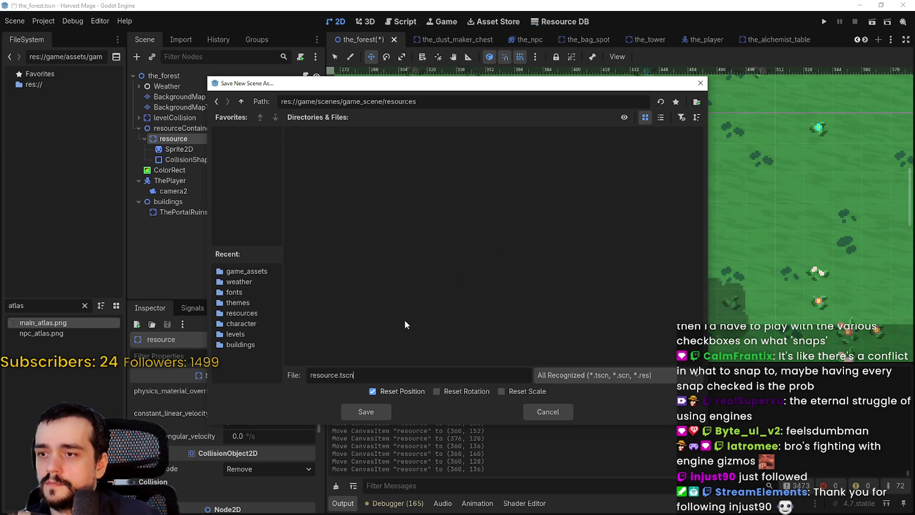
{"action": "left_click", "coordinate": [385, 409]}
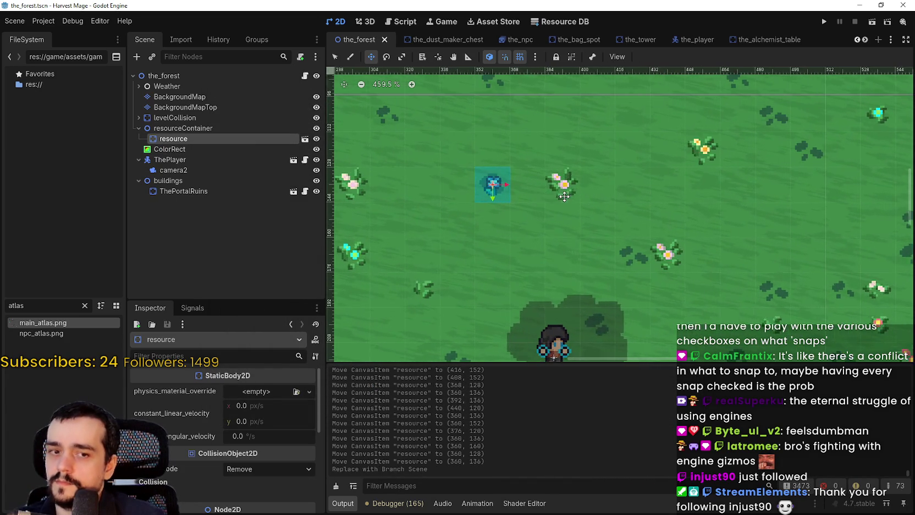
{"action": "scroll", "coordinate": [556, 198], "scroll_direction": "up", "scroll_amount": 2}
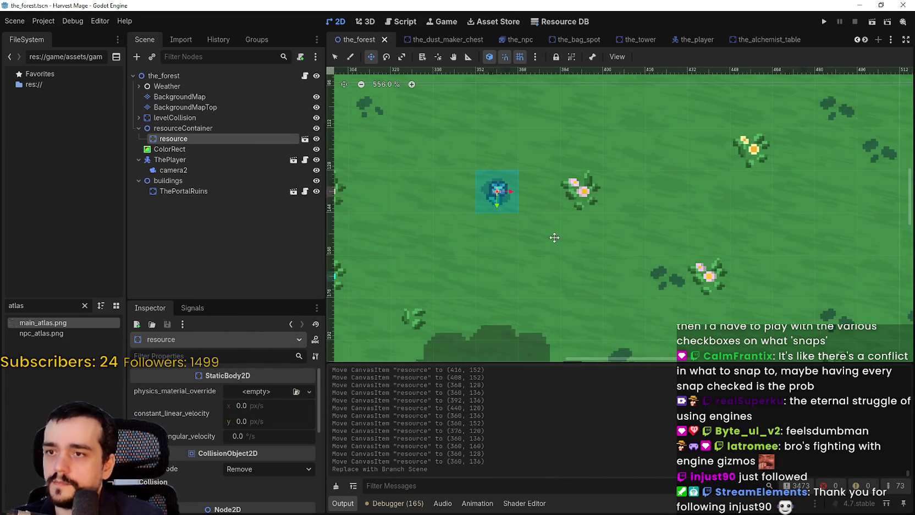
{"action": "scroll", "coordinate": [545, 229], "scroll_direction": "down", "scroll_amount": 5}
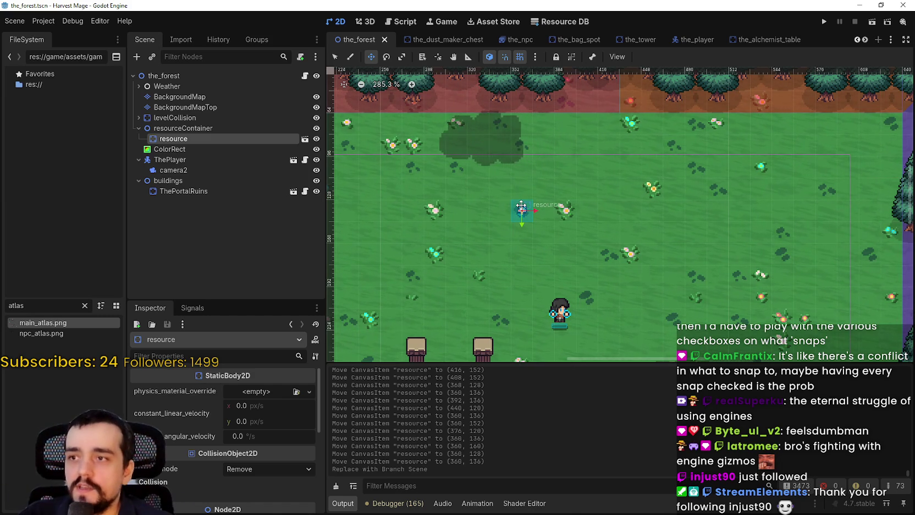
{"action": "scroll", "coordinate": [521, 206], "scroll_direction": "up", "scroll_amount": 3}
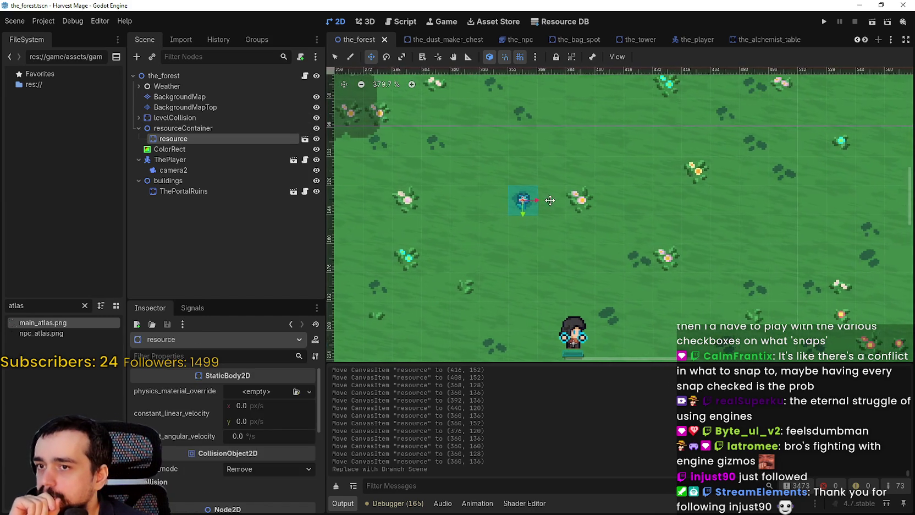
{"action": "scroll", "coordinate": [529, 188], "scroll_direction": "up", "scroll_amount": 1}
{"action": "left_click_drag", "start_coordinate": [549, 183], "coordinate": [566, 200]}
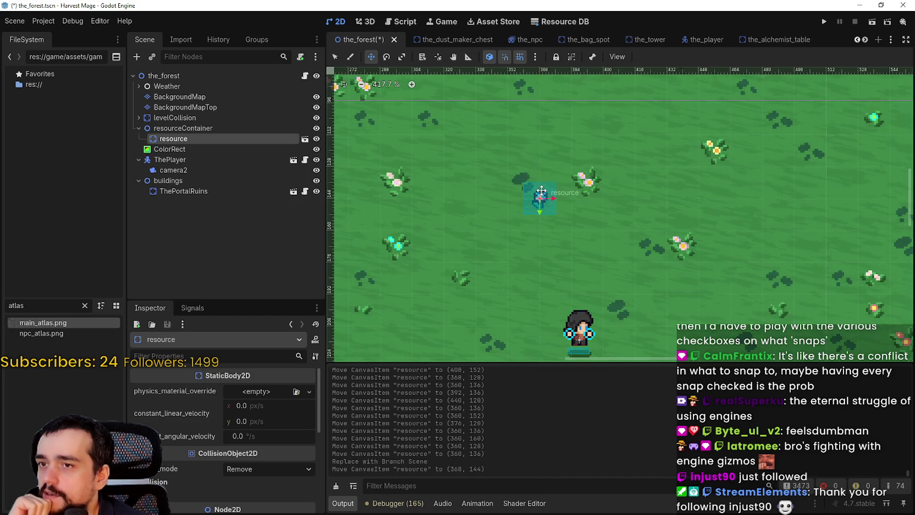
{"action": "scroll", "coordinate": [535, 189], "scroll_direction": "up", "scroll_amount": 8}
{"action": "mouse_move", "coordinate": [494, 155]}
{"action": "left_mouse_down"}
{"action": "mouse_move", "coordinate": [501, 134]}
{"action": "mouse_move", "coordinate": [509, 168]}
{"action": "left_mouse_up"}
{"action": "scroll", "coordinate": [510, 170], "scroll_direction": "down", "scroll_amount": 5}
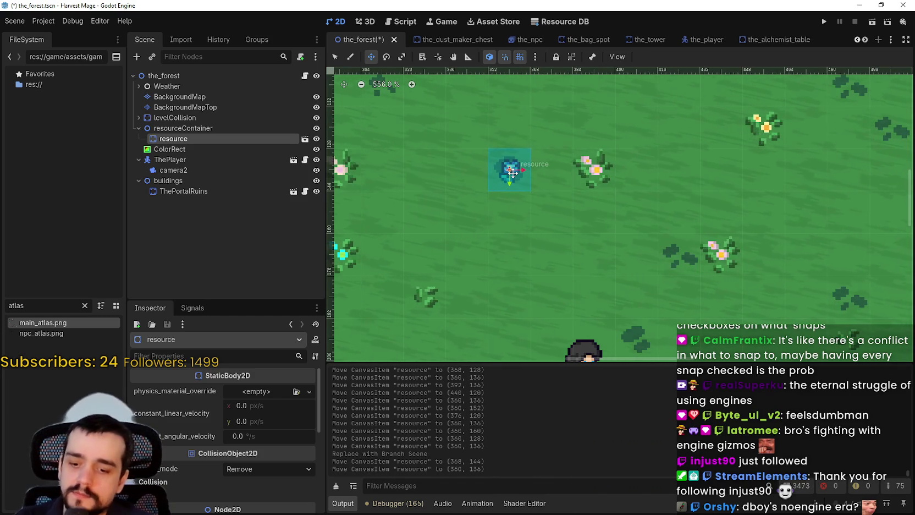
- Duplicate the flower resource as resource2 and nudge it to x 344
{"action": "key", "text": "ctrl+d"}
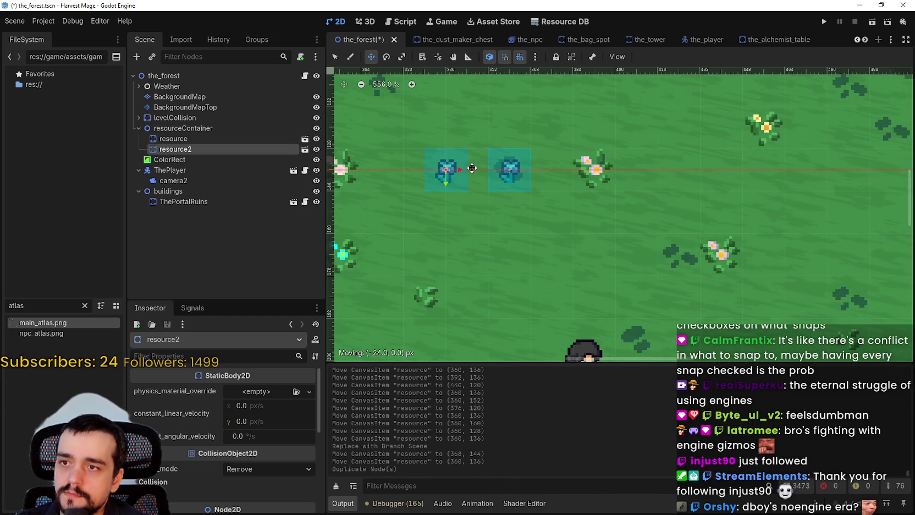
{"action": "left_click_drag", "start_coordinate": [472, 167], "coordinate": [473, 167]}
{"action": "scroll", "coordinate": [476, 168], "scroll_direction": "up", "scroll_amount": 4}
{"action": "key", "text": "Right"}
{"action": "key", "text": "Right"}
{"action": "key", "text": "Right"}
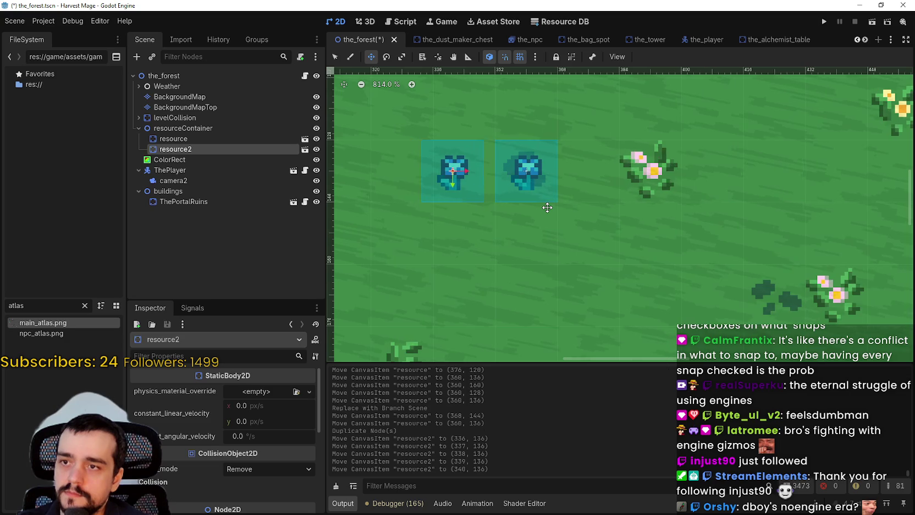
{"action": "scroll", "coordinate": [621, 141], "scroll_direction": "down", "scroll_amount": 4}
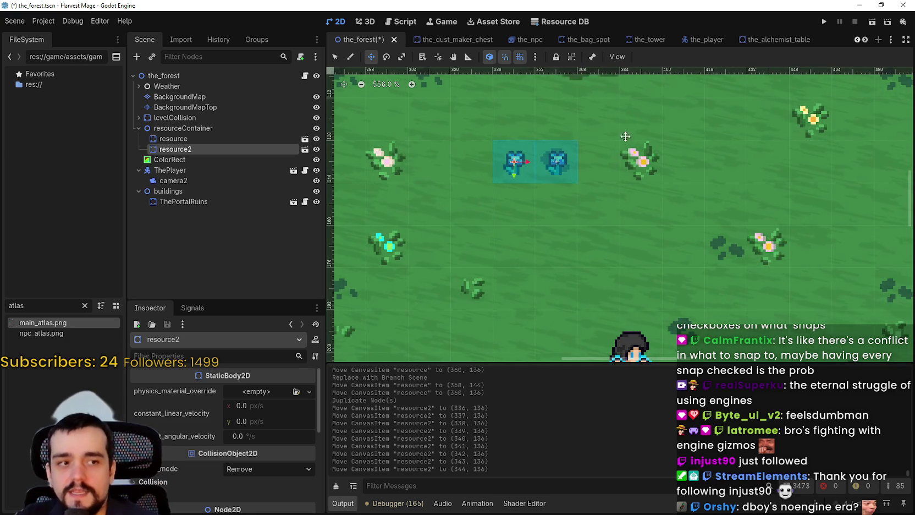
{"action": "scroll", "coordinate": [509, 223], "scroll_direction": "up", "scroll_amount": 5}
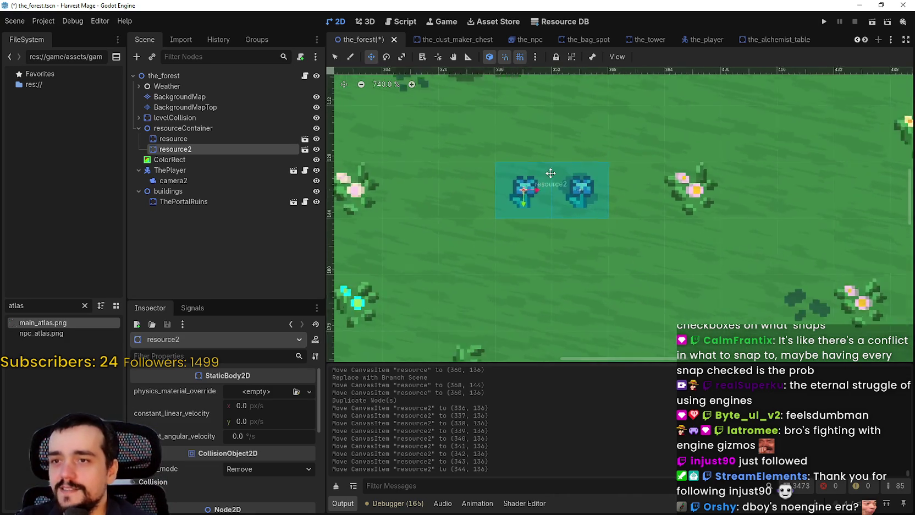
- Duplicate resource2 into a third flower at (352, 144), nudging it down and left
{"action": "key", "text": "ctrl+d"}
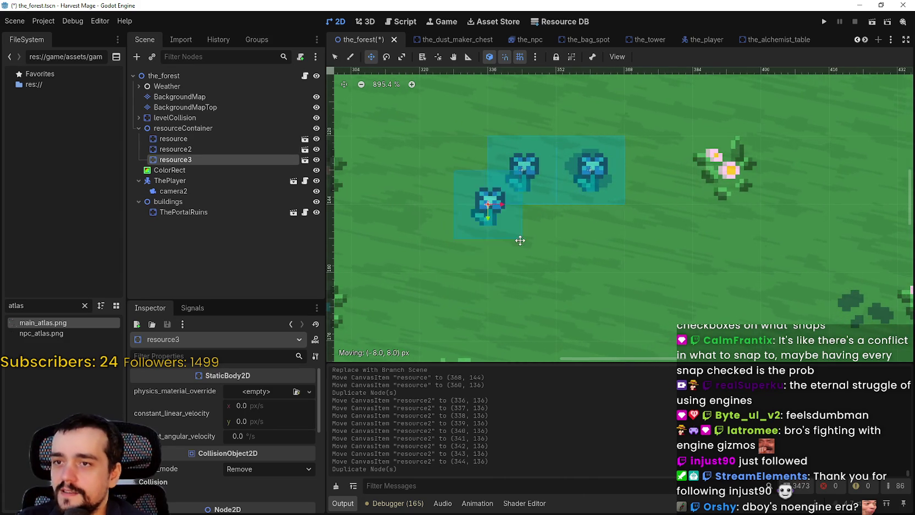
{"action": "left_click_drag", "start_coordinate": [520, 240], "coordinate": [527, 247]}
{"action": "scroll", "coordinate": [539, 204], "scroll_direction": "up", "scroll_amount": 2}
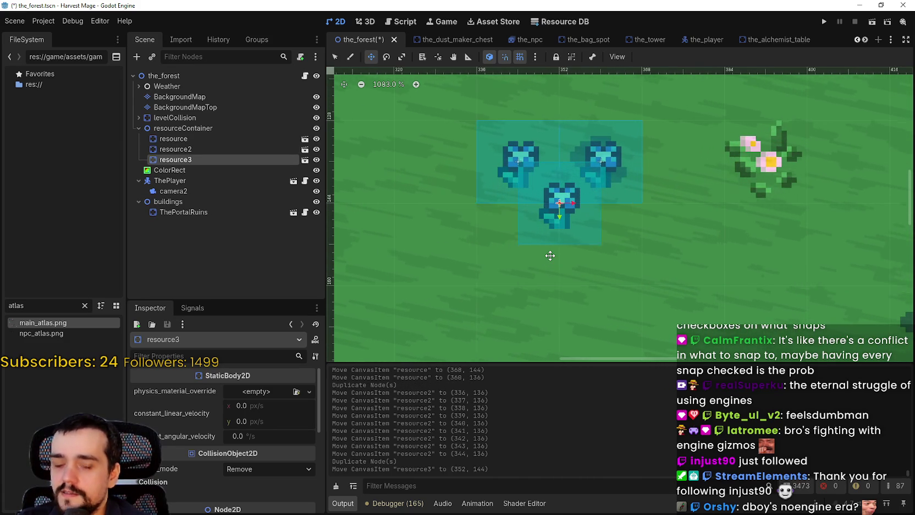
{"action": "key", "text": "Down"}
{"action": "key", "text": "Down"}
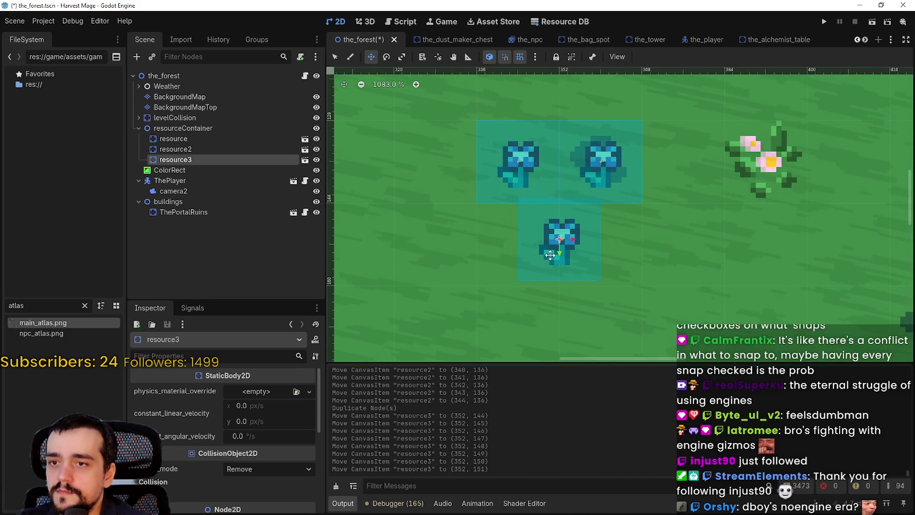
{"action": "key", "text": "Left"}
{"action": "key", "text": "Left"}
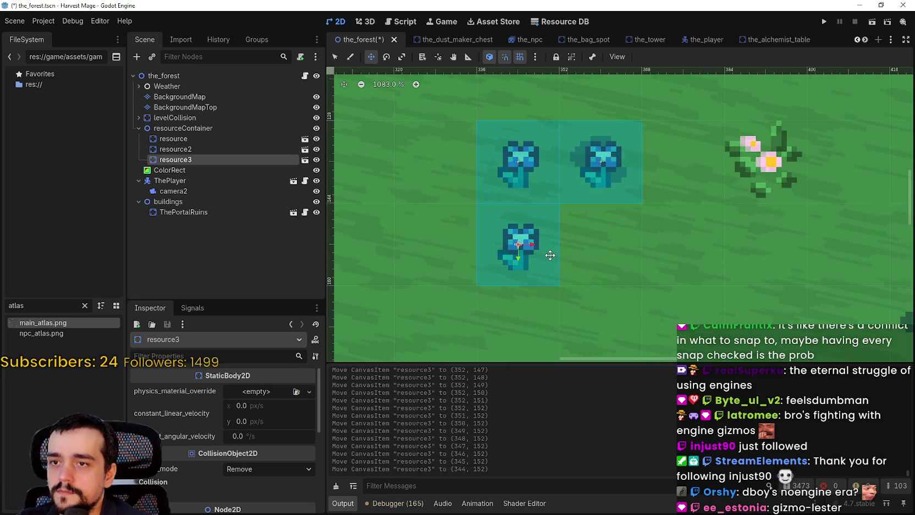
{"action": "scroll", "coordinate": [550, 255], "scroll_direction": "down", "scroll_amount": 7}
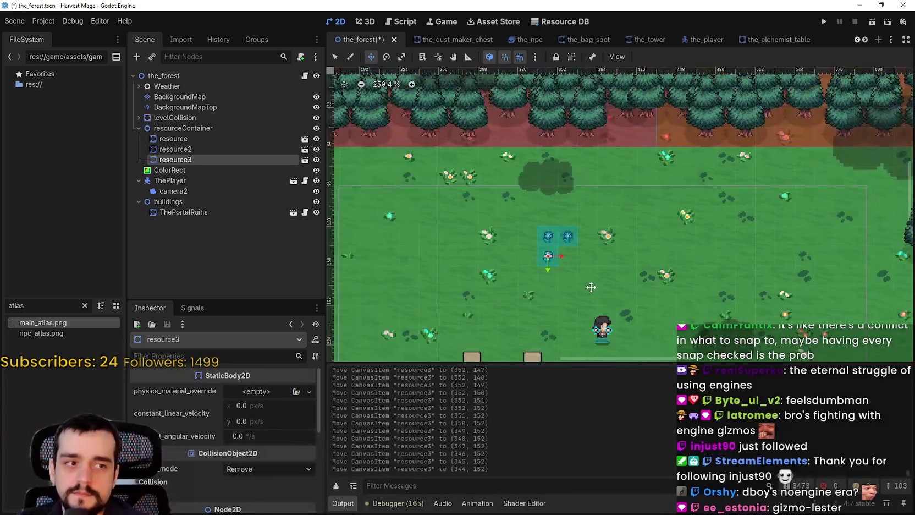
{"action": "scroll", "coordinate": [558, 258], "scroll_direction": "up", "scroll_amount": 2}
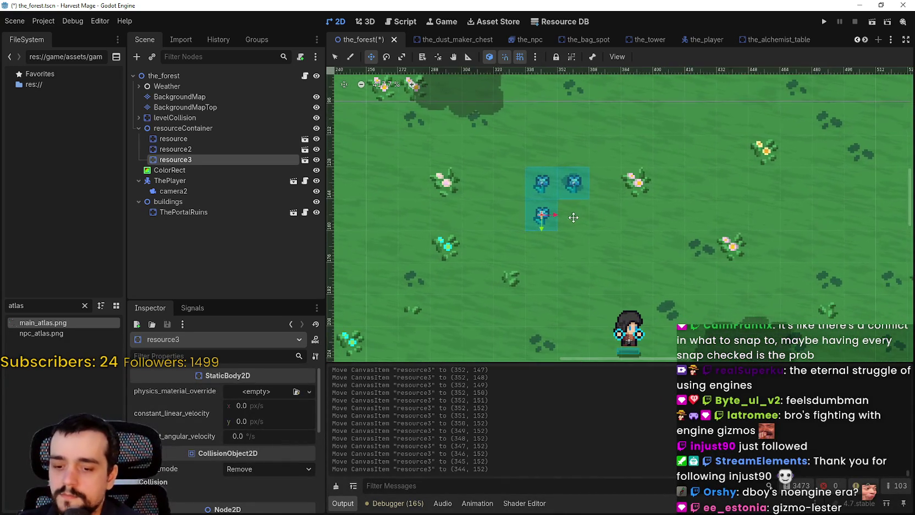
- Add resource4 and resource5 below the cluster, with resource5 at (328, 168)
{"action": "key", "text": "ctrl+d"}
{"action": "mouse_move", "coordinate": [560, 222]}
{"action": "left_mouse_down"}
{"action": "mouse_move", "coordinate": [527, 261]}
{"action": "mouse_move", "coordinate": [555, 244]}
{"action": "mouse_move", "coordinate": [490, 243]}
{"action": "mouse_move", "coordinate": [544, 237]}
{"action": "left_mouse_up"}
{"action": "scroll", "coordinate": [526, 261], "scroll_direction": "up", "scroll_amount": 3}
{"action": "key", "text": "ctrl+d"}
{"action": "scroll", "coordinate": [465, 239], "scroll_direction": "up", "scroll_amount": 5}
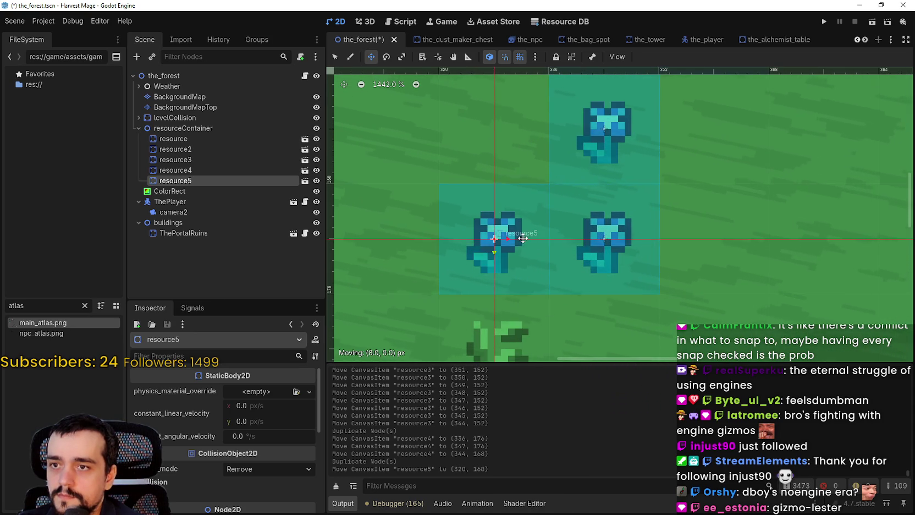
{"action": "scroll", "coordinate": [544, 237], "scroll_direction": "down", "scroll_amount": 7}
- Duplicate resource5 as resource6 and nudge it into line right of the flower cluster
{"action": "scroll", "coordinate": [610, 237], "scroll_direction": "up", "scroll_amount": 1}
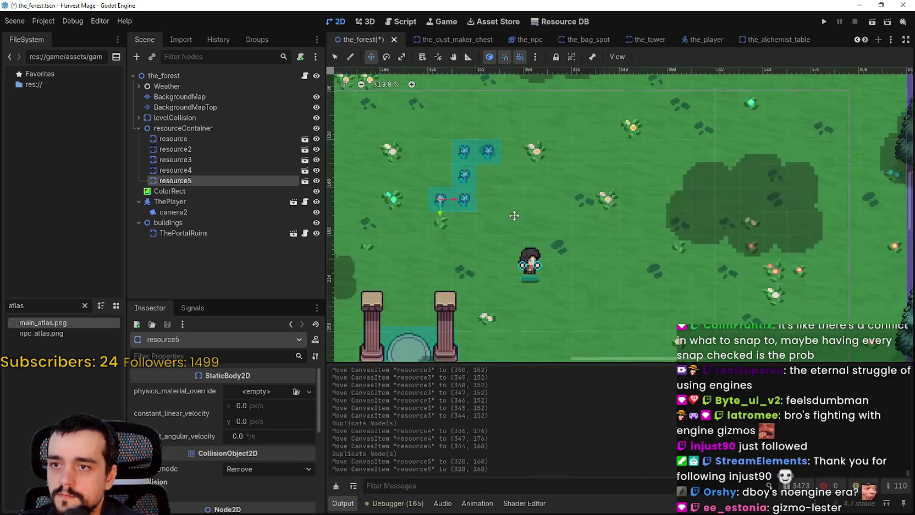
{"action": "key", "text": "ctrl+d"}
{"action": "mouse_move", "coordinate": [394, 226]}
{"action": "left_mouse_down"}
{"action": "mouse_move", "coordinate": [500, 194]}
{"action": "mouse_move", "coordinate": [514, 174]}
{"action": "mouse_move", "coordinate": [527, 199]}
{"action": "mouse_move", "coordinate": [561, 214]}
{"action": "left_mouse_up"}
{"action": "scroll", "coordinate": [515, 174], "scroll_direction": "up", "scroll_amount": 5}
{"action": "key", "text": "Down"}
{"action": "key", "text": "Down"}
{"action": "key", "text": "Down"}
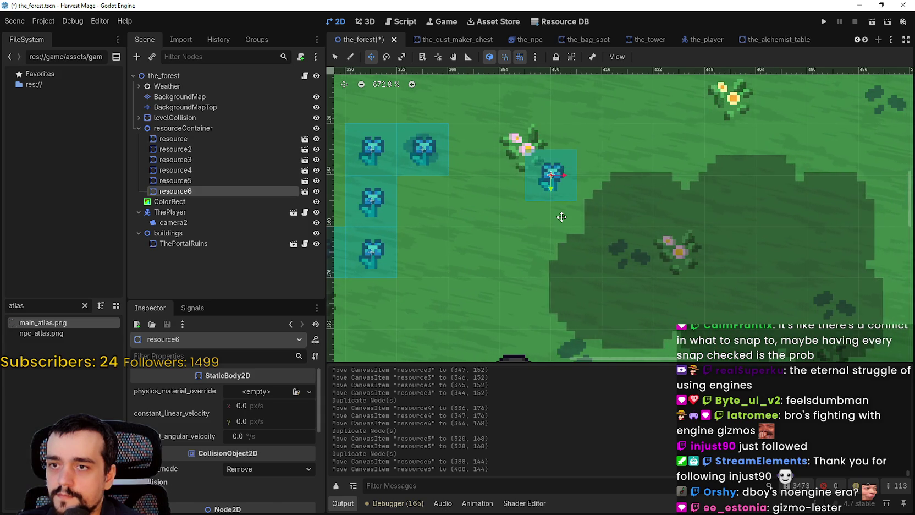
{"action": "key", "text": "Down"}
{"action": "key", "text": "Down"}
{"action": "key", "text": "Down"}
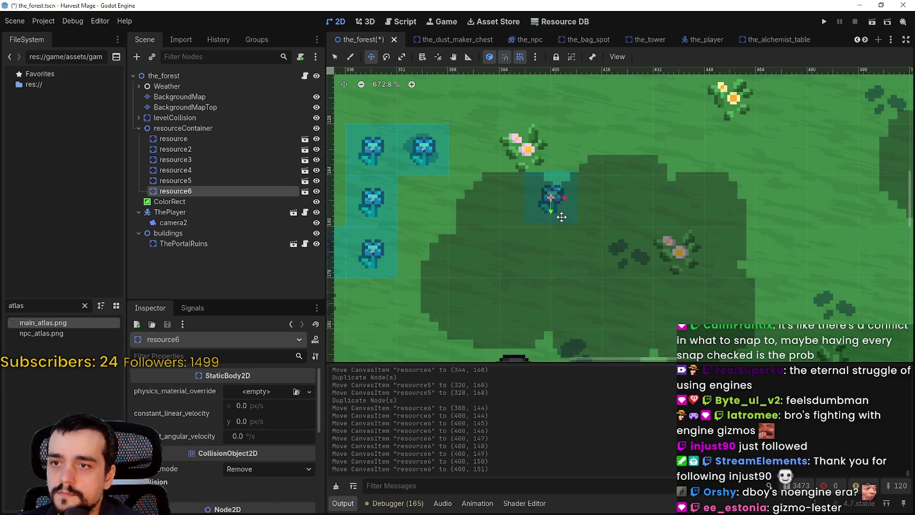
{"action": "key", "text": "Left"}
{"action": "key", "text": "Left"}
{"action": "key", "text": "Left"}
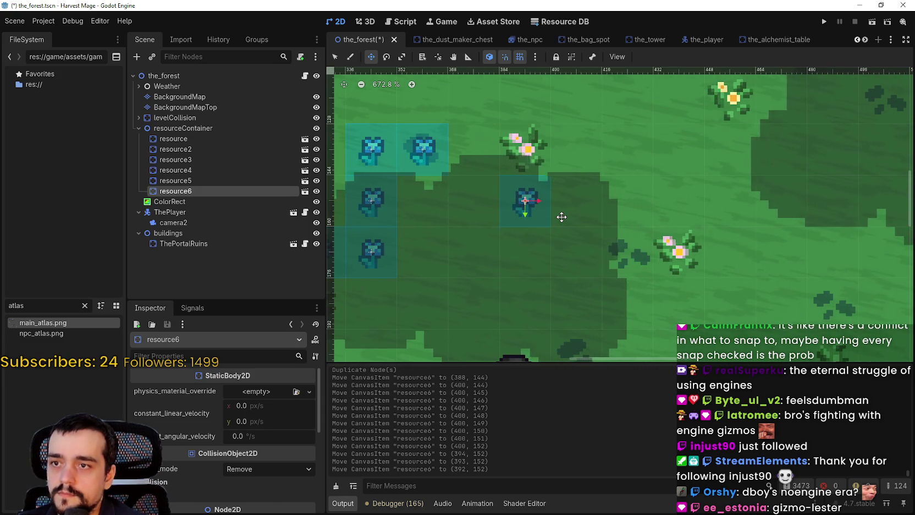
{"action": "scroll", "coordinate": [561, 214], "scroll_direction": "down", "scroll_amount": 5}
{"action": "scroll", "coordinate": [565, 208], "scroll_direction": "up", "scroll_amount": 6}
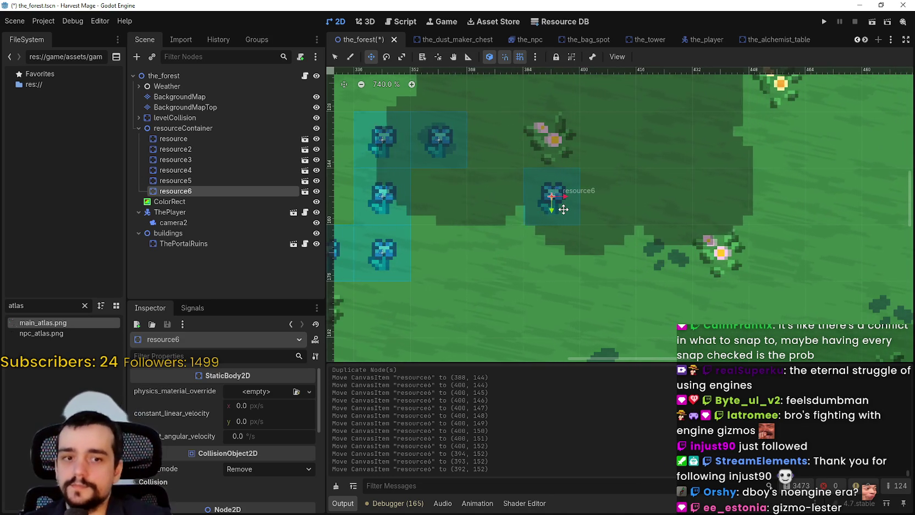
{"action": "scroll", "coordinate": [583, 207], "scroll_direction": "left", "scroll_amount": 3}
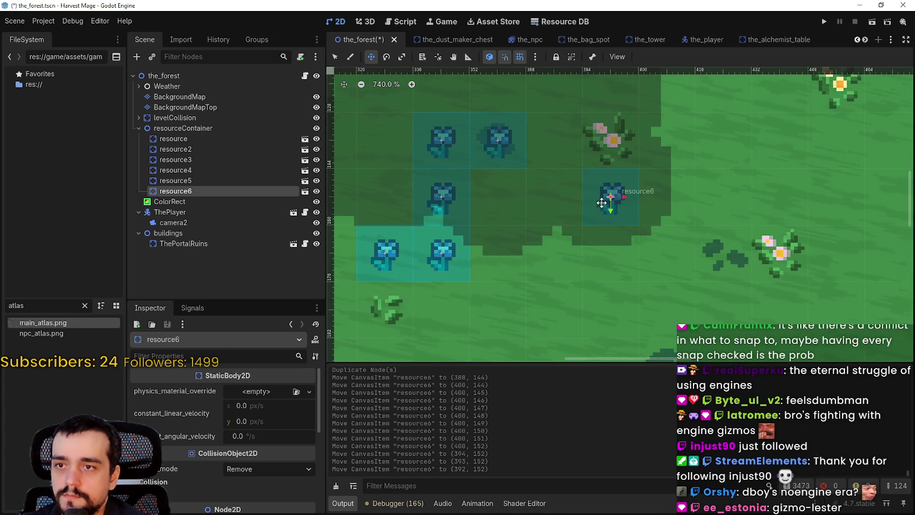
- Duplicate resource6 as resource7 and line it up beside the cluster
{"action": "key", "text": "ctrl+d"}
{"action": "mouse_move", "coordinate": [597, 205]}
{"action": "left_mouse_down"}
{"action": "mouse_move", "coordinate": [568, 209]}
{"action": "mouse_move", "coordinate": [552, 198]}
{"action": "left_mouse_up"}
{"action": "scroll", "coordinate": [552, 199], "scroll_direction": "up", "scroll_amount": 4}
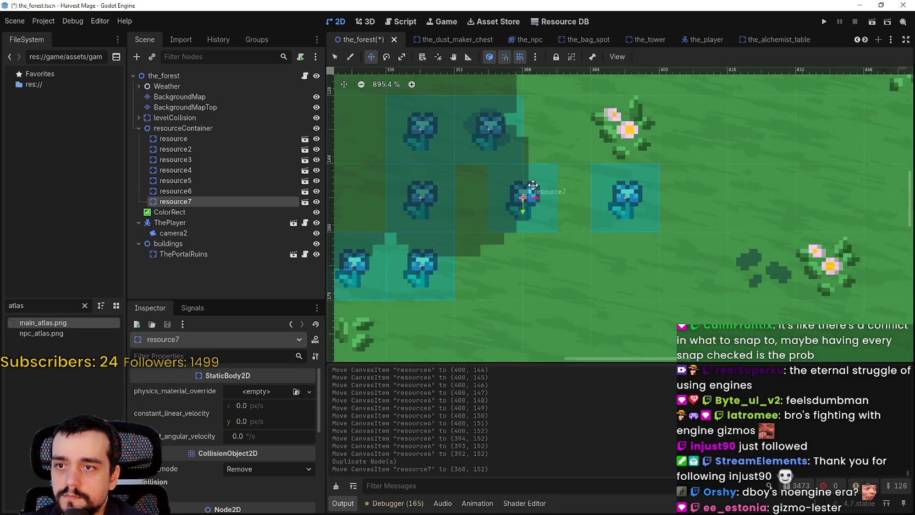
{"action": "key", "text": "Right"}
{"action": "key", "text": "Right"}
{"action": "key", "text": "Right"}
{"action": "scroll", "coordinate": [541, 185], "scroll_direction": "down", "scroll_amount": 3}
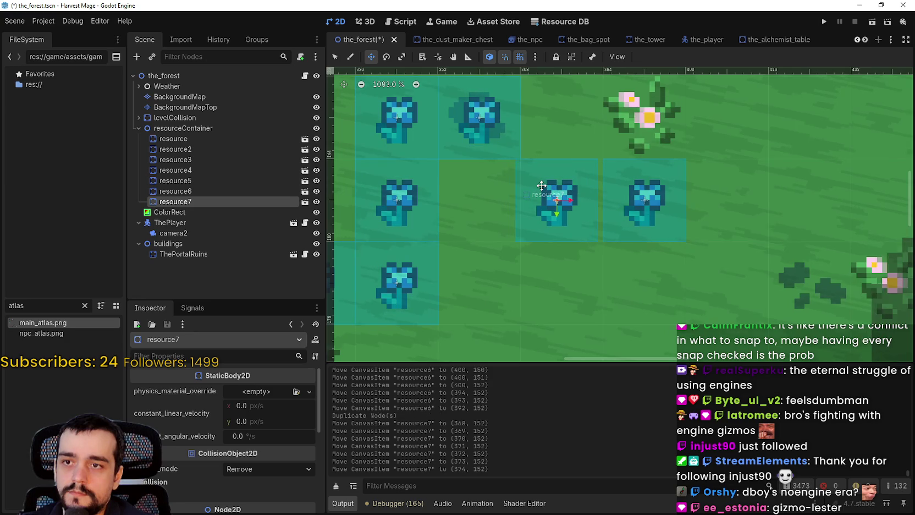
{"action": "key", "text": "Right"}
{"action": "key", "text": "Right"}
{"action": "key", "text": "Right"}
{"action": "scroll", "coordinate": [610, 207], "scroll_direction": "down", "scroll_amount": 1}
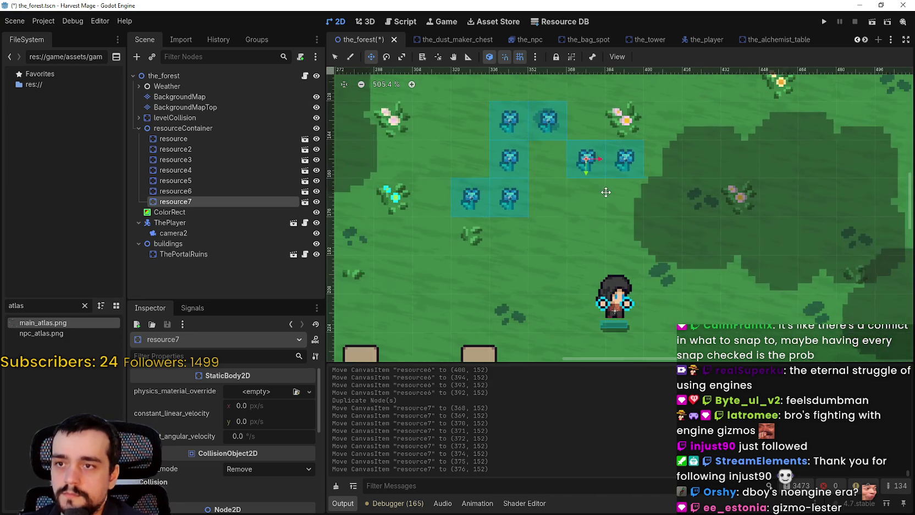
- Duplicate resource7 as resource8 and set it apart from the cluster at (424, 184)
{"action": "key", "text": "ctrl+d"}
{"action": "mouse_move", "coordinate": [568, 138]}
{"action": "left_mouse_down"}
{"action": "mouse_move", "coordinate": [594, 175]}
{"action": "mouse_move", "coordinate": [702, 234]}
{"action": "mouse_move", "coordinate": [701, 198]}
{"action": "left_mouse_up"}
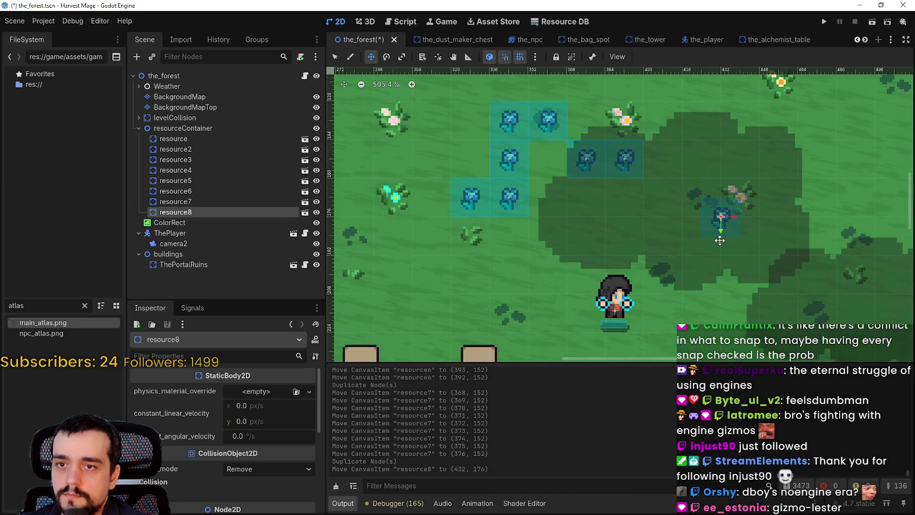
{"action": "key", "text": "Down"}
{"action": "key", "text": "shift+Left"}
{"action": "key", "text": "Right"}
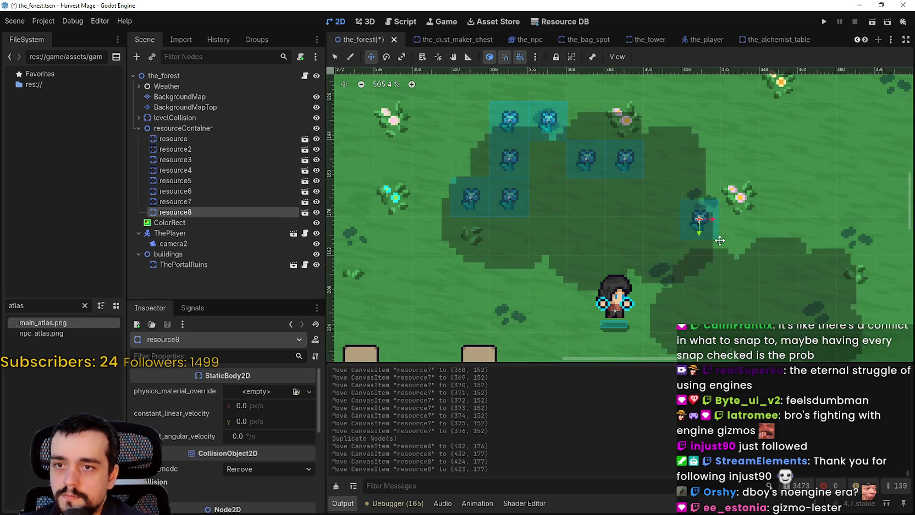
{"action": "key", "text": "Down"}
{"action": "key", "text": "Down"}
{"action": "key", "text": "Down"}
{"action": "key", "text": "Down"}
{"action": "key", "text": "Down"}
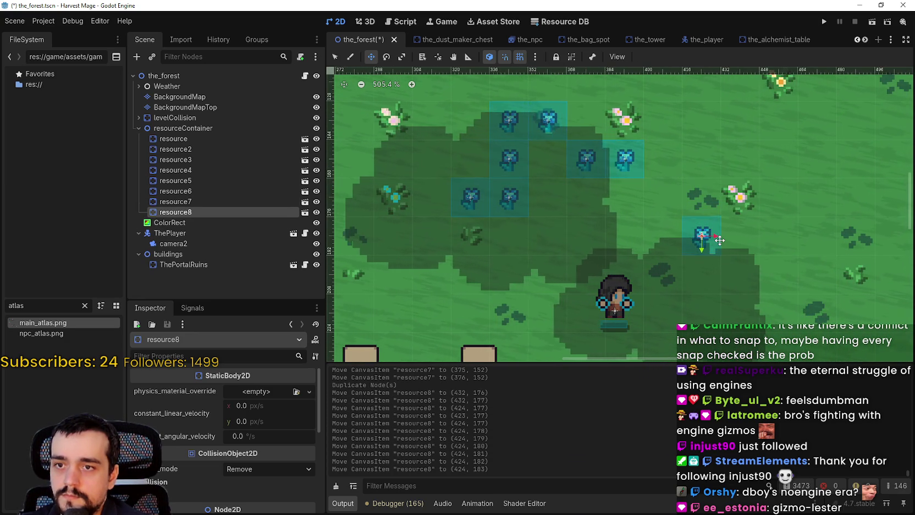
{"action": "scroll", "coordinate": [715, 240], "scroll_direction": "down", "scroll_amount": 2}
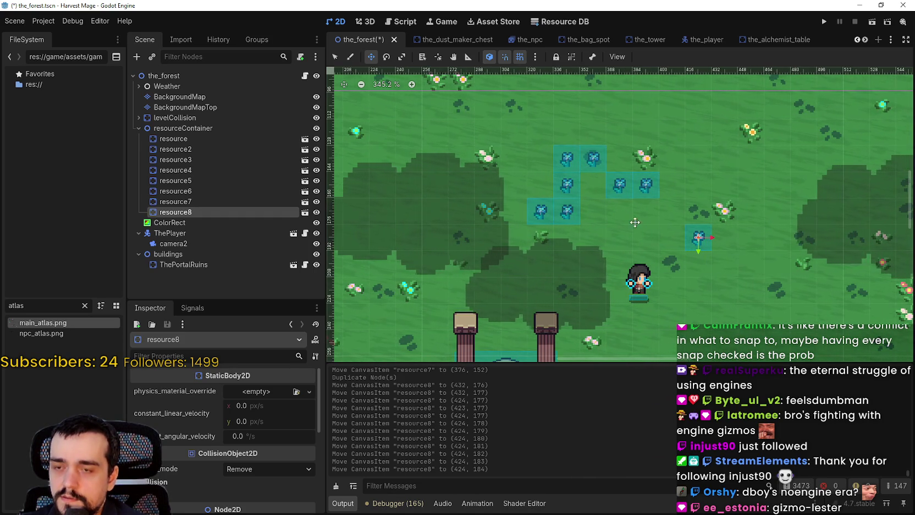
- Pan and zoom the 2D view across the forest map toward the player
{"action": "left_click_drag", "start_coordinate": [696, 268], "coordinate": [662, 228]}
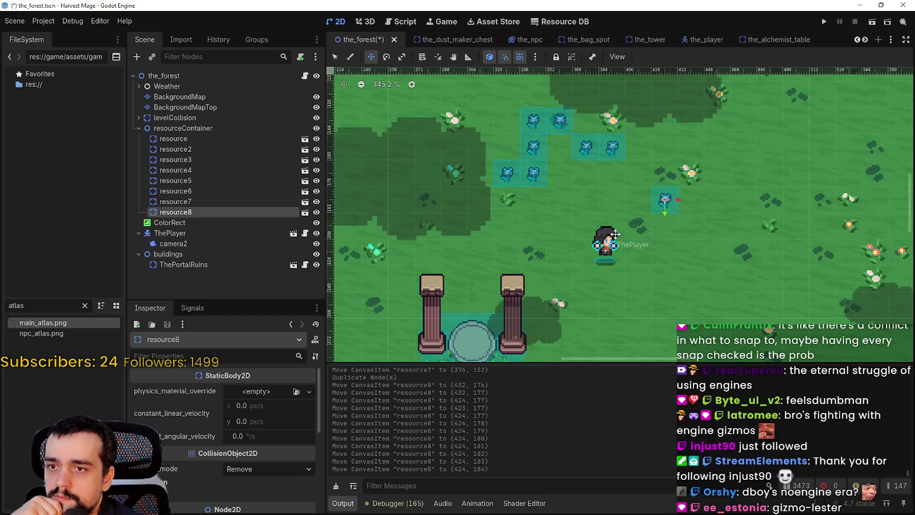
{"action": "left_click_drag", "start_coordinate": [615, 235], "coordinate": [654, 236]}
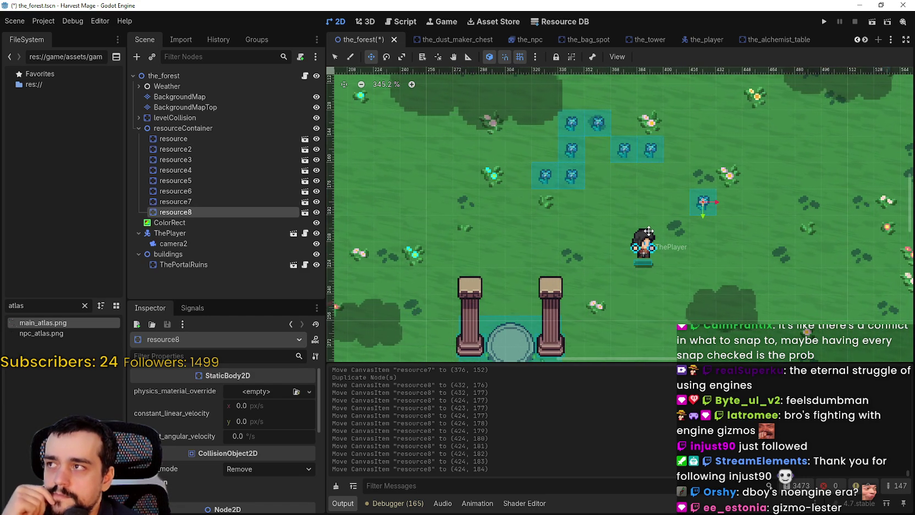
{"action": "scroll", "coordinate": [646, 228], "scroll_direction": "up", "scroll_amount": 3}
{"action": "scroll", "coordinate": [643, 225], "scroll_direction": "down", "scroll_amount": 2}
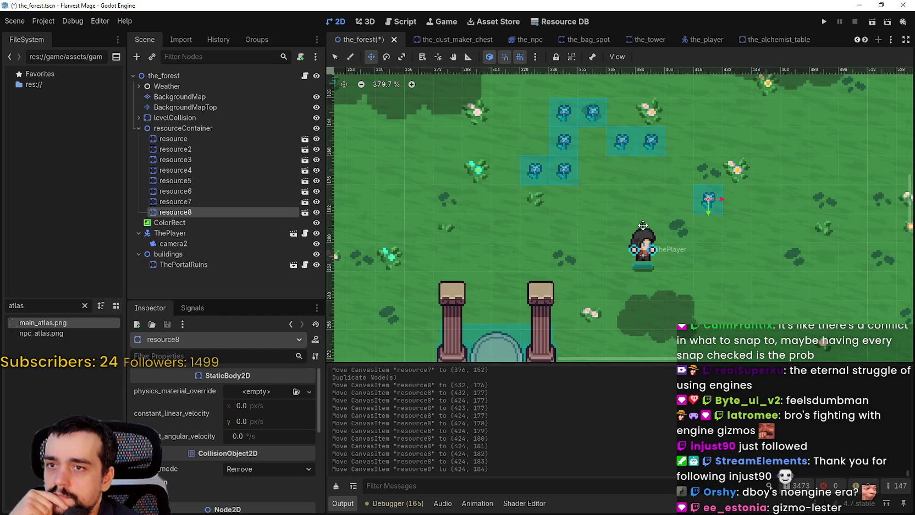
{"action": "scroll", "coordinate": [641, 222], "scroll_direction": "down", "scroll_amount": 1}
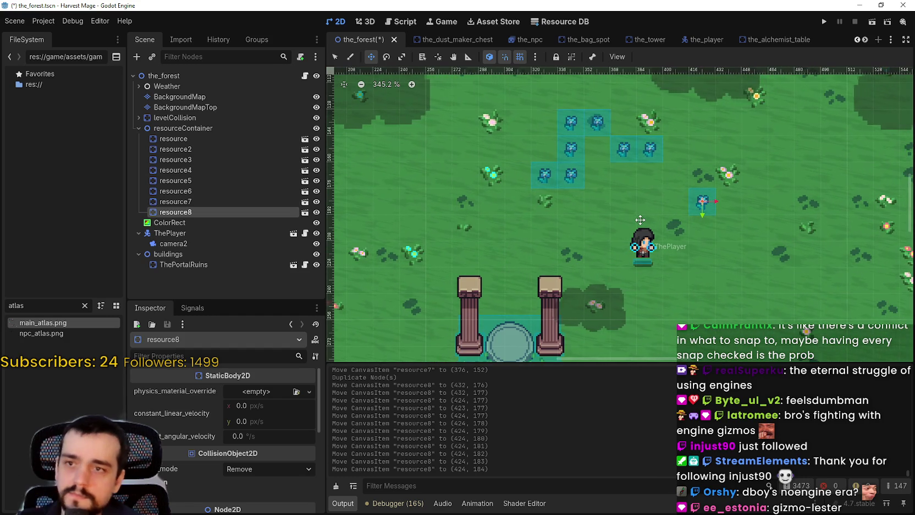
- Duplicate resource8 into resource9, resource10 and resource11, placed in a row below the player
{"action": "key", "text": "ctrl+d"}
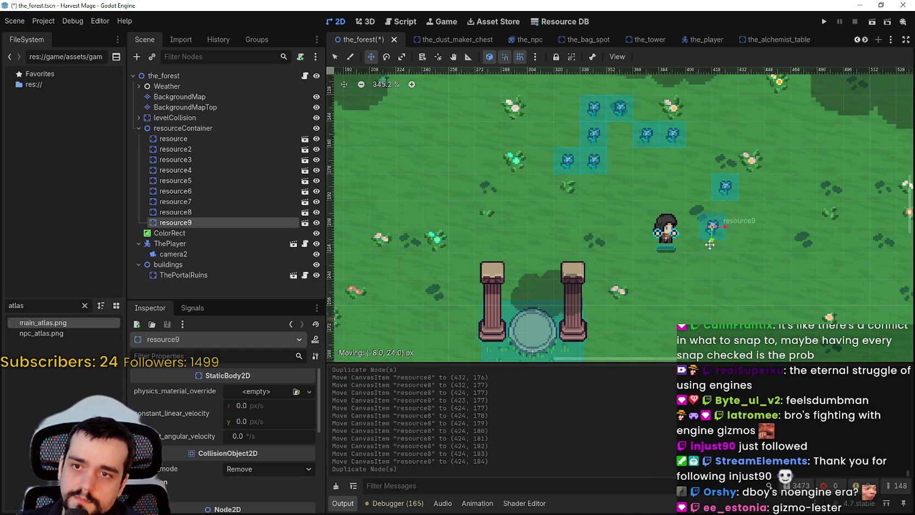
{"action": "left_click_drag", "start_coordinate": [734, 188], "coordinate": [672, 264]}
{"action": "scroll", "coordinate": [673, 263], "scroll_direction": "up", "scroll_amount": 3}
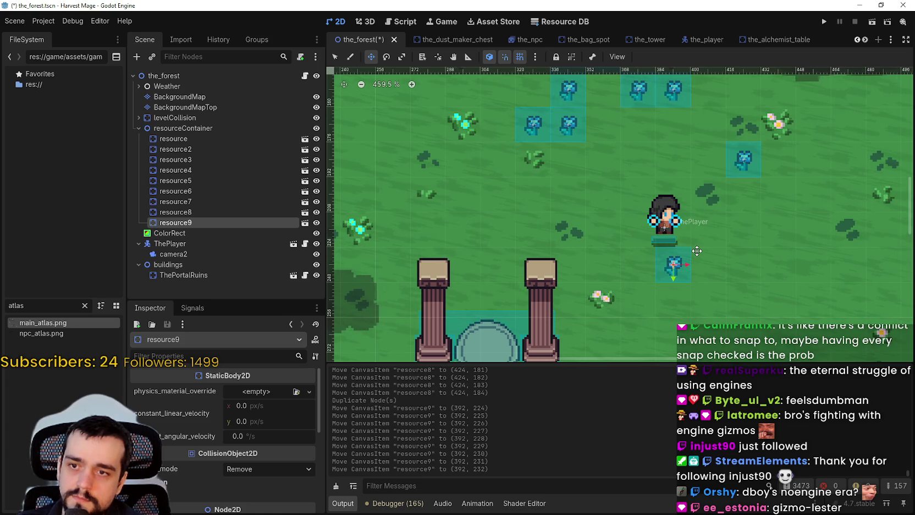
{"action": "scroll", "coordinate": [697, 251], "scroll_direction": "up", "scroll_amount": 1}
{"action": "key", "text": "ctrl+d"}
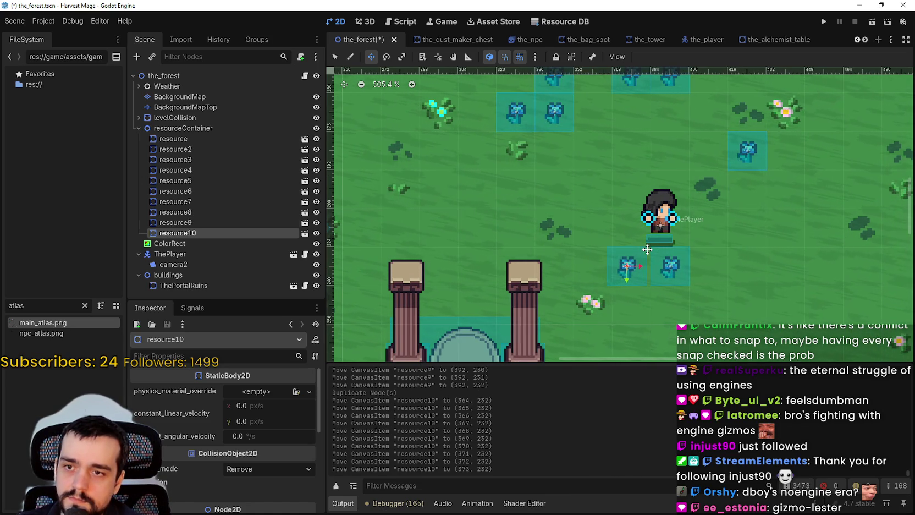
{"action": "key", "text": "ctrl+d"}
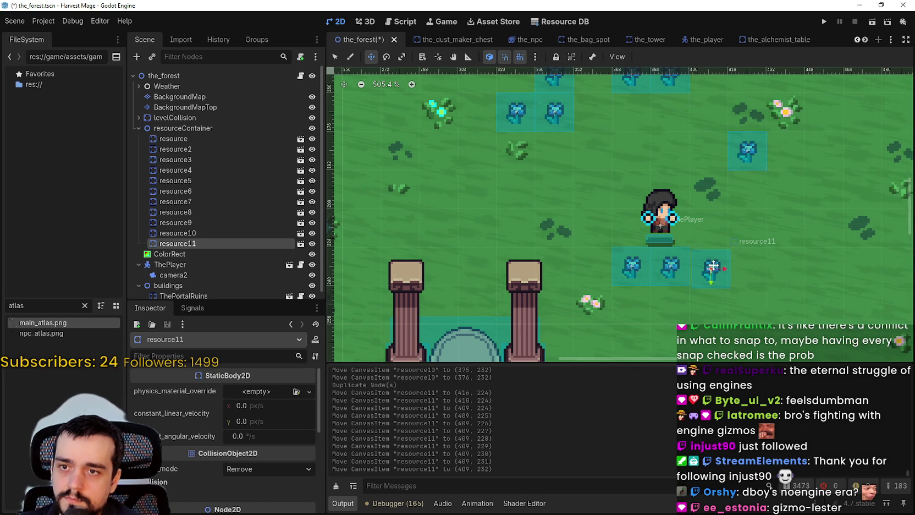
- Save the forest scene and launch the game to test the flowers
{"action": "key", "text": "ctrl+s"}
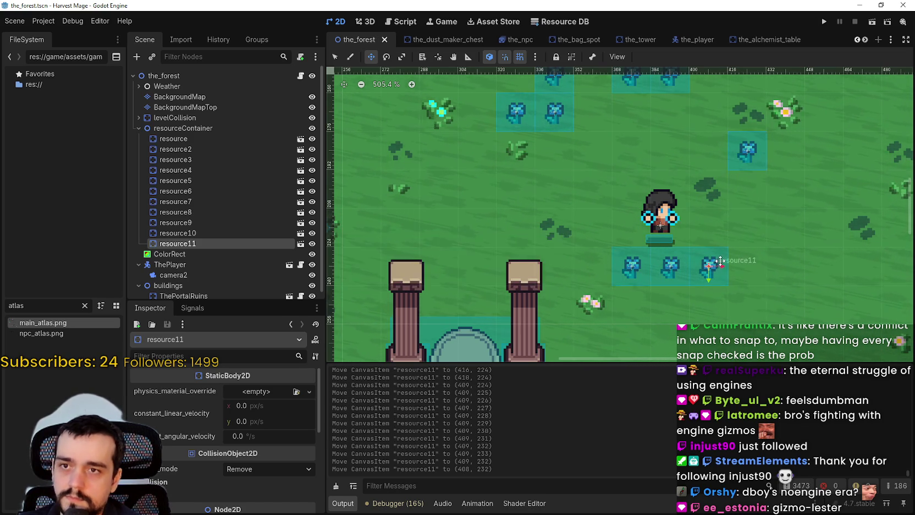
{"action": "scroll", "coordinate": [568, 300], "scroll_direction": "down", "scroll_amount": 4}
{"action": "left_click", "coordinate": [208, 142]}
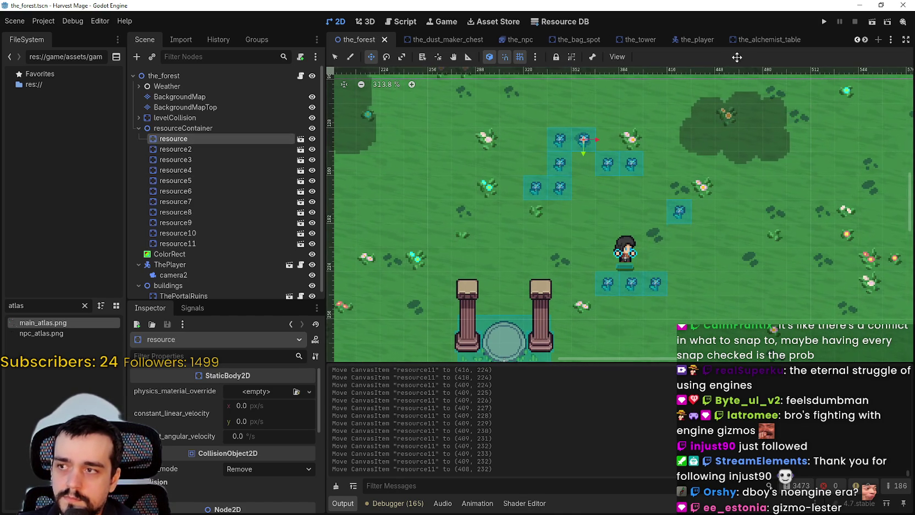
{"action": "key", "text": "F5"}
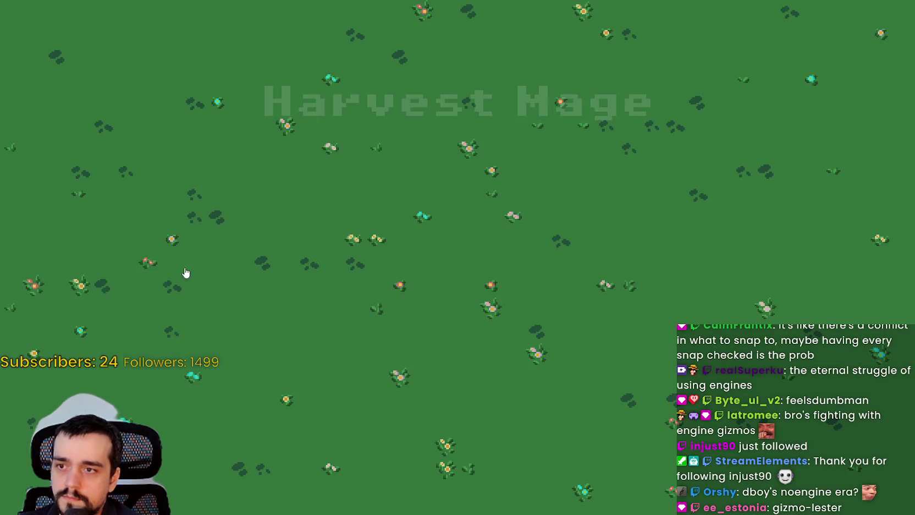
{"action": "left_click", "coordinate": [122, 266]}
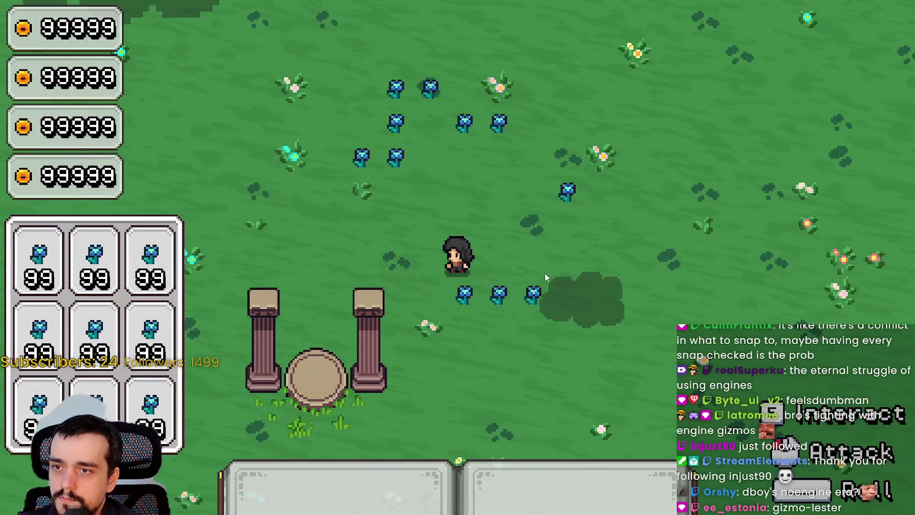
{"action": "key", "text": "d"}
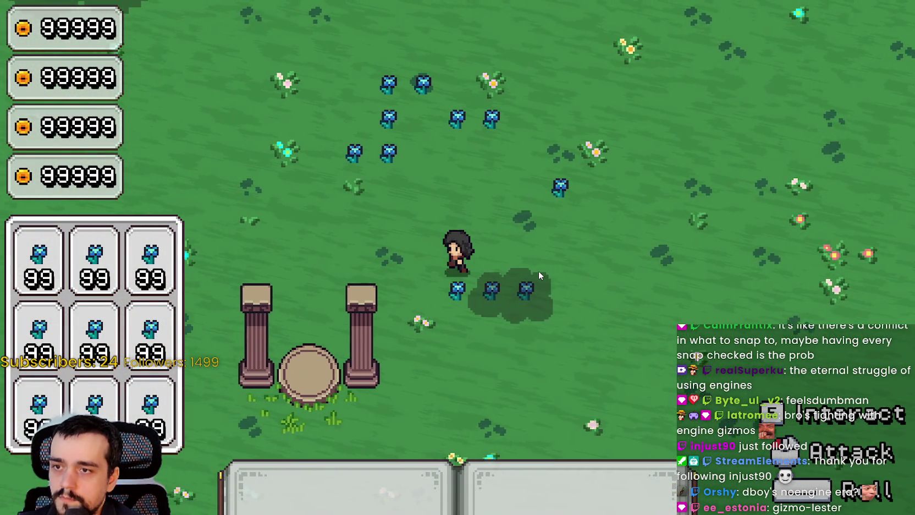
{"action": "key", "text": "w"}
{"action": "key", "text": "a"}
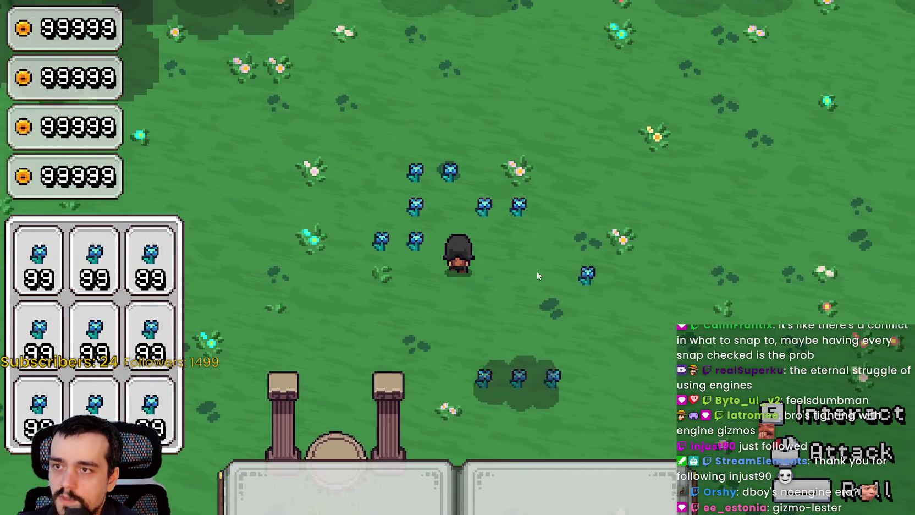
{"action": "key", "text": "d"}
{"action": "key", "text": "s"}
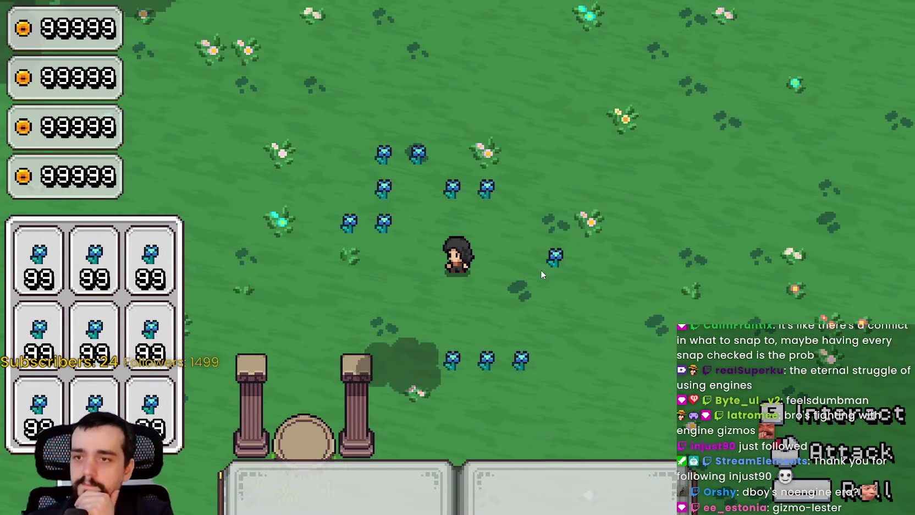
{"action": "key", "text": "s"}
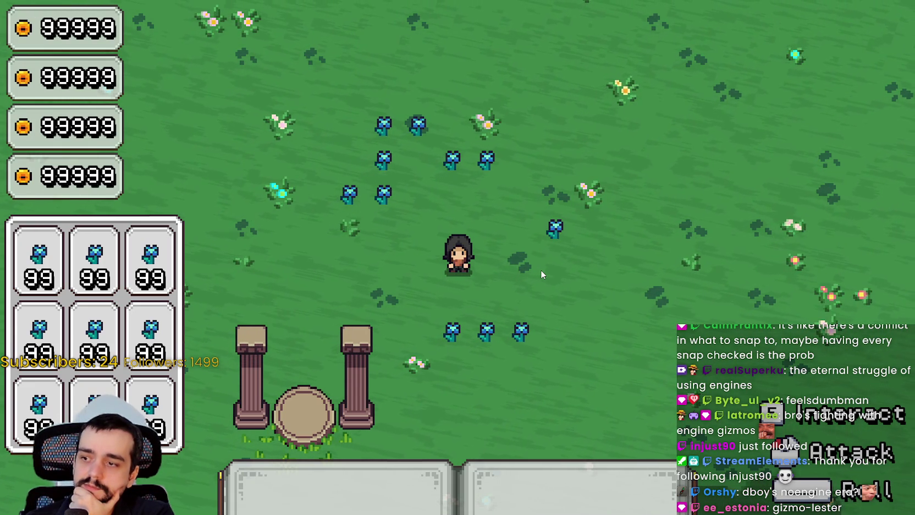
{"action": "key", "text": "a"}
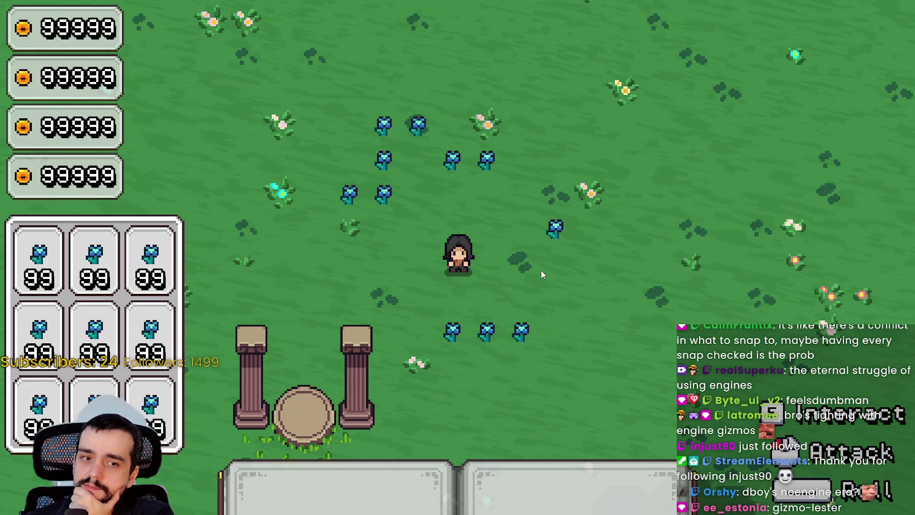
{"action": "key", "text": "w"}
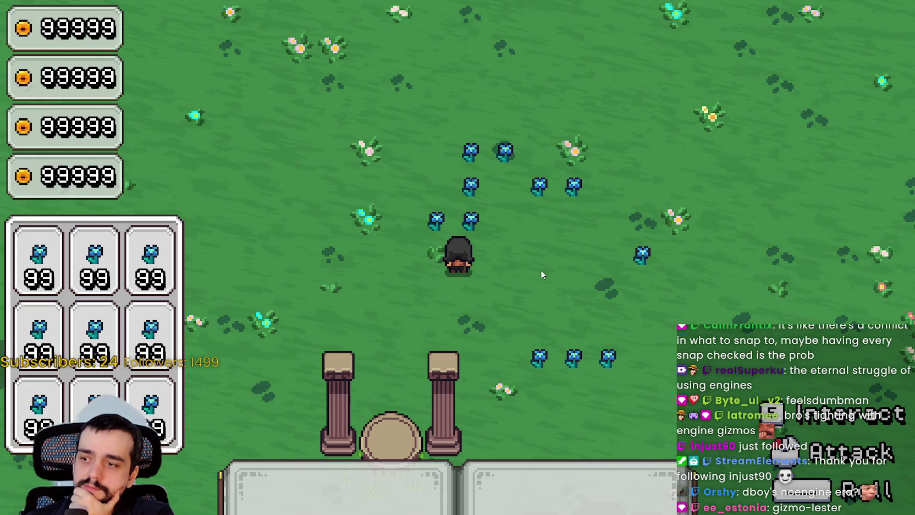
{"action": "key", "text": "d"}
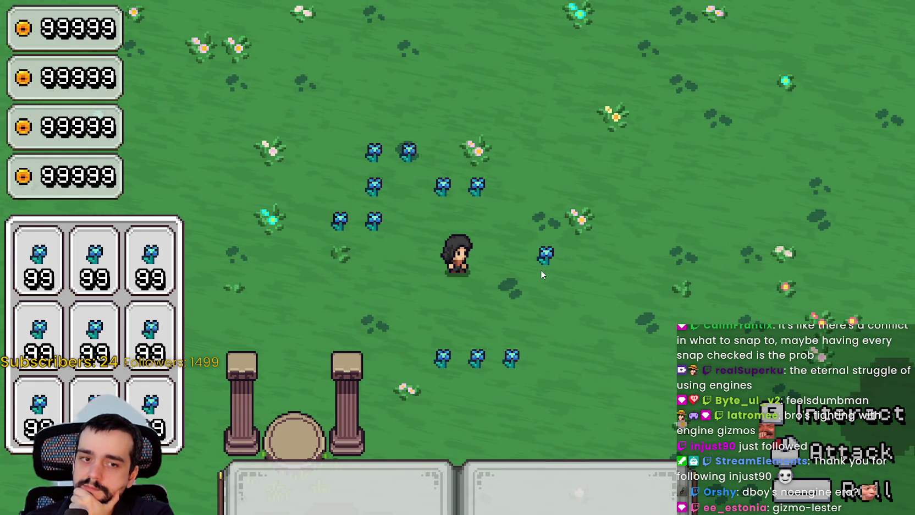
{"action": "key", "text": "d"}
{"action": "key", "text": "s"}
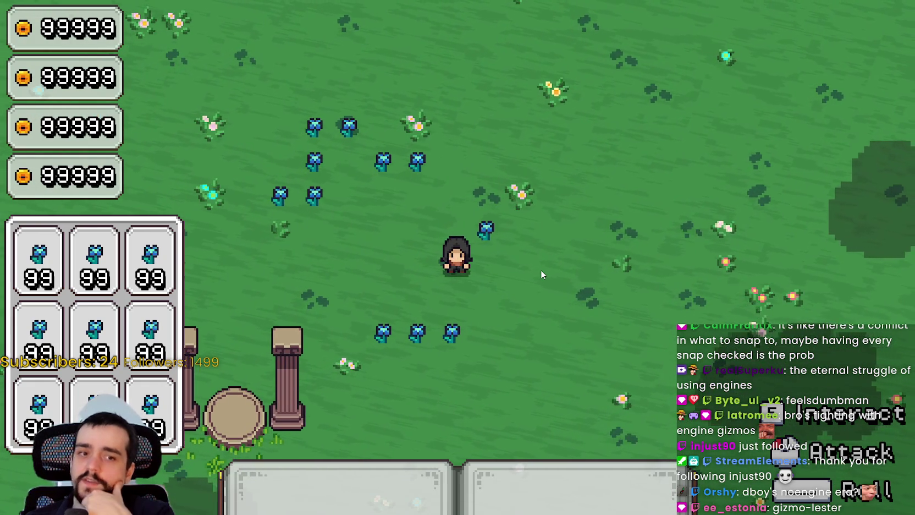
{"action": "key", "text": "a"}
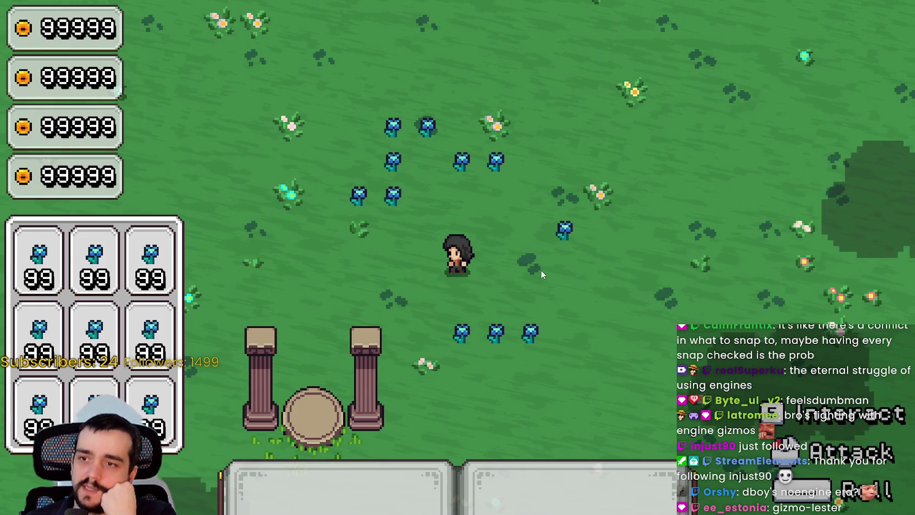
{"action": "key", "text": "w"}
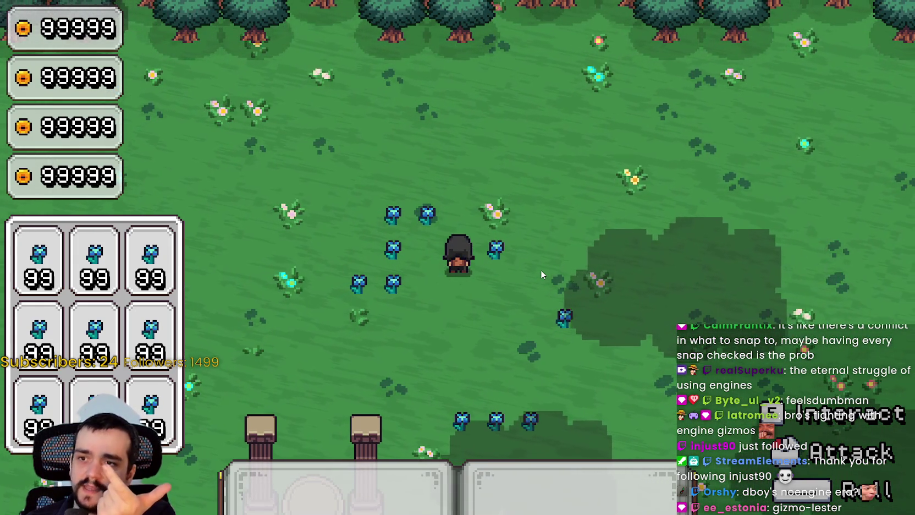
{"action": "key", "text": "s"}
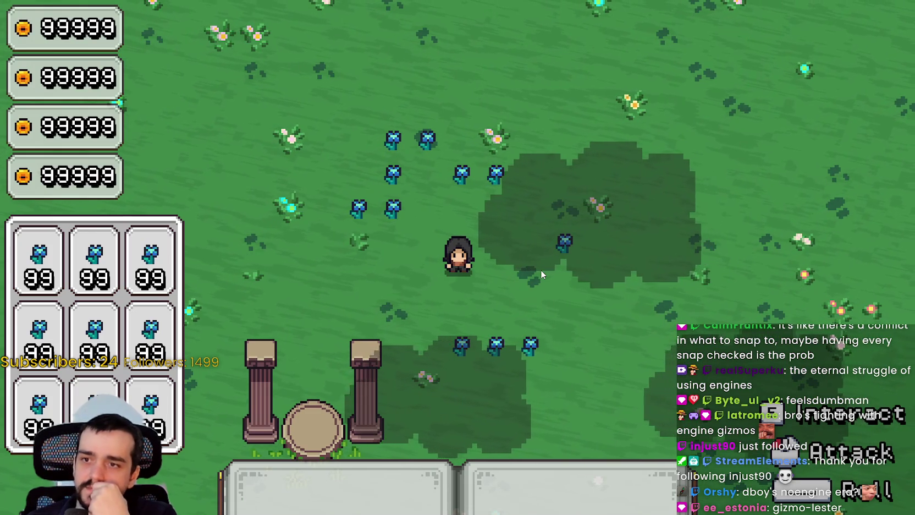
{"action": "key", "text": "a"}
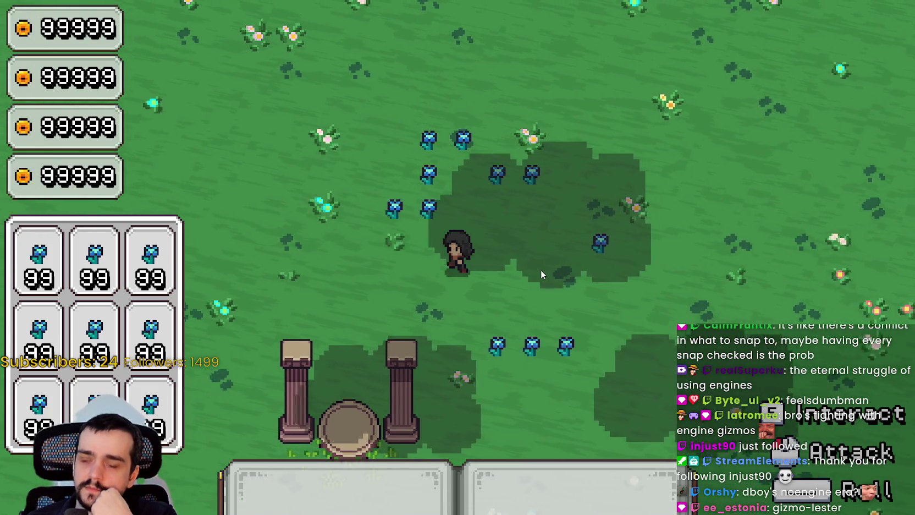
{"action": "key", "text": "d"}
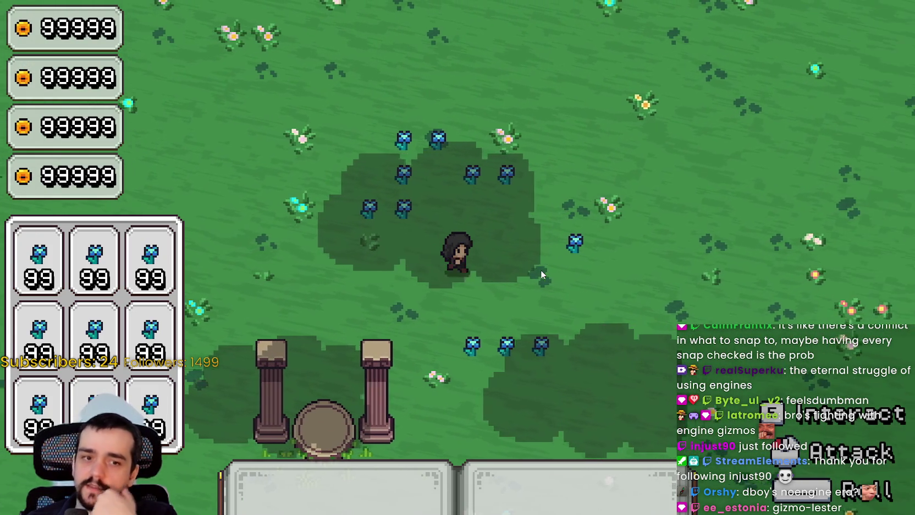
{"action": "key", "text": "a"}
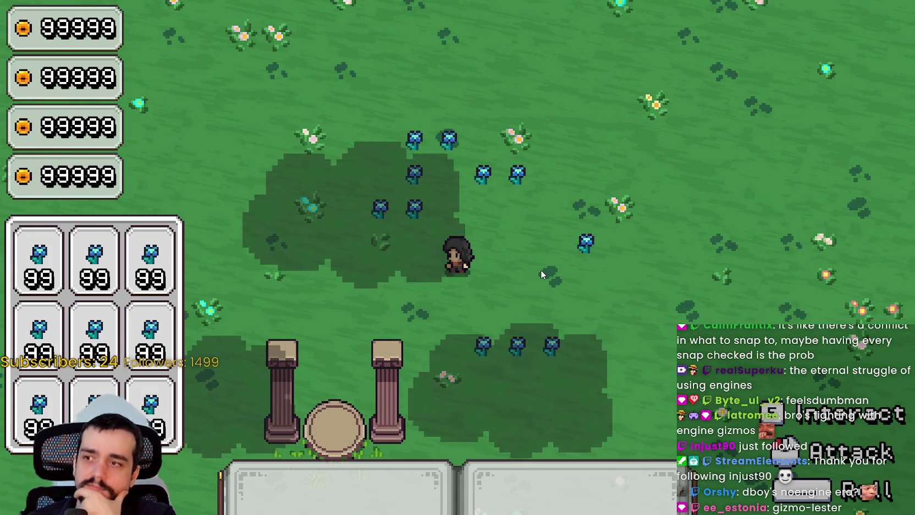
{"action": "key", "text": "d"}
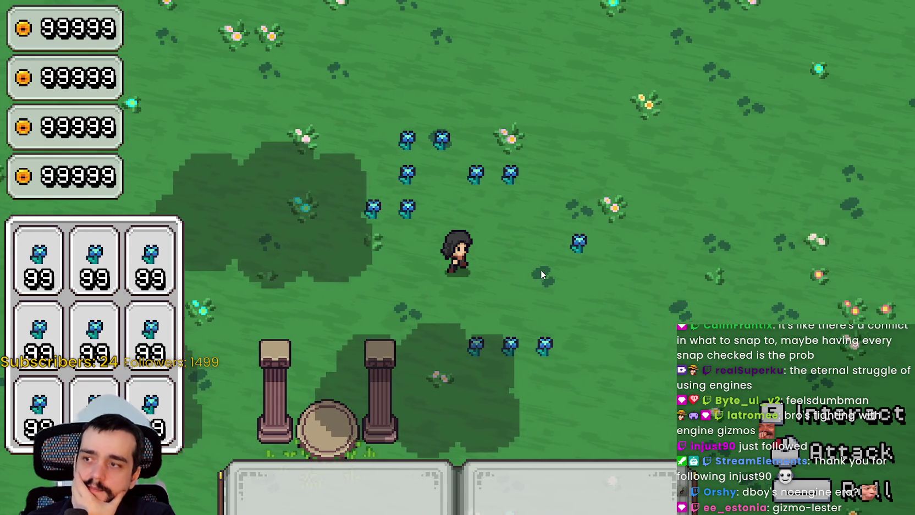
{"action": "key", "text": "d"}
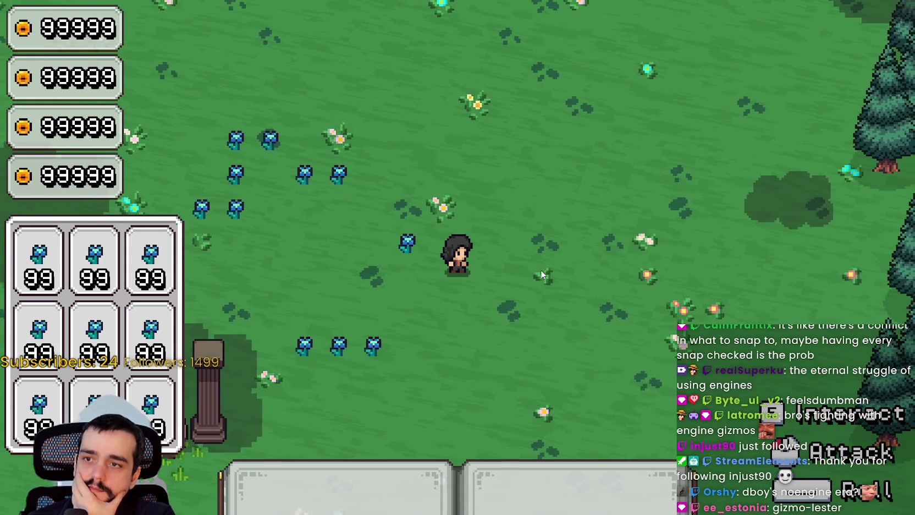
{"action": "key", "text": "a"}
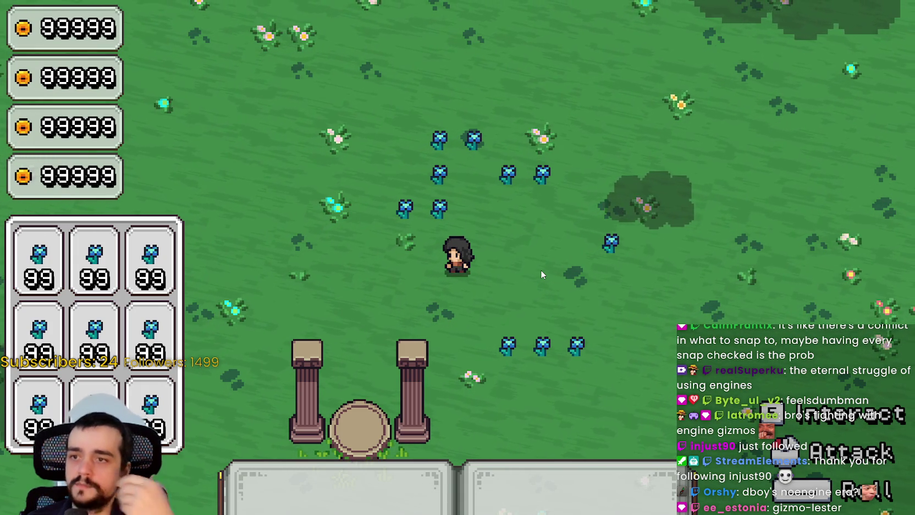
{"action": "key", "text": "a"}
{"action": "key", "text": "s"}
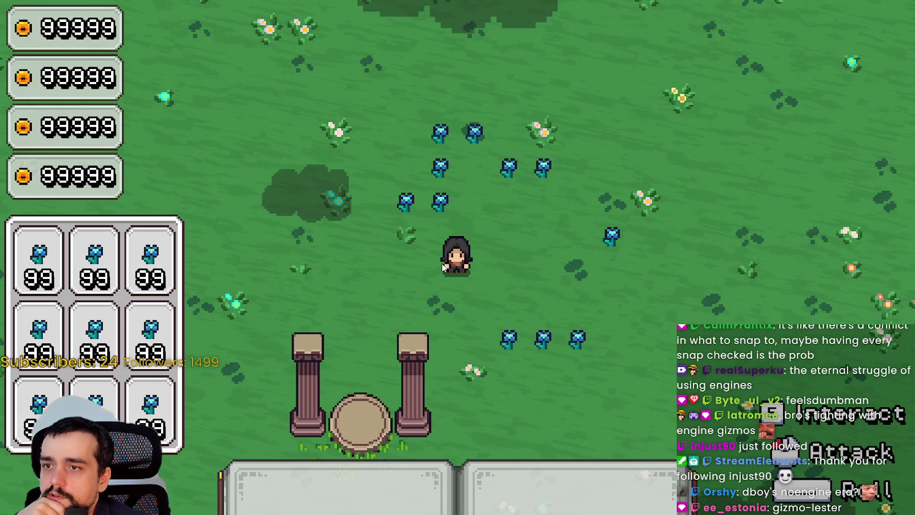
{"action": "left_click", "coordinate": [538, 283]}
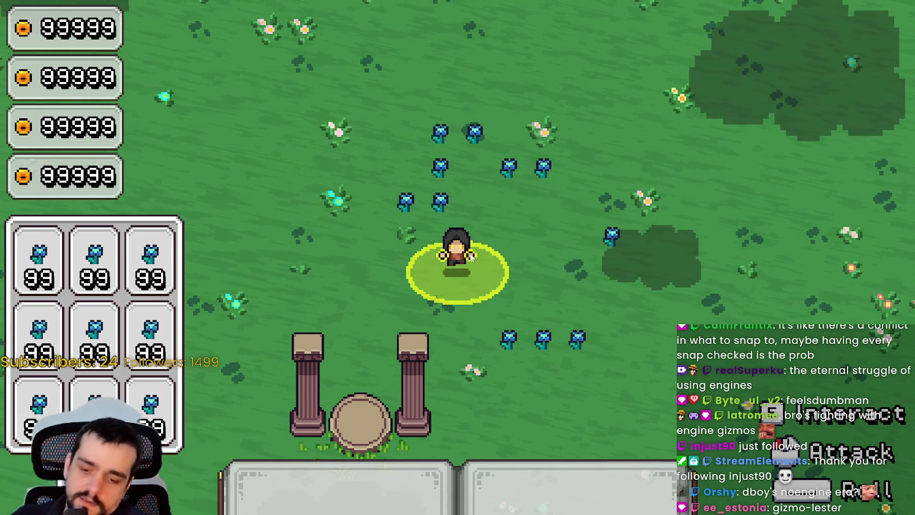
{"action": "key", "text": "d"}
{"action": "key", "text": "d"}
{"action": "key", "text": "w"}
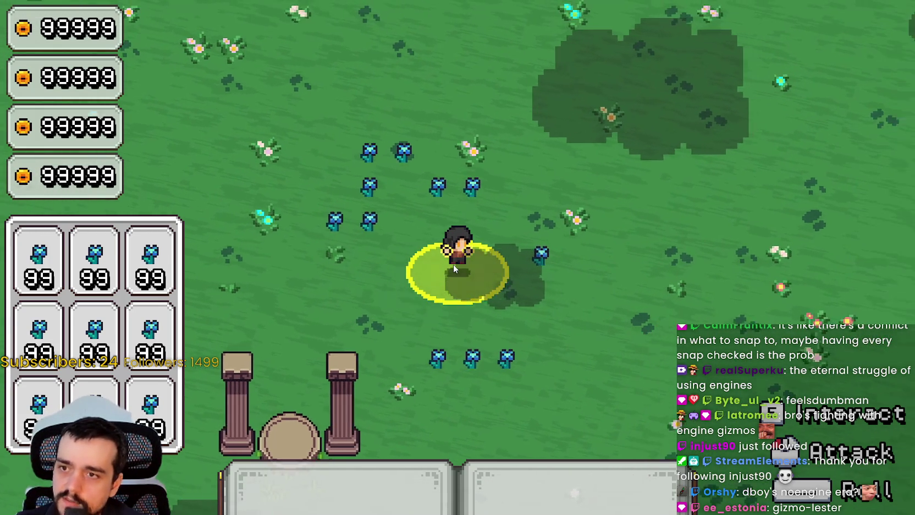
{"action": "key", "text": "a"}
{"action": "key", "text": "s"}
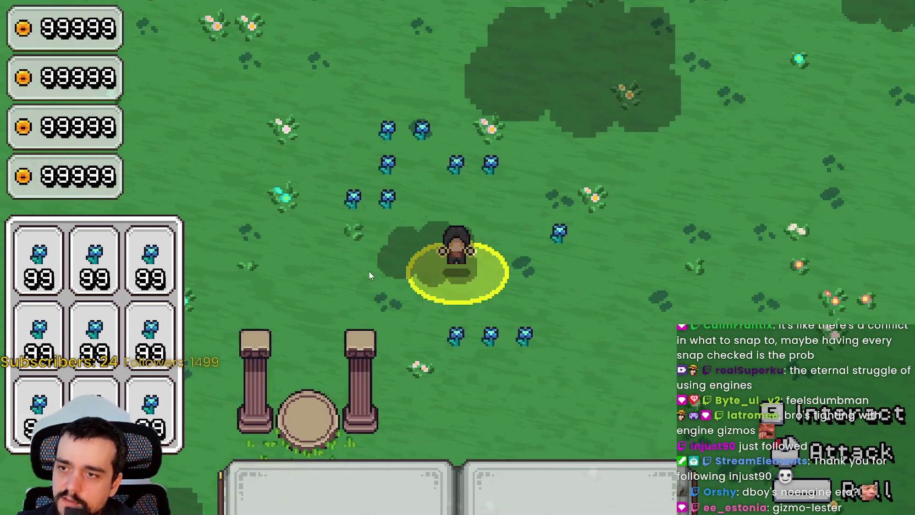
{"action": "key", "text": "s"}
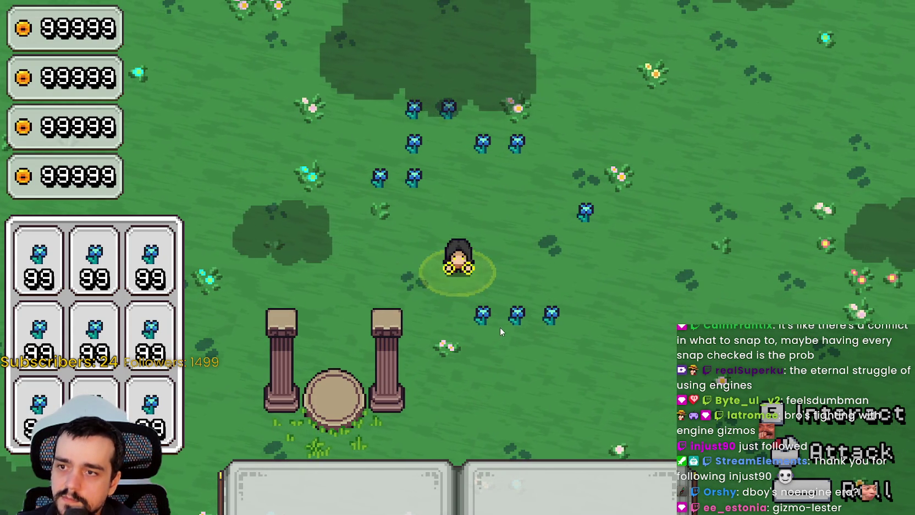
{"action": "key", "text": "e"}
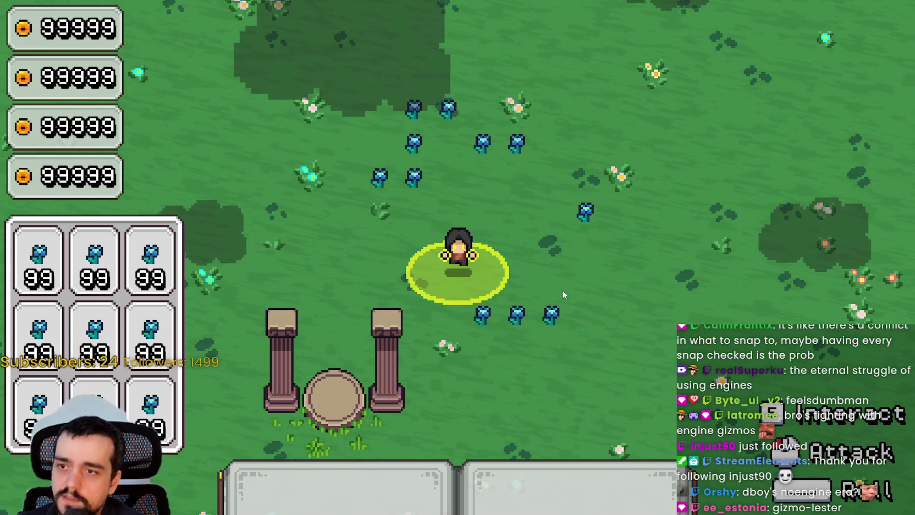
{"action": "key", "text": "w+d"}
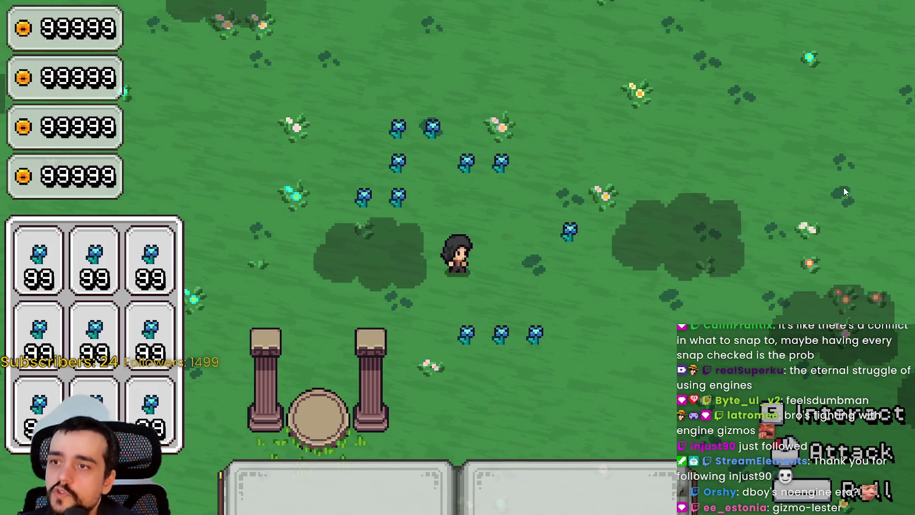
- Return to the Harvest Mage editor, open resource.tscn, and select its flower Sprite2D
{"action": "key", "text": "alt+Tab"}
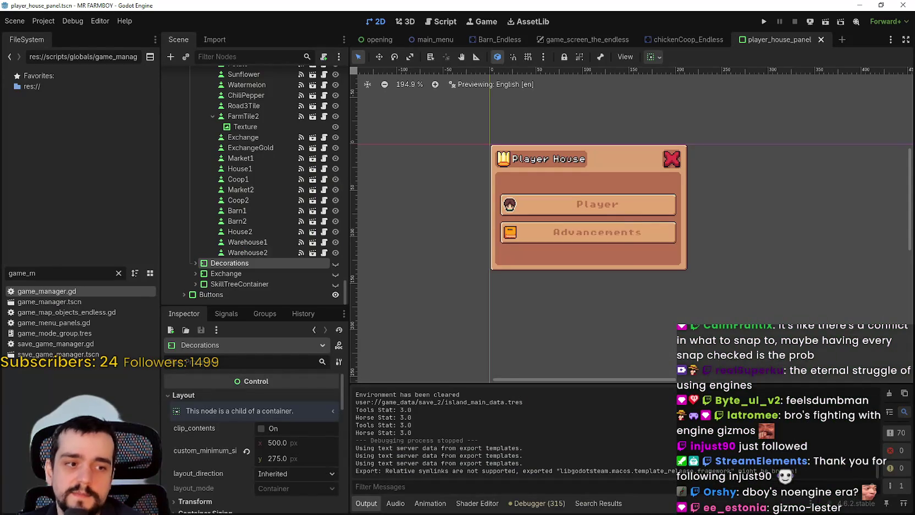
{"action": "key", "text": "alt+Tab"}
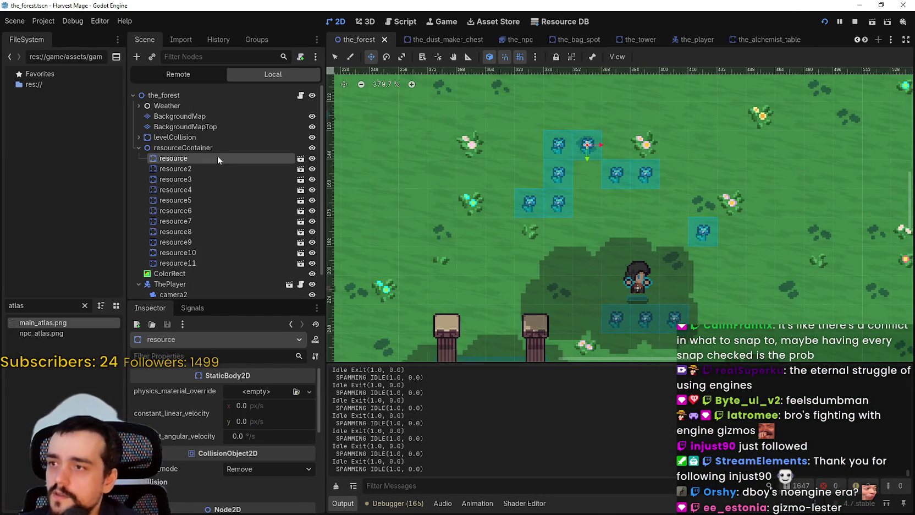
{"action": "left_click", "coordinate": [300, 158]}
{"action": "scroll", "coordinate": [464, 116], "scroll_direction": "up", "scroll_amount": 6}
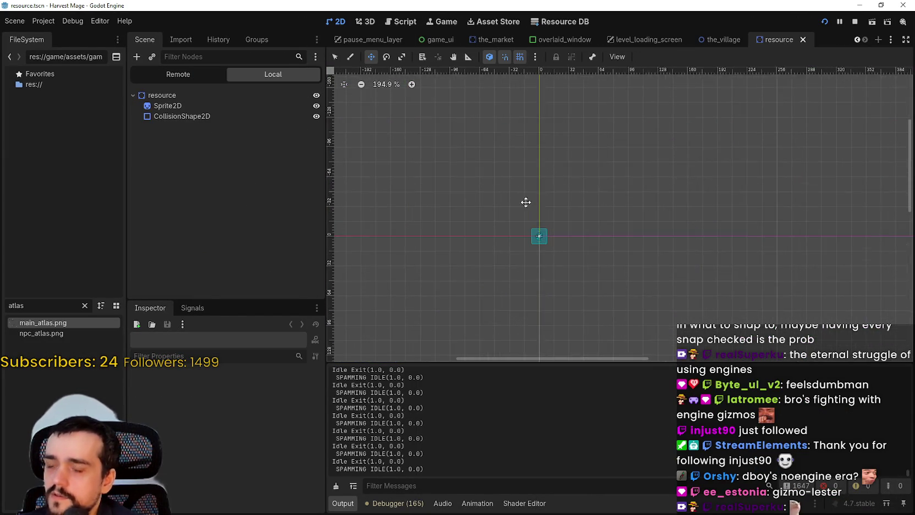
{"action": "scroll", "coordinate": [551, 228], "scroll_direction": "up", "scroll_amount": 8}
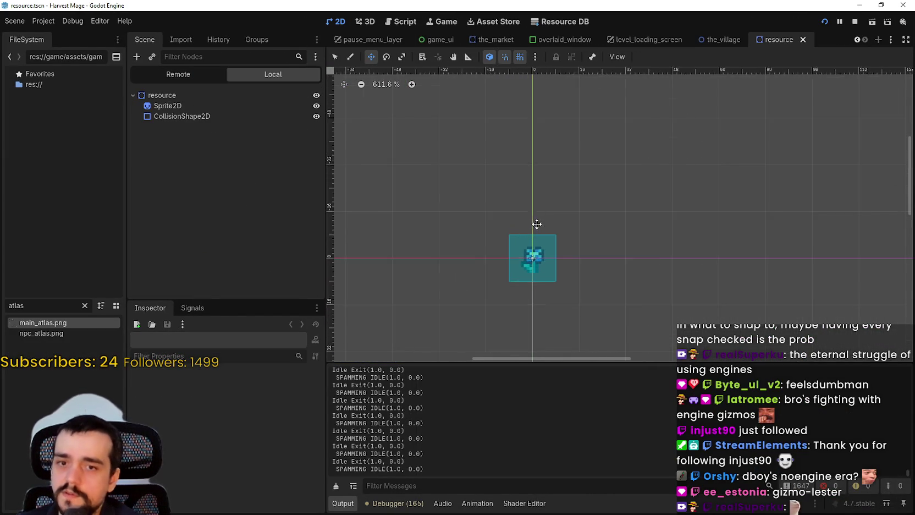
{"action": "left_click", "coordinate": [183, 114]}
{"action": "left_click", "coordinate": [179, 105]}
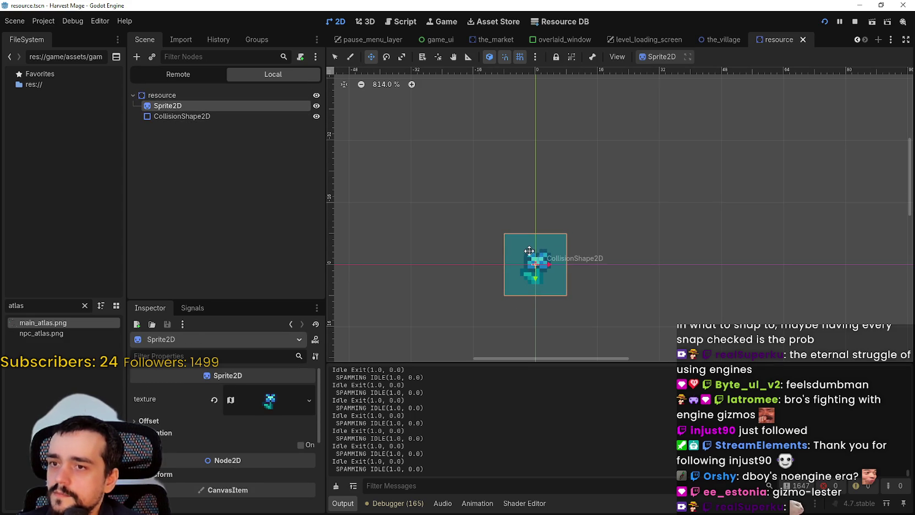
{"action": "scroll", "coordinate": [564, 225], "scroll_direction": "down", "scroll_amount": 4}
{"action": "scroll", "coordinate": [672, 247], "scroll_direction": "down", "scroll_amount": 2}
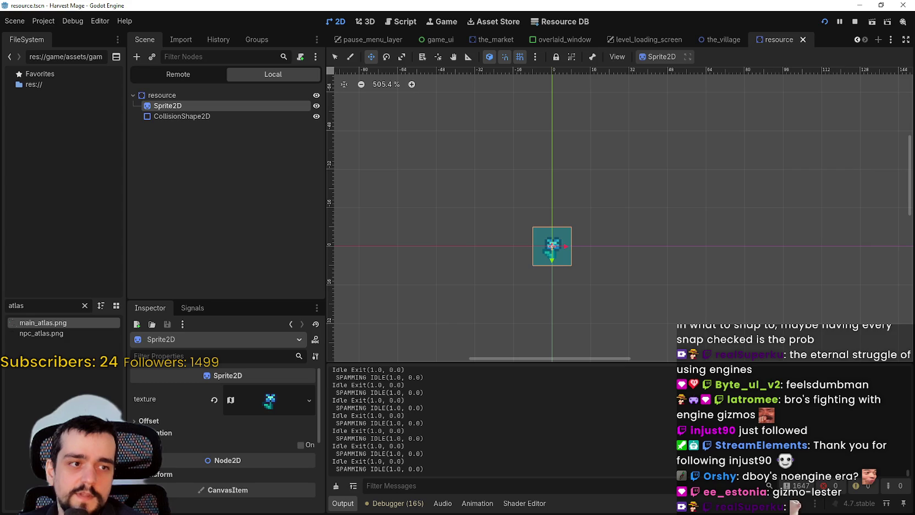
{"action": "key", "text": "alt+Tab"}
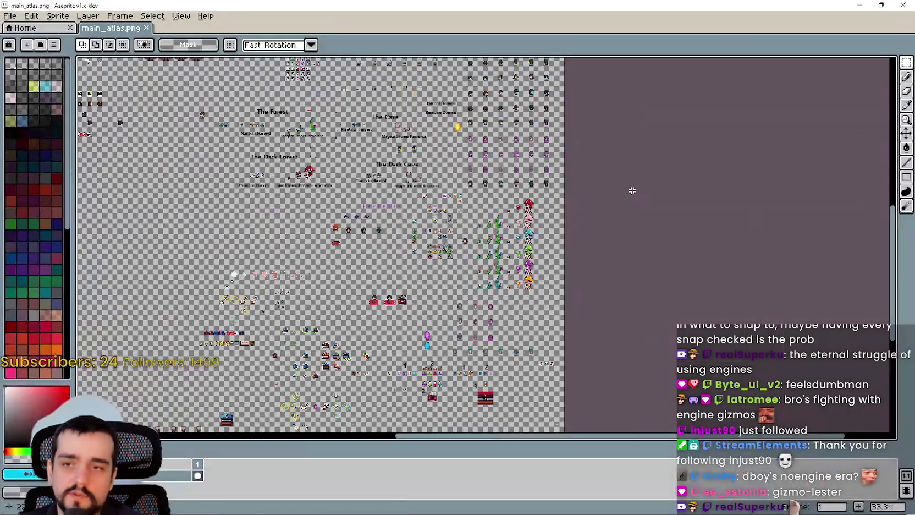
{"action": "scroll", "coordinate": [632, 190], "scroll_direction": "up", "scroll_amount": 2}
{"action": "mouse_move", "coordinate": [654, 265]}
{"action": "left_mouse_down"}
{"action": "mouse_move", "coordinate": [424, 218]}
{"action": "mouse_move", "coordinate": [626, 302]}
{"action": "left_mouse_up"}
{"action": "scroll", "coordinate": [435, 217], "scroll_direction": "down", "scroll_amount": 3}
{"action": "scroll", "coordinate": [539, 264], "scroll_direction": "up", "scroll_amount": 4}
{"action": "scroll", "coordinate": [526, 242], "scroll_direction": "down", "scroll_amount": 2}
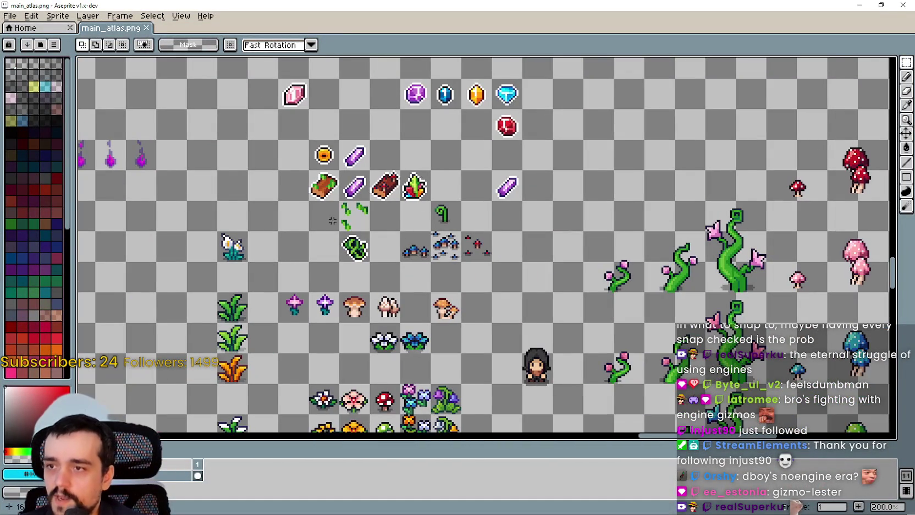
{"action": "left_click_drag", "start_coordinate": [396, 282], "coordinate": [447, 174]}
{"action": "scroll", "coordinate": [466, 273], "scroll_direction": "up", "scroll_amount": 2}
{"action": "scroll", "coordinate": [465, 273], "scroll_direction": "down", "scroll_amount": 2}
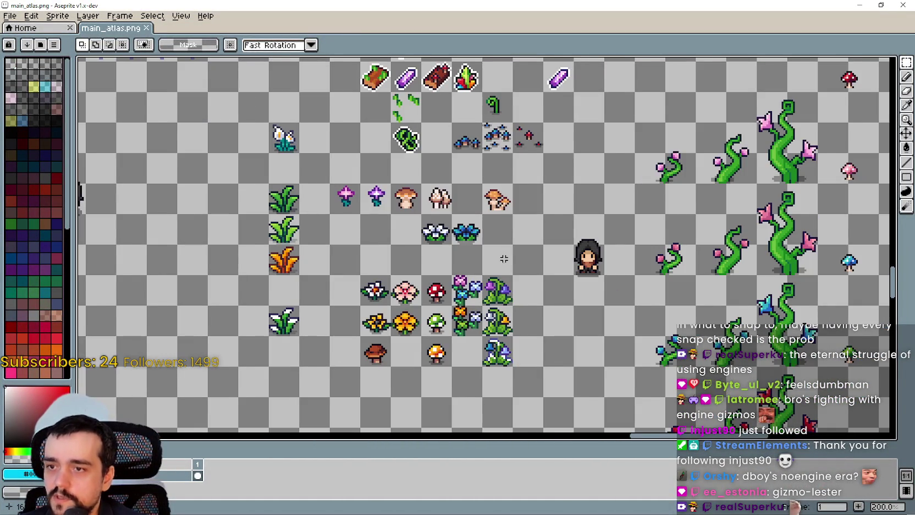
{"action": "scroll", "coordinate": [504, 259], "scroll_direction": "down", "scroll_amount": 2}
{"action": "left_click_drag", "start_coordinate": [660, 132], "coordinate": [433, 130]}
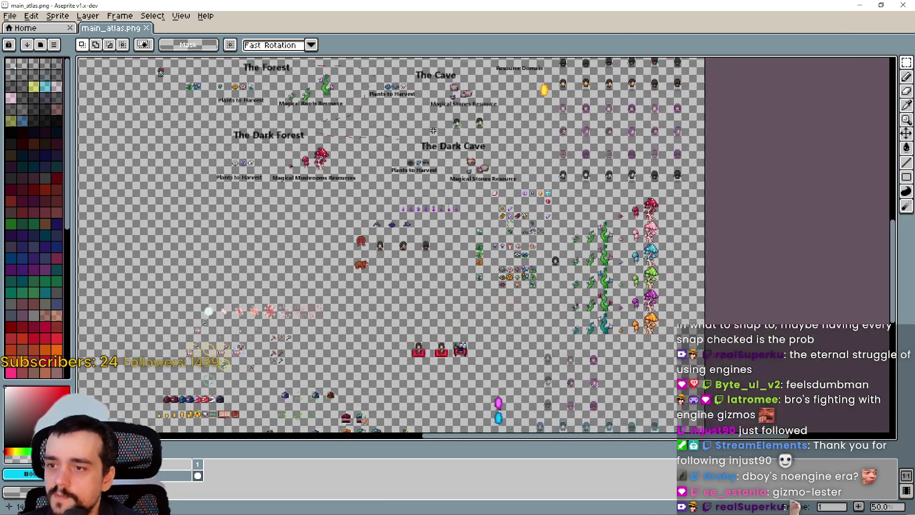
{"action": "left_click", "coordinate": [858, 5]}
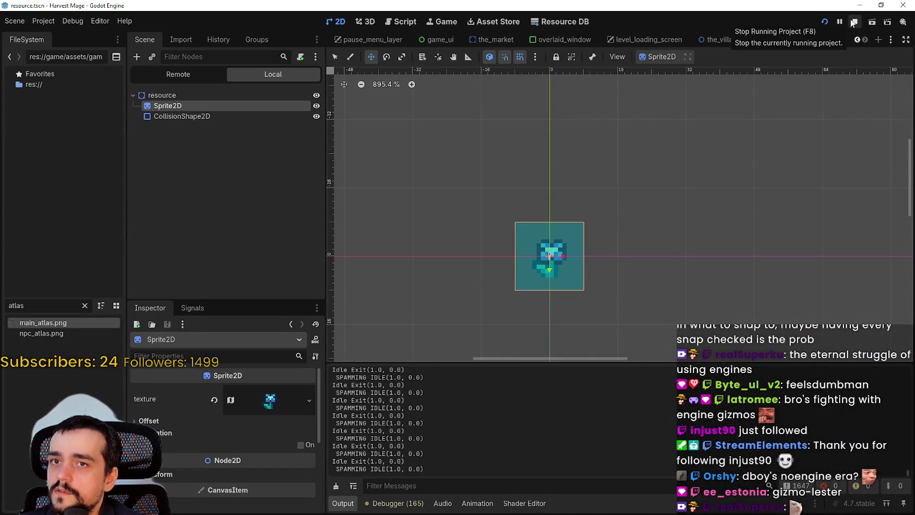
- Change the resource root node's type to Sprite2D
{"action": "left_click", "coordinate": [166, 96]}
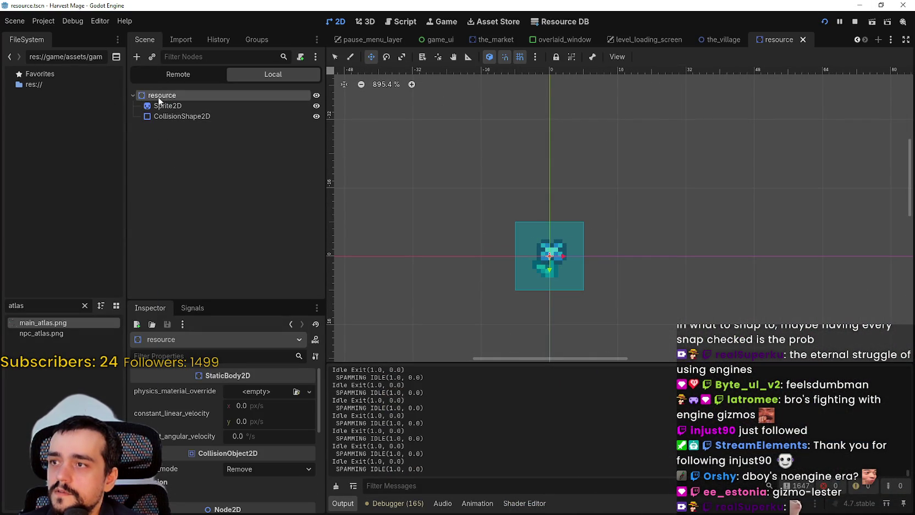
{"action": "right_click", "coordinate": [159, 95]}
{"action": "left_click", "coordinate": [201, 194]}
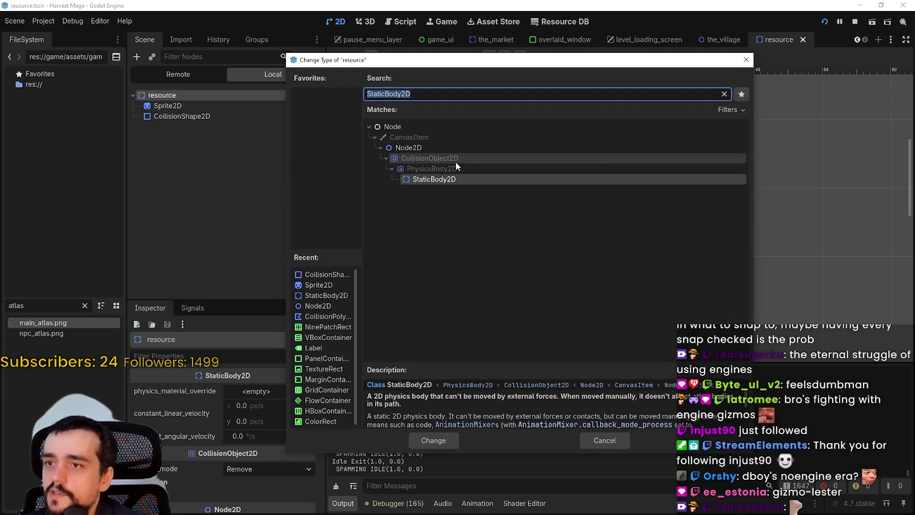
{"action": "type", "text": "sprite"}
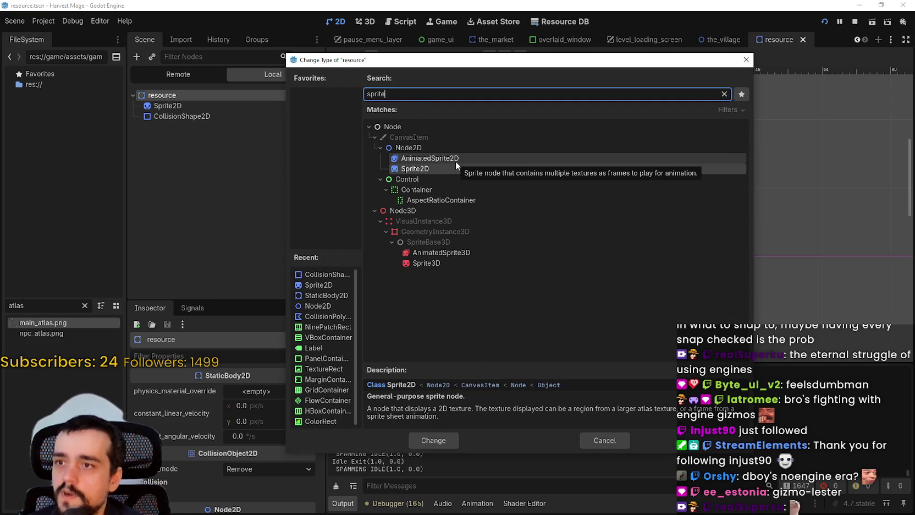
{"action": "left_click", "coordinate": [440, 437]}
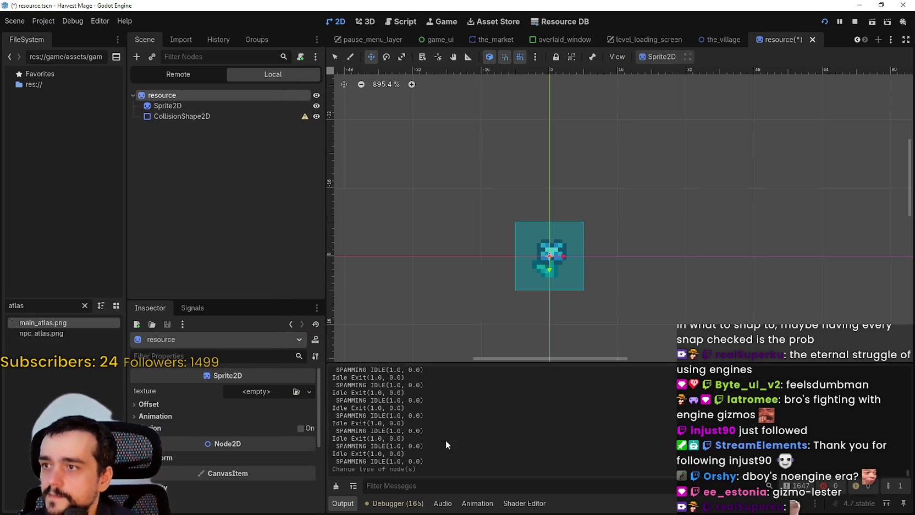
- Copy the child Sprite2D's flower texture onto the root and save the resource scene
{"action": "left_click", "coordinate": [212, 104]}
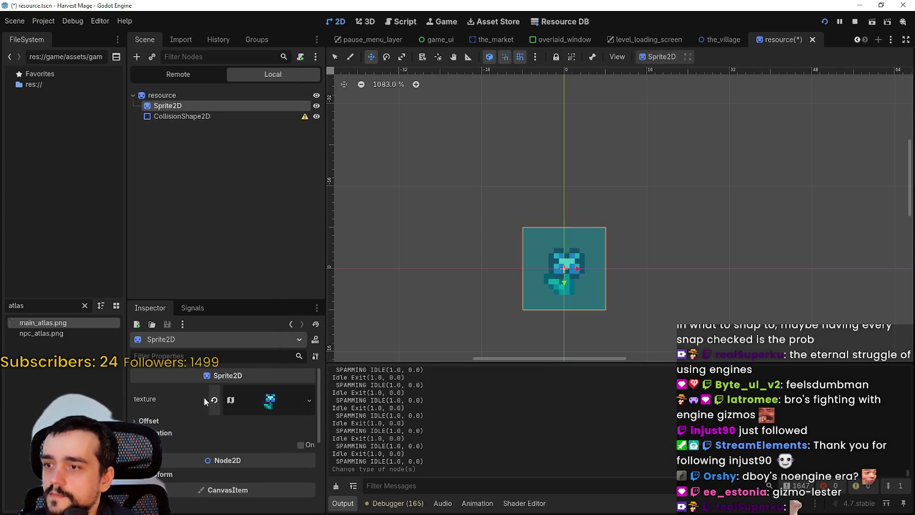
{"action": "right_click", "coordinate": [204, 399]}
{"action": "left_click", "coordinate": [217, 313]}
{"action": "right_click", "coordinate": [170, 95]}
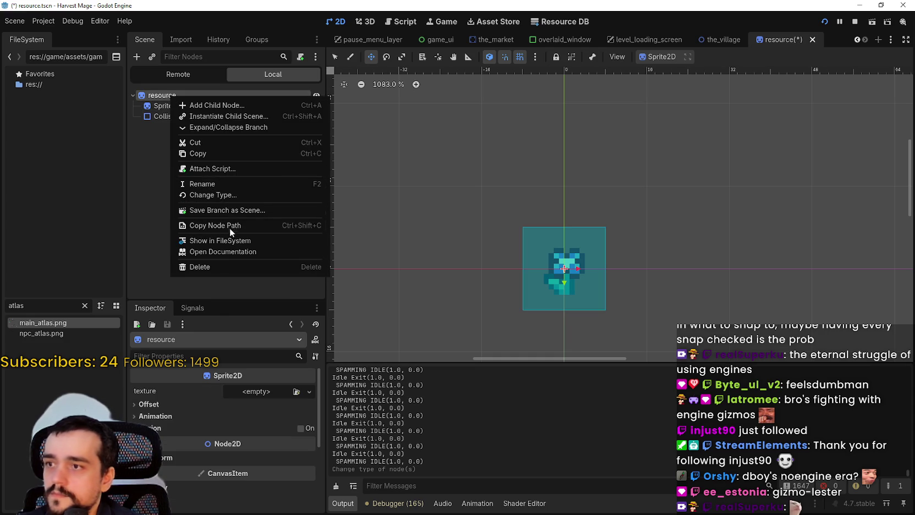
{"action": "left_click", "coordinate": [174, 389]}
{"action": "right_click", "coordinate": [168, 390]}
{"action": "left_click", "coordinate": [217, 413]}
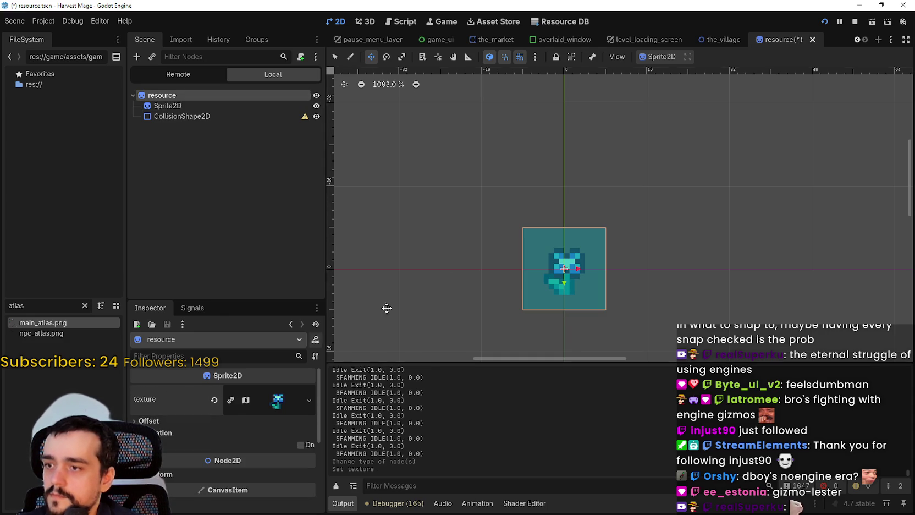
{"action": "key", "text": "ctrl+s"}
- Delete the child Sprite2D and CollisionShape2D nodes
{"action": "left_click", "coordinate": [216, 108]}
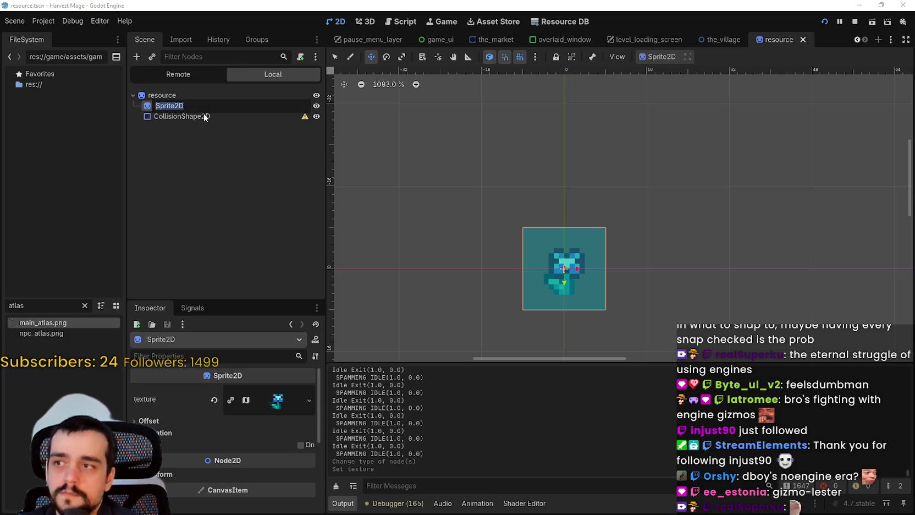
{"action": "key", "text": "Escape"}
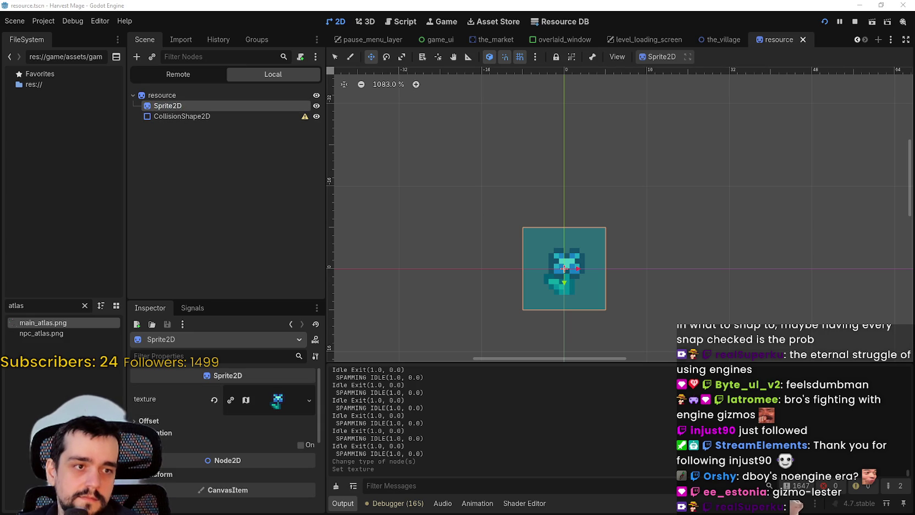
{"action": "left_click", "coordinate": [181, 116]}
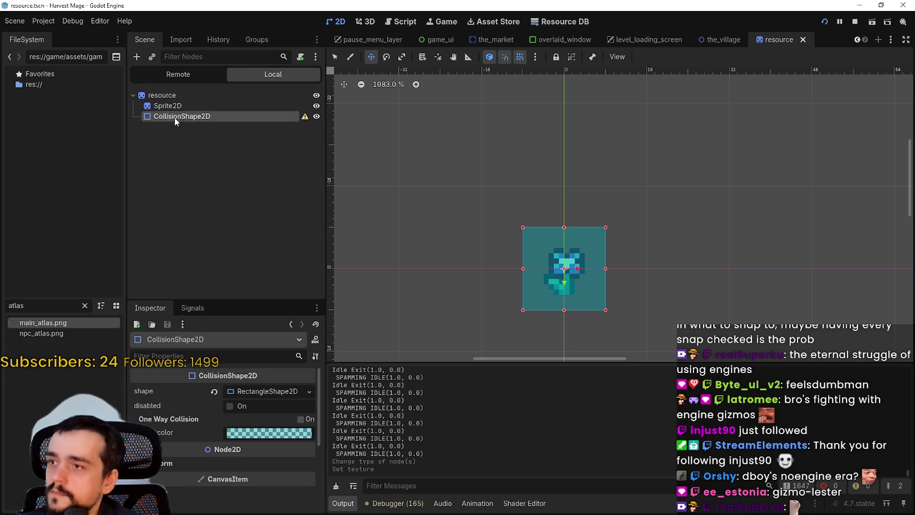
{"action": "left_click", "coordinate": [167, 105], "text": "ctrl"}
{"action": "right_click", "coordinate": [180, 113]}
{"action": "left_click", "coordinate": [253, 276]}
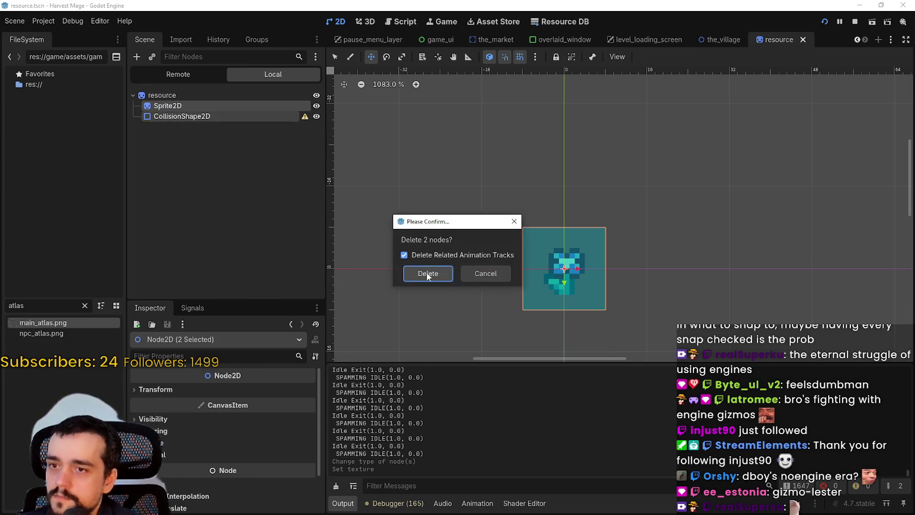
{"action": "left_click", "coordinate": [424, 273]}
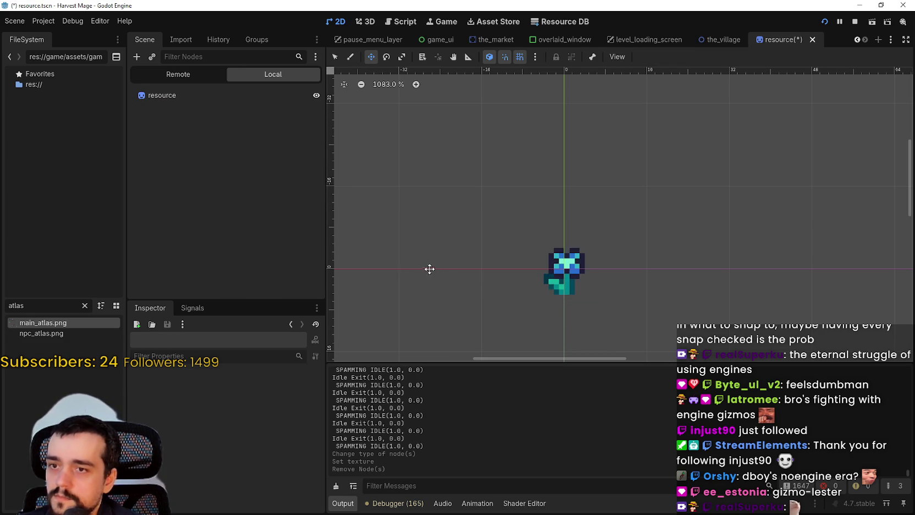
- Find and open the_forest.tscn from the FileSystem
{"action": "left_click", "coordinate": [710, 42]}
{"action": "left_click", "coordinate": [778, 40]}
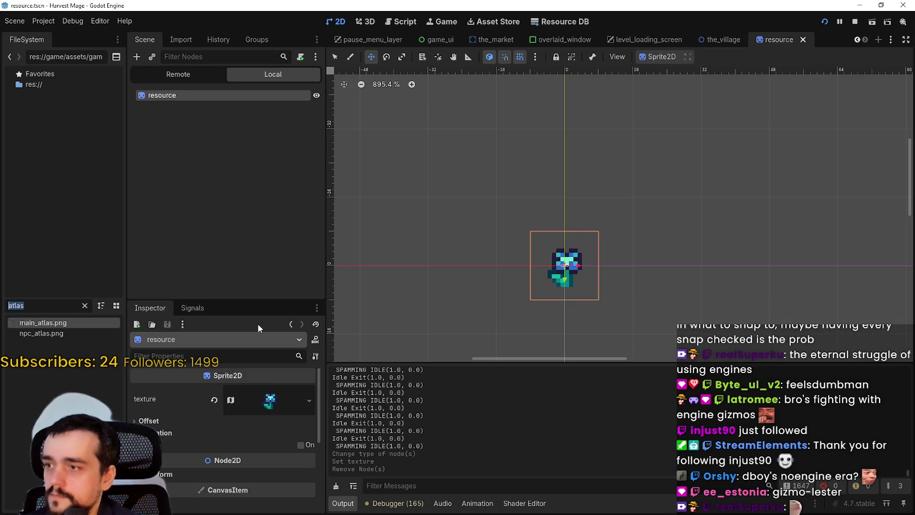
{"action": "type", "text": "the_forest"}
{"action": "double_click", "coordinate": [44, 333]}
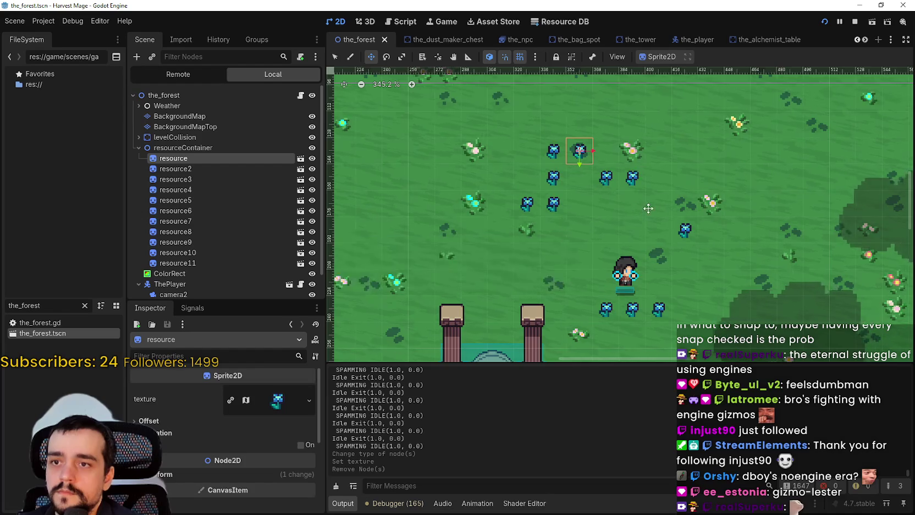
- Finish renaming the resource scene's root node and save the resource scene
{"action": "scroll", "coordinate": [711, 203], "scroll_direction": "up", "scroll_amount": 3}
{"action": "scroll", "coordinate": [861, 42], "scroll_direction": "down", "scroll_amount": 6}
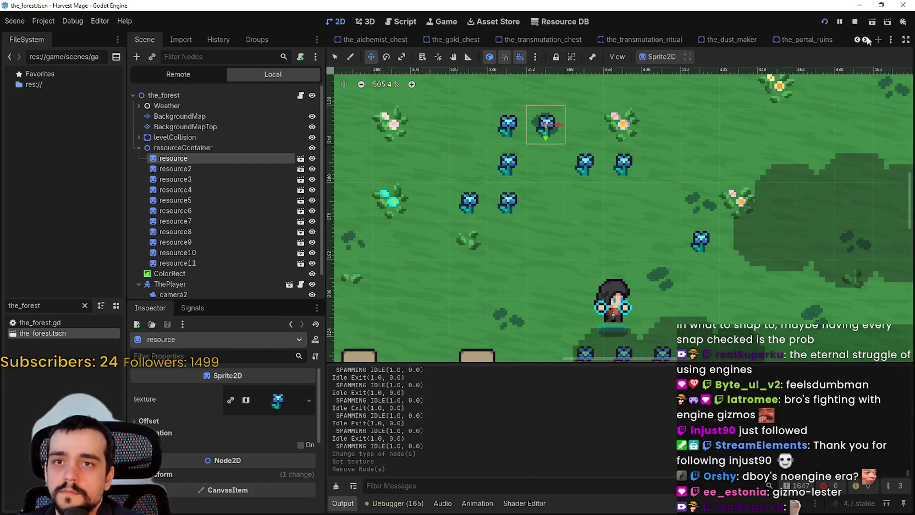
{"action": "scroll", "coordinate": [874, 39], "scroll_direction": "down", "scroll_amount": 5}
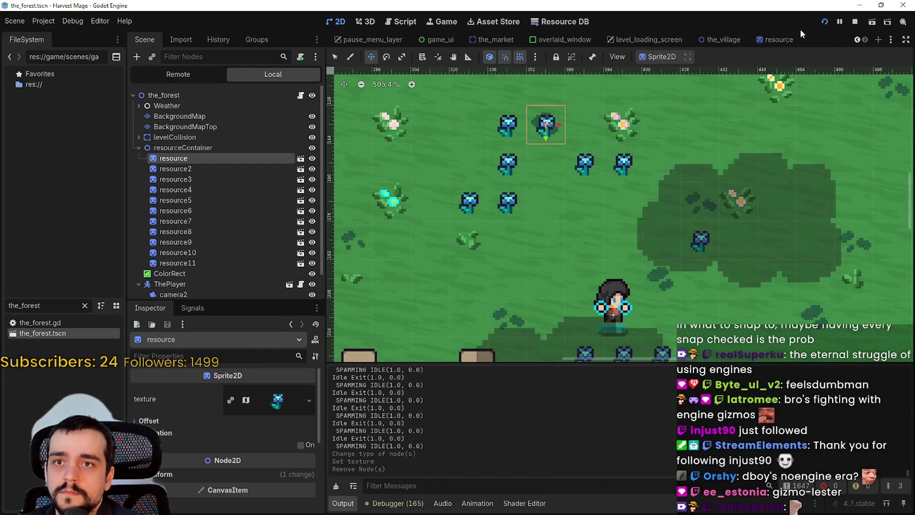
{"action": "left_click", "coordinate": [779, 42]}
{"action": "key", "text": "ctrl+s"}
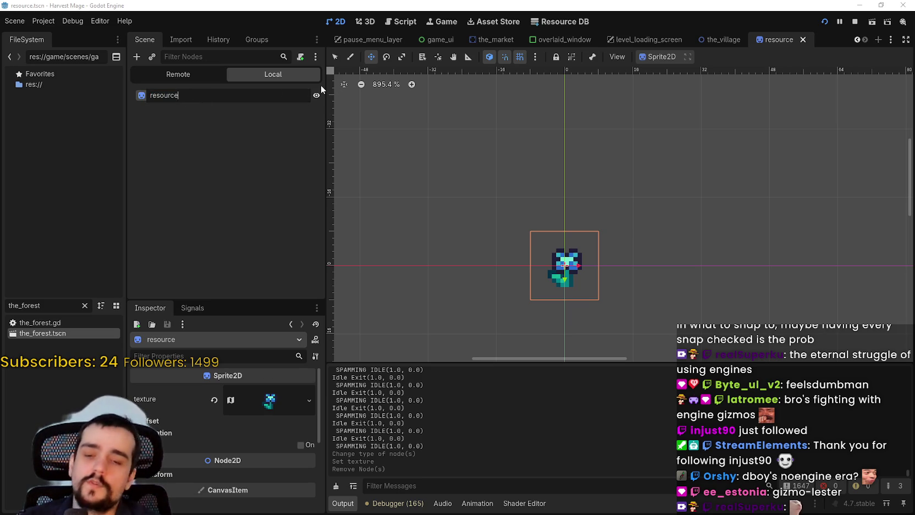
{"action": "key", "text": "Return"}
{"action": "key", "text": "ctrl+s"}
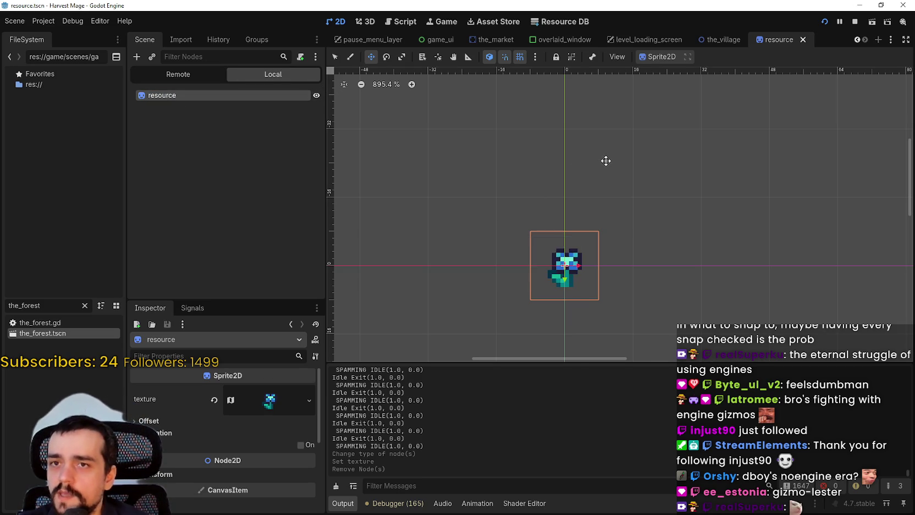
- Enable y-sorting on the resource root, raise its z index from 0 to 1, and save
{"action": "scroll", "coordinate": [605, 160], "scroll_direction": "down", "scroll_amount": 5}
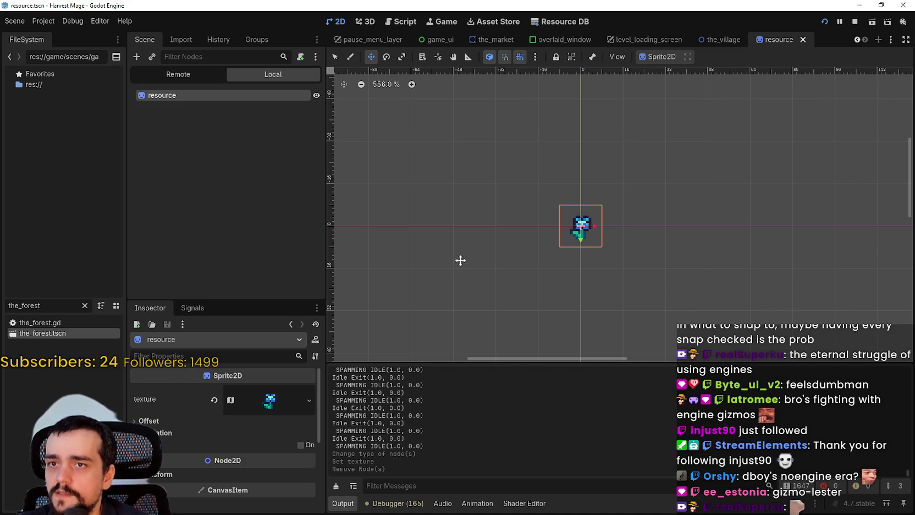
{"action": "scroll", "coordinate": [216, 481], "scroll_direction": "down", "scroll_amount": 6}
{"action": "left_click", "coordinate": [175, 403]}
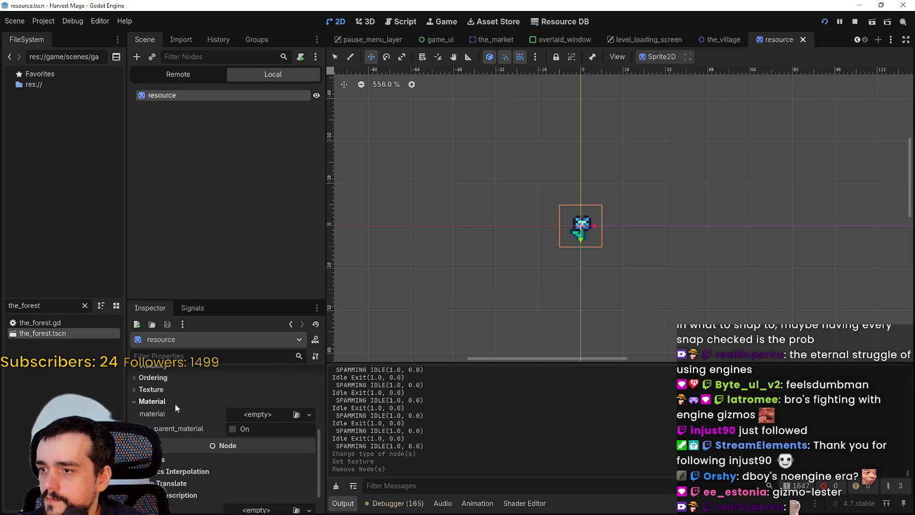
{"action": "left_click", "coordinate": [175, 376]}
{"action": "left_click", "coordinate": [242, 420]}
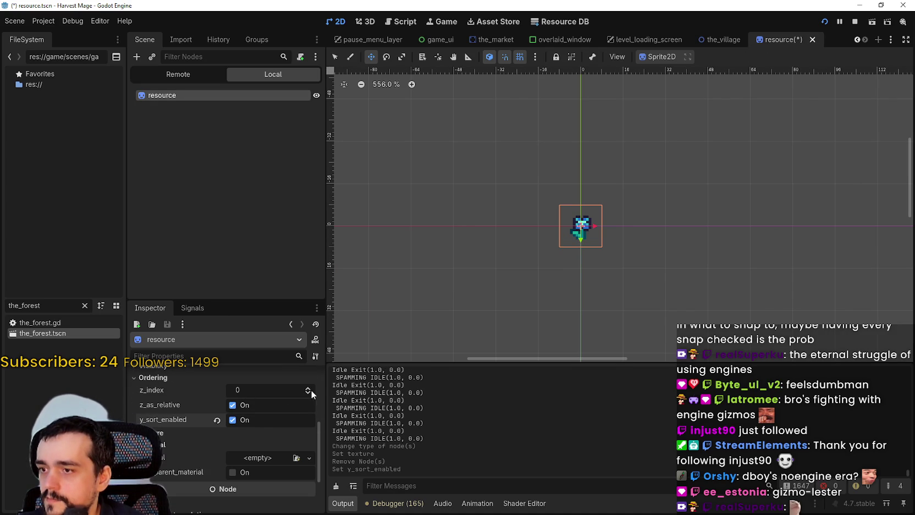
{"action": "key", "text": "ctrl+s"}
{"action": "left_click", "coordinate": [309, 388]}
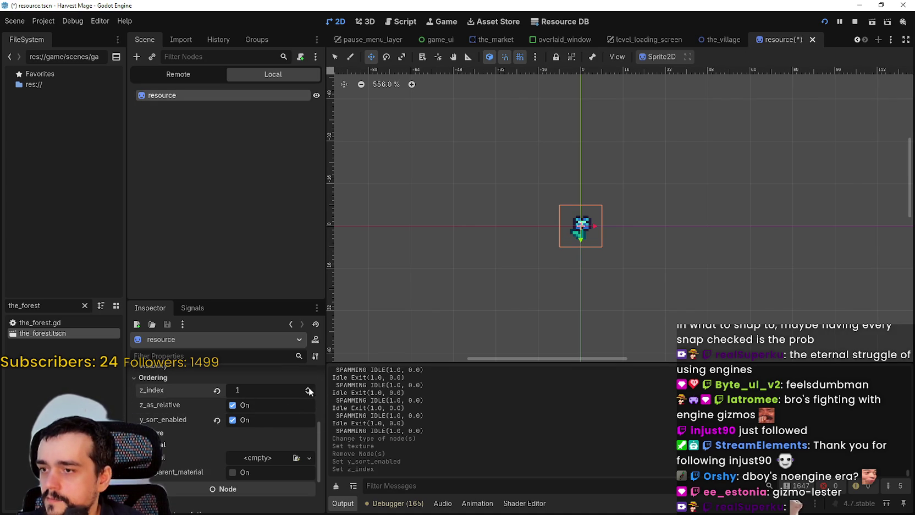
{"action": "key", "text": "ctrl+s"}
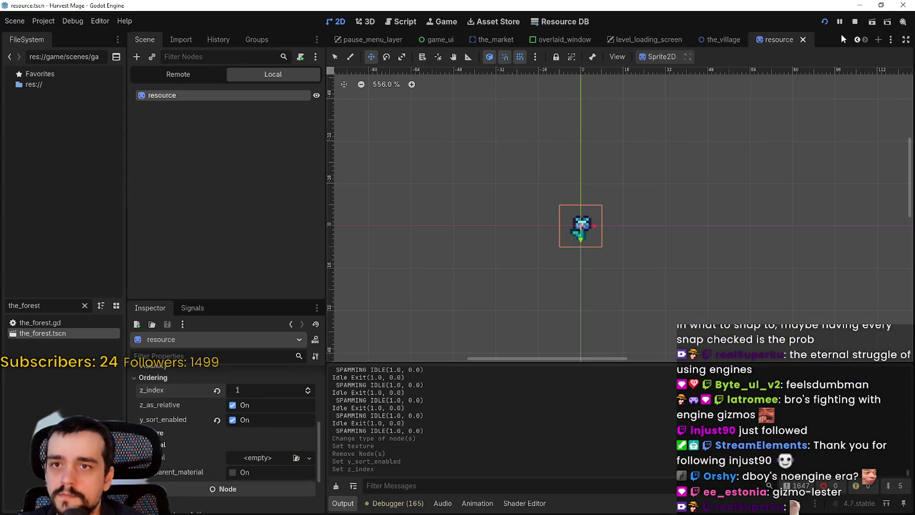
- Stop the running game and reopen the_forest.tscn
{"action": "left_click", "coordinate": [852, 22]}
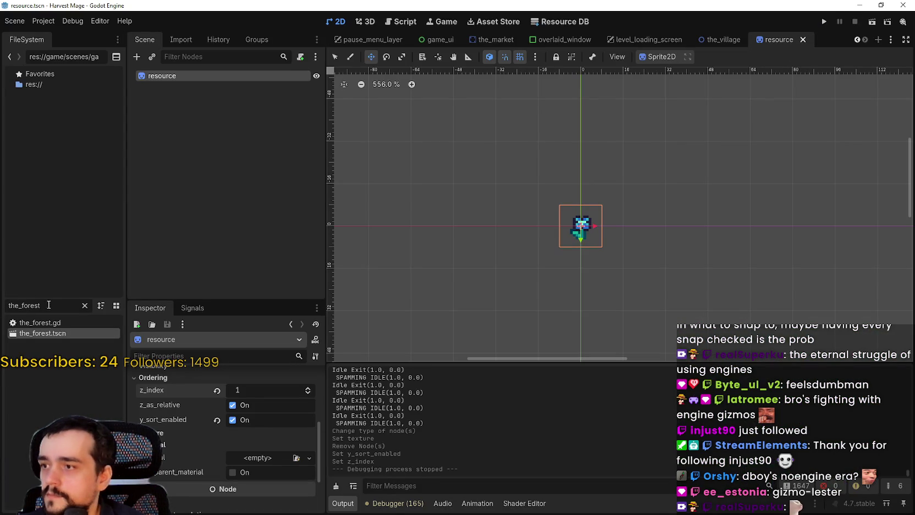
{"action": "double_click", "coordinate": [51, 332]}
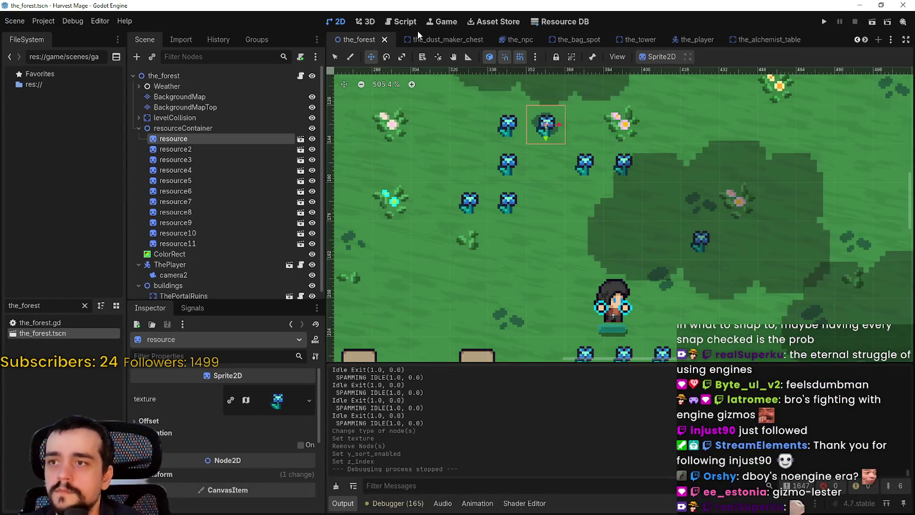
{"action": "left_click", "coordinate": [385, 40]}
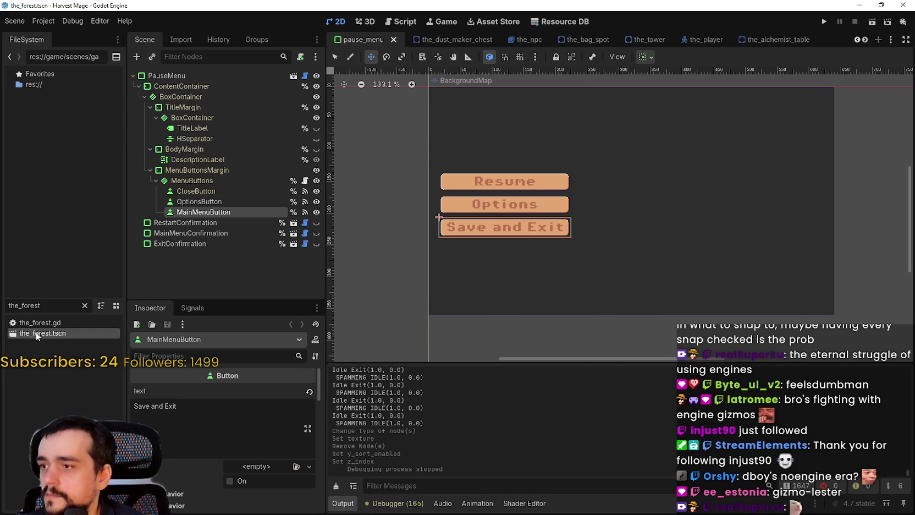
{"action": "double_click", "coordinate": [37, 333]}
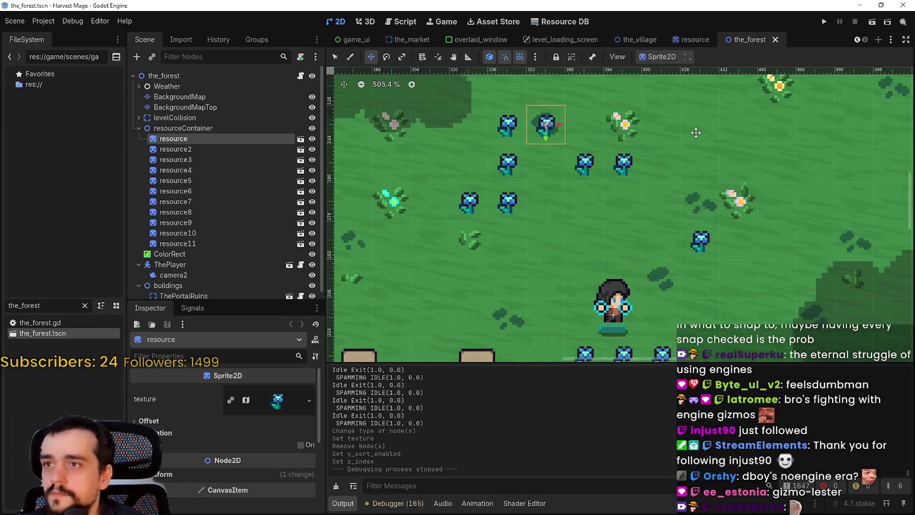
- Turn on y_sort_enabled for the_forest's resourceContainer and run the project
{"action": "left_click", "coordinate": [199, 127]}
{"action": "scroll", "coordinate": [171, 388], "scroll_direction": "down", "scroll_amount": 3}
{"action": "left_click", "coordinate": [189, 394]}
{"action": "left_click", "coordinate": [184, 376]}
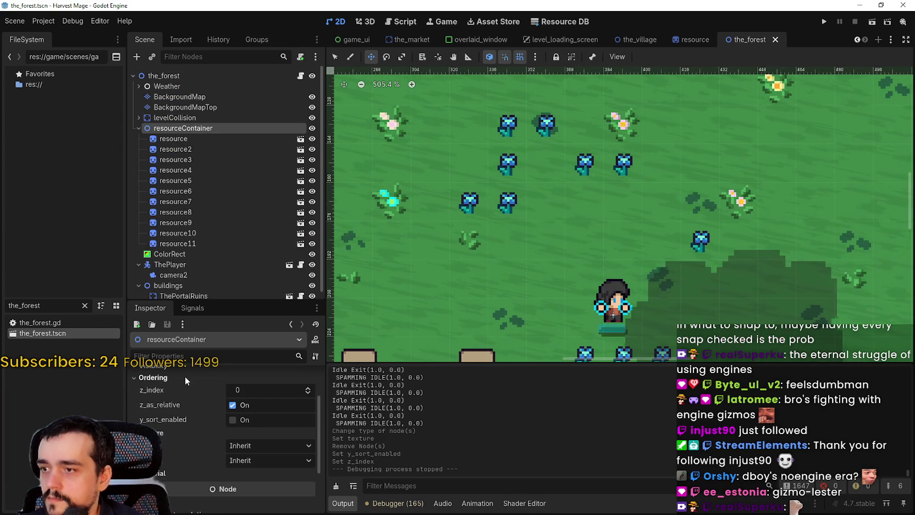
{"action": "left_click", "coordinate": [246, 420]}
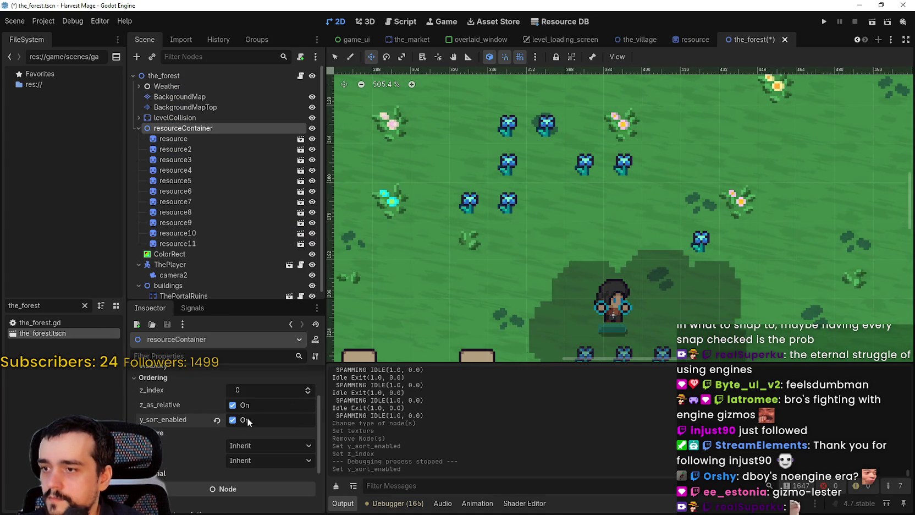
{"action": "key", "text": "F5"}
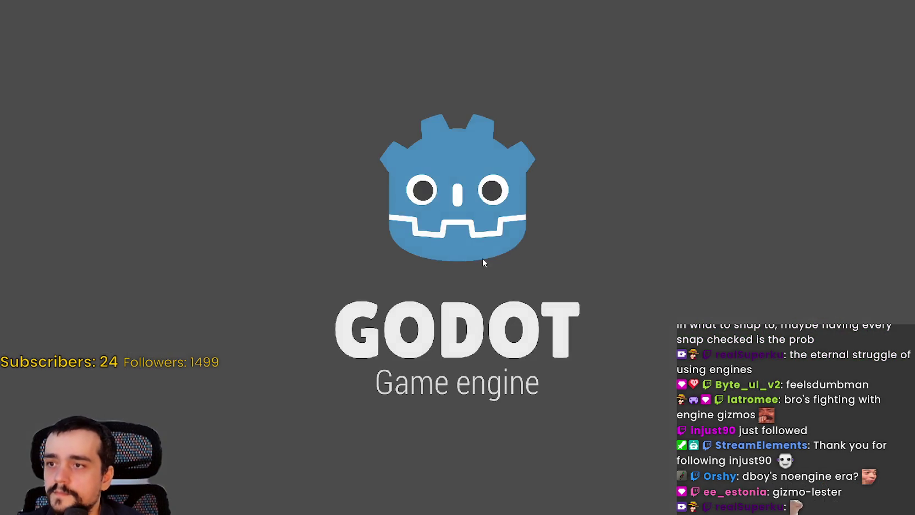
- Continue the saved game from the main menu and walk the player along the path
{"action": "key", "text": "Down"}
{"action": "key", "text": "Return"}
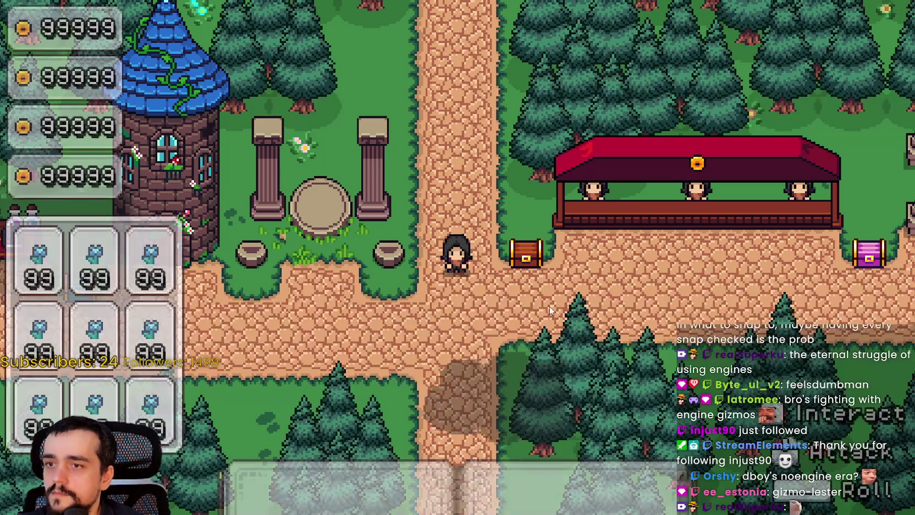
{"action": "key", "text": "Down"}
{"action": "key", "text": "Left"}
{"action": "key", "text": "Left"}
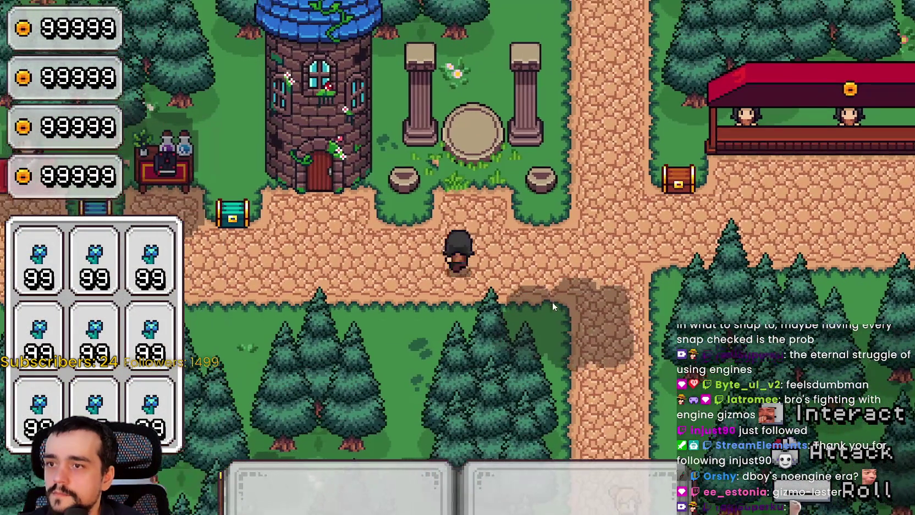
{"action": "key", "text": "Up"}
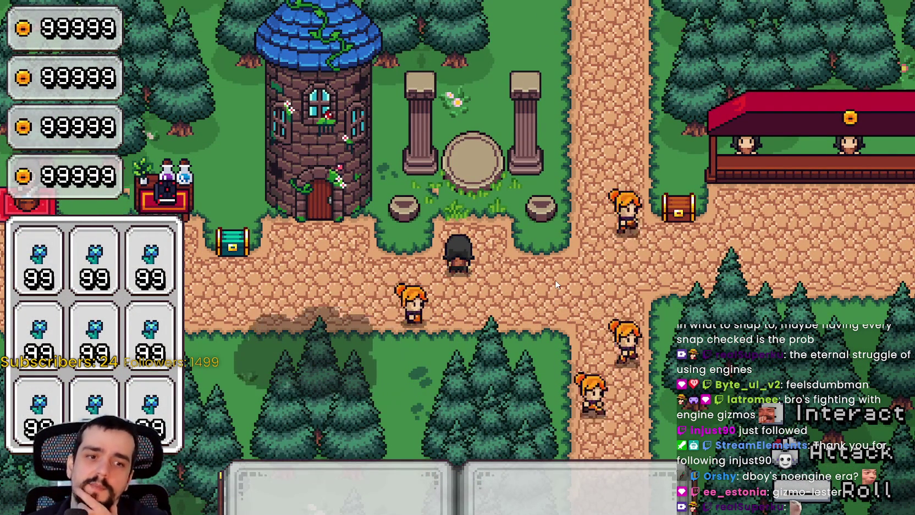
{"action": "key", "text": "Down"}
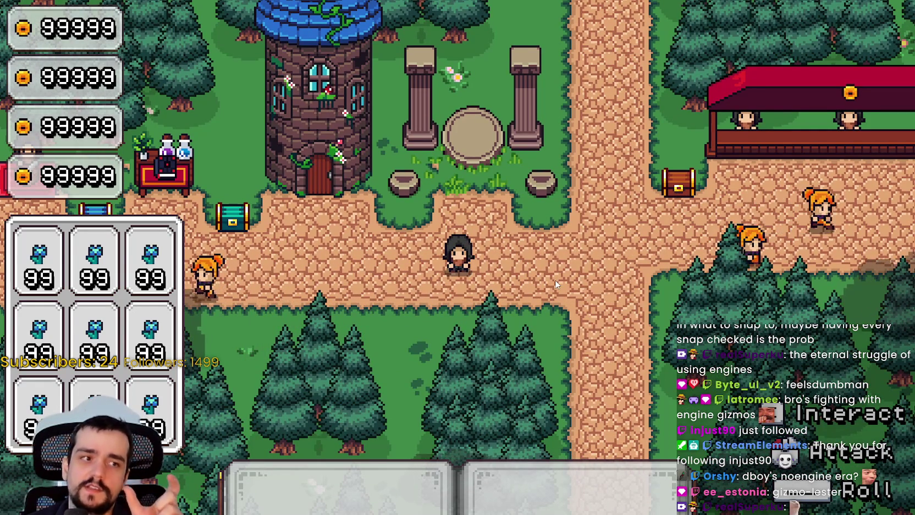
{"action": "key", "text": "Right"}
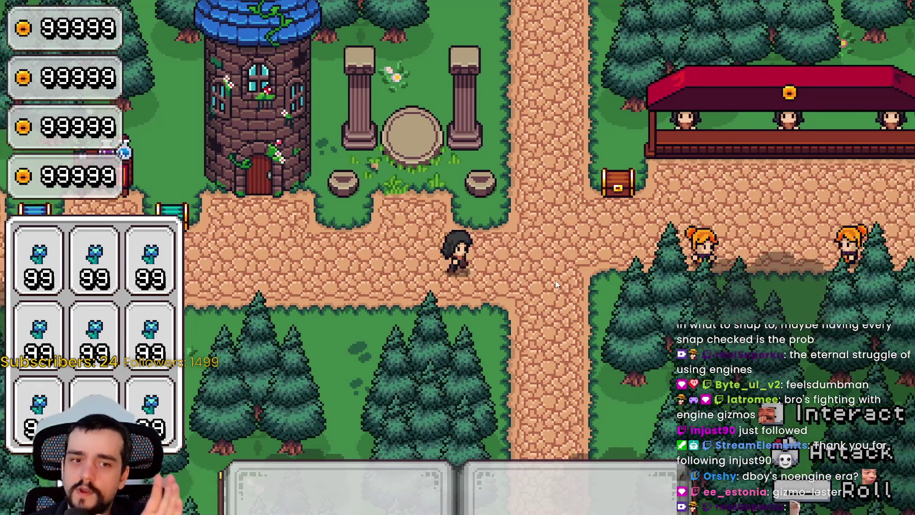
{"action": "key", "text": "Right"}
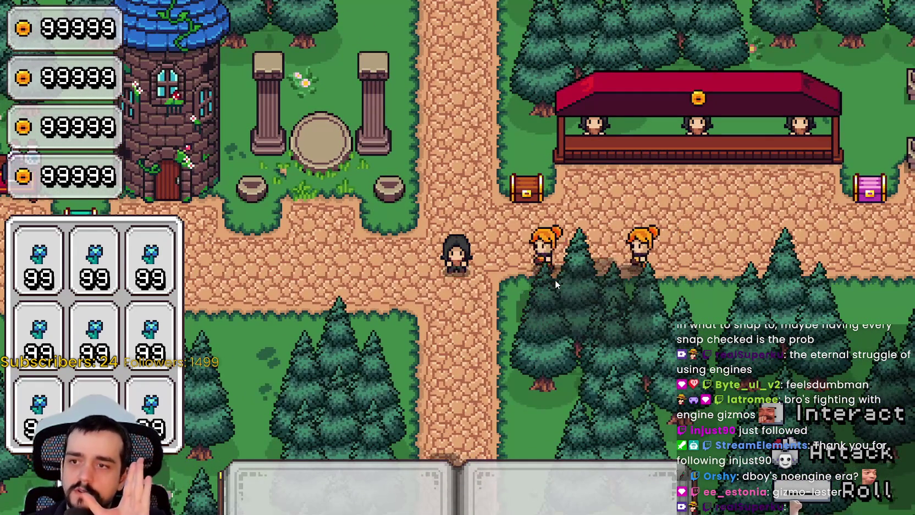
- Walk the player into the forest level, around and behind the flowers, then stop the game
{"action": "key", "text": "Left"}
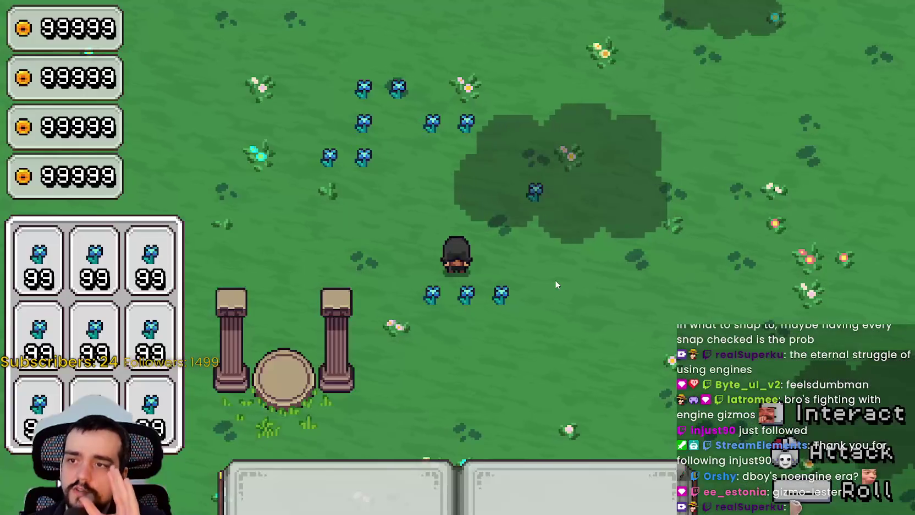
{"action": "key", "text": "Up"}
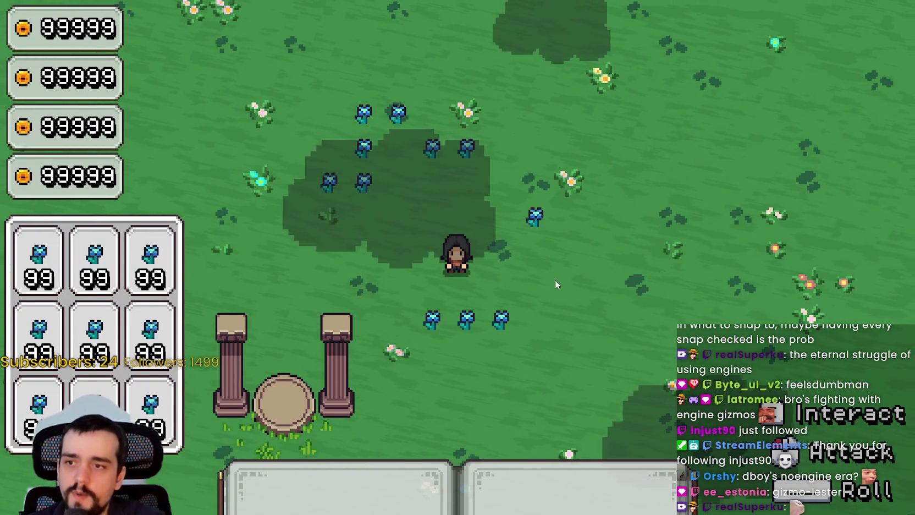
{"action": "key", "text": "Down"}
{"action": "key", "text": "Right"}
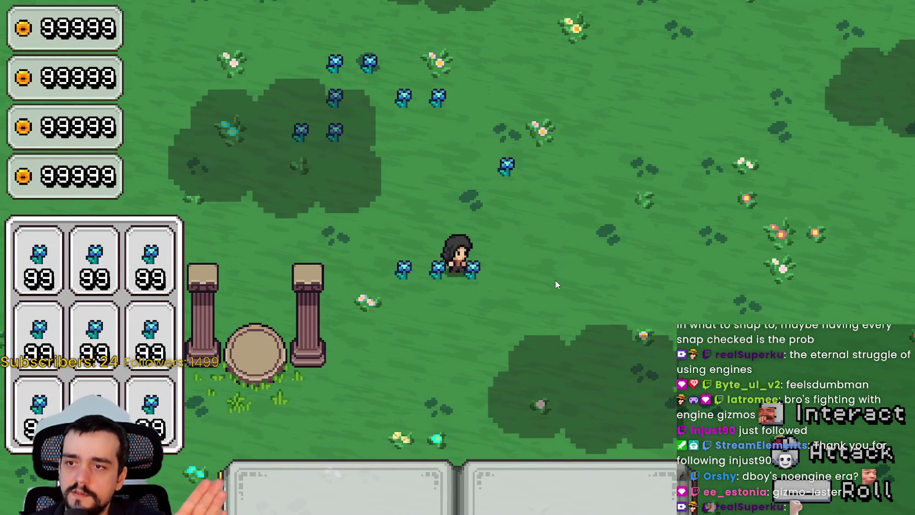
{"action": "key", "text": "Right"}
{"action": "key", "text": "Up"}
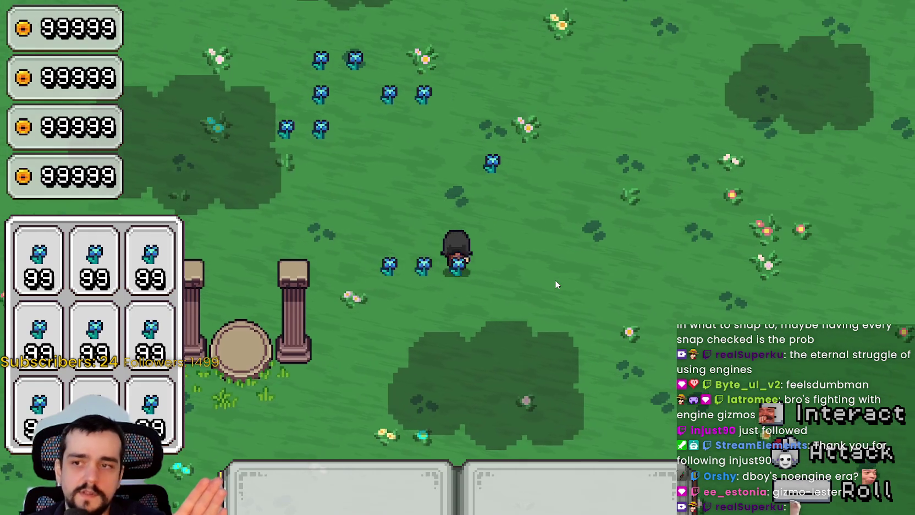
{"action": "key", "text": "Up"}
{"action": "key", "text": "Right"}
{"action": "key", "text": "Left"}
{"action": "key", "text": "Down"}
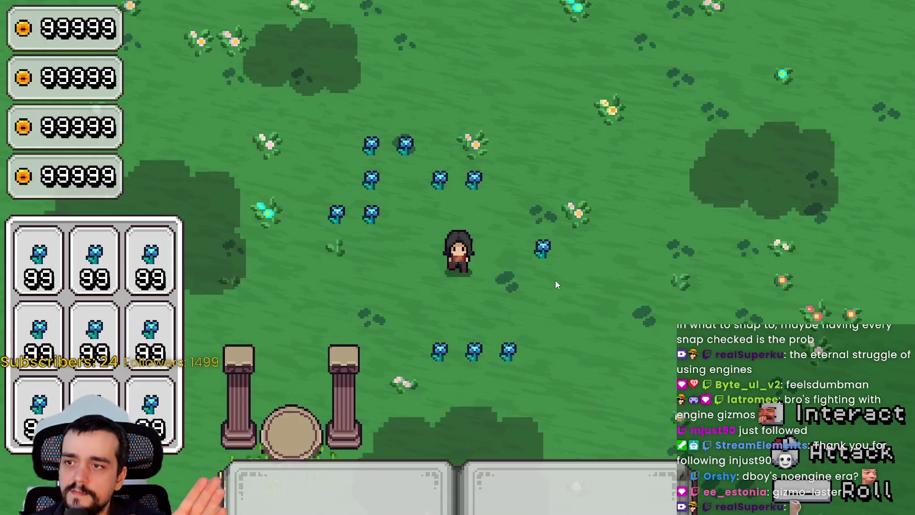
{"action": "key", "text": "F8"}
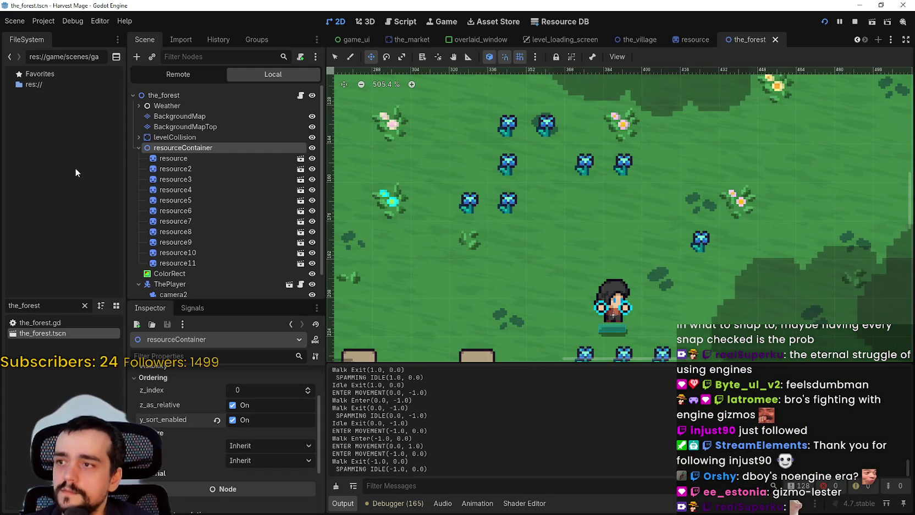
- Collapse resourceContainer and inspect the ThePlayer and camera2 nodes in the scene tree
{"action": "left_click", "coordinate": [139, 147]}
{"action": "left_click", "coordinate": [165, 169]}
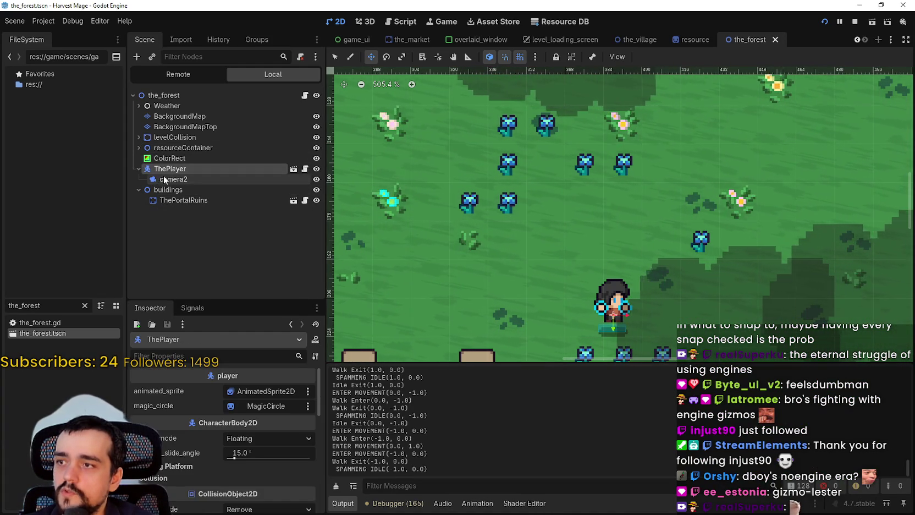
{"action": "left_click", "coordinate": [164, 180]}
{"action": "left_click", "coordinate": [139, 169]}
{"action": "scroll", "coordinate": [547, 193], "scroll_direction": "down", "scroll_amount": 4}
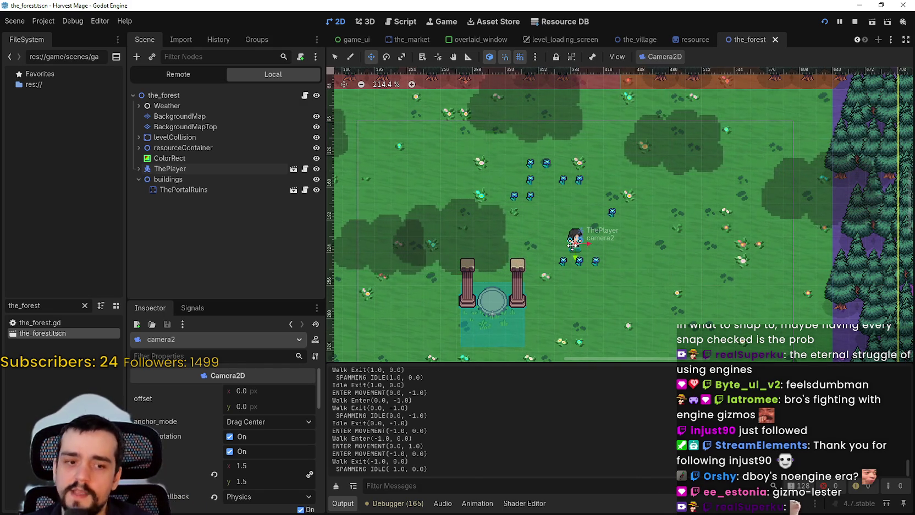
- In the Remote tree, expand GameUI, GameContainer and GameTimer and inspect GameContainer
{"action": "left_click", "coordinate": [178, 74]}
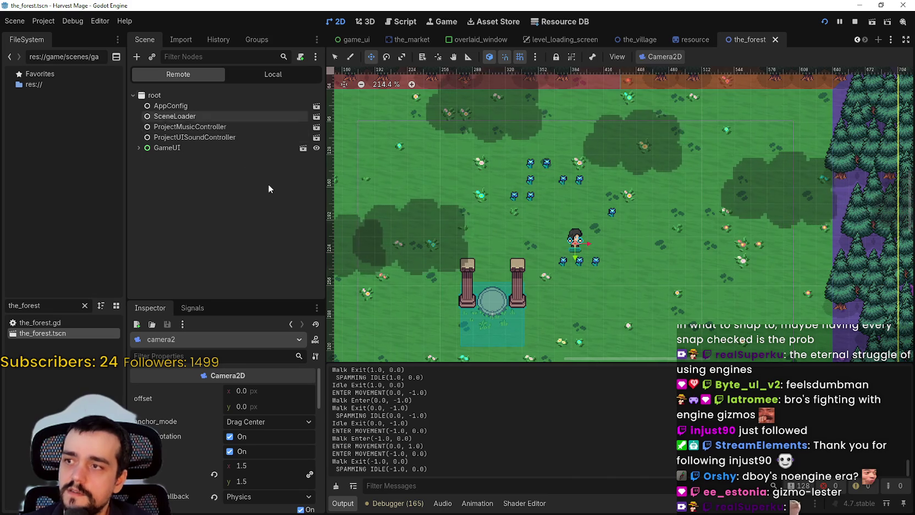
{"action": "left_click", "coordinate": [154, 148]}
{"action": "left_click", "coordinate": [138, 146]}
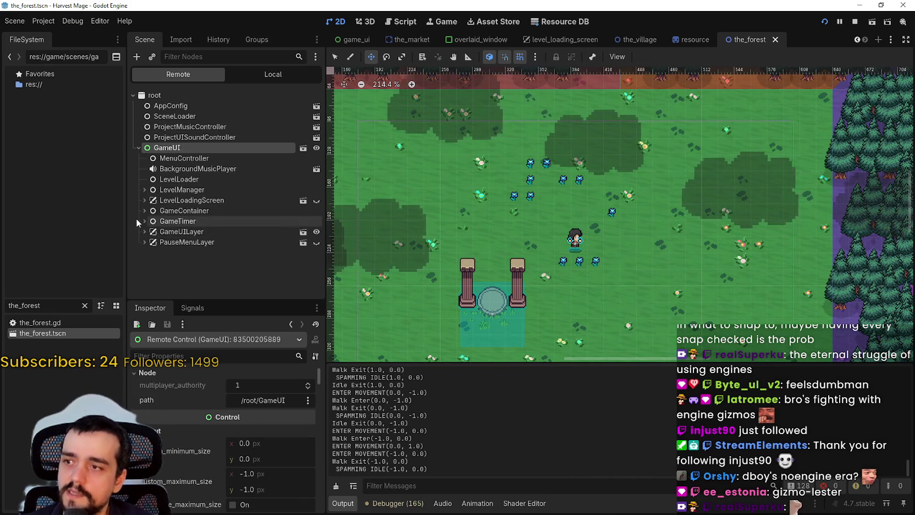
{"action": "left_click", "coordinate": [141, 211]}
{"action": "left_click", "coordinate": [146, 231]}
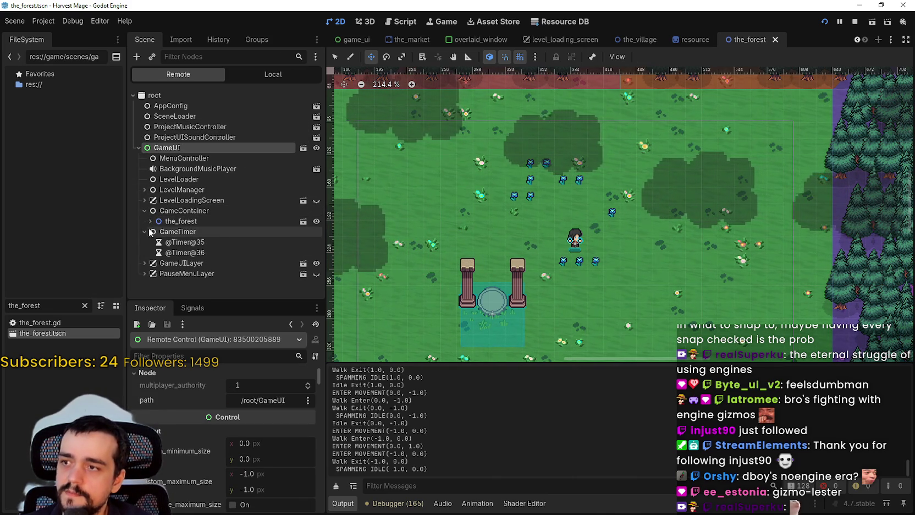
{"action": "left_click", "coordinate": [196, 211]}
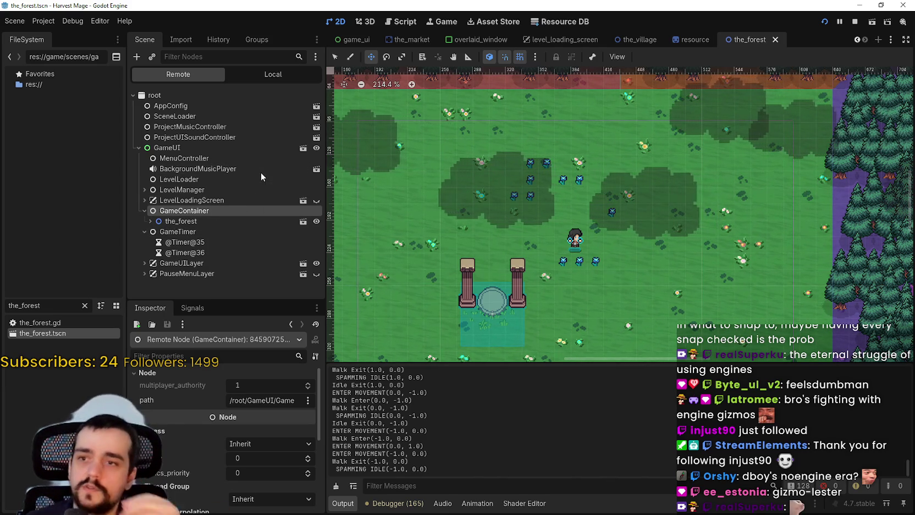
- Save, return to the Local tree, and expand levelCollision and resourceContainer
{"action": "scroll", "coordinate": [569, 286], "scroll_direction": "up", "scroll_amount": 6}
{"action": "key", "text": "ctrl+s"}
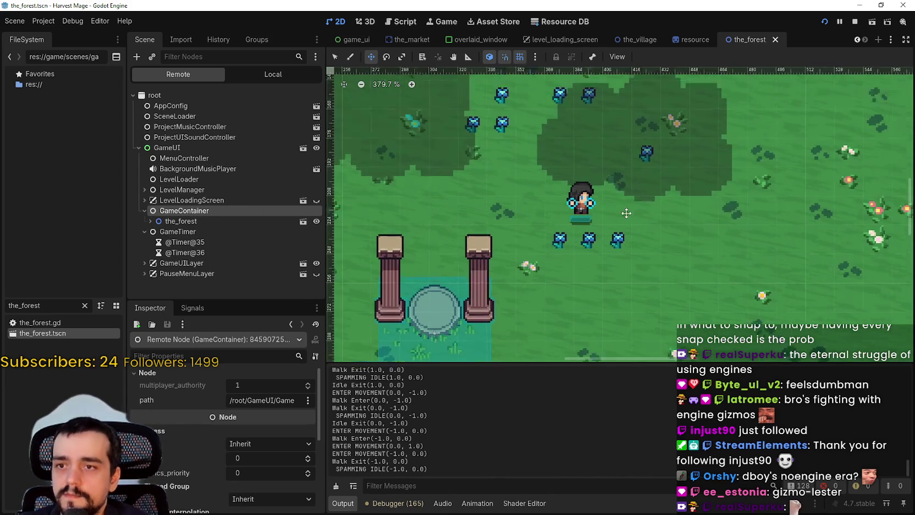
{"action": "scroll", "coordinate": [626, 213], "scroll_direction": "up", "scroll_amount": 1}
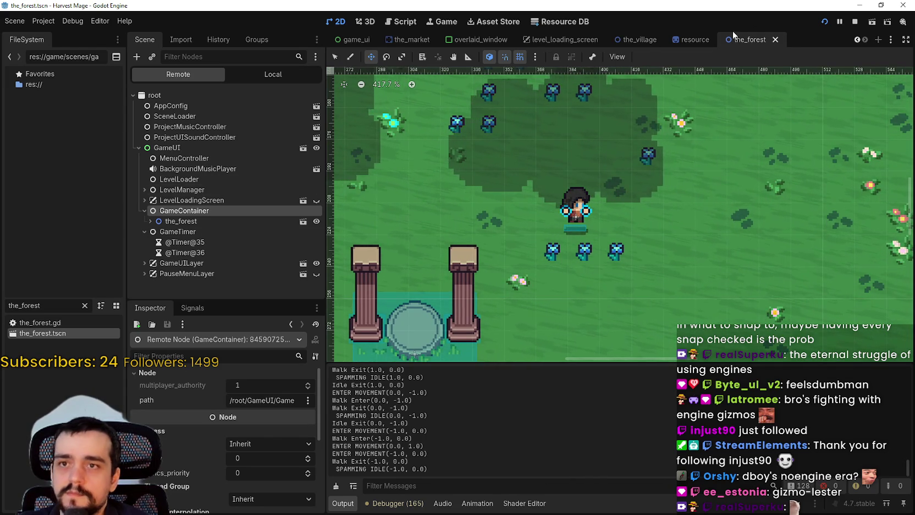
{"action": "left_click", "coordinate": [287, 75]}
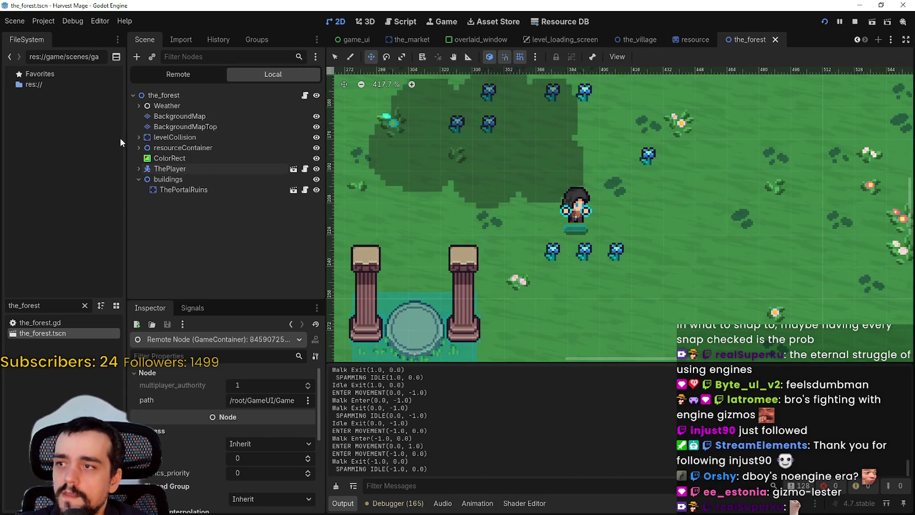
{"action": "left_click", "coordinate": [138, 137]}
{"action": "left_click", "coordinate": [139, 158]}
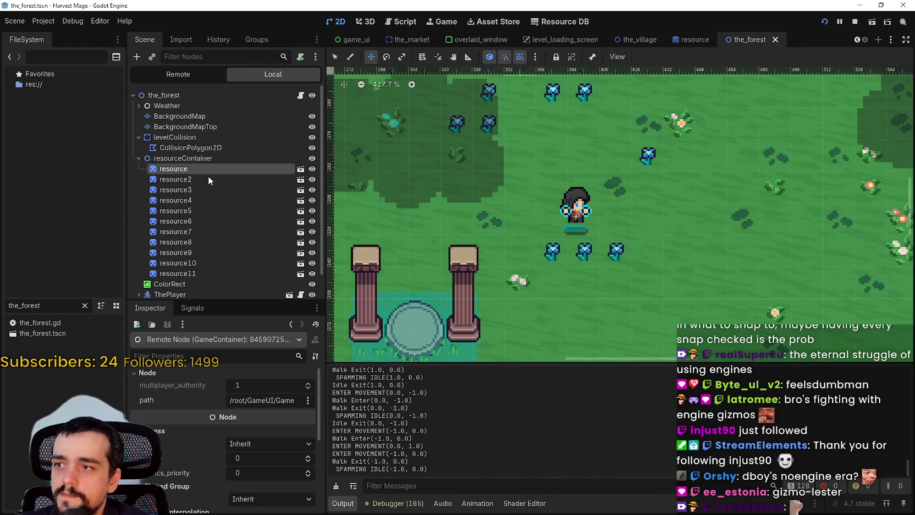
- In the flower resource scene, add a TextureProgressBar child under the root, found by searching 'progre'
{"action": "left_click", "coordinate": [300, 169]}
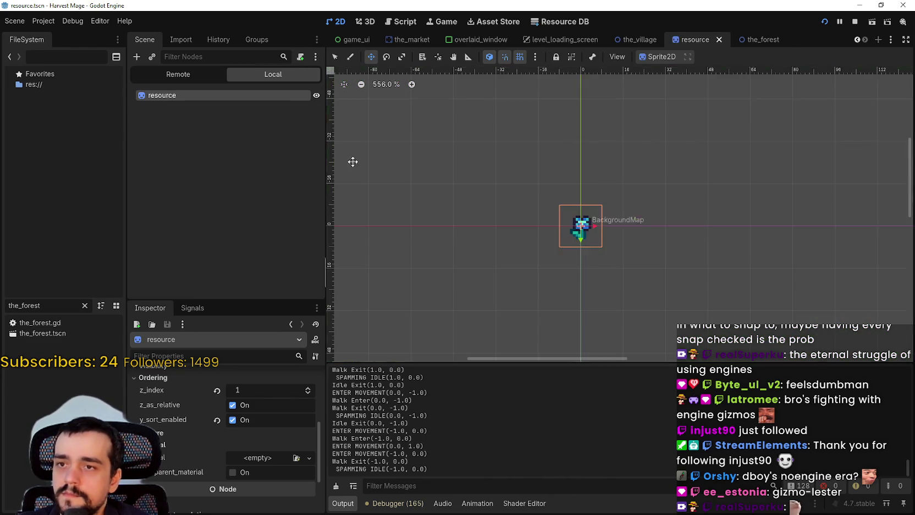
{"action": "scroll", "coordinate": [495, 171], "scroll_direction": "up", "scroll_amount": 5}
{"action": "right_click", "coordinate": [199, 95]}
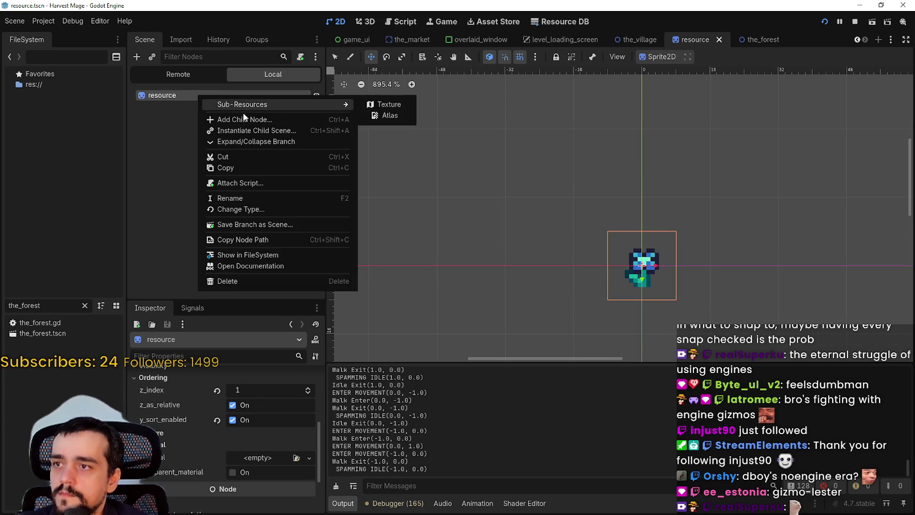
{"action": "left_click", "coordinate": [244, 119]}
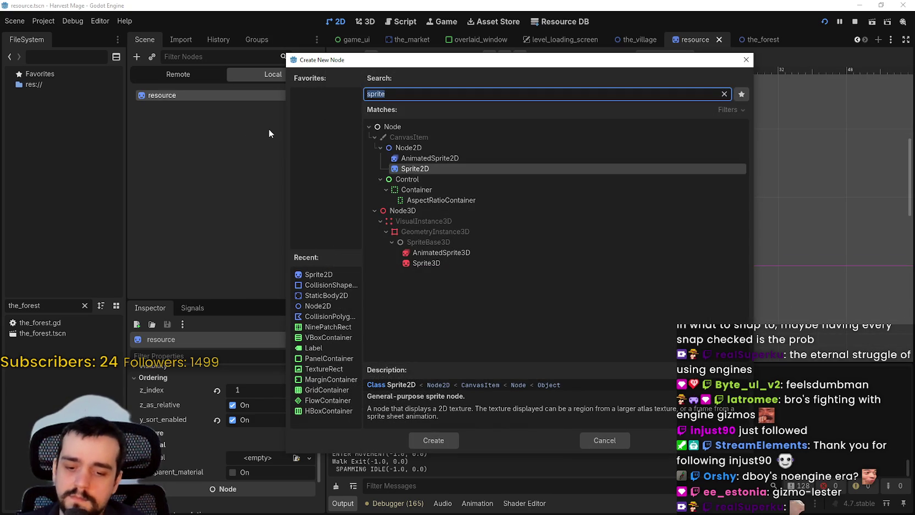
{"action": "type", "text": "t"}
{"action": "key", "text": "BackSpace"}
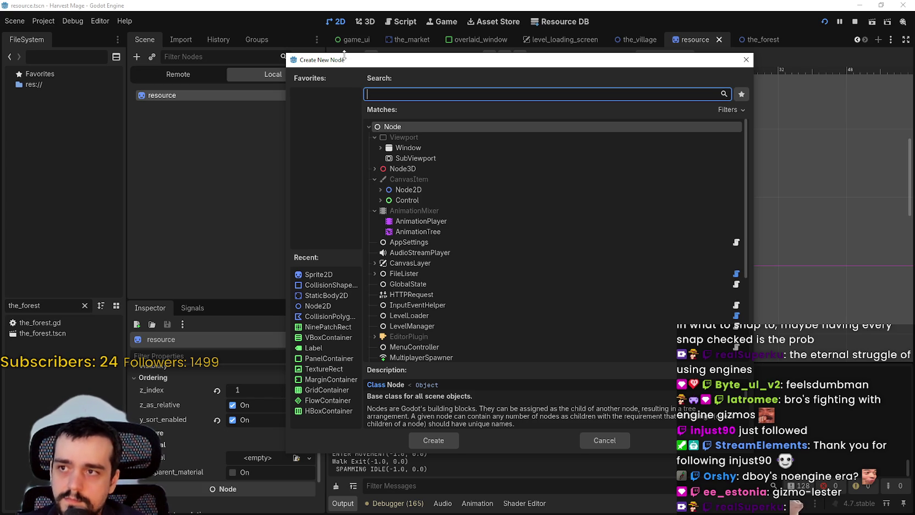
{"action": "left_click_drag", "start_coordinate": [344, 53], "coordinate": [346, 284]}
{"action": "mouse_move", "coordinate": [457, 306]}
{"action": "left_mouse_down"}
{"action": "mouse_move", "coordinate": [401, 396]}
{"action": "mouse_move", "coordinate": [454, 302]}
{"action": "mouse_move", "coordinate": [430, 159]}
{"action": "left_mouse_up"}
{"action": "type", "text": "pr"}
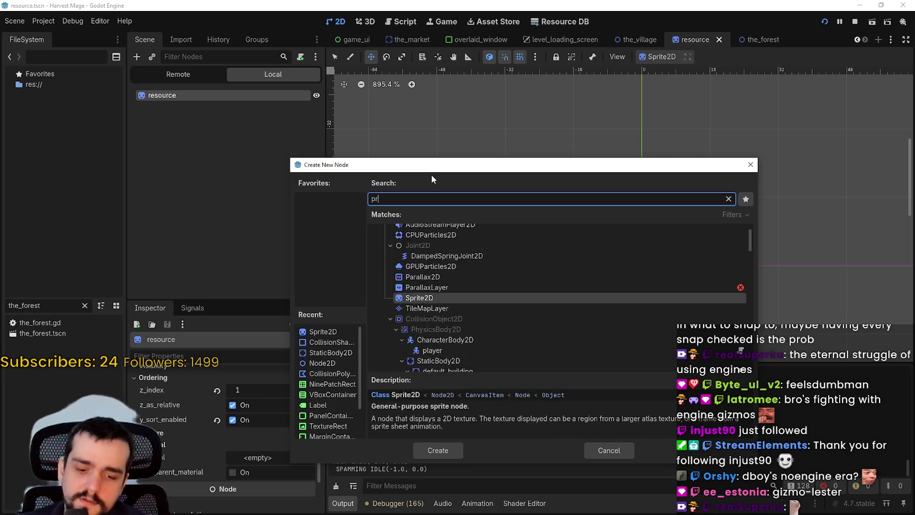
{"action": "type", "text": "ogre"}
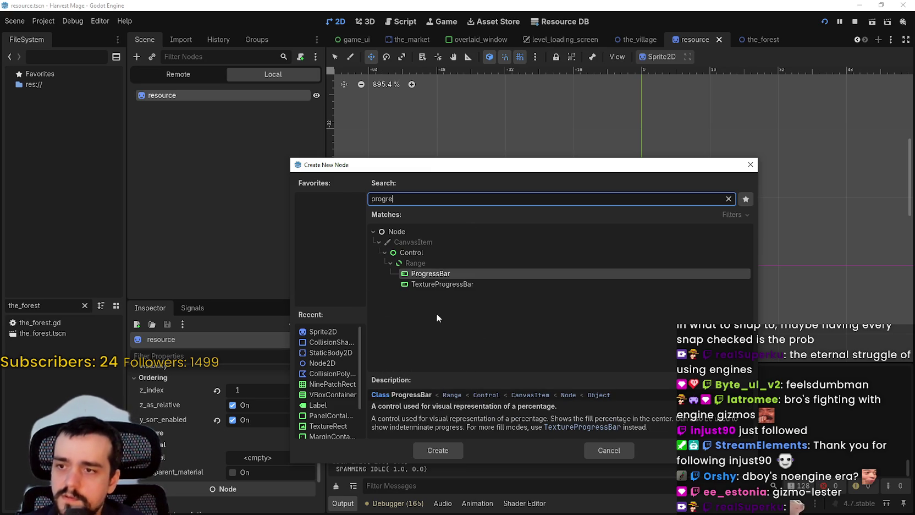
{"action": "left_click", "coordinate": [443, 284]}
{"action": "left_click", "coordinate": [438, 450]}
- Expand the TextureProgressBar's Textures section in the Inspector and open its sizing options
{"action": "scroll", "coordinate": [628, 189], "scroll_direction": "down", "scroll_amount": 3}
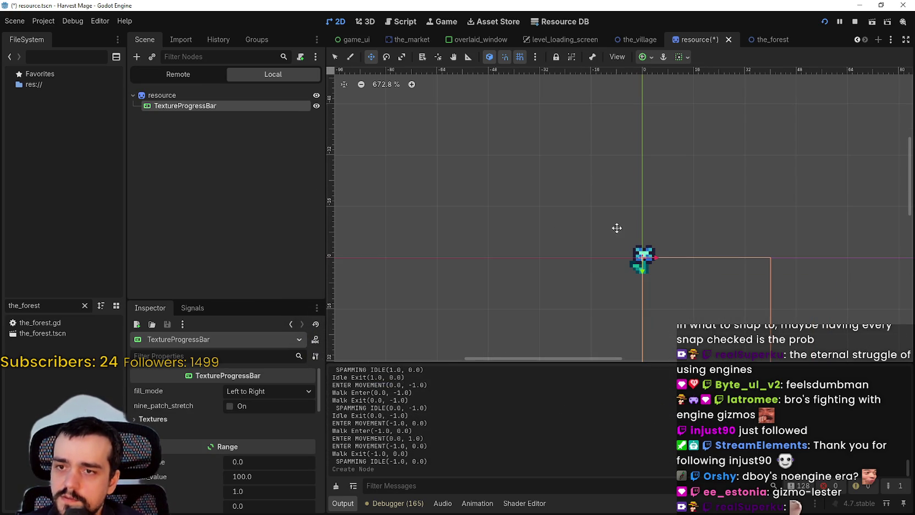
{"action": "scroll", "coordinate": [234, 417], "scroll_direction": "down", "scroll_amount": 2}
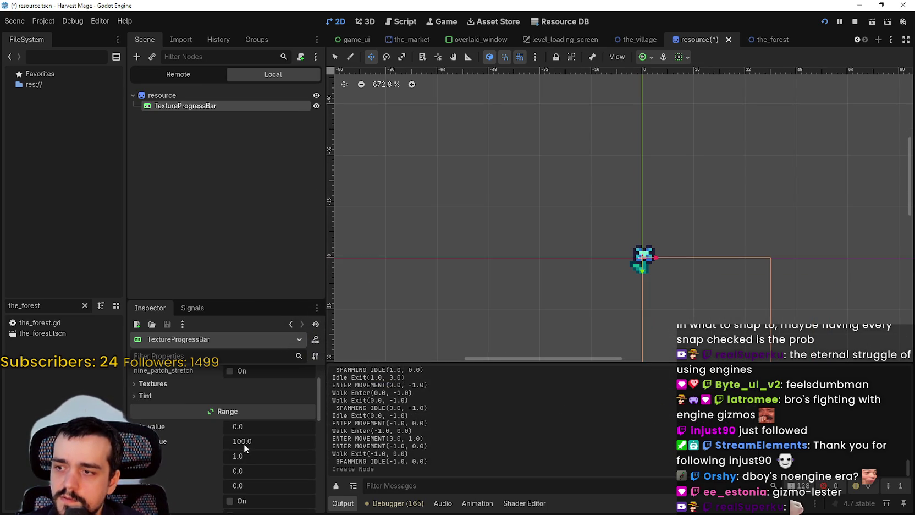
{"action": "left_click", "coordinate": [182, 383]}
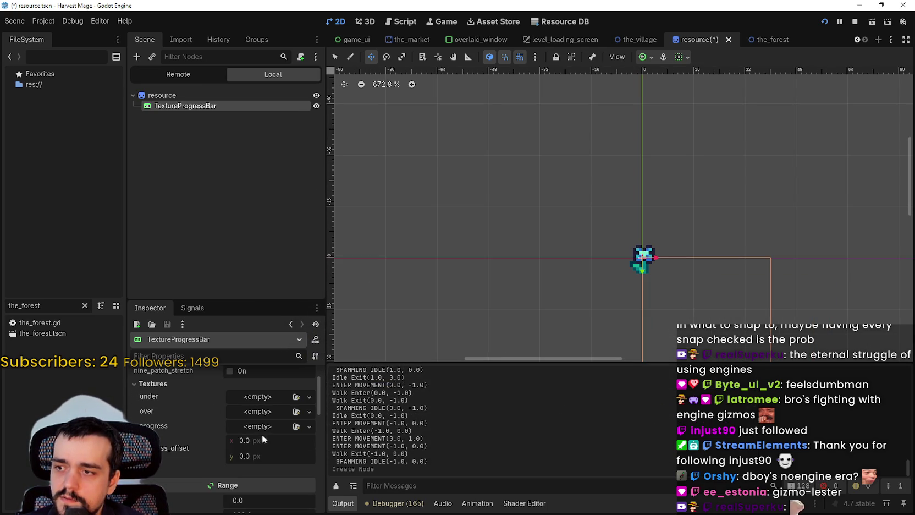
{"action": "scroll", "coordinate": [596, 280], "scroll_direction": "down", "scroll_amount": 2}
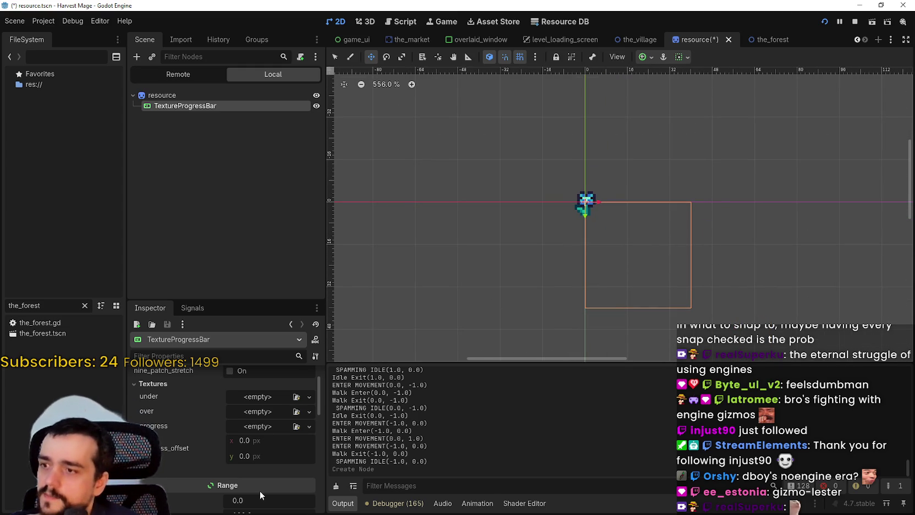
{"action": "scroll", "coordinate": [260, 490], "scroll_direction": "up", "scroll_amount": 2}
{"action": "scroll", "coordinate": [566, 305], "scroll_direction": "down", "scroll_amount": 1}
{"action": "scroll", "coordinate": [700, 249], "scroll_direction": "up", "scroll_amount": 5}
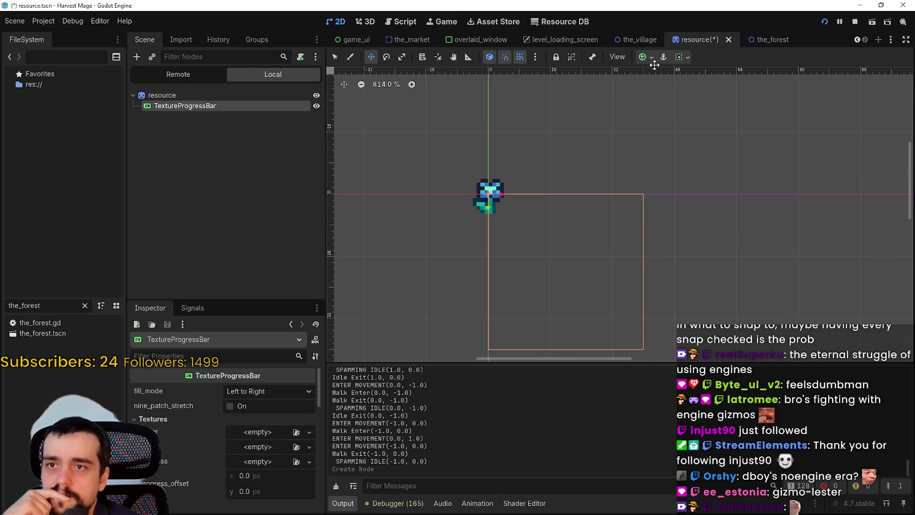
{"action": "left_click", "coordinate": [689, 58]}
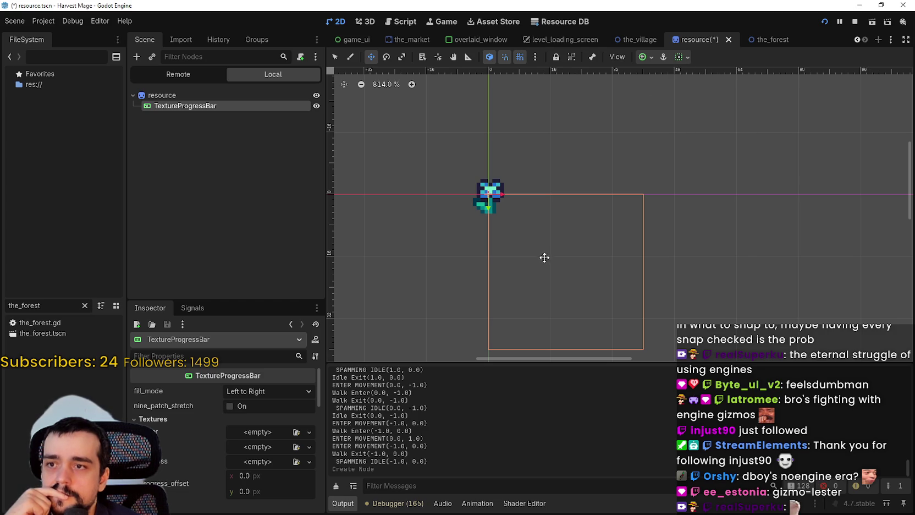
{"action": "scroll", "coordinate": [561, 266], "scroll_direction": "down", "scroll_amount": 2}
- Drag the progress bar up so it sits above the flower at (-16, -48)
{"action": "mouse_move", "coordinate": [563, 264]}
{"action": "left_mouse_down"}
{"action": "mouse_move", "coordinate": [520, 111]}
{"action": "mouse_move", "coordinate": [595, 255]}
{"action": "mouse_move", "coordinate": [556, 198]}
{"action": "mouse_move", "coordinate": [578, 217]}
{"action": "mouse_move", "coordinate": [574, 206]}
{"action": "mouse_move", "coordinate": [595, 214]}
{"action": "mouse_move", "coordinate": [588, 206]}
{"action": "mouse_move", "coordinate": [584, 221]}
{"action": "left_mouse_up"}
{"action": "scroll", "coordinate": [590, 203], "scroll_direction": "up", "scroll_amount": 2}
{"action": "scroll", "coordinate": [590, 203], "scroll_direction": "down", "scroll_amount": 2}
{"action": "scroll", "coordinate": [581, 226], "scroll_direction": "up", "scroll_amount": 1}
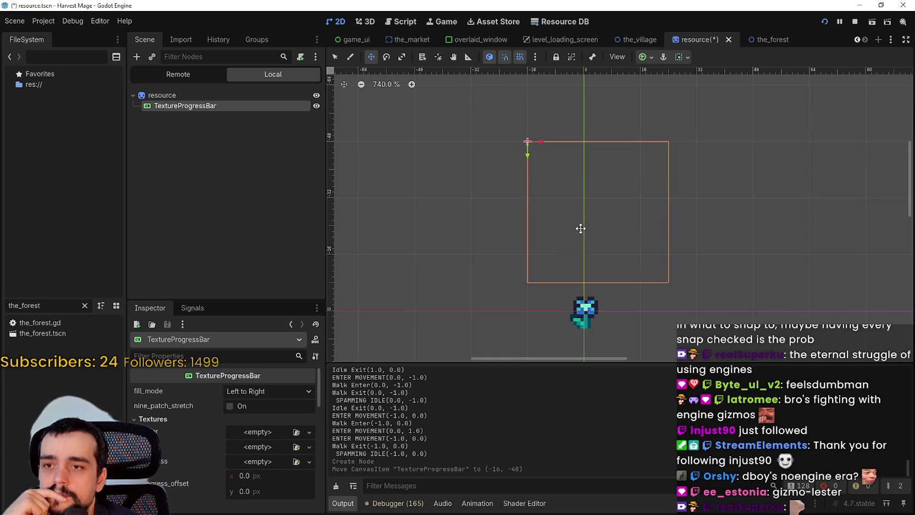
{"action": "scroll", "coordinate": [583, 227], "scroll_direction": "down", "scroll_amount": 3}
{"action": "left_click_drag", "start_coordinate": [586, 223], "coordinate": [557, 164]}
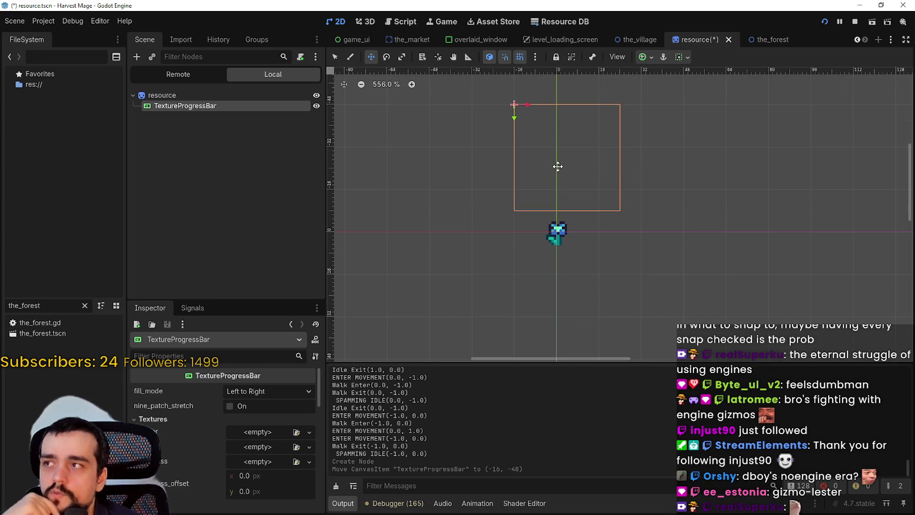
{"action": "mouse_move", "coordinate": [560, 162]}
{"action": "left_mouse_down"}
{"action": "mouse_move", "coordinate": [553, 303]}
{"action": "mouse_move", "coordinate": [543, 149]}
{"action": "left_mouse_up"}
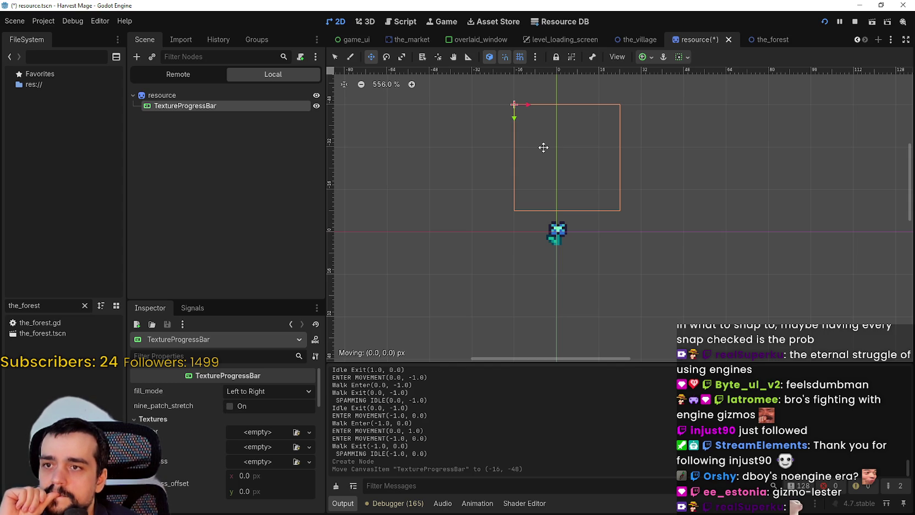
{"action": "scroll", "coordinate": [549, 155], "scroll_direction": "up", "scroll_amount": 2}
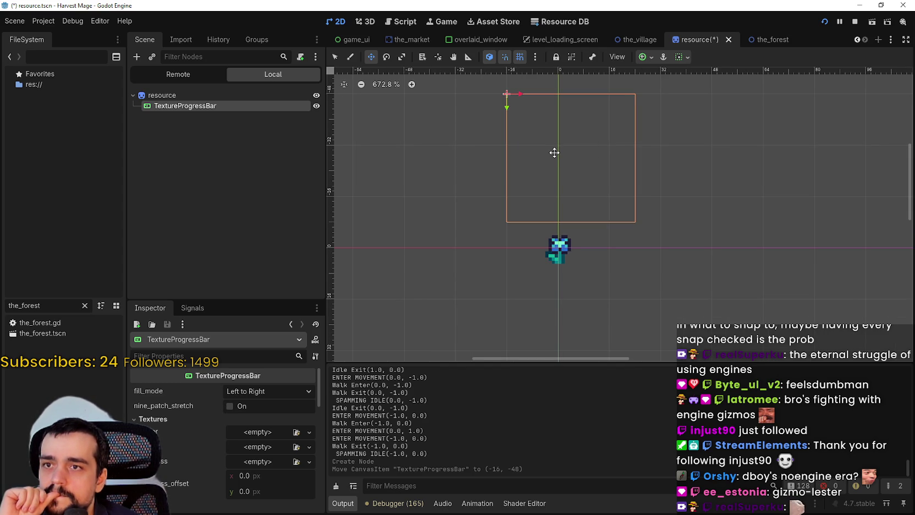
{"action": "scroll", "coordinate": [554, 153], "scroll_direction": "down", "scroll_amount": 1}
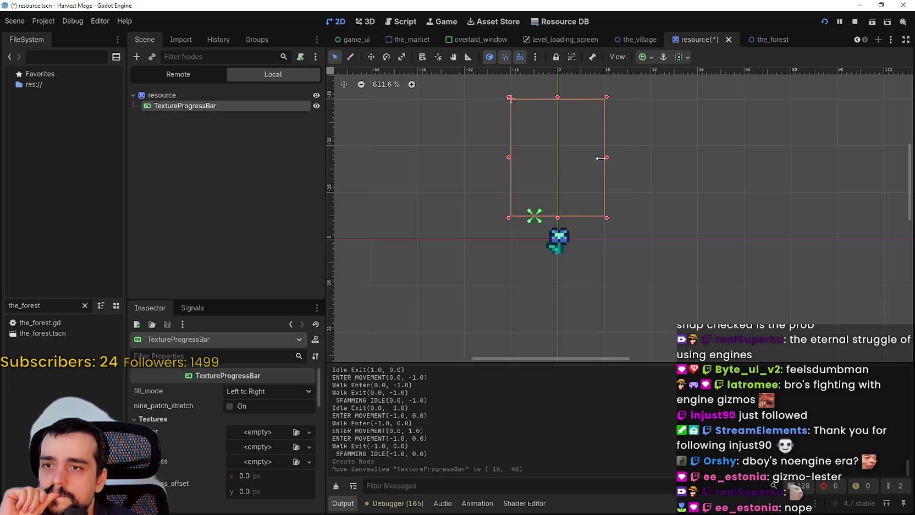
- Resize the bar to 32×40 and center its anchors over the flower, keeping horizontal fill sizing
{"action": "left_click", "coordinate": [600, 158]}
{"action": "left_click", "coordinate": [649, 57]}
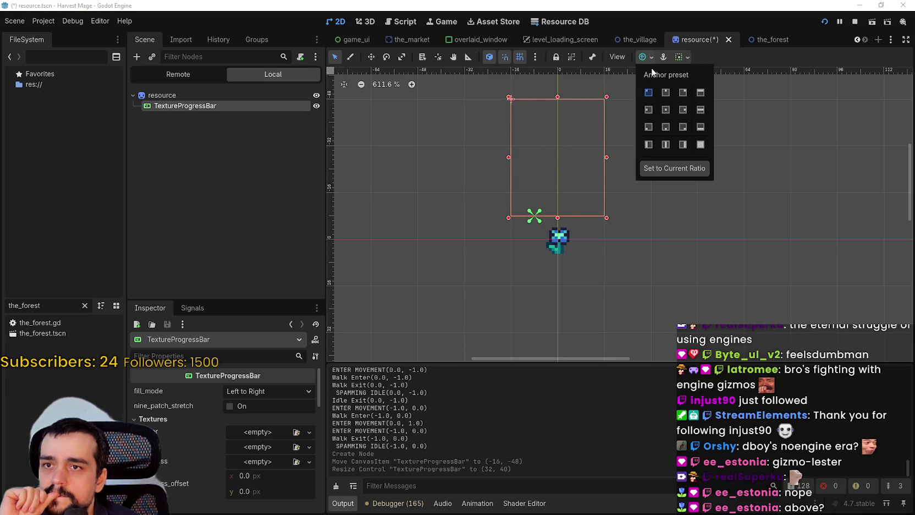
{"action": "left_click", "coordinate": [648, 94]}
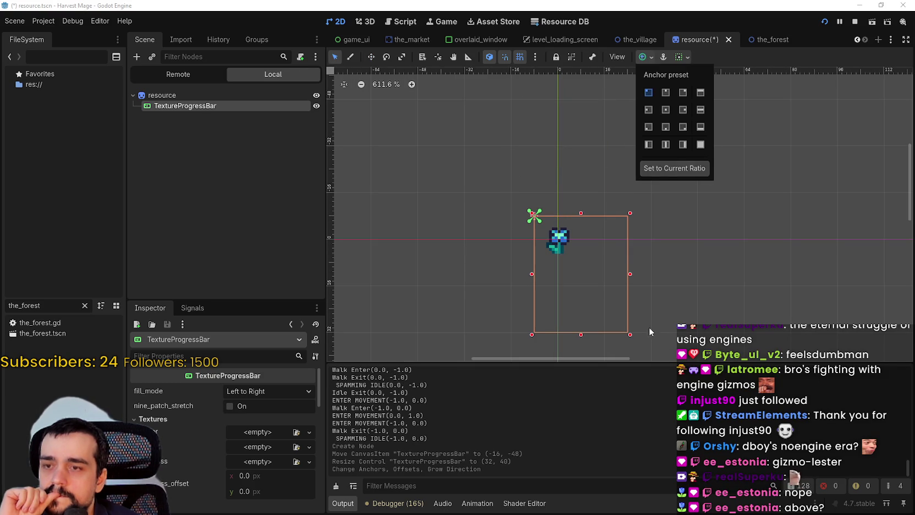
{"action": "left_click", "coordinate": [731, 51]}
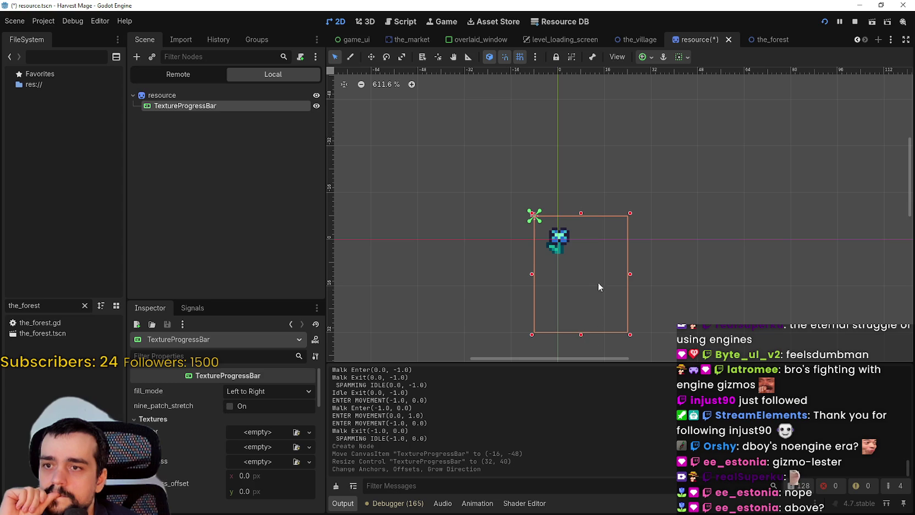
{"action": "left_click", "coordinate": [686, 57]}
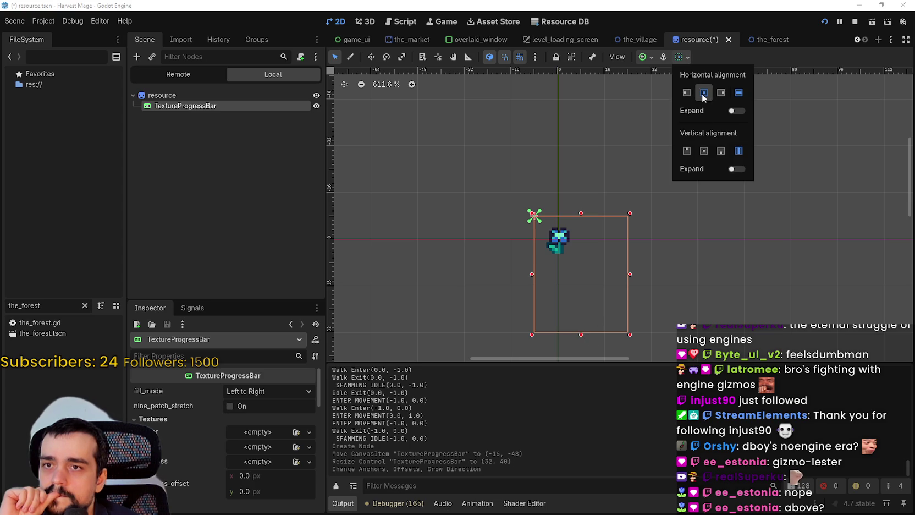
{"action": "left_click", "coordinate": [703, 93]}
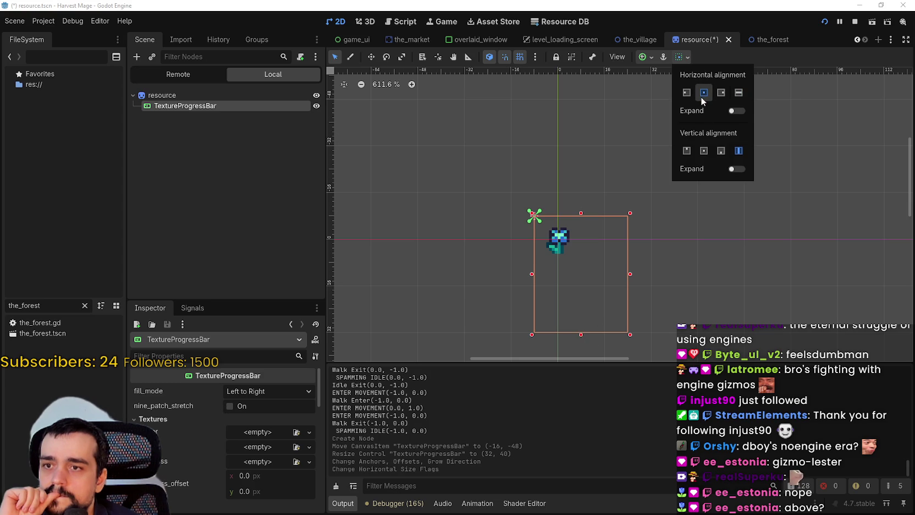
{"action": "left_click", "coordinate": [735, 94]}
{"action": "left_click", "coordinate": [643, 58]}
{"action": "left_click", "coordinate": [643, 57]}
{"action": "left_click", "coordinate": [667, 112]}
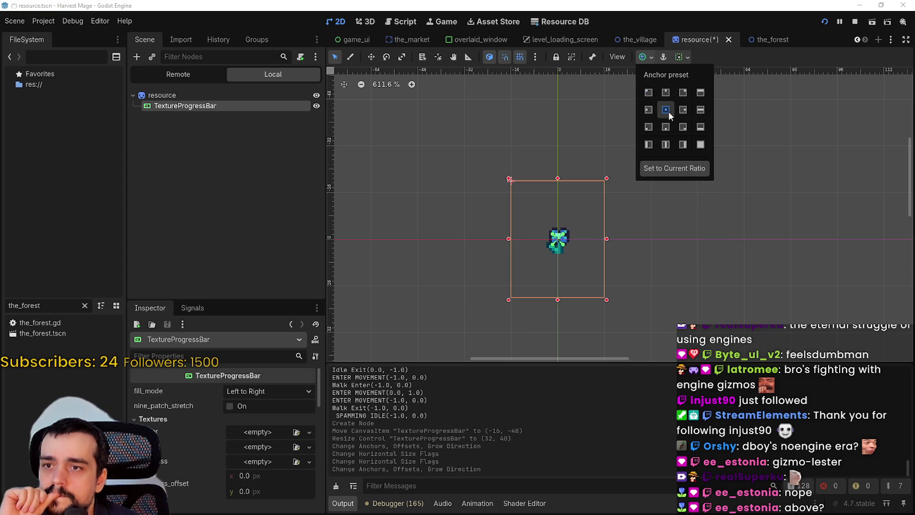
{"action": "left_click", "coordinate": [560, 294]}
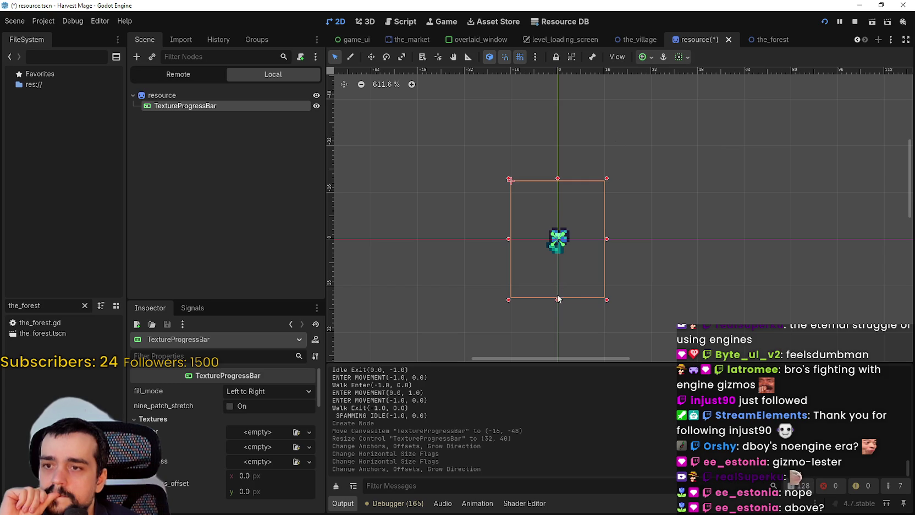
- Flatten the bar to a 32×12 strip, save the scene, and check the progress texture choices
{"action": "left_click_drag", "start_coordinate": [557, 297], "coordinate": [569, 218]}
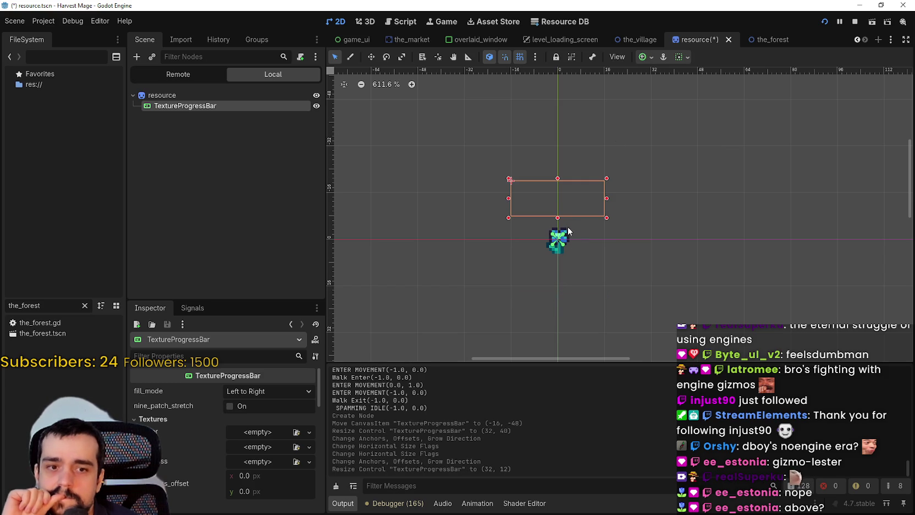
{"action": "scroll", "coordinate": [567, 218], "scroll_direction": "up", "scroll_amount": 2}
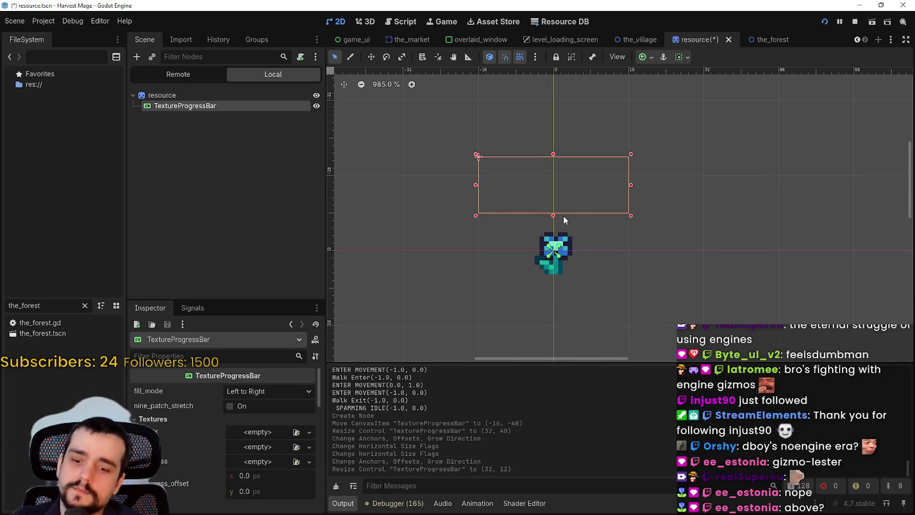
{"action": "key", "text": "ctrl+s"}
{"action": "scroll", "coordinate": [563, 219], "scroll_direction": "down", "scroll_amount": 2}
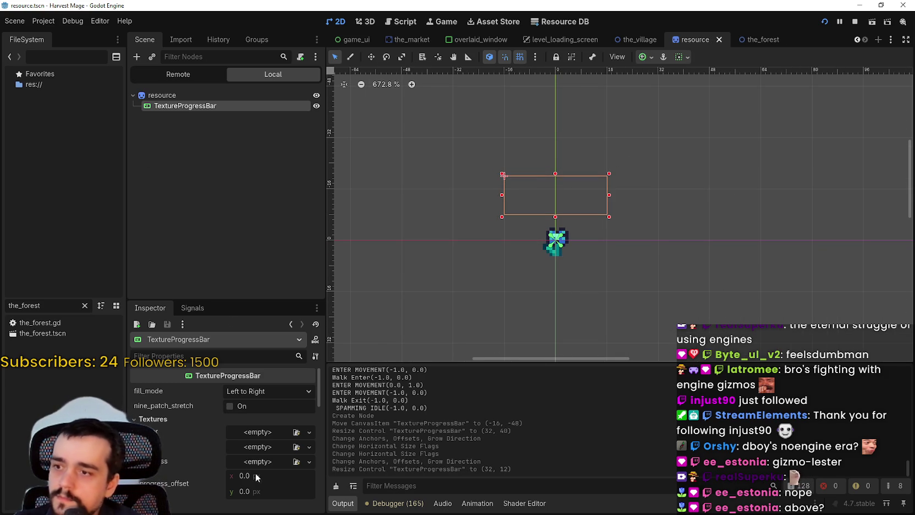
{"action": "scroll", "coordinate": [255, 473], "scroll_direction": "down", "scroll_amount": 2}
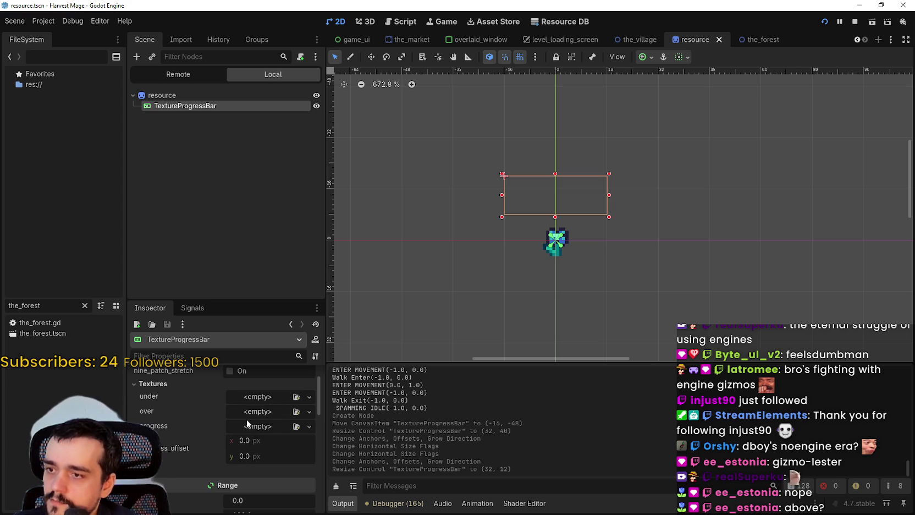
{"action": "left_click", "coordinate": [254, 429]}
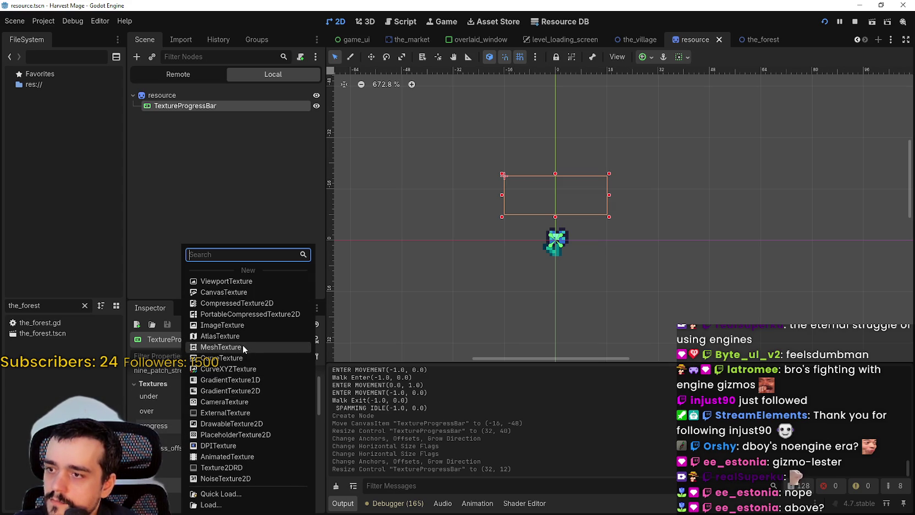
{"action": "left_click", "coordinate": [60, 399]}
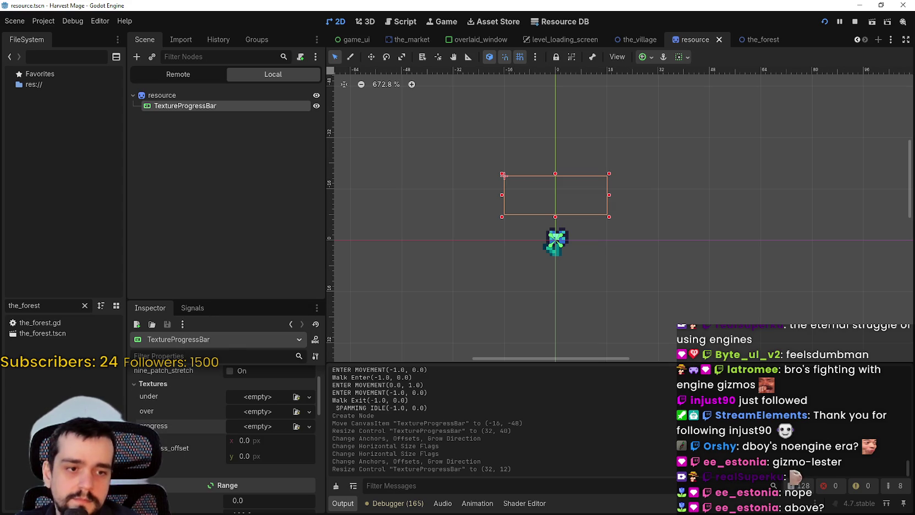
- In Aseprite, pan across main_atlas.png and select the yellow bar sprite
{"action": "key", "text": "alt+Tab"}
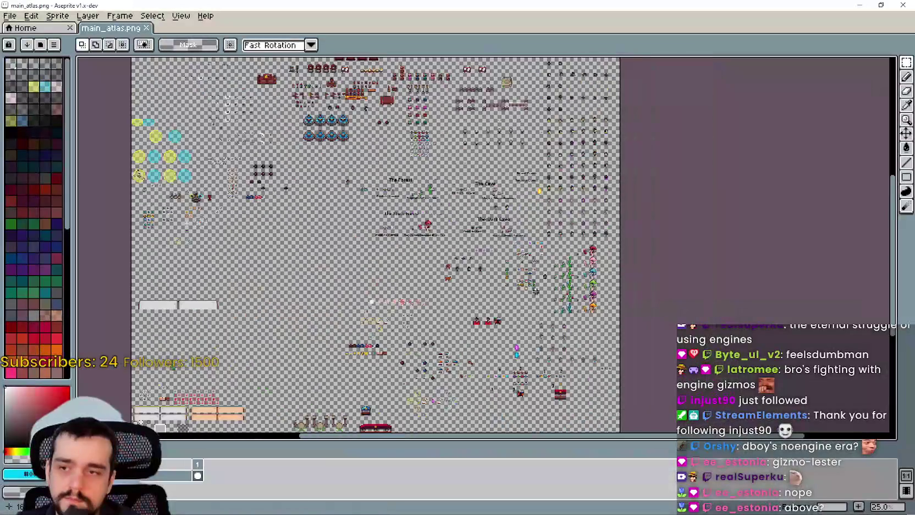
{"action": "scroll", "coordinate": [506, 255], "scroll_direction": "up", "scroll_amount": 2}
{"action": "scroll", "coordinate": [505, 255], "scroll_direction": "down", "scroll_amount": 1}
{"action": "scroll", "coordinate": [397, 257], "scroll_direction": "left", "scroll_amount": 5}
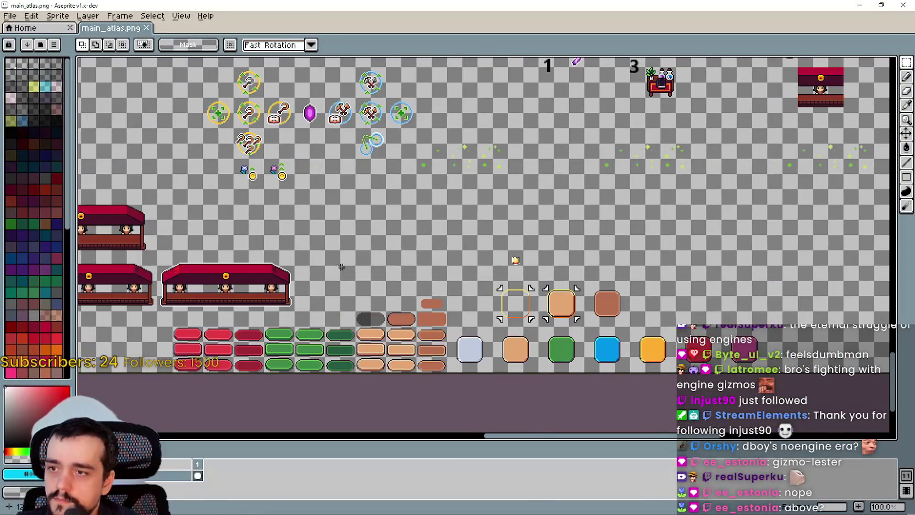
{"action": "mouse_move", "coordinate": [303, 118]}
{"action": "left_mouse_down"}
{"action": "mouse_move", "coordinate": [531, 128]}
{"action": "mouse_move", "coordinate": [441, 131]}
{"action": "mouse_move", "coordinate": [453, 129]}
{"action": "mouse_move", "coordinate": [354, 250]}
{"action": "mouse_move", "coordinate": [330, 265]}
{"action": "mouse_move", "coordinate": [306, 398]}
{"action": "left_mouse_up"}
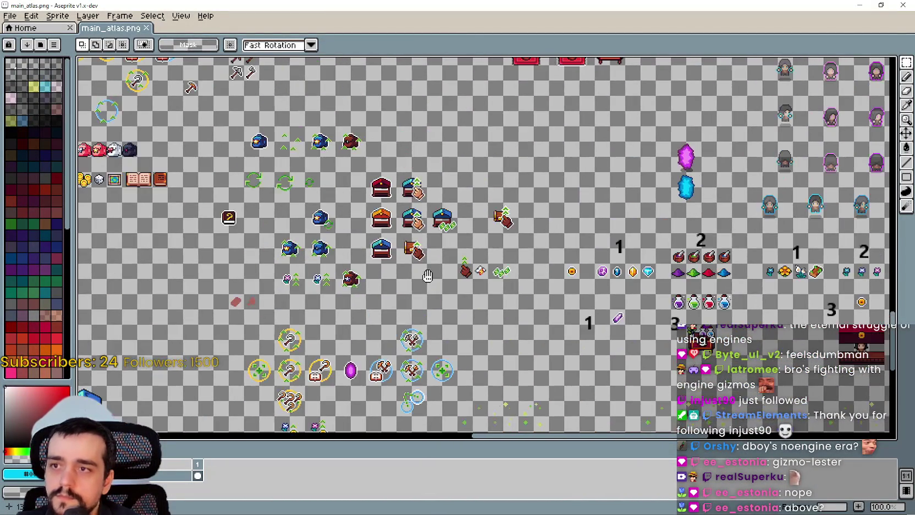
{"action": "left_click_drag", "start_coordinate": [278, 170], "coordinate": [504, 271]}
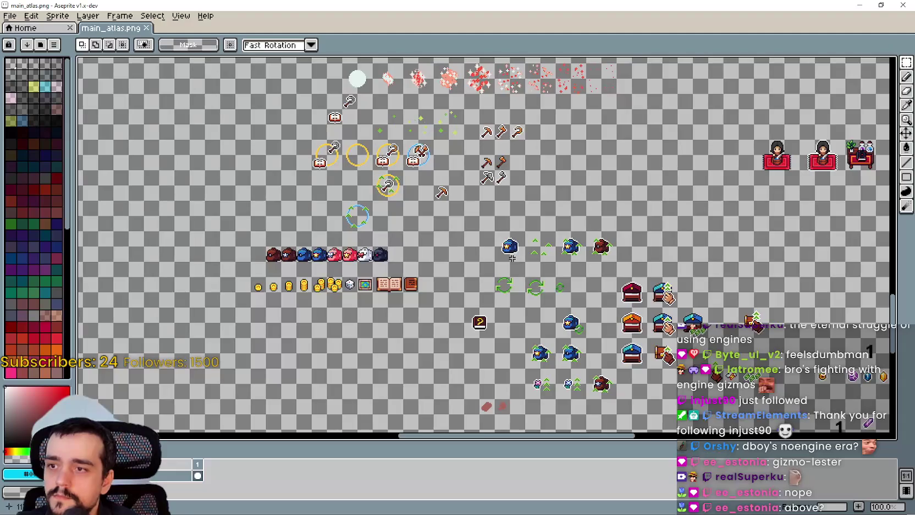
{"action": "mouse_move", "coordinate": [295, 125]}
{"action": "left_mouse_down"}
{"action": "mouse_move", "coordinate": [453, 294]}
{"action": "mouse_move", "coordinate": [508, 74]}
{"action": "mouse_move", "coordinate": [376, 220]}
{"action": "mouse_move", "coordinate": [622, 58]}
{"action": "mouse_move", "coordinate": [761, 57]}
{"action": "left_mouse_up"}
{"action": "left_click_drag", "start_coordinate": [382, 166], "coordinate": [544, 260]}
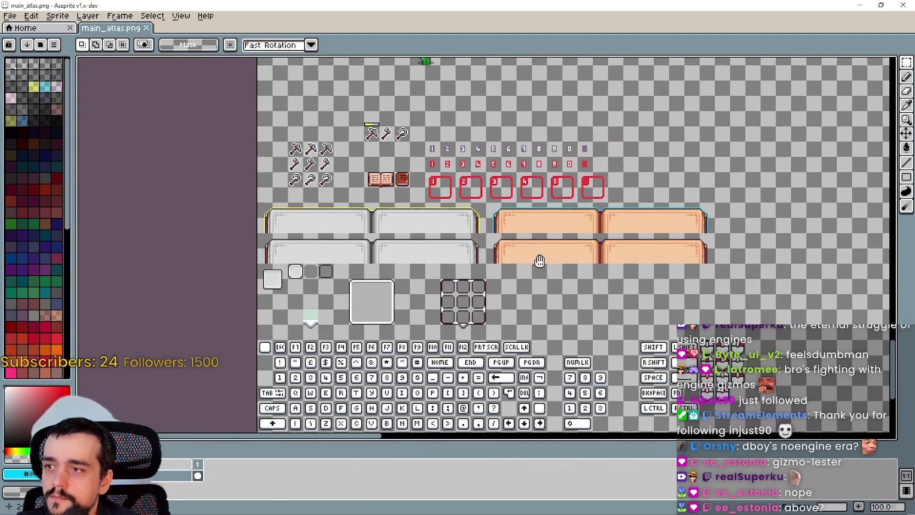
{"action": "left_click_drag", "start_coordinate": [409, 110], "coordinate": [416, 172]}
{"action": "scroll", "coordinate": [362, 176], "scroll_direction": "up", "scroll_amount": 4}
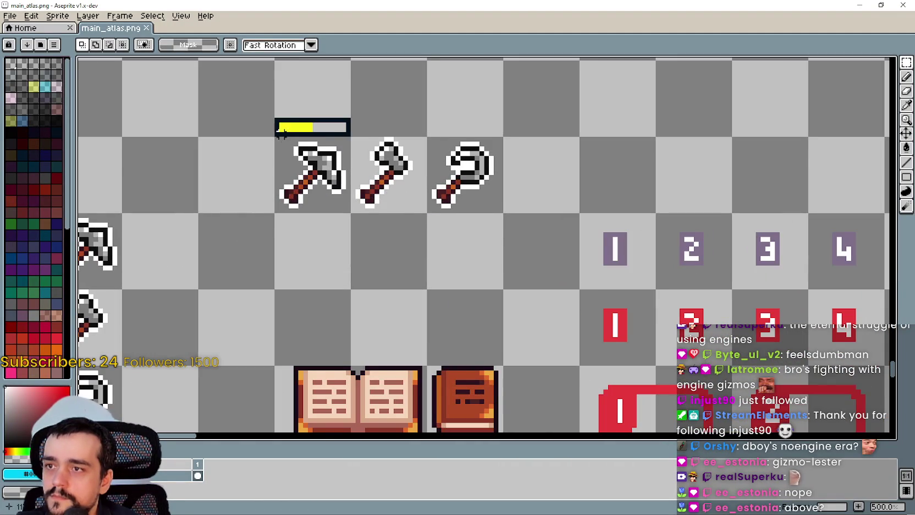
{"action": "scroll", "coordinate": [281, 134], "scroll_direction": "up", "scroll_amount": 2}
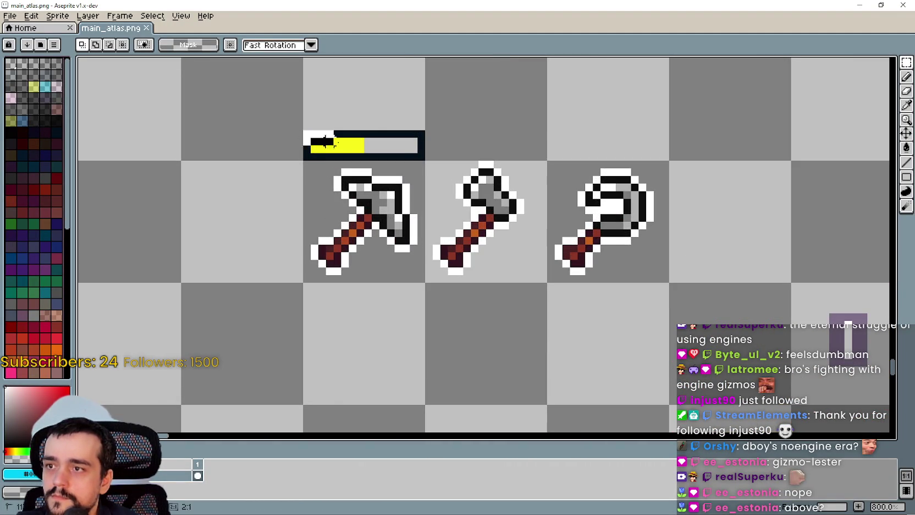
{"action": "left_click", "coordinate": [327, 142]}
{"action": "left_click_drag", "start_coordinate": [342, 211], "coordinate": [560, 328]}
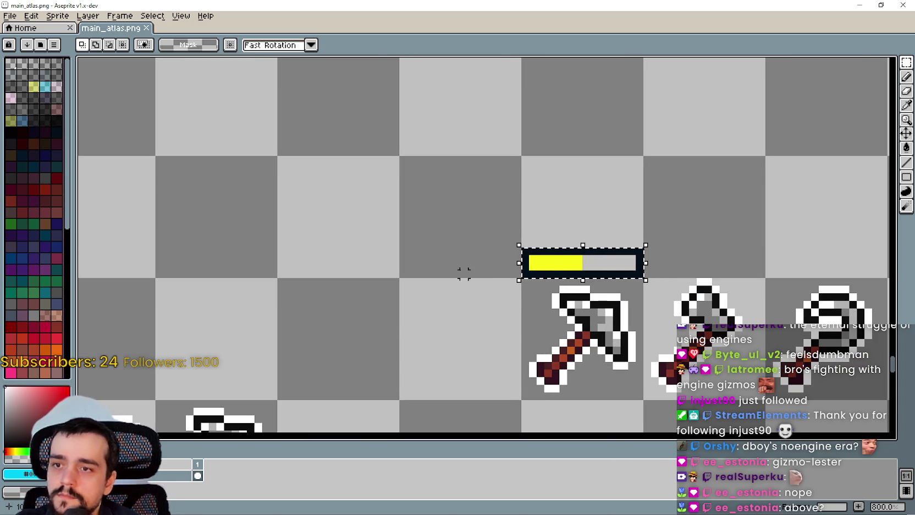
- Return to Godot and show the new texture types for the progress slot
{"action": "key", "text": "alt+Tab"}
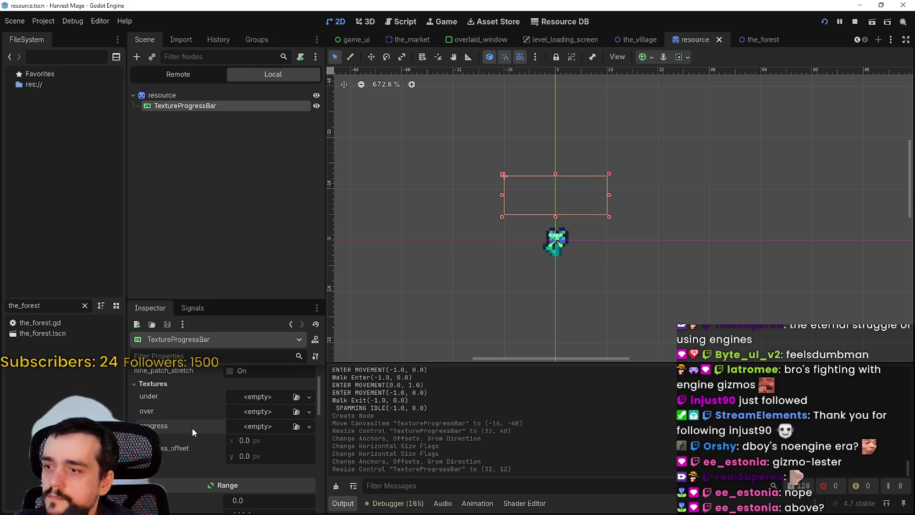
{"action": "key", "text": "alt+Tab"}
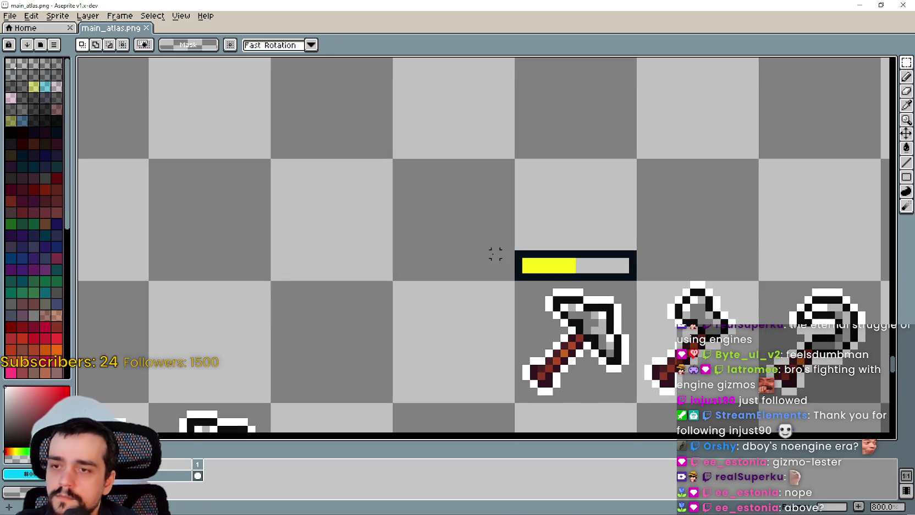
{"action": "key", "text": "alt+Tab"}
{"action": "left_click", "coordinate": [289, 427]}
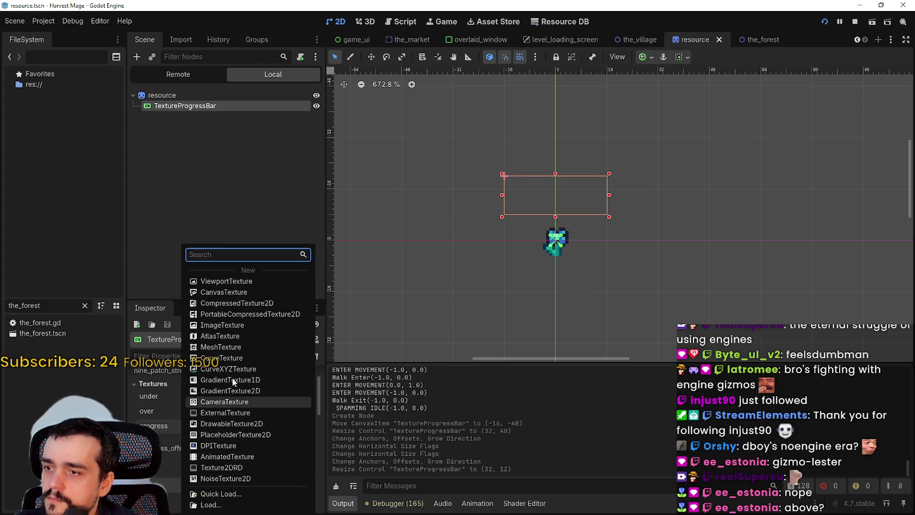
- Make the progress texture a new AtlasTexture using main_atlas.png as its atlas
{"action": "left_click", "coordinate": [231, 336]}
{"action": "left_click", "coordinate": [263, 426]}
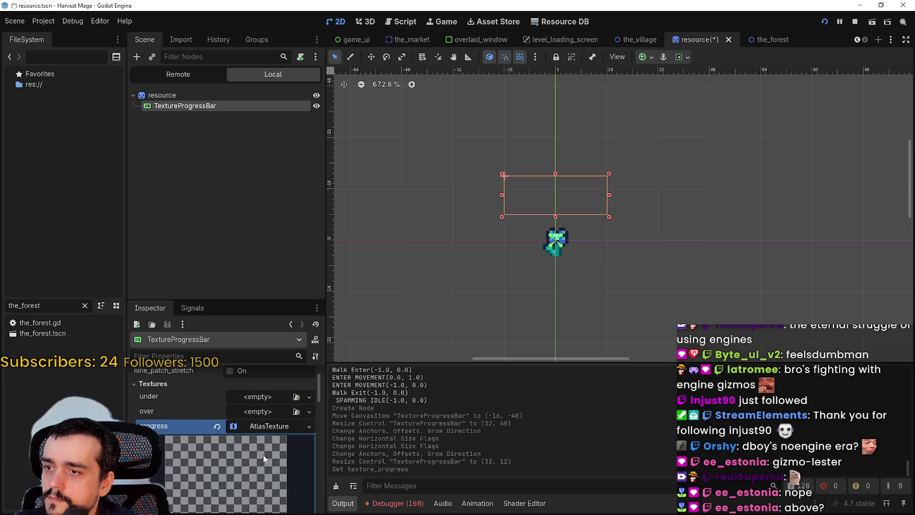
{"action": "scroll", "coordinate": [231, 450], "scroll_direction": "down", "scroll_amount": 2}
{"action": "left_click", "coordinate": [248, 472]}
{"action": "left_click", "coordinate": [261, 493]}
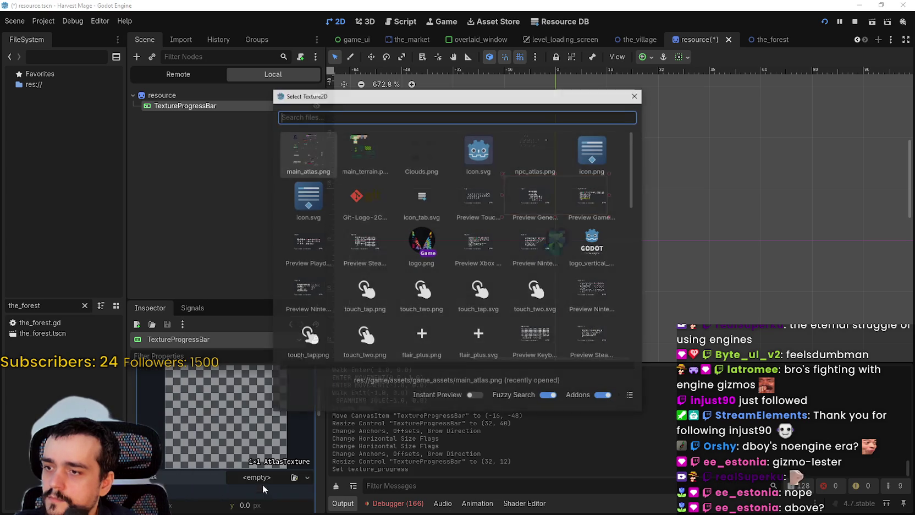
{"action": "left_click", "coordinate": [306, 172]}
- Edit the atlas region with pixel snap to a one-pixel patch of the yellow bar fill
{"action": "scroll", "coordinate": [241, 488], "scroll_direction": "down", "scroll_amount": 2}
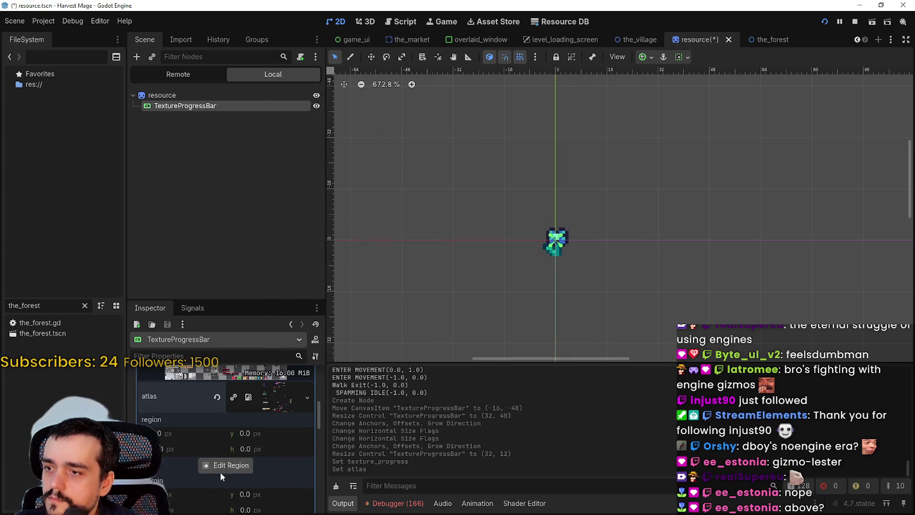
{"action": "left_click", "coordinate": [221, 467]}
{"action": "scroll", "coordinate": [367, 281], "scroll_direction": "down", "scroll_amount": 5}
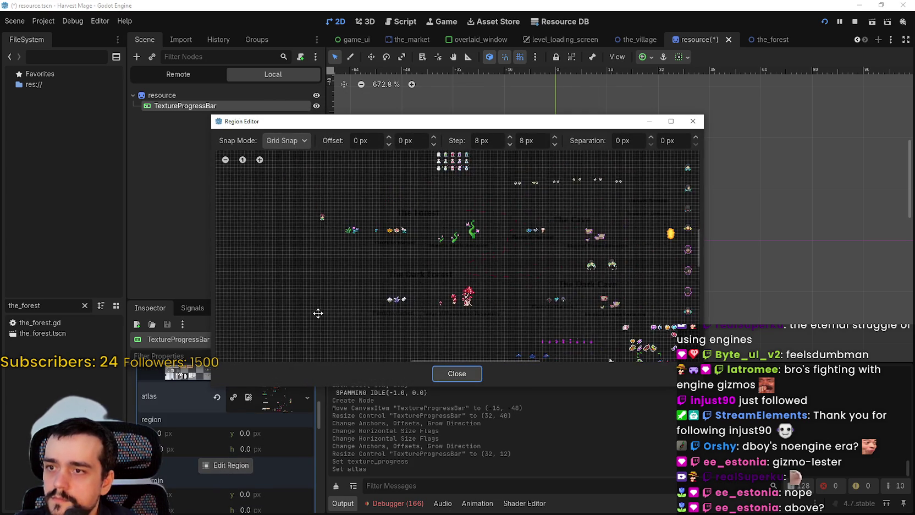
{"action": "left_click_drag", "start_coordinate": [391, 241], "coordinate": [445, 212]}
{"action": "scroll", "coordinate": [434, 286], "scroll_direction": "down", "scroll_amount": 3}
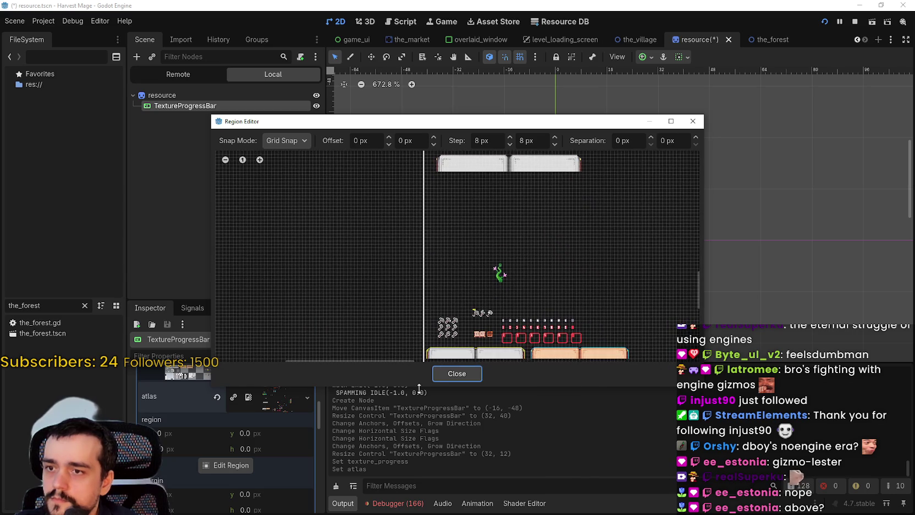
{"action": "scroll", "coordinate": [461, 333], "scroll_direction": "up", "scroll_amount": 4}
{"action": "left_click_drag", "start_coordinate": [308, 223], "coordinate": [327, 246]}
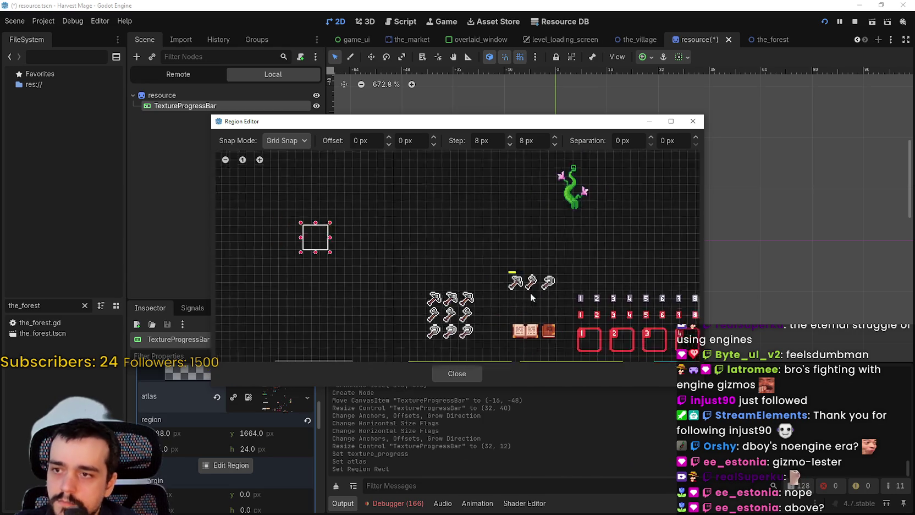
{"action": "scroll", "coordinate": [530, 293], "scroll_direction": "up", "scroll_amount": 3}
{"action": "scroll", "coordinate": [494, 263], "scroll_direction": "up", "scroll_amount": 5}
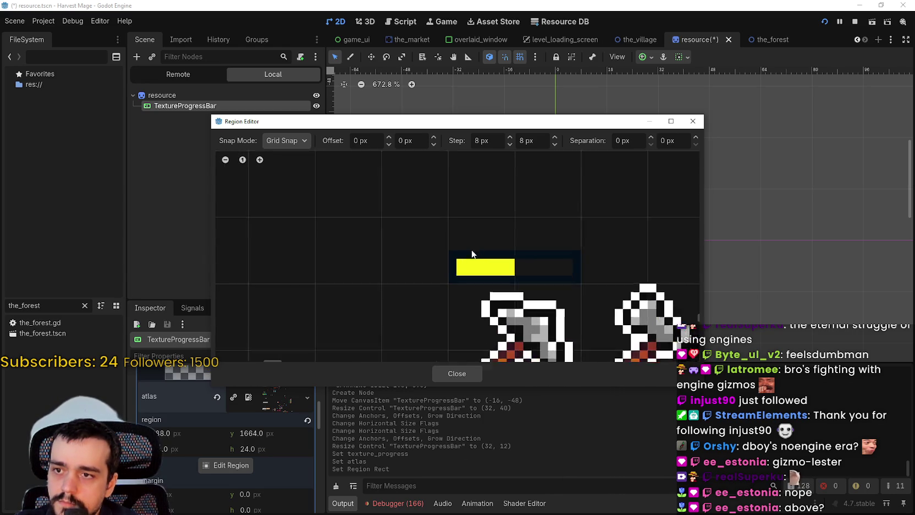
{"action": "left_click", "coordinate": [286, 140]}
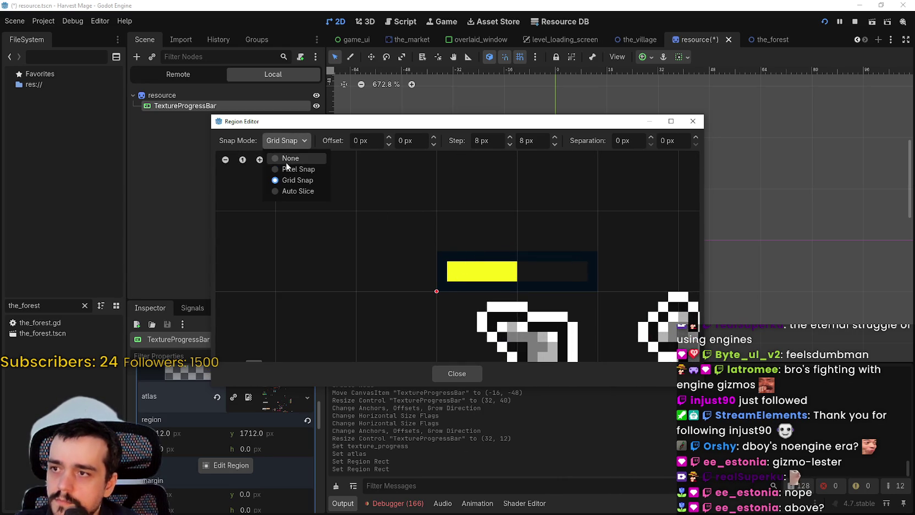
{"action": "left_click", "coordinate": [289, 167]}
{"action": "scroll", "coordinate": [448, 270], "scroll_direction": "up", "scroll_amount": 3}
{"action": "left_click_drag", "start_coordinate": [429, 259], "coordinate": [450, 247]}
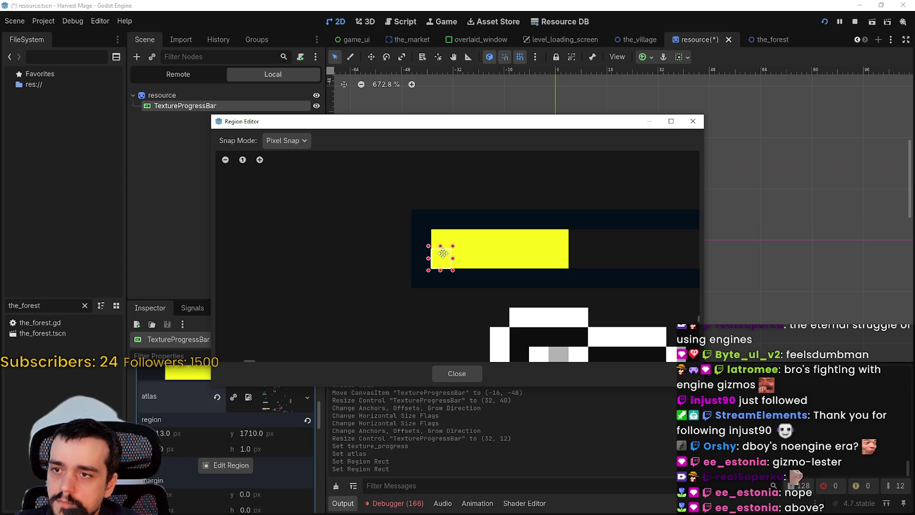
{"action": "mouse_move", "coordinate": [431, 124]}
{"action": "left_mouse_down"}
{"action": "mouse_move", "coordinate": [526, 377]}
{"action": "mouse_move", "coordinate": [520, 149]}
{"action": "left_mouse_up"}
- Close the region editor and raise the progress bar's Range value from 0 to 1.0
{"action": "left_click", "coordinate": [538, 395]}
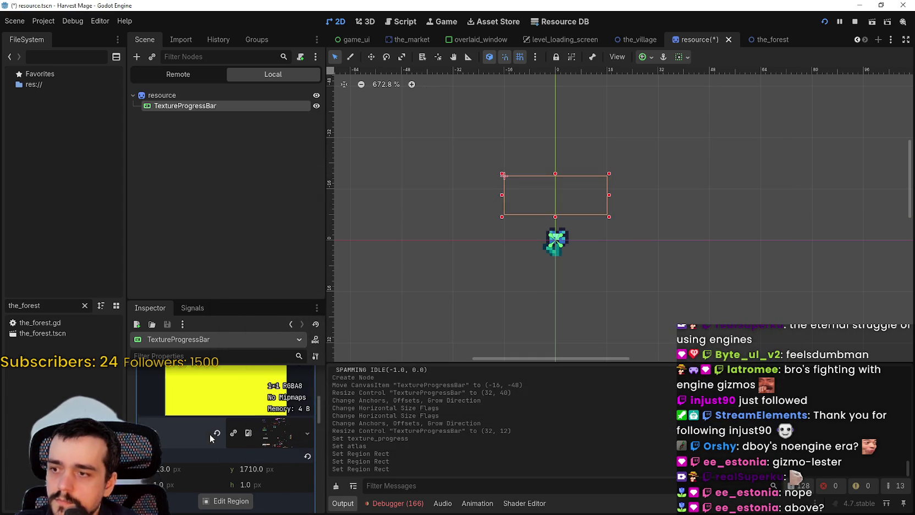
{"action": "scroll", "coordinate": [231, 439], "scroll_direction": "up", "scroll_amount": 5}
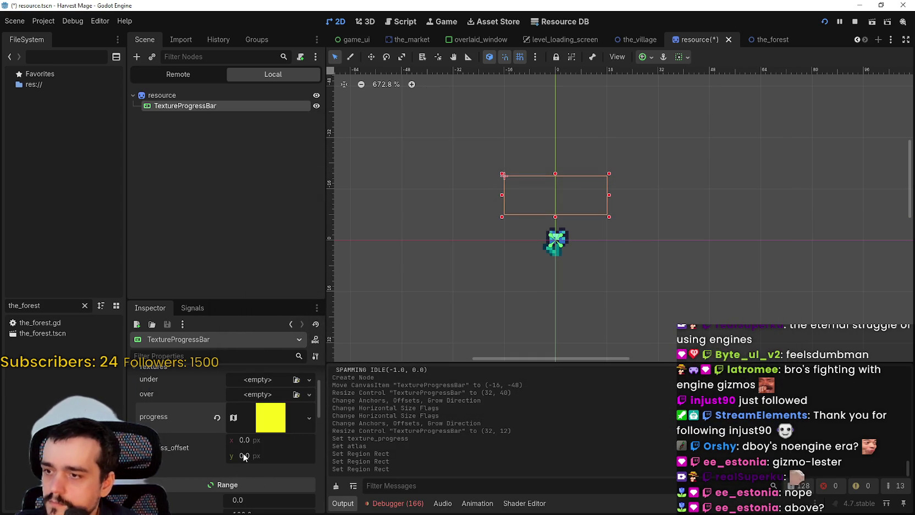
{"action": "scroll", "coordinate": [161, 467], "scroll_direction": "up", "scroll_amount": 2}
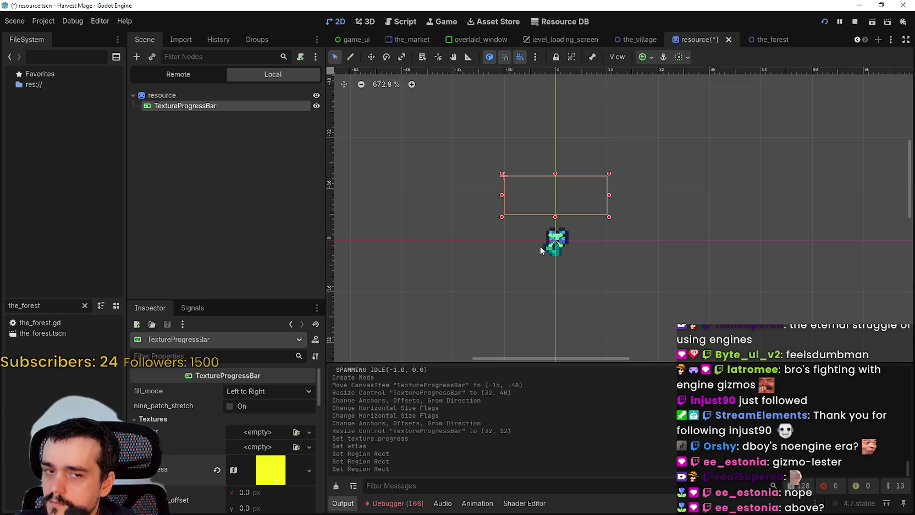
{"action": "scroll", "coordinate": [517, 217], "scroll_direction": "down", "scroll_amount": 3}
{"action": "scroll", "coordinate": [259, 469], "scroll_direction": "down", "scroll_amount": 5}
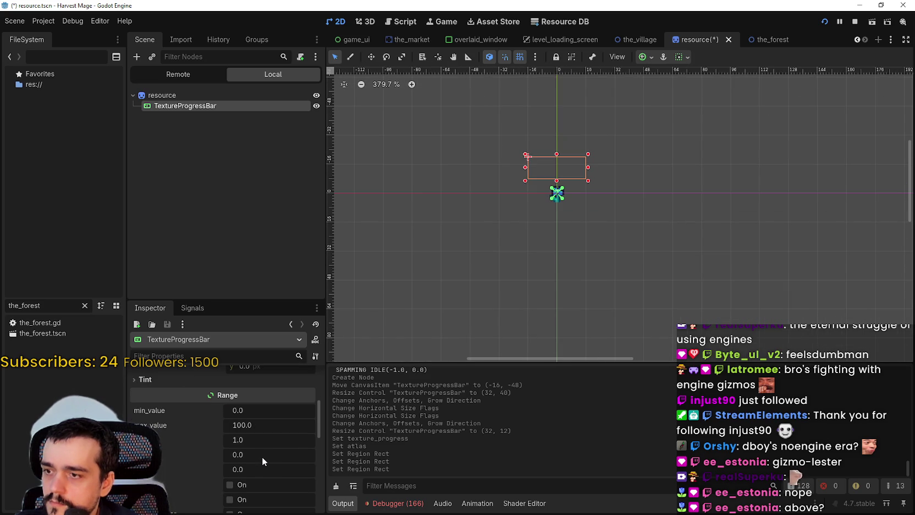
{"action": "scroll", "coordinate": [262, 456], "scroll_direction": "down", "scroll_amount": 1}
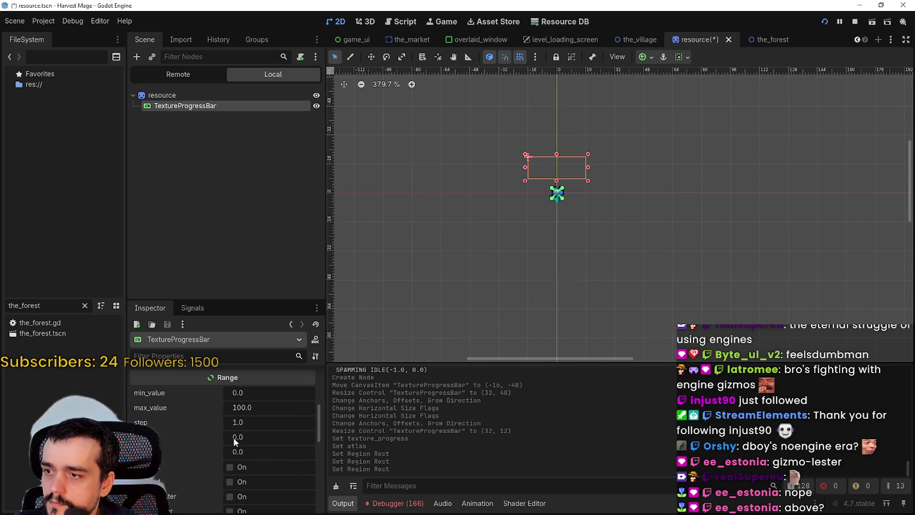
{"action": "left_click_drag", "start_coordinate": [238, 454], "coordinate": [244, 455]}
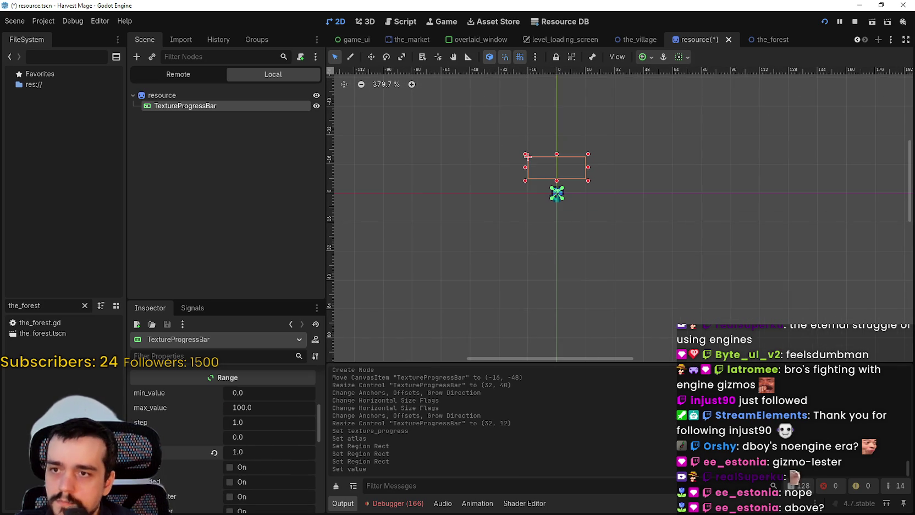
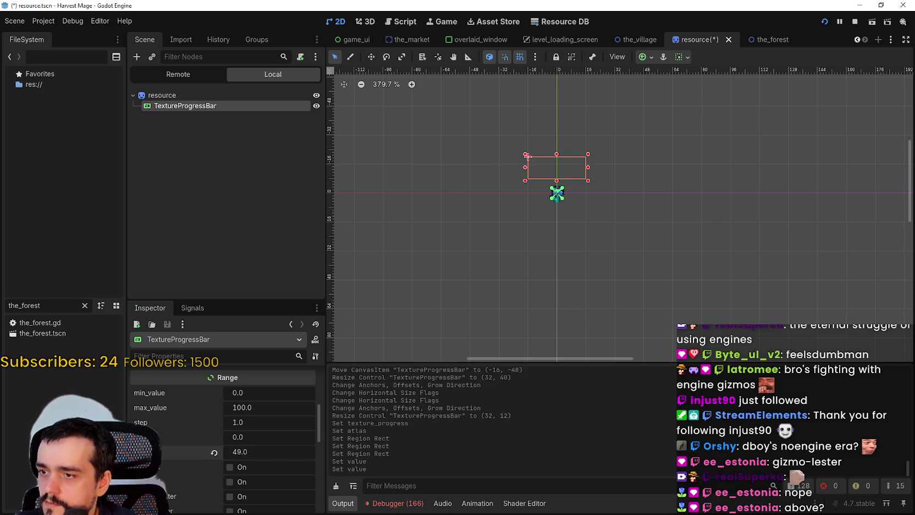
- Save the scene with Ctrl+S and select the TextureProgressBar node in the Scene tree
{"action": "scroll", "coordinate": [535, 174], "scroll_direction": "up", "scroll_amount": 5}
{"action": "key", "text": "ctrl+s"}
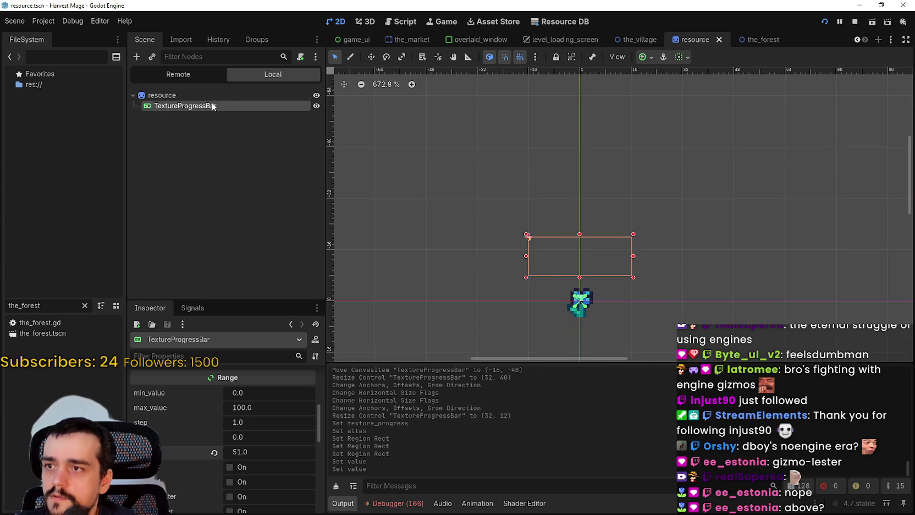
{"action": "left_click", "coordinate": [203, 105]}
{"action": "left_click", "coordinate": [246, 97]}
{"action": "scroll", "coordinate": [586, 214], "scroll_direction": "up", "scroll_amount": 4}
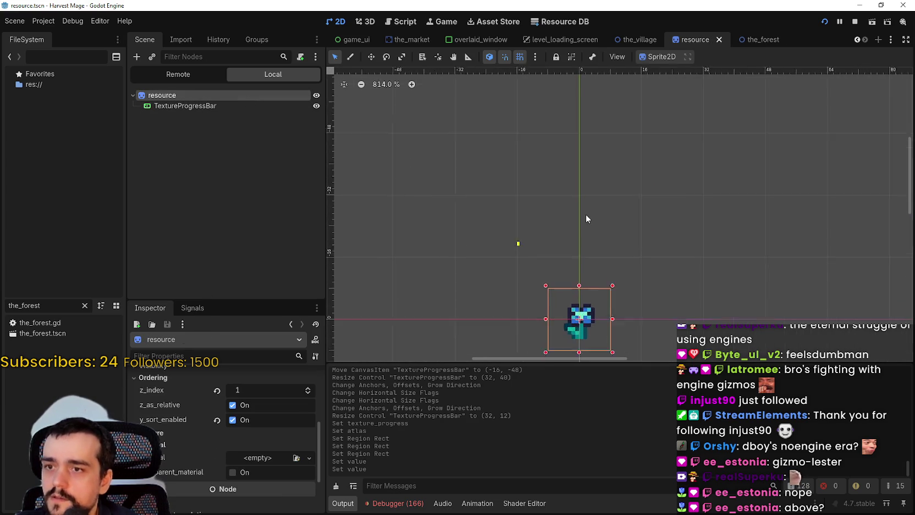
{"action": "scroll", "coordinate": [507, 237], "scroll_direction": "up", "scroll_amount": 1}
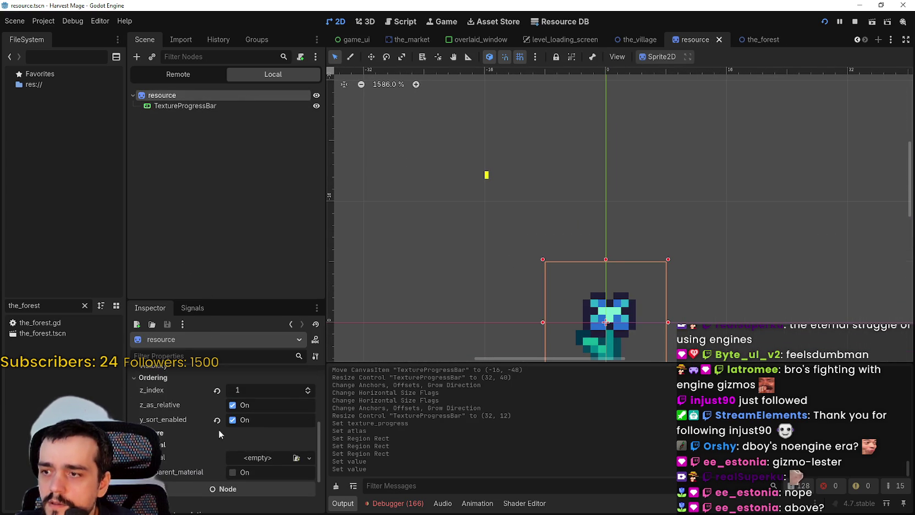
- Raise the TextureProgressBar's Range value to 100
{"action": "left_click", "coordinate": [179, 106]}
{"action": "scroll", "coordinate": [435, 199], "scroll_direction": "up", "scroll_amount": 4}
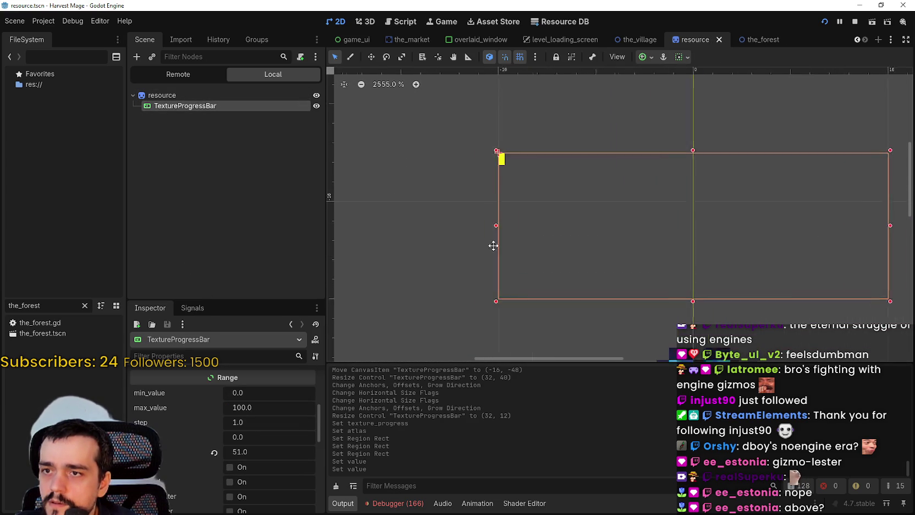
{"action": "scroll", "coordinate": [492, 245], "scroll_direction": "up", "scroll_amount": 2}
{"action": "scroll", "coordinate": [424, 289], "scroll_direction": "down", "scroll_amount": 4}
{"action": "left_click_drag", "start_coordinate": [231, 454], "coordinate": [242, 455]}
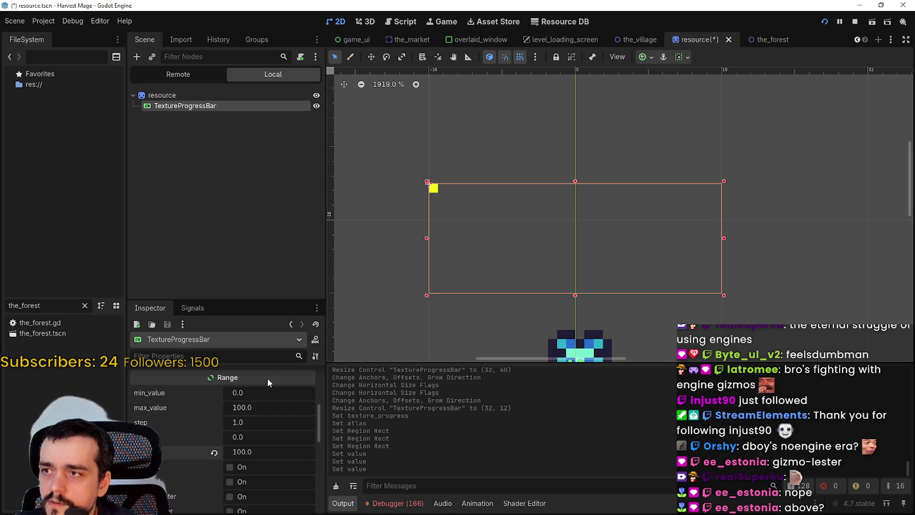
{"action": "scroll", "coordinate": [268, 382], "scroll_direction": "down", "scroll_amount": 10}
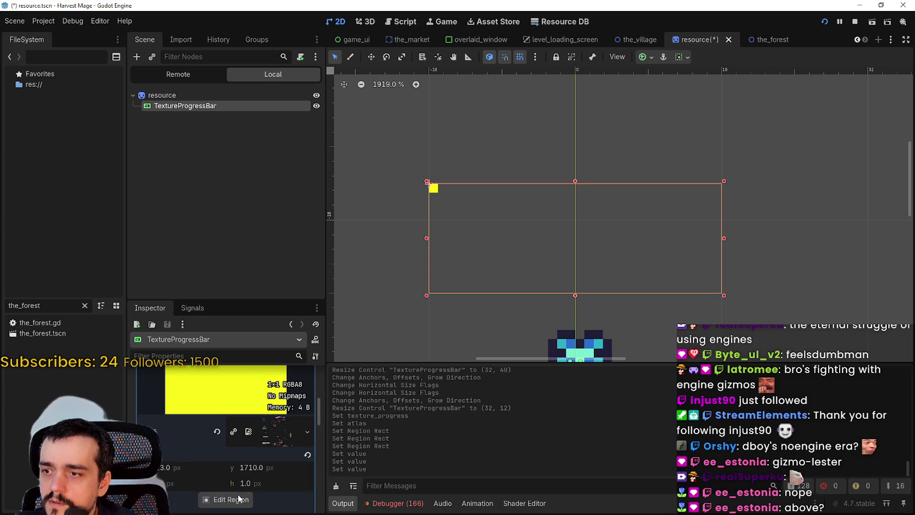
- Redraw the progress texture's atlas region over the yellow bar sprite at 14×2 px in the Region Editor
{"action": "left_click", "coordinate": [238, 498]}
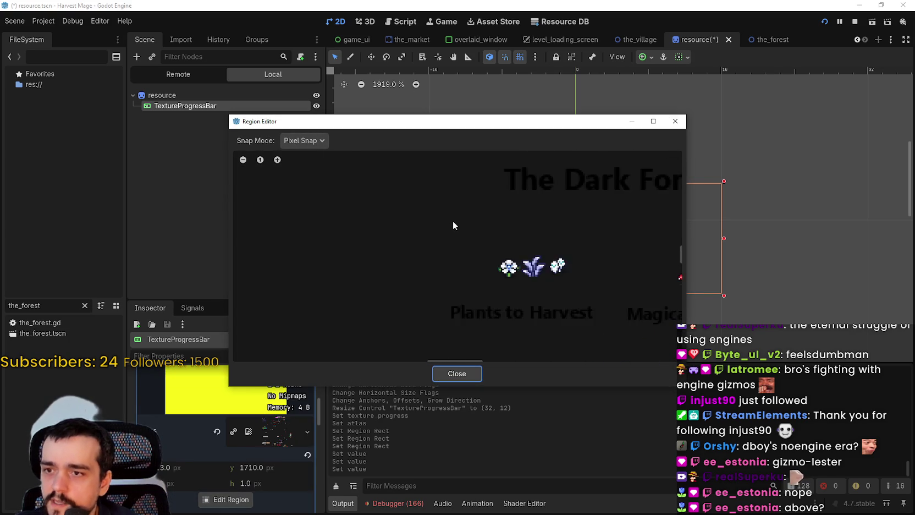
{"action": "scroll", "coordinate": [452, 225], "scroll_direction": "down", "scroll_amount": 6}
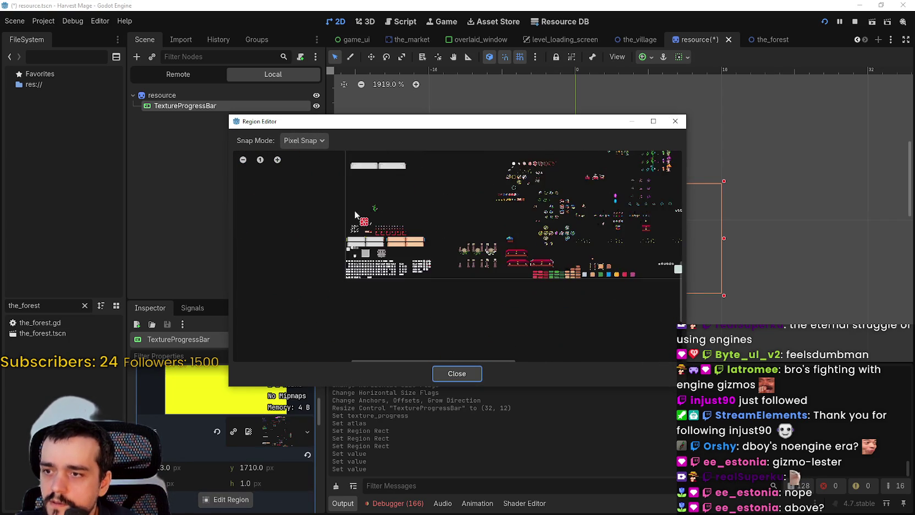
{"action": "scroll", "coordinate": [355, 213], "scroll_direction": "up", "scroll_amount": 6}
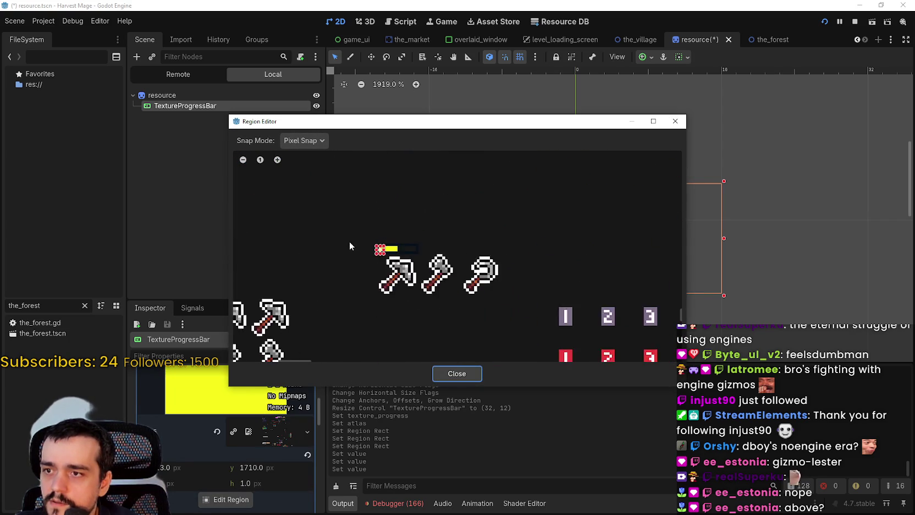
{"action": "scroll", "coordinate": [380, 247], "scroll_direction": "up", "scroll_amount": 4}
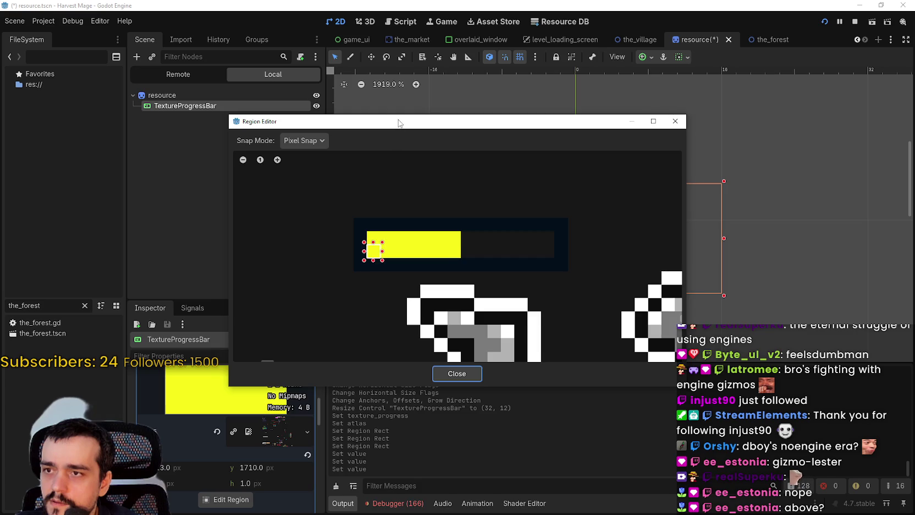
{"action": "left_click_drag", "start_coordinate": [398, 122], "coordinate": [448, 283]}
{"action": "left_click_drag", "start_coordinate": [444, 398], "coordinate": [596, 389]}
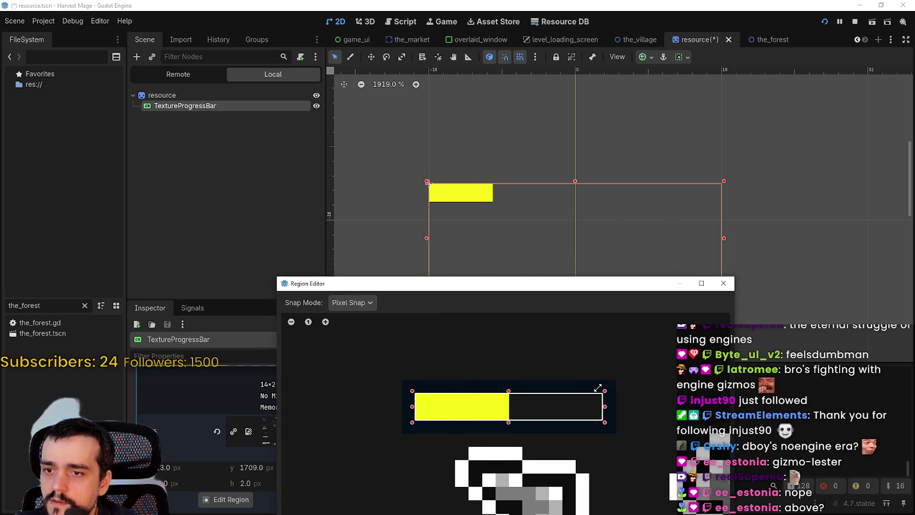
{"action": "scroll", "coordinate": [572, 424], "scroll_direction": "down", "scroll_amount": 5}
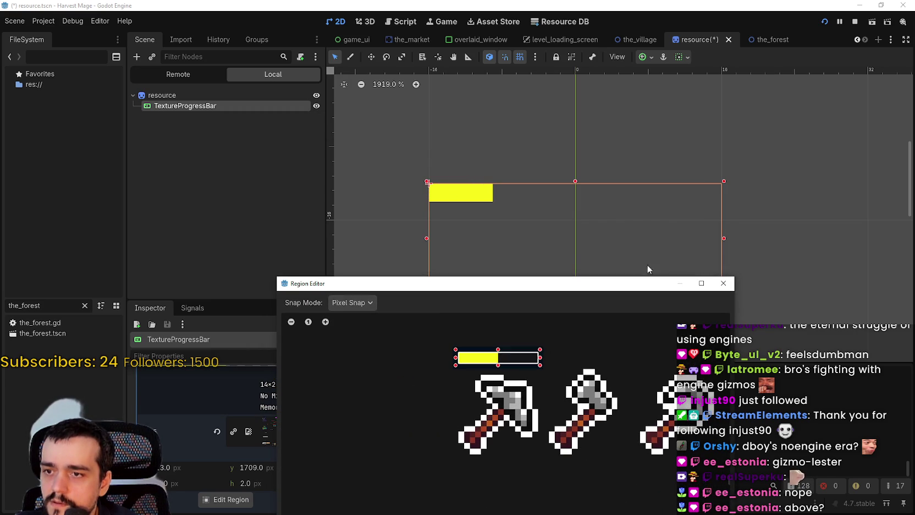
{"action": "left_click", "coordinate": [726, 284]}
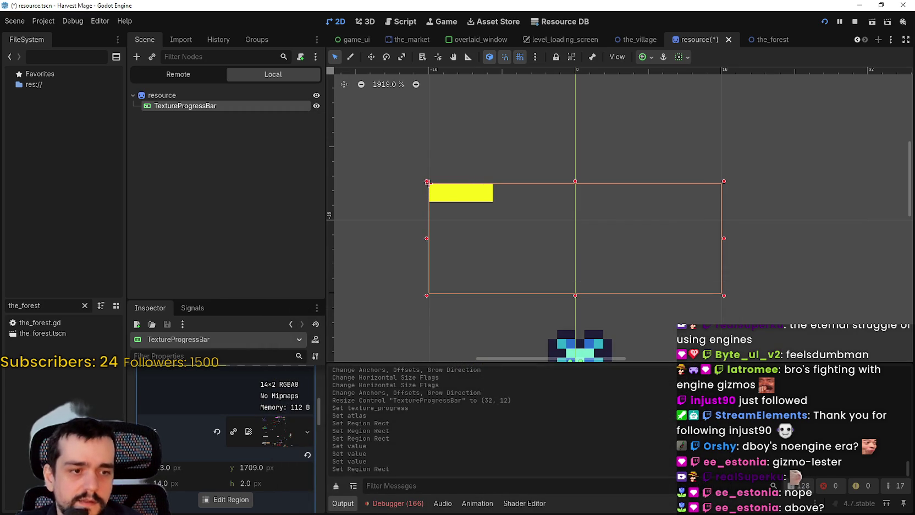
- In Aseprite, select the yellow progress-bar sprite in main_atlas.png and copy it
{"action": "key", "text": "alt+Tab"}
{"action": "scroll", "coordinate": [551, 258], "scroll_direction": "down", "scroll_amount": 2}
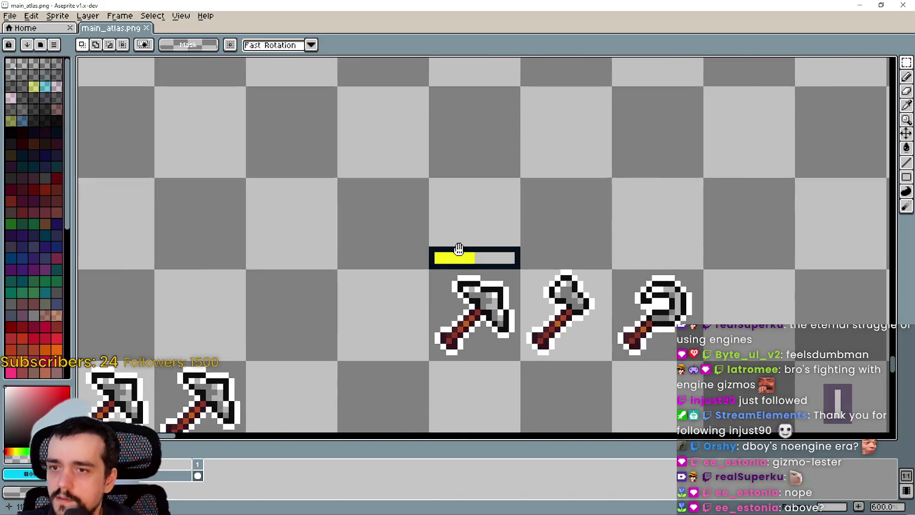
{"action": "scroll", "coordinate": [459, 250], "scroll_direction": "down", "scroll_amount": 3}
{"action": "scroll", "coordinate": [453, 254], "scroll_direction": "up", "scroll_amount": 4}
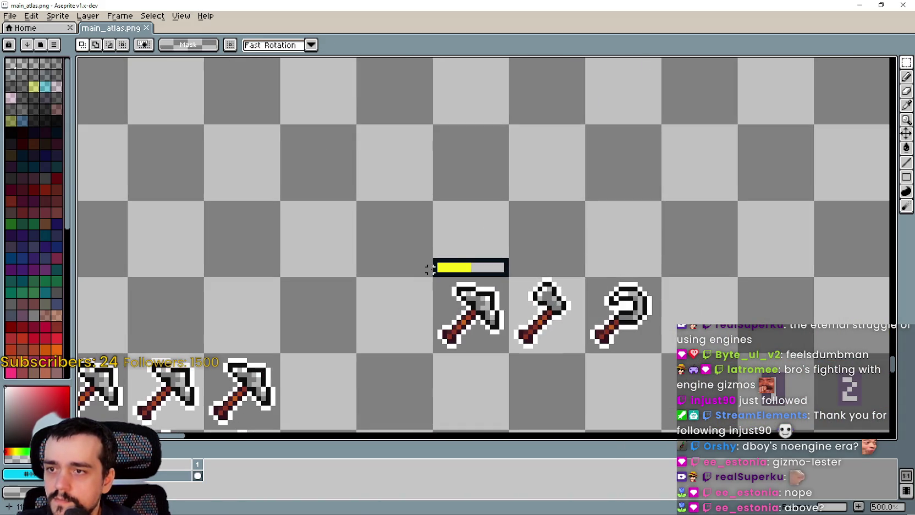
{"action": "left_click", "coordinate": [506, 254]}
{"action": "scroll", "coordinate": [489, 242], "scroll_direction": "down", "scroll_amount": 4}
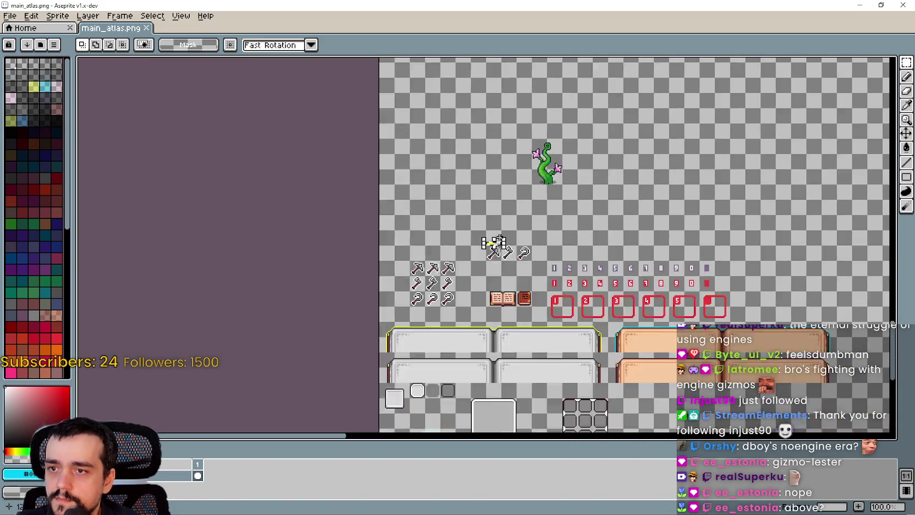
{"action": "scroll", "coordinate": [482, 301], "scroll_direction": "up", "scroll_amount": 5}
{"action": "left_click_drag", "start_coordinate": [481, 298], "coordinate": [455, 240]}
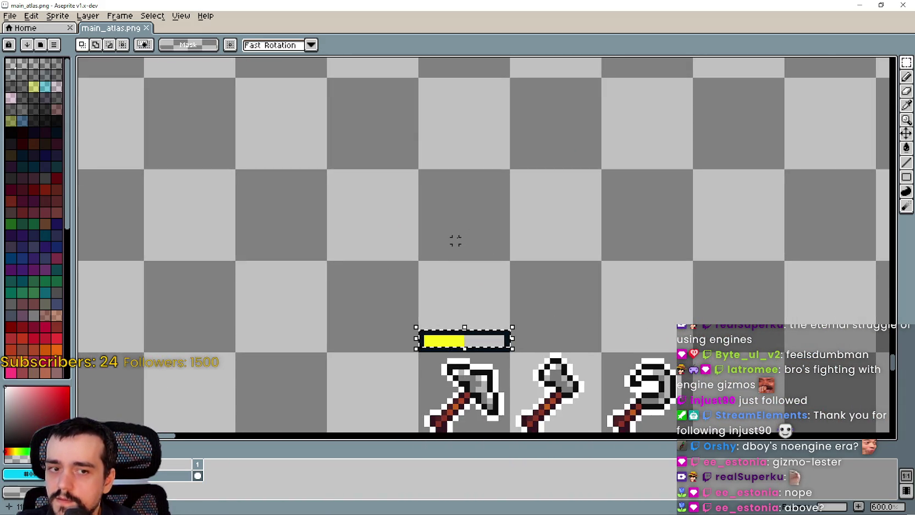
- Paste a duplicate of the progress bar beside the flower sprites at 112, 1005
{"action": "scroll", "coordinate": [426, 355], "scroll_direction": "up", "scroll_amount": 4}
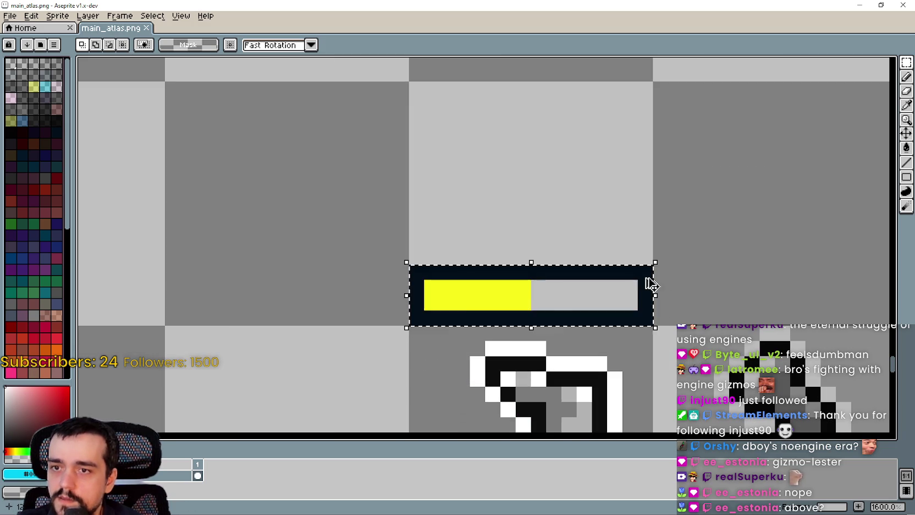
{"action": "scroll", "coordinate": [627, 279], "scroll_direction": "down", "scroll_amount": 10}
{"action": "scroll", "coordinate": [550, 308], "scroll_direction": "up", "scroll_amount": 2}
{"action": "scroll", "coordinate": [434, 297], "scroll_direction": "down", "scroll_amount": 3}
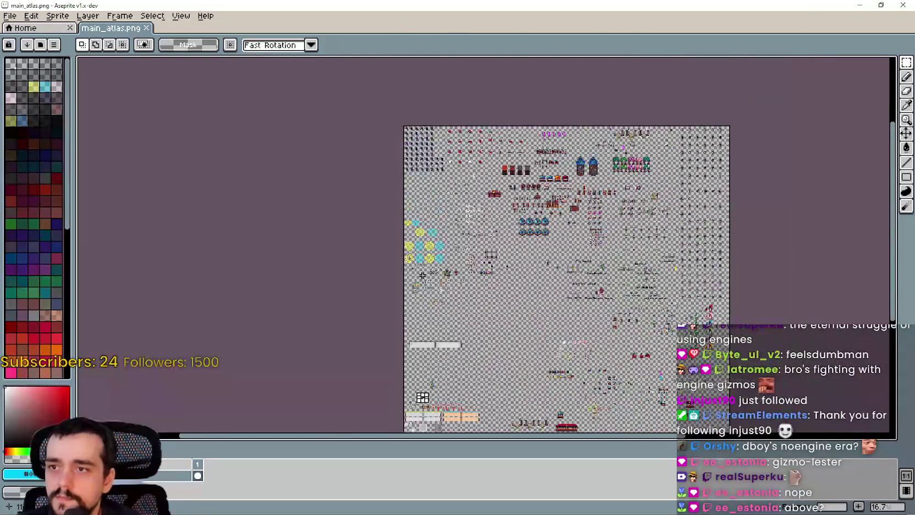
{"action": "scroll", "coordinate": [389, 304], "scroll_direction": "up", "scroll_amount": 6}
{"action": "scroll", "coordinate": [388, 304], "scroll_direction": "up", "scroll_amount": 1}
{"action": "mouse_move", "coordinate": [468, 272]}
{"action": "left_mouse_down"}
{"action": "mouse_move", "coordinate": [296, 265]}
{"action": "mouse_move", "coordinate": [317, 184]}
{"action": "mouse_move", "coordinate": [265, 177]}
{"action": "left_mouse_up"}
{"action": "left_click_drag", "start_coordinate": [803, 220], "coordinate": [597, 221]}
{"action": "scroll", "coordinate": [382, 200], "scroll_direction": "up", "scroll_amount": 1}
{"action": "key", "text": "ctrl+v"}
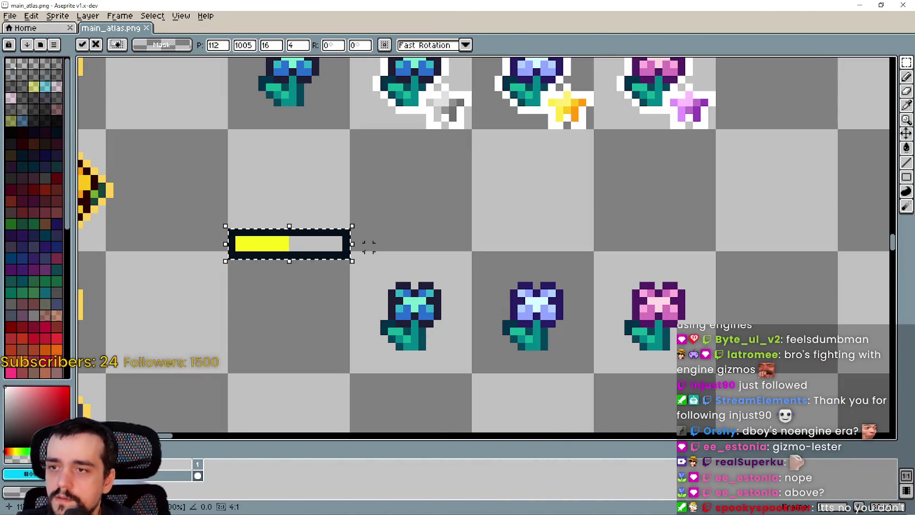
- Drop the pasted bar in place and pan across the atlas back to the yellow bar
{"action": "left_click", "coordinate": [338, 300]}
{"action": "scroll", "coordinate": [409, 204], "scroll_direction": "up", "scroll_amount": 2}
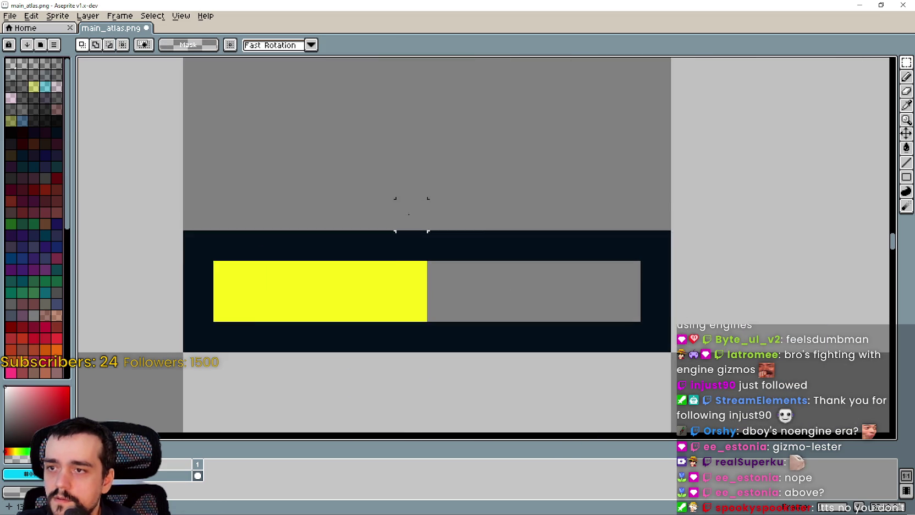
{"action": "scroll", "coordinate": [463, 209], "scroll_direction": "down", "scroll_amount": 1}
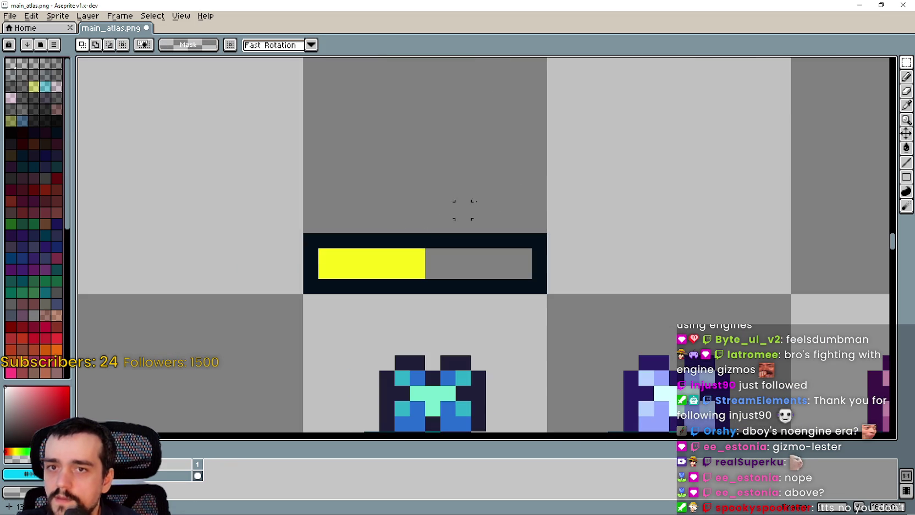
{"action": "left_click", "coordinate": [906, 105]}
{"action": "scroll", "coordinate": [559, 277], "scroll_direction": "up", "scroll_amount": 2}
{"action": "scroll", "coordinate": [515, 241], "scroll_direction": "down", "scroll_amount": 1}
{"action": "scroll", "coordinate": [515, 240], "scroll_direction": "down", "scroll_amount": 3}
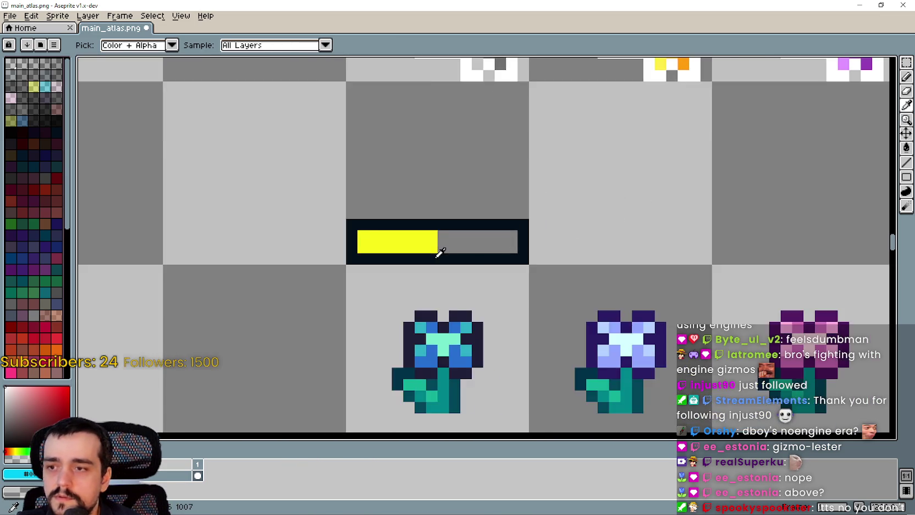
{"action": "mouse_move", "coordinate": [448, 198]}
{"action": "left_mouse_down"}
{"action": "mouse_move", "coordinate": [607, 258]}
{"action": "mouse_move", "coordinate": [246, 188]}
{"action": "left_mouse_up"}
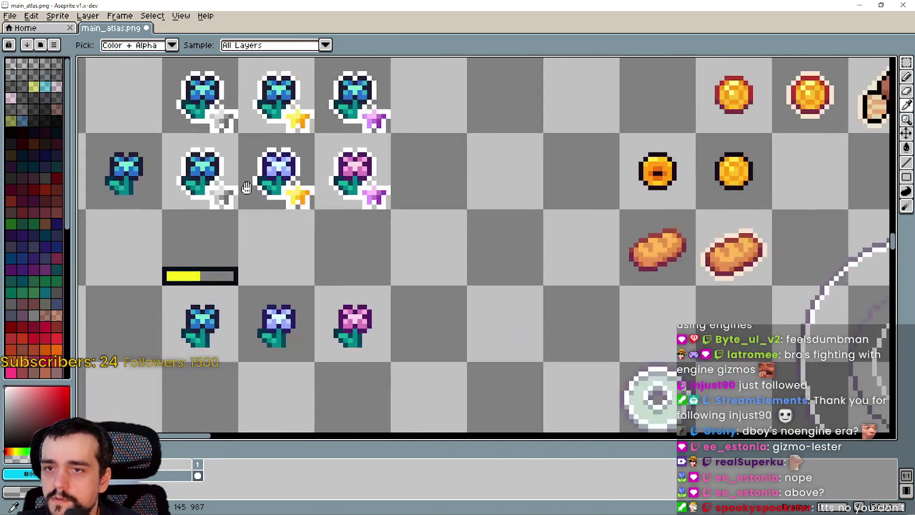
{"action": "scroll", "coordinate": [252, 182], "scroll_direction": "down", "scroll_amount": 5}
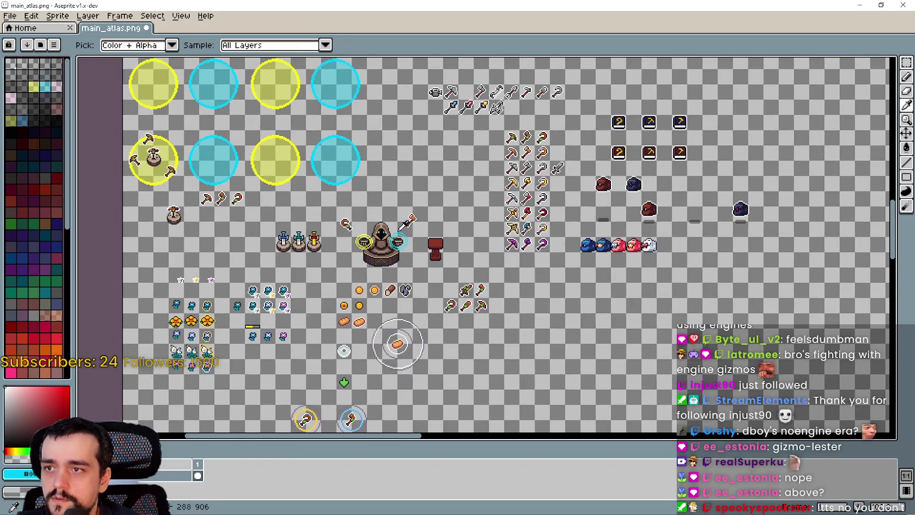
{"action": "scroll", "coordinate": [585, 183], "scroll_direction": "down", "scroll_amount": 3}
{"action": "left_click_drag", "start_coordinate": [584, 183], "coordinate": [438, 222]}
{"action": "scroll", "coordinate": [438, 223], "scroll_direction": "up", "scroll_amount": 4}
{"action": "scroll", "coordinate": [549, 171], "scroll_direction": "down", "scroll_amount": 2}
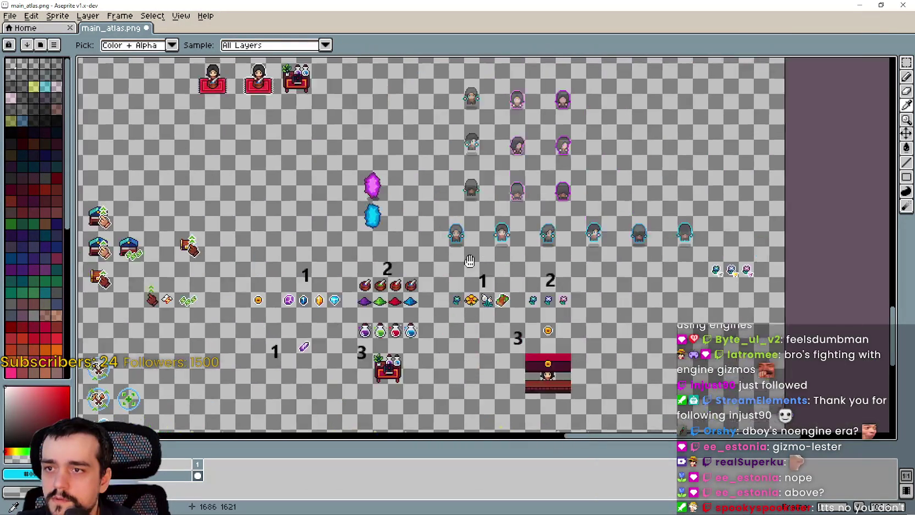
{"action": "mouse_move", "coordinate": [550, 171]}
{"action": "left_mouse_down"}
{"action": "mouse_move", "coordinate": [352, 341]}
{"action": "mouse_move", "coordinate": [352, 418]}
{"action": "mouse_move", "coordinate": [495, 291]}
{"action": "mouse_move", "coordinate": [478, 269]}
{"action": "mouse_move", "coordinate": [474, 118]}
{"action": "left_mouse_up"}
{"action": "scroll", "coordinate": [621, 188], "scroll_direction": "up", "scroll_amount": 4}
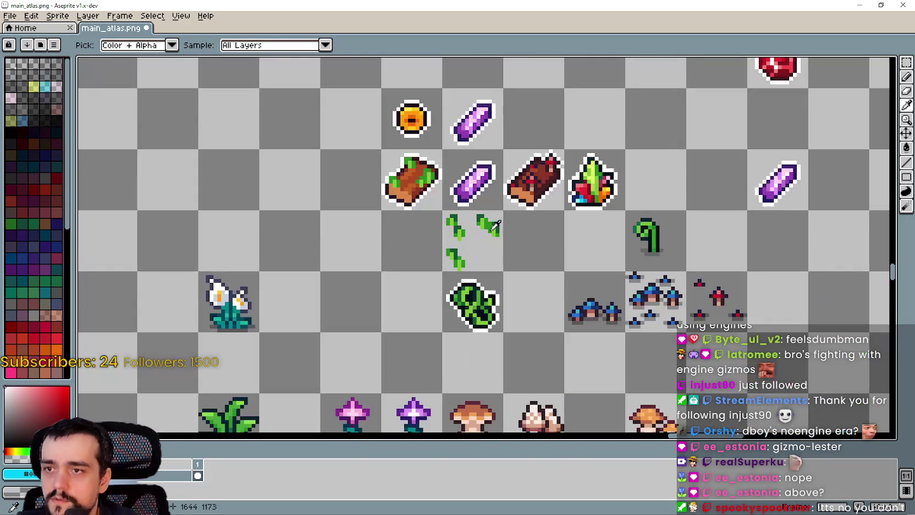
{"action": "scroll", "coordinate": [592, 178], "scroll_direction": "up", "scroll_amount": 2}
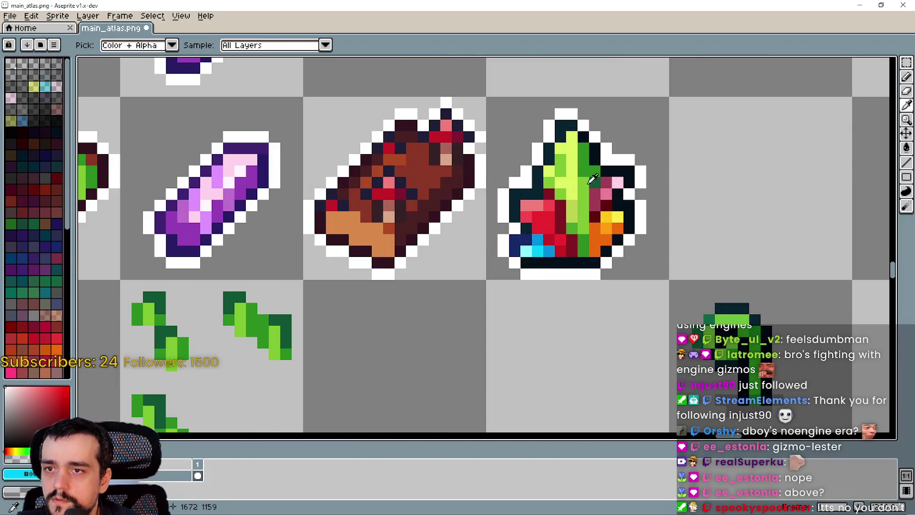
{"action": "scroll", "coordinate": [588, 176], "scroll_direction": "up", "scroll_amount": 1}
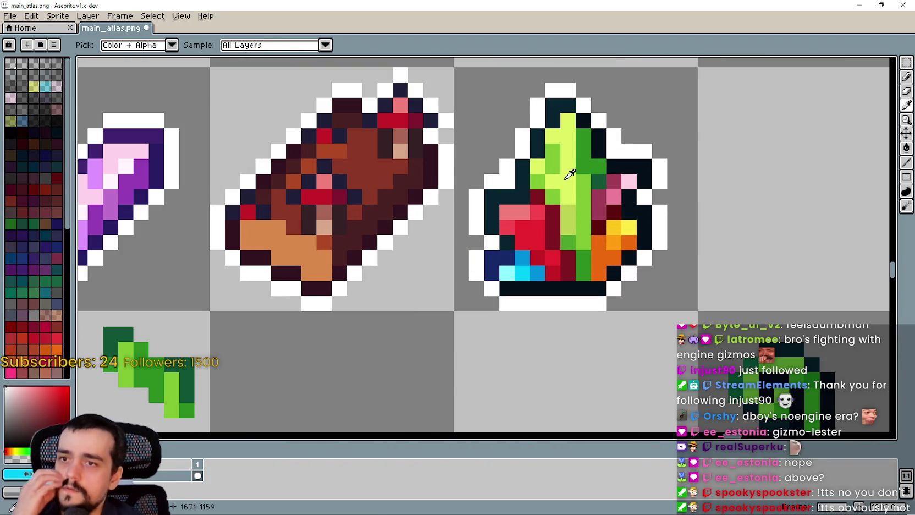
{"action": "scroll", "coordinate": [570, 175], "scroll_direction": "down", "scroll_amount": 5}
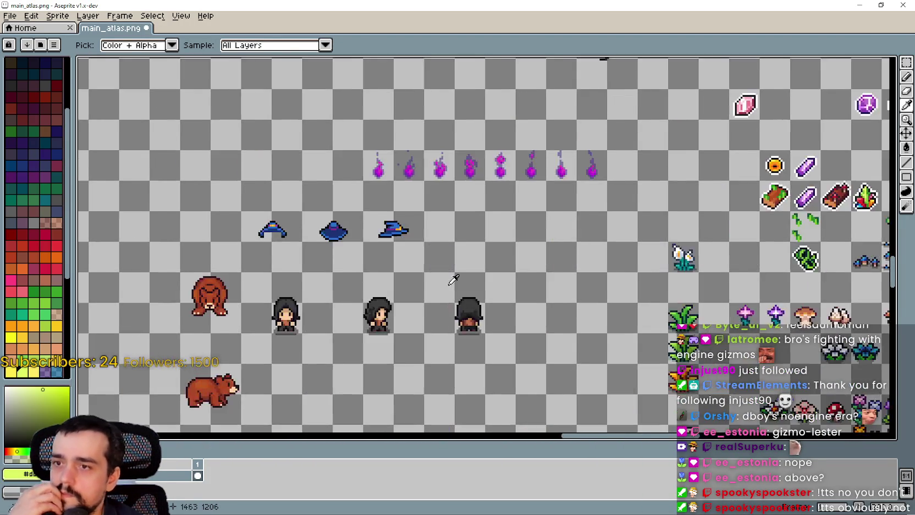
{"action": "mouse_move", "coordinate": [454, 276]}
{"action": "left_mouse_down"}
{"action": "mouse_move", "coordinate": [621, 280]}
{"action": "mouse_move", "coordinate": [655, 188]}
{"action": "left_mouse_up"}
{"action": "scroll", "coordinate": [655, 188], "scroll_direction": "down", "scroll_amount": 3}
{"action": "scroll", "coordinate": [398, 120], "scroll_direction": "up", "scroll_amount": 5}
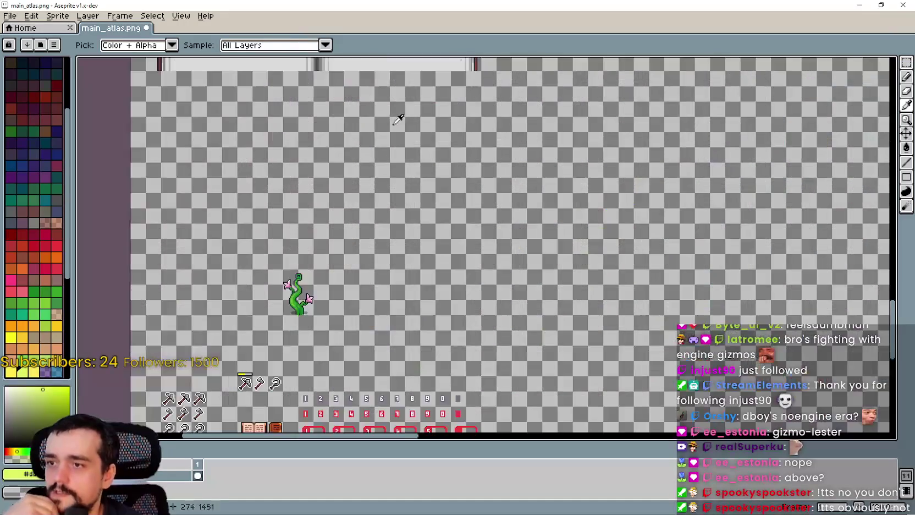
{"action": "scroll", "coordinate": [398, 120], "scroll_direction": "up", "scroll_amount": 2}
{"action": "scroll", "coordinate": [403, 114], "scroll_direction": "down", "scroll_amount": 2}
{"action": "scroll", "coordinate": [348, 318], "scroll_direction": "up", "scroll_amount": 5}
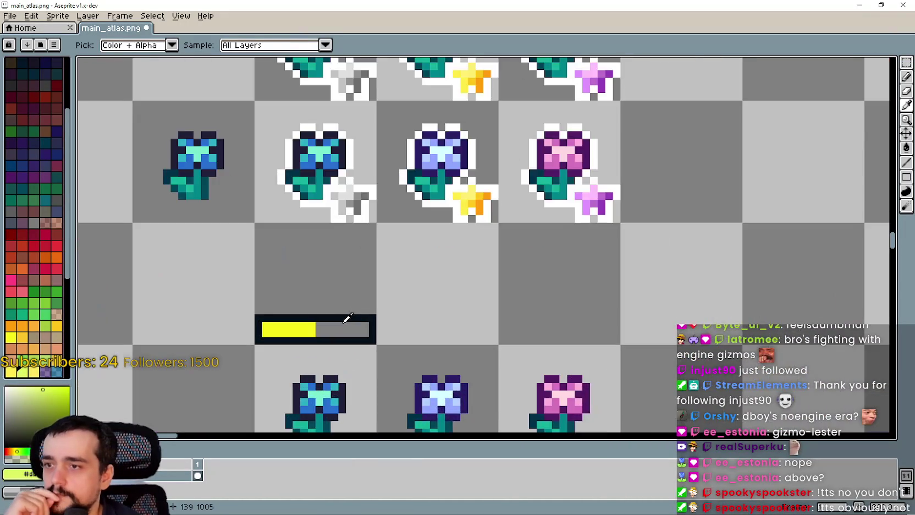
{"action": "left_click_drag", "start_coordinate": [348, 318], "coordinate": [426, 192]}
- Paint lime green over the duplicated bar's grey part with the Pencil
{"action": "left_click", "coordinate": [905, 91]}
{"action": "scroll", "coordinate": [385, 159], "scroll_direction": "up", "scroll_amount": 3}
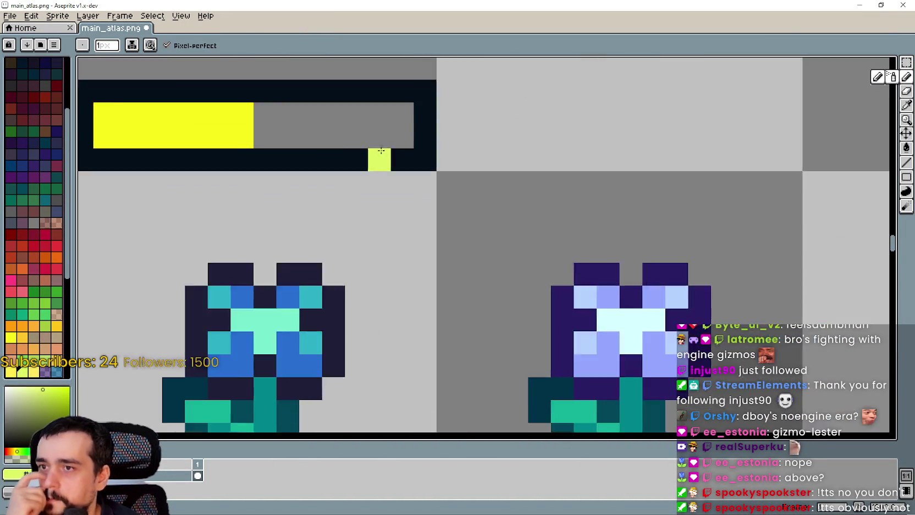
{"action": "key", "text": "ctrl+z"}
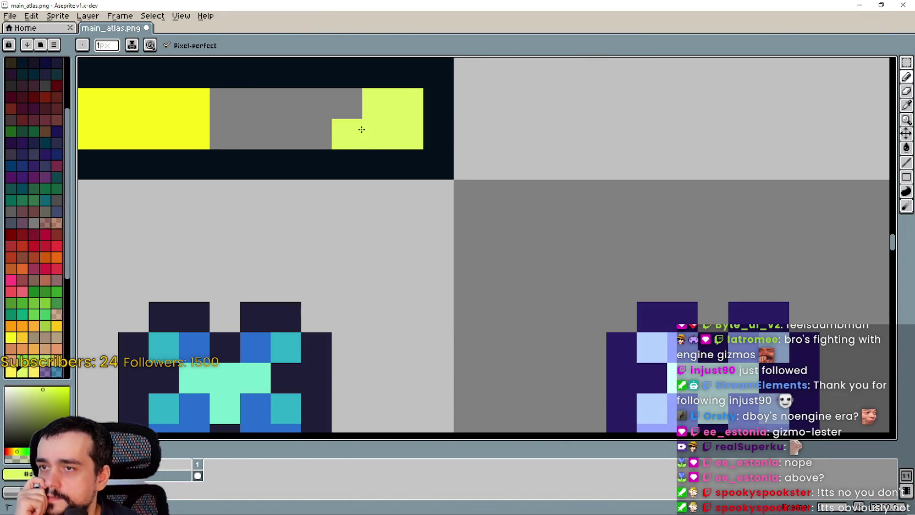
{"action": "left_click_drag", "start_coordinate": [362, 114], "coordinate": [483, 202]}
{"action": "scroll", "coordinate": [465, 202], "scroll_direction": "down", "scroll_amount": 3}
{"action": "left_click", "coordinate": [466, 203]}
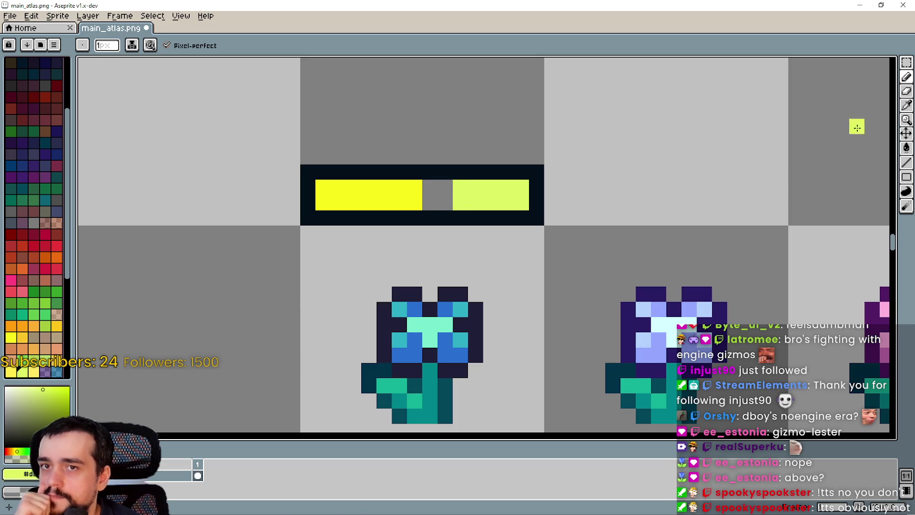
- Pick yellow with the Eyedropper and fill the bar's last grey pixel
{"action": "left_click", "coordinate": [906, 106]}
{"action": "left_click", "coordinate": [906, 77]}
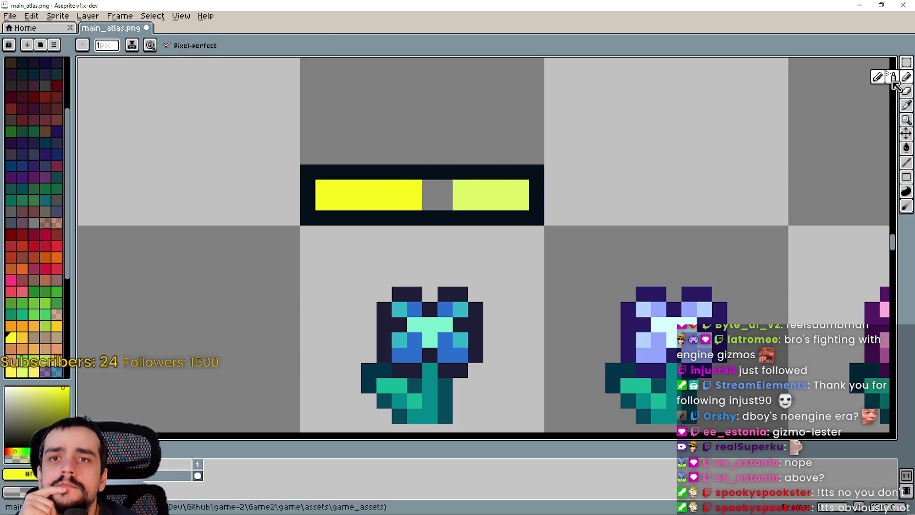
{"action": "left_click", "coordinate": [441, 191]}
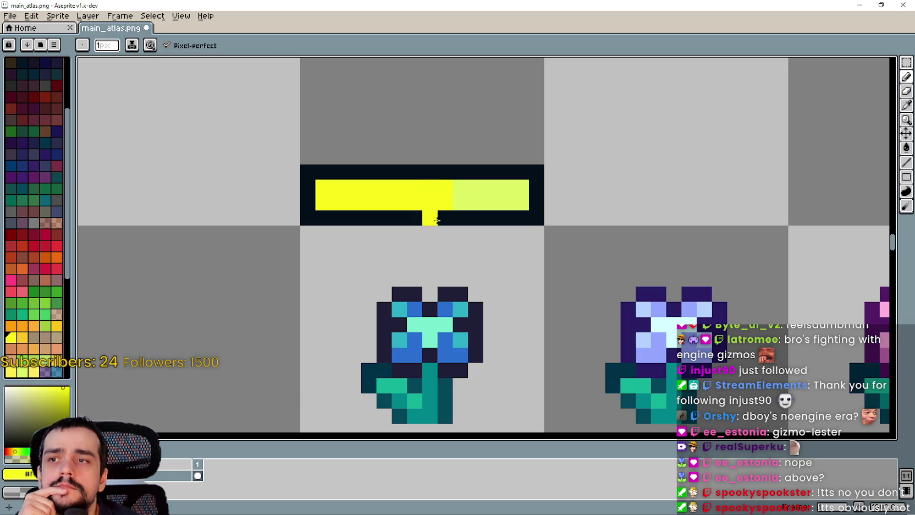
{"action": "left_click", "coordinate": [907, 106]}
- Zoom and pan the atlas to bring the duplicated bar and nearby circles into view
{"action": "scroll", "coordinate": [796, 238], "scroll_direction": "down", "scroll_amount": 4}
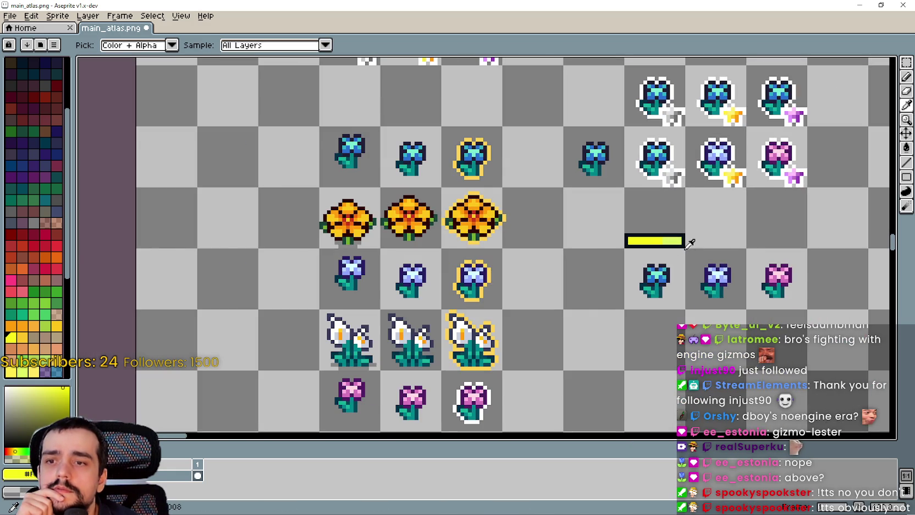
{"action": "scroll", "coordinate": [415, 227], "scroll_direction": "down", "scroll_amount": 3}
{"action": "scroll", "coordinate": [495, 242], "scroll_direction": "up", "scroll_amount": 1}
{"action": "scroll", "coordinate": [509, 261], "scroll_direction": "up", "scroll_amount": 4}
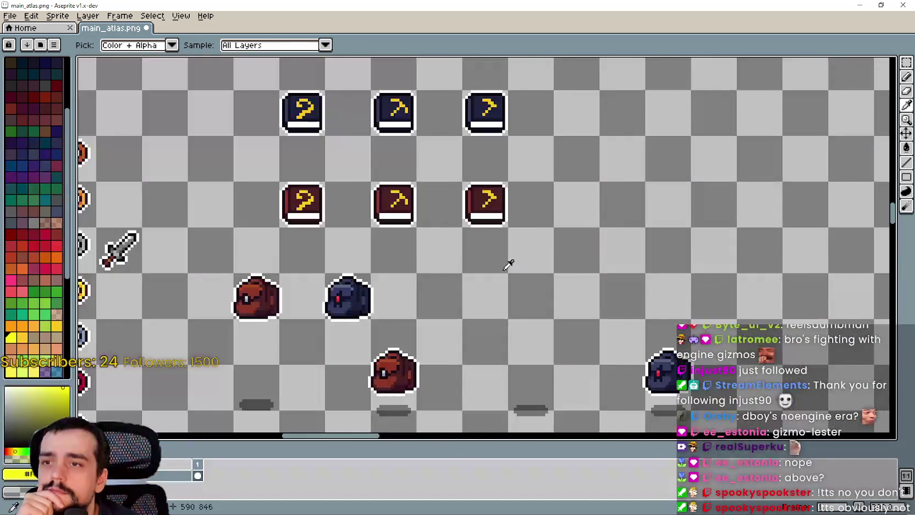
{"action": "scroll", "coordinate": [639, 282], "scroll_direction": "down", "scroll_amount": 3}
{"action": "scroll", "coordinate": [459, 264], "scroll_direction": "up", "scroll_amount": 3}
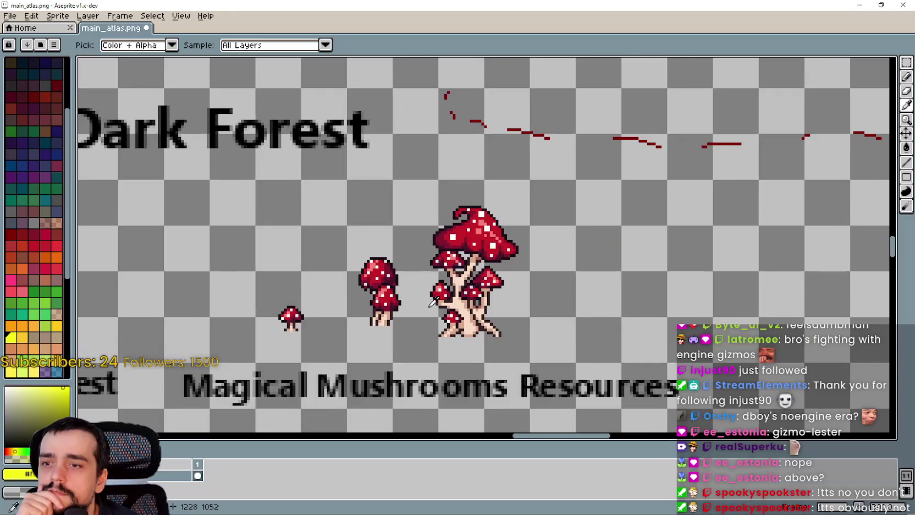
{"action": "scroll", "coordinate": [397, 278], "scroll_direction": "down", "scroll_amount": 3}
{"action": "scroll", "coordinate": [397, 278], "scroll_direction": "down", "scroll_amount": 2}
{"action": "scroll", "coordinate": [421, 216], "scroll_direction": "up", "scroll_amount": 4}
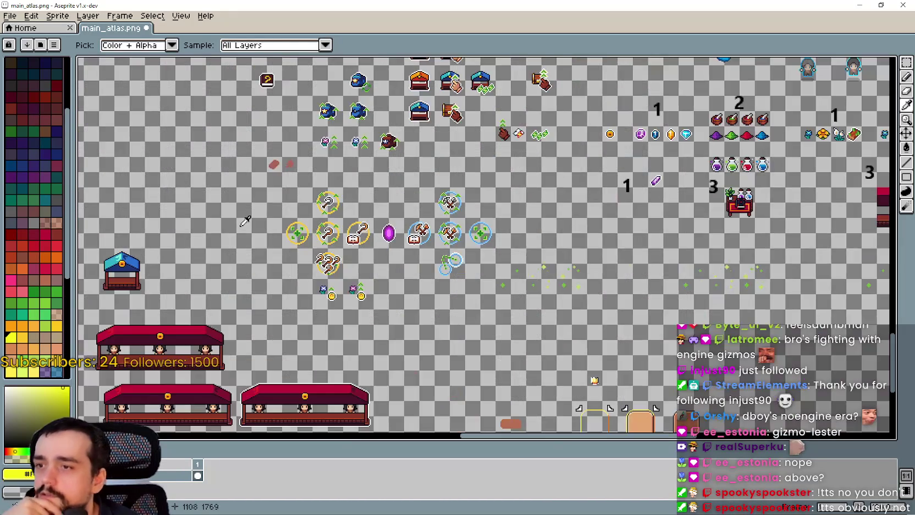
{"action": "scroll", "coordinate": [385, 247], "scroll_direction": "down", "scroll_amount": 3}
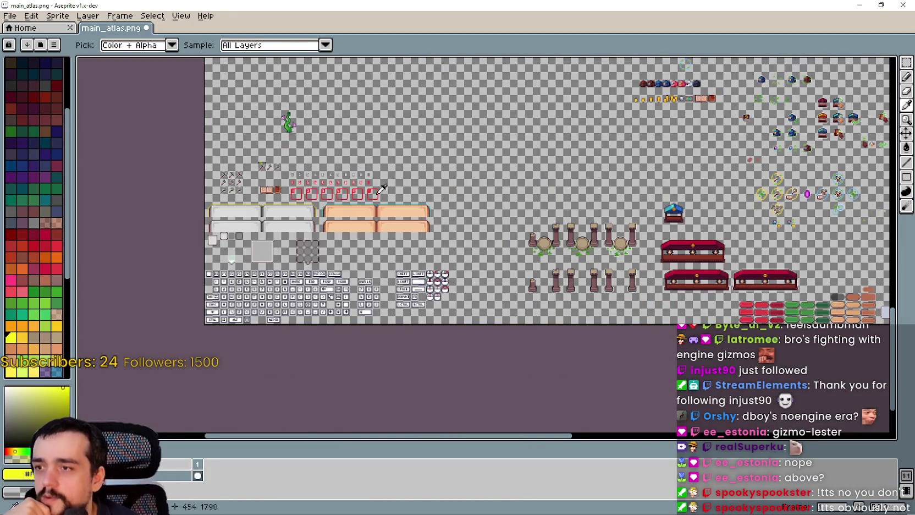
{"action": "scroll", "coordinate": [260, 141], "scroll_direction": "up", "scroll_amount": 4}
{"action": "scroll", "coordinate": [299, 99], "scroll_direction": "up", "scroll_amount": 1}
{"action": "scroll", "coordinate": [372, 234], "scroll_direction": "down", "scroll_amount": 2}
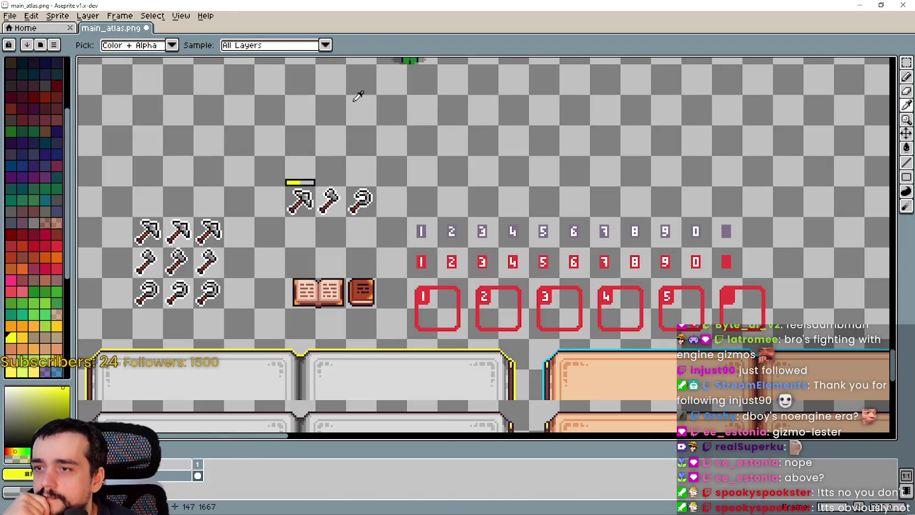
{"action": "scroll", "coordinate": [358, 96], "scroll_direction": "down", "scroll_amount": 2}
{"action": "mouse_move", "coordinate": [341, 110]}
{"action": "left_mouse_down"}
{"action": "mouse_move", "coordinate": [335, 285]}
{"action": "mouse_move", "coordinate": [325, 198]}
{"action": "mouse_move", "coordinate": [312, 192]}
{"action": "left_mouse_up"}
{"action": "scroll", "coordinate": [323, 197], "scroll_direction": "up", "scroll_amount": 2}
- Choose a red palette swatch and paint the bar's left end red with the Pencil
{"action": "left_click", "coordinate": [43, 232]}
{"action": "left_click_drag", "start_coordinate": [483, 323], "coordinate": [449, 227]}
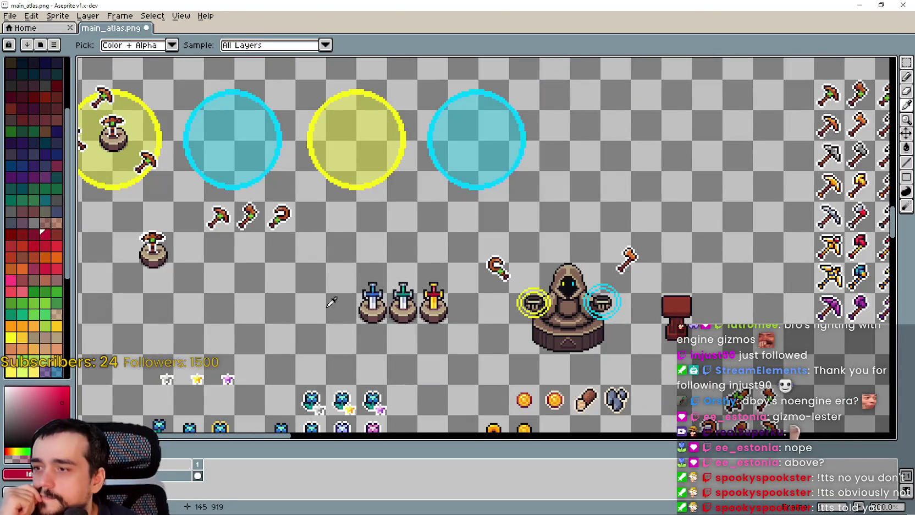
{"action": "scroll", "coordinate": [242, 264], "scroll_direction": "left", "scroll_amount": 5}
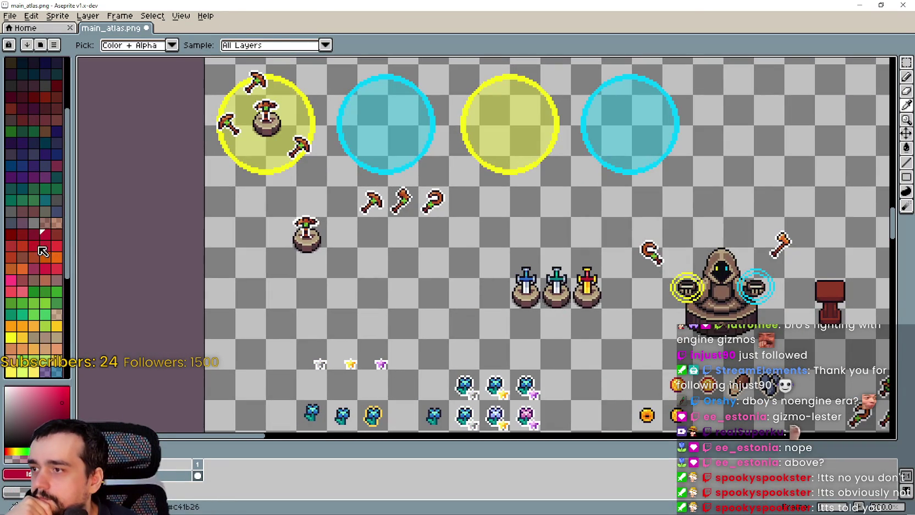
{"action": "left_click", "coordinate": [56, 258]}
{"action": "scroll", "coordinate": [391, 254], "scroll_direction": "down", "scroll_amount": 3}
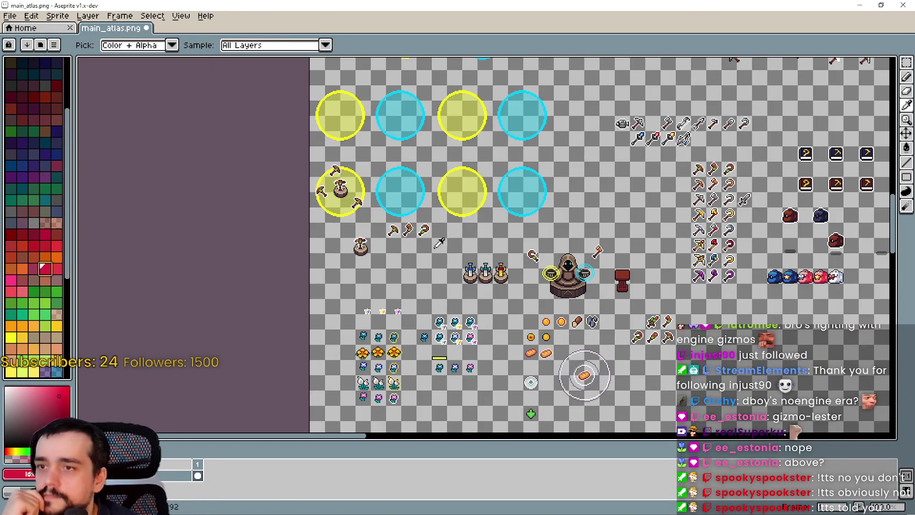
{"action": "left_click", "coordinate": [906, 77]}
{"action": "scroll", "coordinate": [602, 199], "scroll_direction": "up", "scroll_amount": 5}
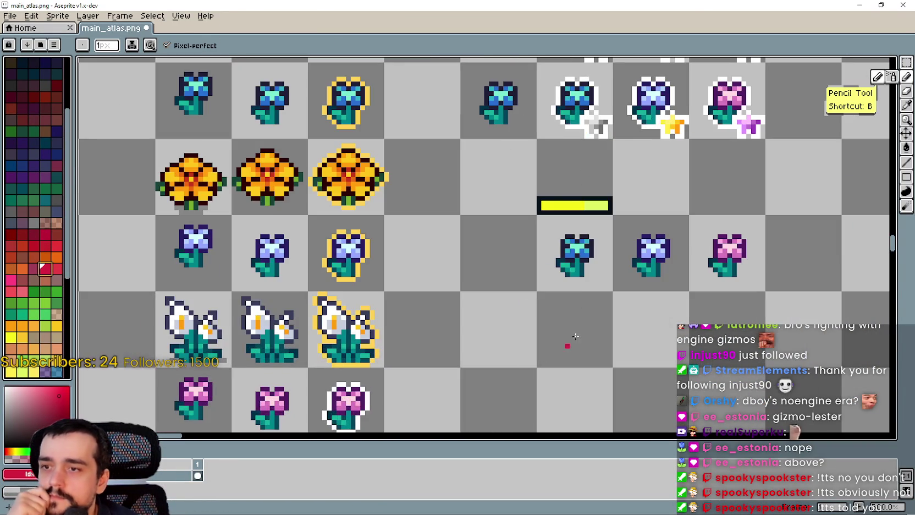
{"action": "scroll", "coordinate": [602, 199], "scroll_direction": "up", "scroll_amount": 1}
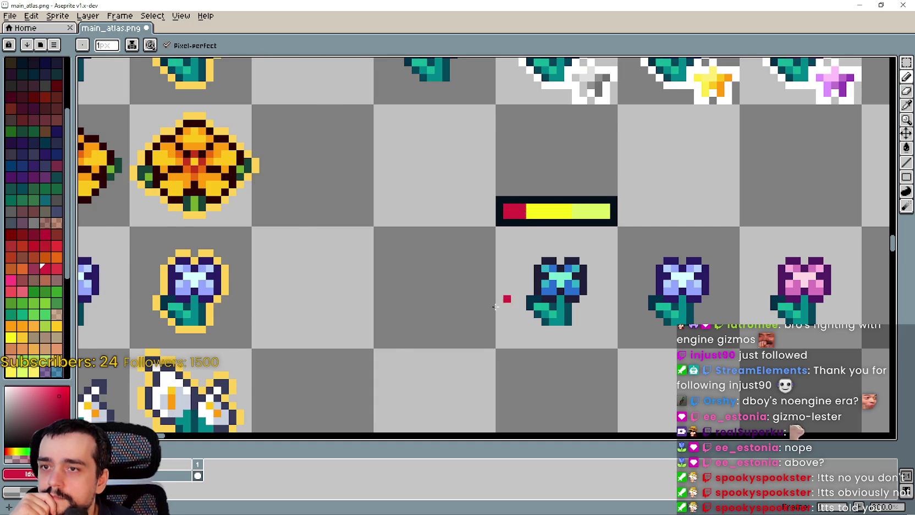
{"action": "scroll", "coordinate": [495, 306], "scroll_direction": "down", "scroll_amount": 1}
{"action": "left_click_drag", "start_coordinate": [495, 306], "coordinate": [378, 326]}
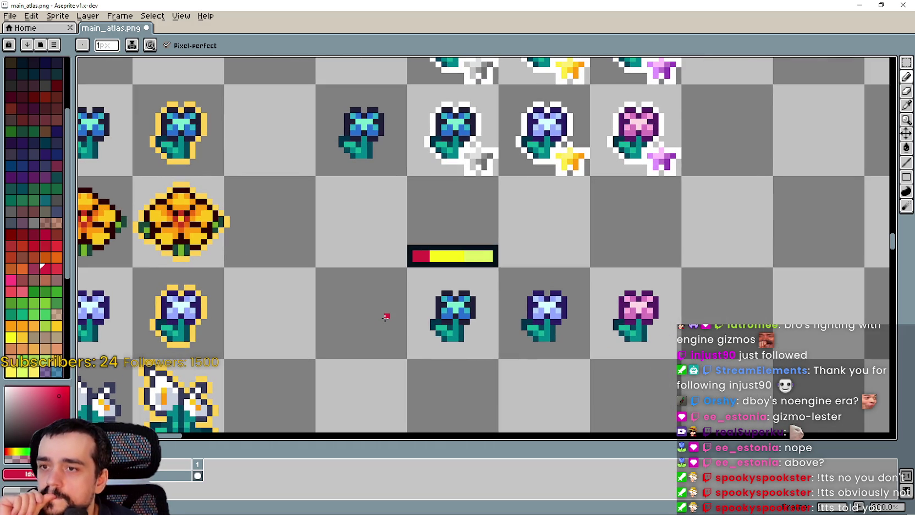
{"action": "scroll", "coordinate": [387, 316], "scroll_direction": "down", "scroll_amount": 2}
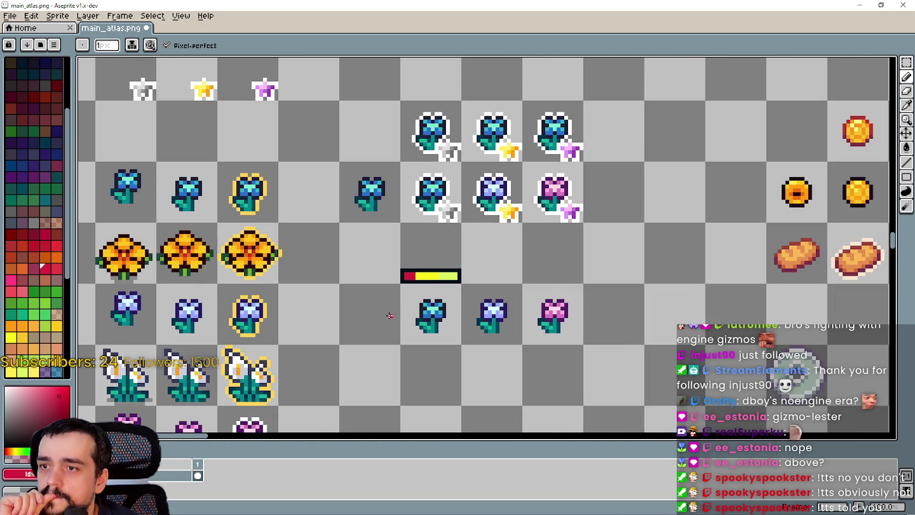
{"action": "scroll", "coordinate": [389, 315], "scroll_direction": "up", "scroll_amount": 1}
- Save main_atlas.png and return to Godot Engine
{"action": "key", "text": "ctrl+s"}
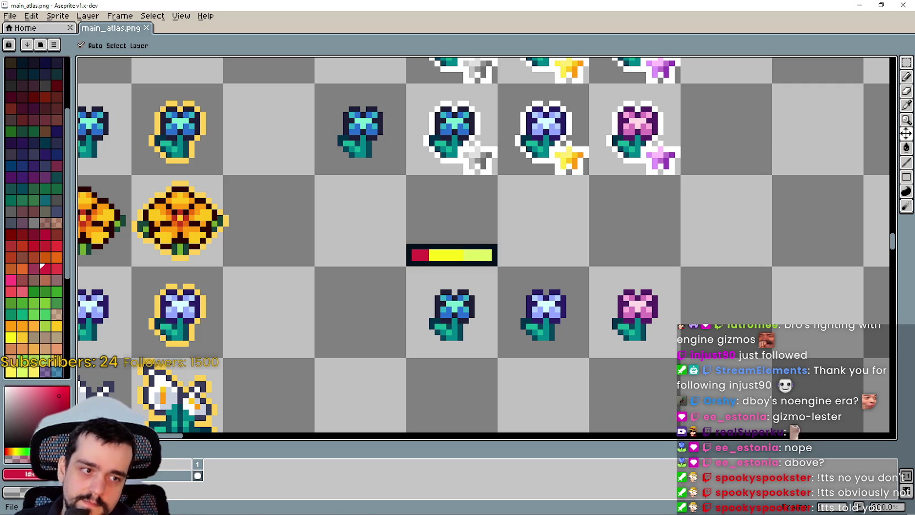
{"action": "key", "text": "alt+Tab"}
{"action": "scroll", "coordinate": [517, 258], "scroll_direction": "down", "scroll_amount": 4}
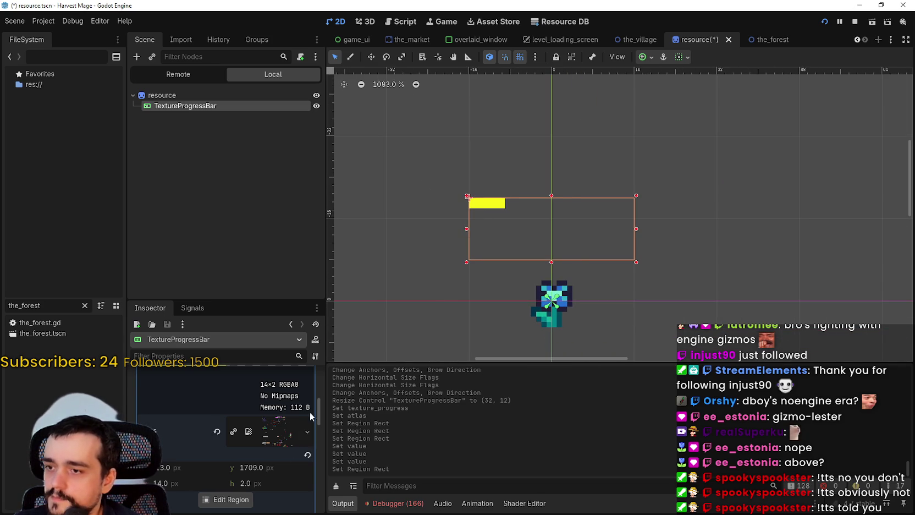
- Re-expand the progress texture's atlas settings and reopen its Region Editor
{"action": "scroll", "coordinate": [310, 412], "scroll_direction": "up", "scroll_amount": 3}
{"action": "left_click", "coordinate": [278, 423]}
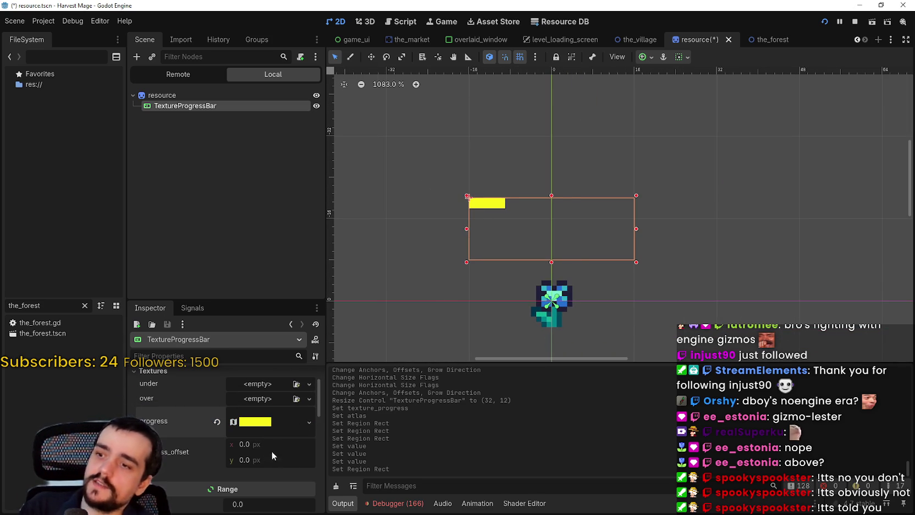
{"action": "left_click", "coordinate": [256, 421]}
{"action": "scroll", "coordinate": [230, 456], "scroll_direction": "down", "scroll_amount": 3}
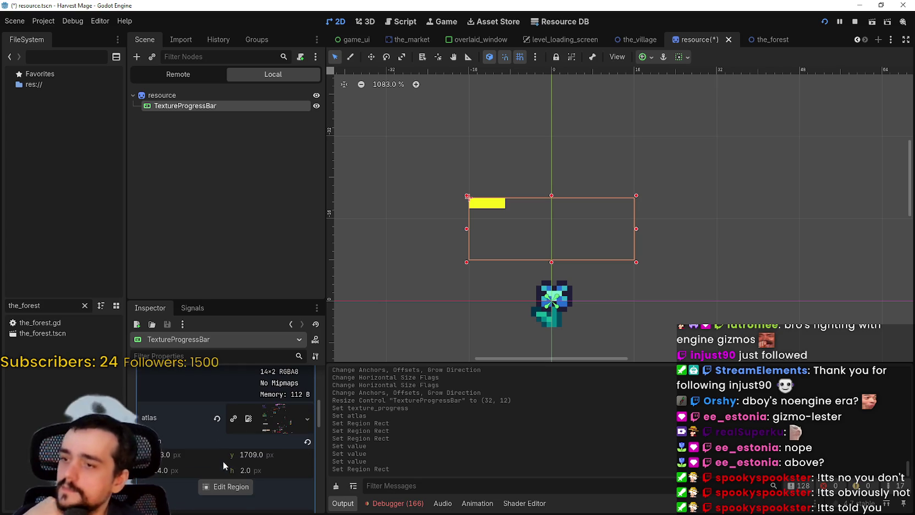
{"action": "left_click", "coordinate": [239, 488]}
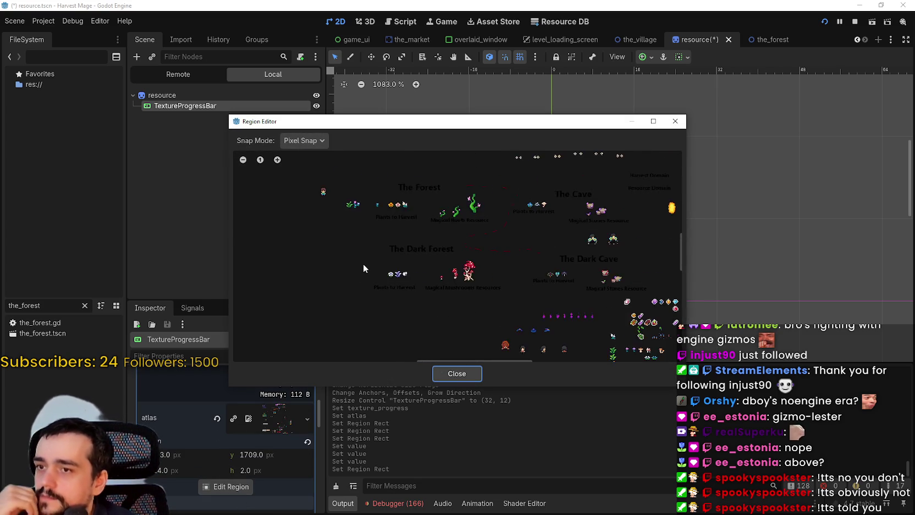
- Drag the region to span the full red-to-lime bar sprite, width 14
{"action": "scroll", "coordinate": [363, 263], "scroll_direction": "down", "scroll_amount": 5}
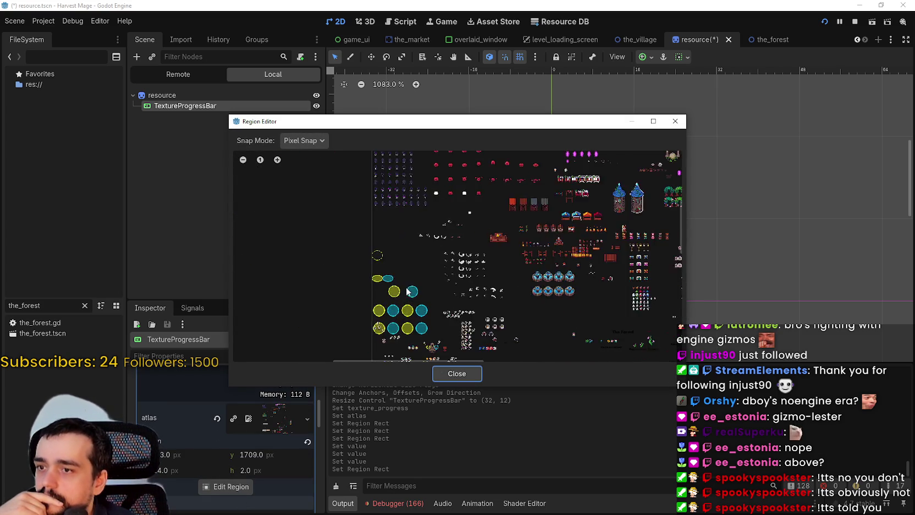
{"action": "scroll", "coordinate": [409, 289], "scroll_direction": "up", "scroll_amount": 6}
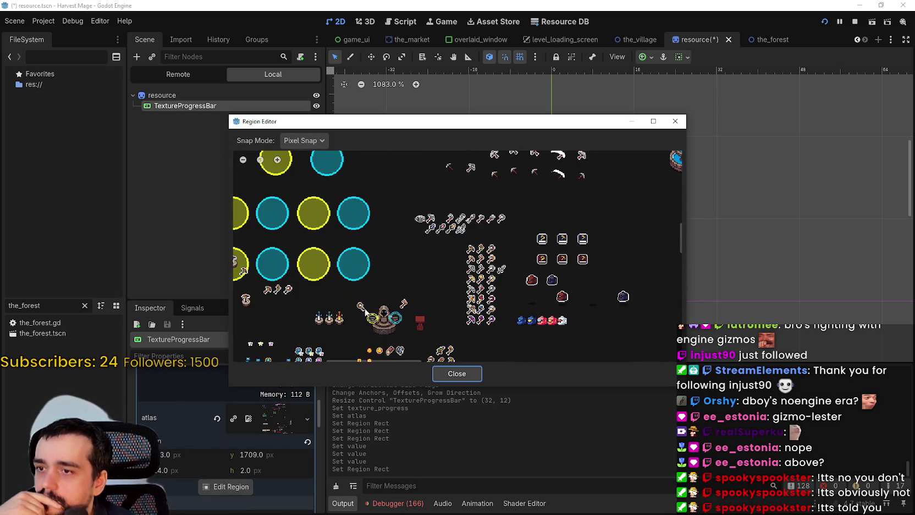
{"action": "scroll", "coordinate": [461, 205], "scroll_direction": "down", "scroll_amount": 4}
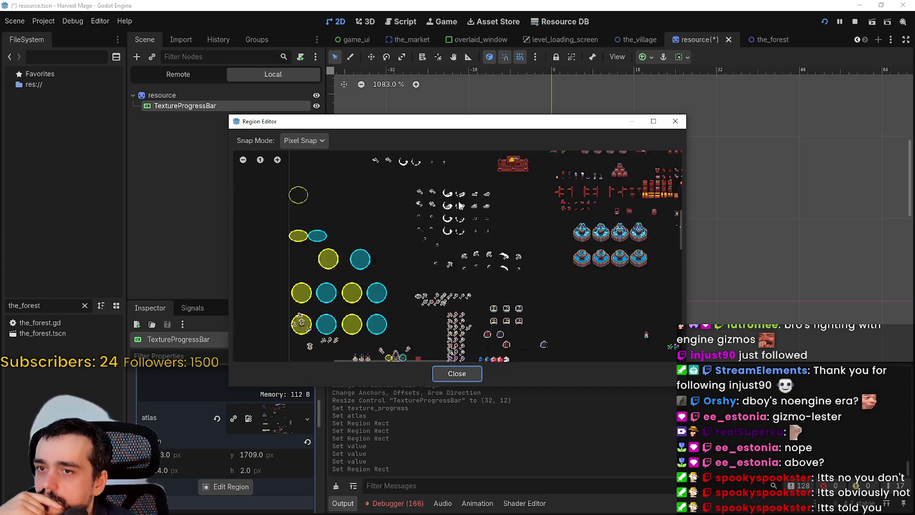
{"action": "scroll", "coordinate": [461, 205], "scroll_direction": "down", "scroll_amount": 2}
{"action": "scroll", "coordinate": [418, 330], "scroll_direction": "up", "scroll_amount": 6}
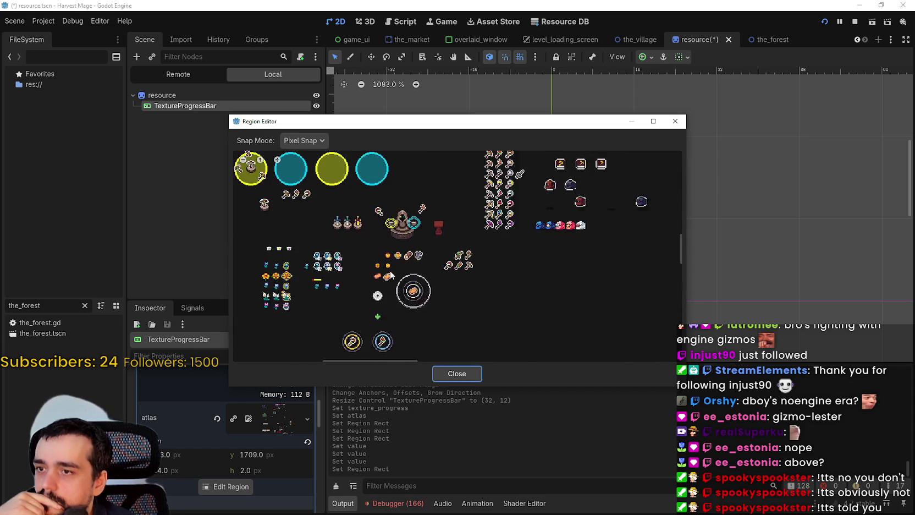
{"action": "scroll", "coordinate": [356, 269], "scroll_direction": "up", "scroll_amount": 5}
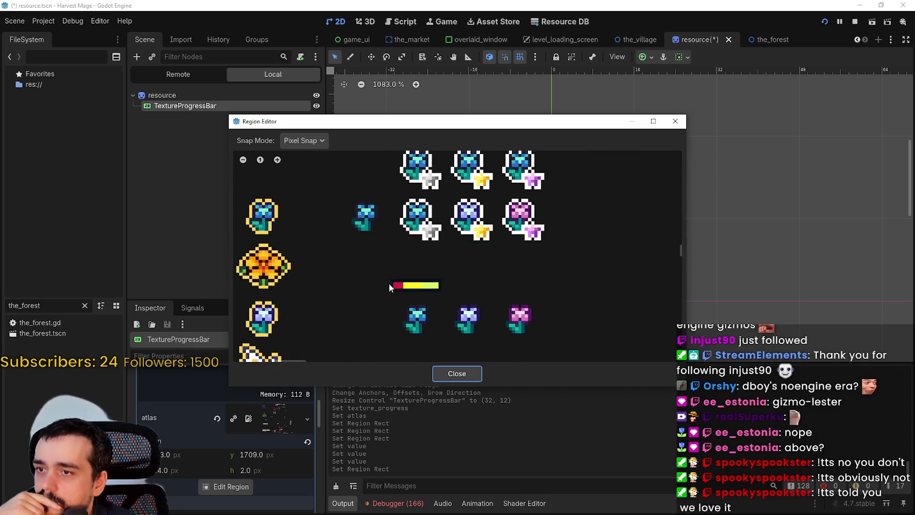
{"action": "scroll", "coordinate": [389, 283], "scroll_direction": "up", "scroll_amount": 3}
{"action": "left_click_drag", "start_coordinate": [393, 282], "coordinate": [498, 278]}
{"action": "mouse_move", "coordinate": [476, 128]}
{"action": "left_mouse_down"}
{"action": "mouse_move", "coordinate": [577, 372]}
{"action": "mouse_move", "coordinate": [588, 184]}
{"action": "mouse_move", "coordinate": [629, 481]}
{"action": "mouse_move", "coordinate": [610, 452]}
{"action": "mouse_move", "coordinate": [579, 277]}
{"action": "left_mouse_up"}
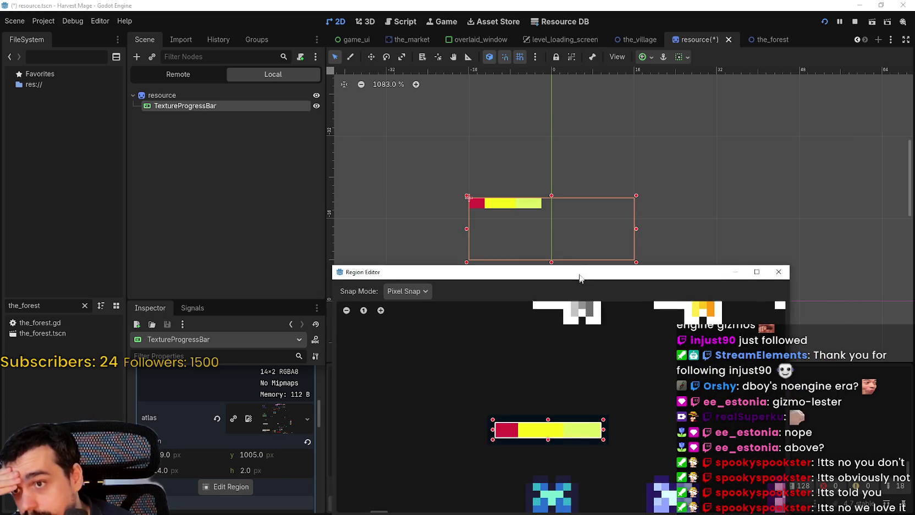
- Close the Region Editor and set the progress bar's Range value to 31.0
{"action": "key", "text": "Escape"}
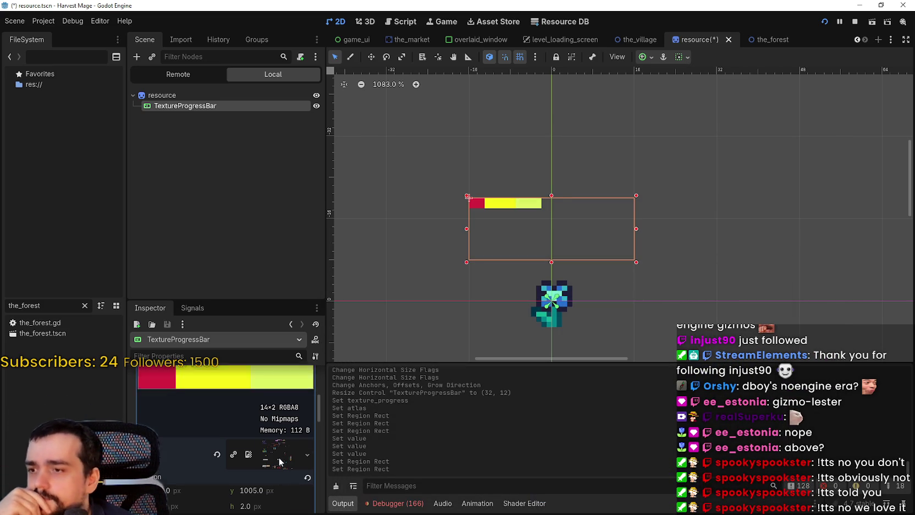
{"action": "left_click", "coordinate": [278, 457]}
{"action": "scroll", "coordinate": [262, 454], "scroll_direction": "down", "scroll_amount": 3}
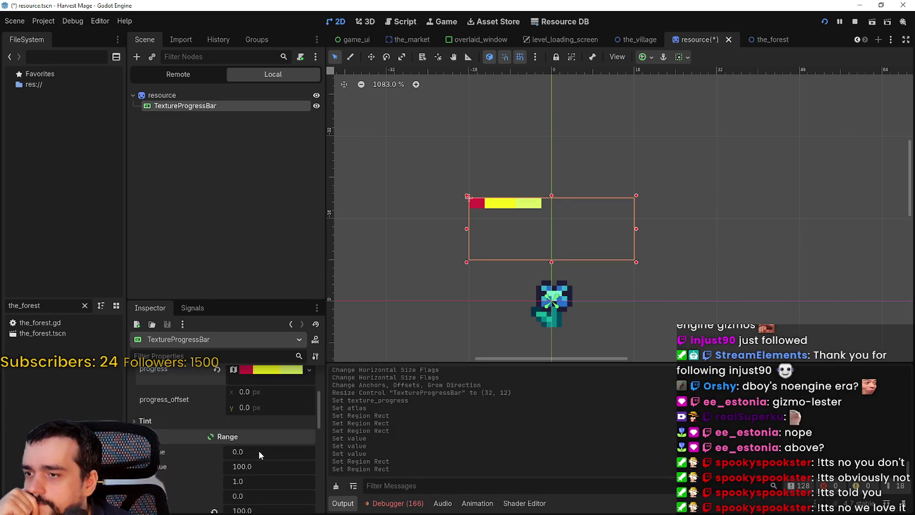
{"action": "scroll", "coordinate": [259, 451], "scroll_direction": "down", "scroll_amount": 2}
{"action": "left_click_drag", "start_coordinate": [254, 453], "coordinate": [245, 457]}
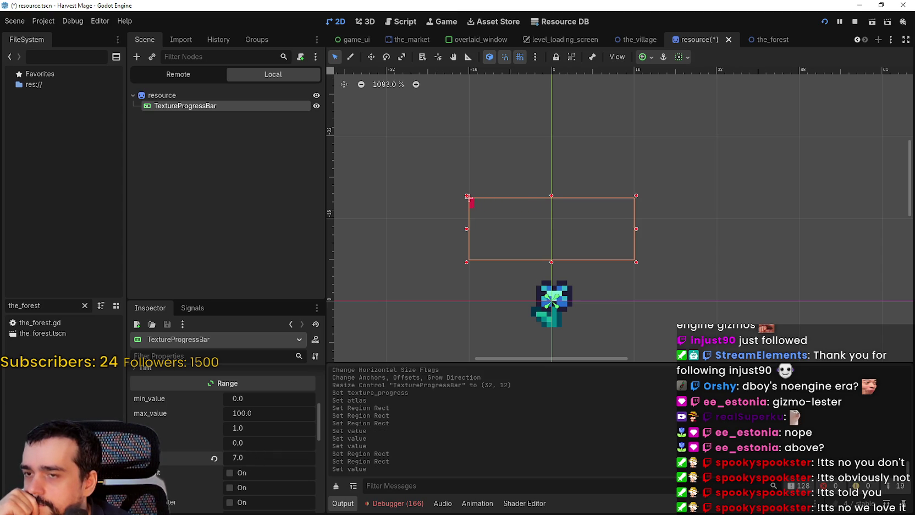
{"action": "left_click_drag", "start_coordinate": [248, 456], "coordinate": [265, 457]}
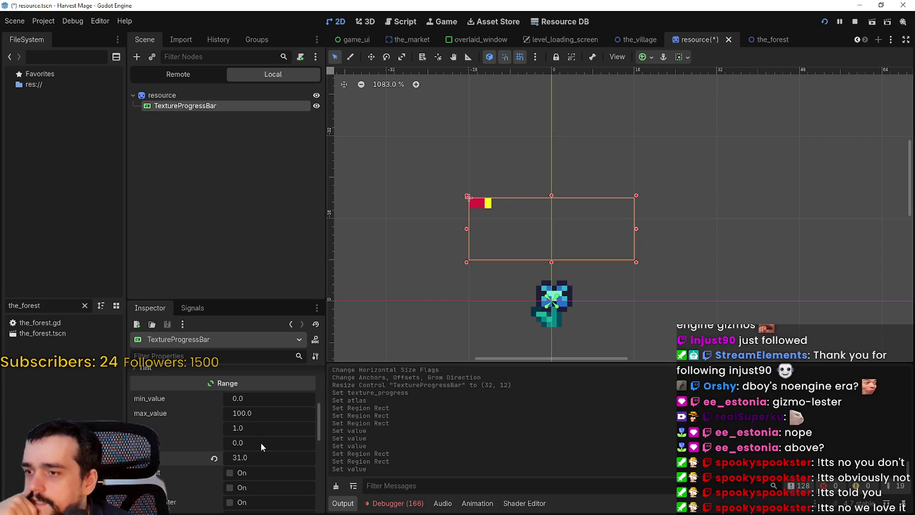
{"action": "scroll", "coordinate": [281, 464], "scroll_direction": "down", "scroll_amount": 2}
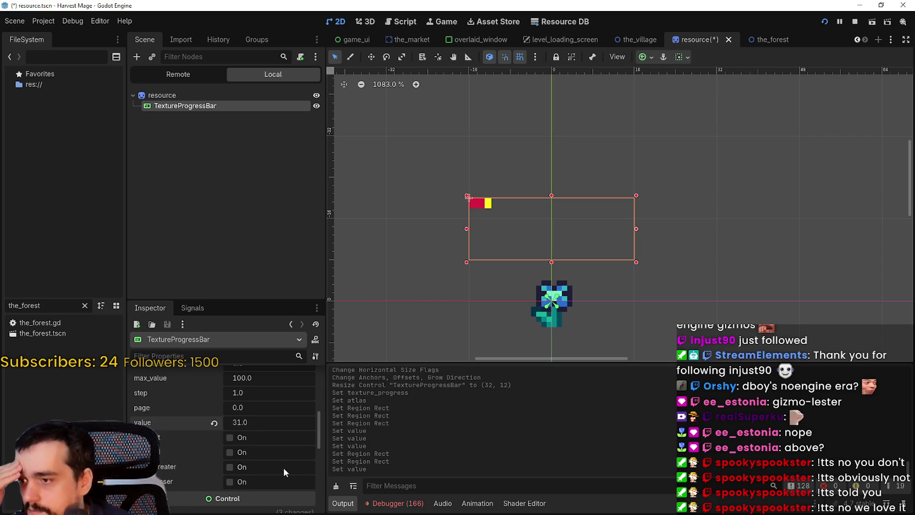
{"action": "scroll", "coordinate": [282, 467], "scroll_direction": "down", "scroll_amount": 3}
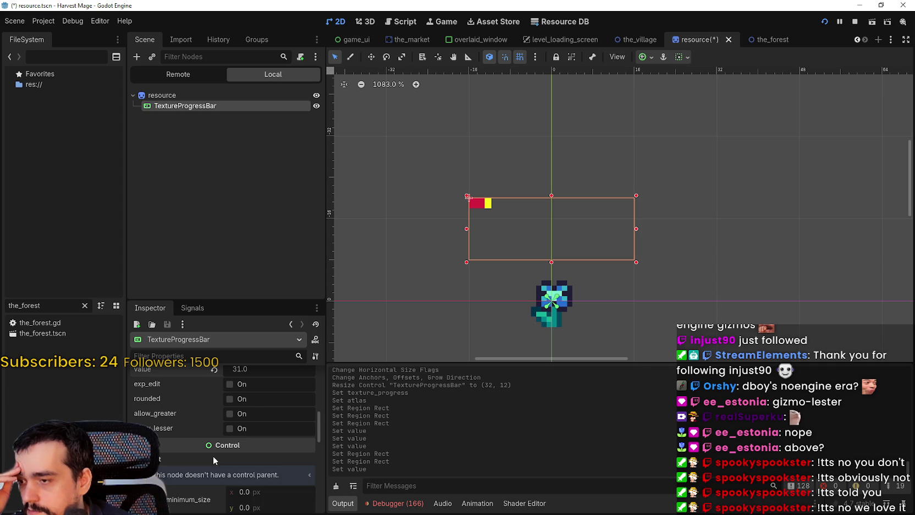
{"action": "scroll", "coordinate": [201, 473], "scroll_direction": "up", "scroll_amount": 10}
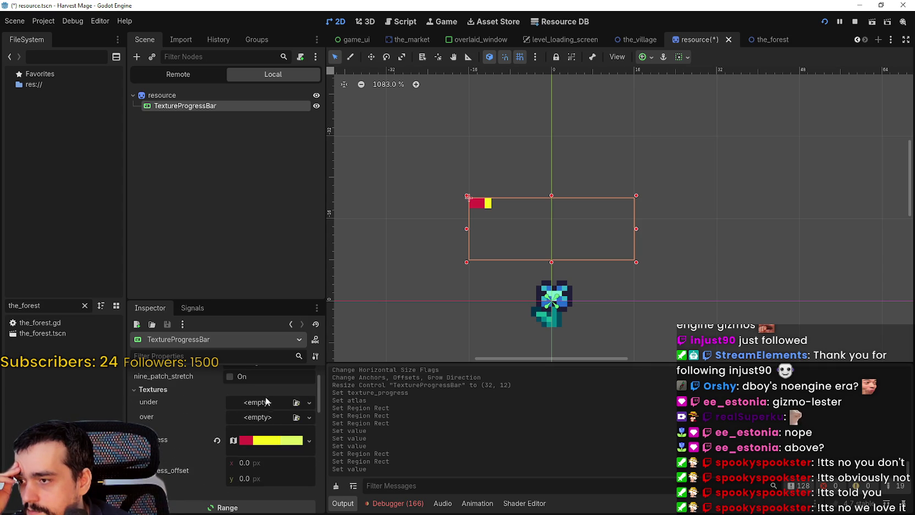
- Copy the texture_progress value into the over texture slot and expand its atlas settings
{"action": "scroll", "coordinate": [264, 421], "scroll_direction": "up", "scroll_amount": 2}
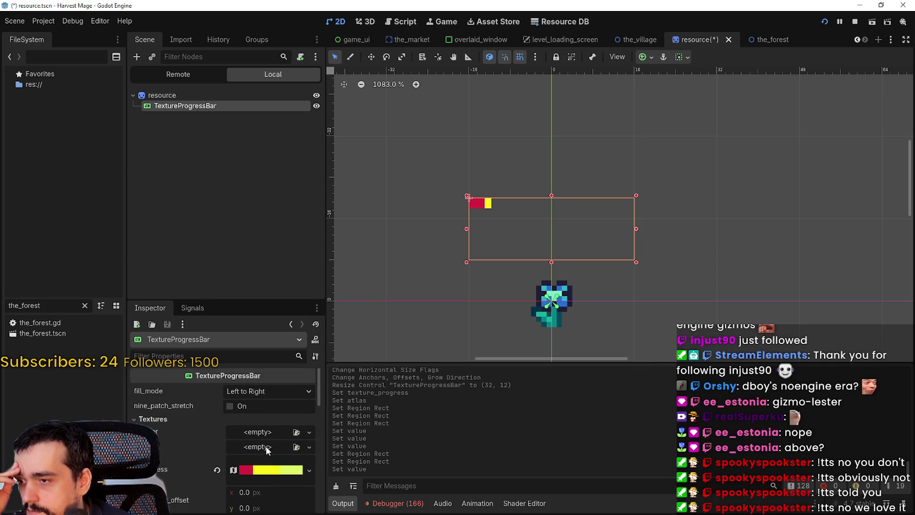
{"action": "left_click", "coordinate": [254, 450]}
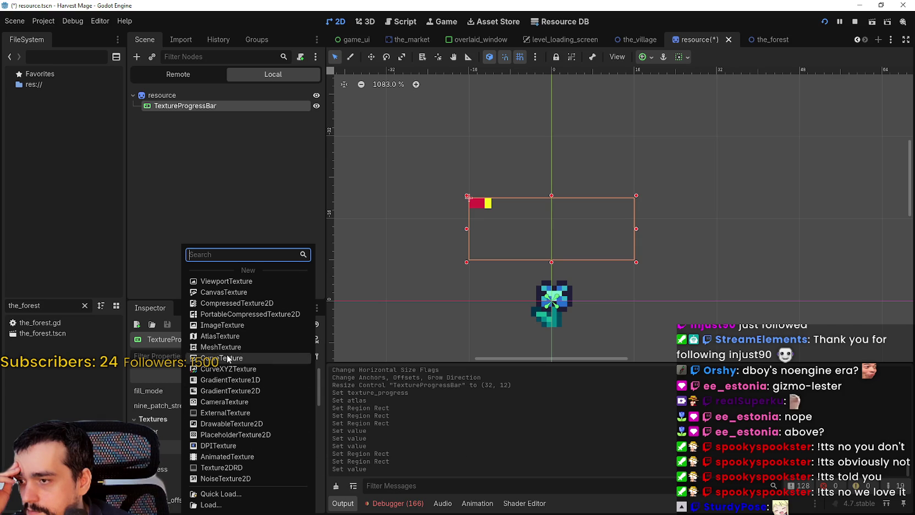
{"action": "key", "text": "Escape"}
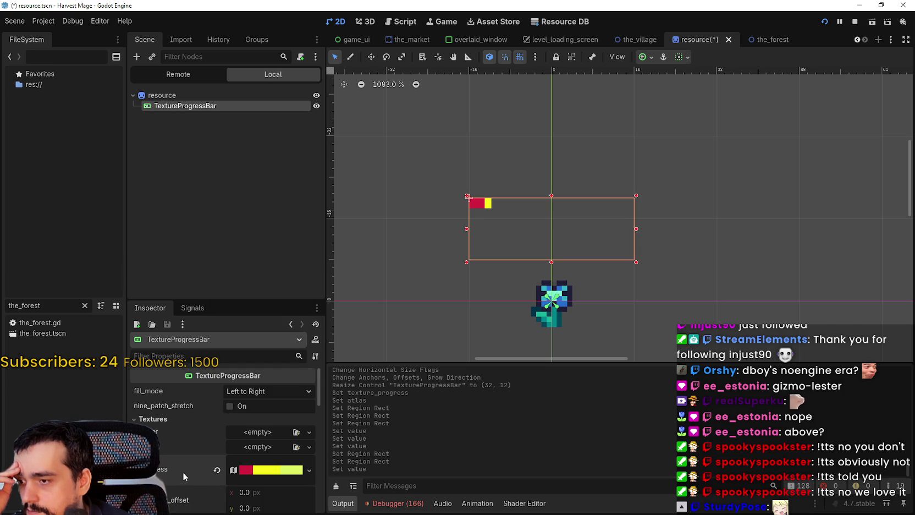
{"action": "right_click", "coordinate": [180, 470]}
{"action": "left_click", "coordinate": [218, 433]}
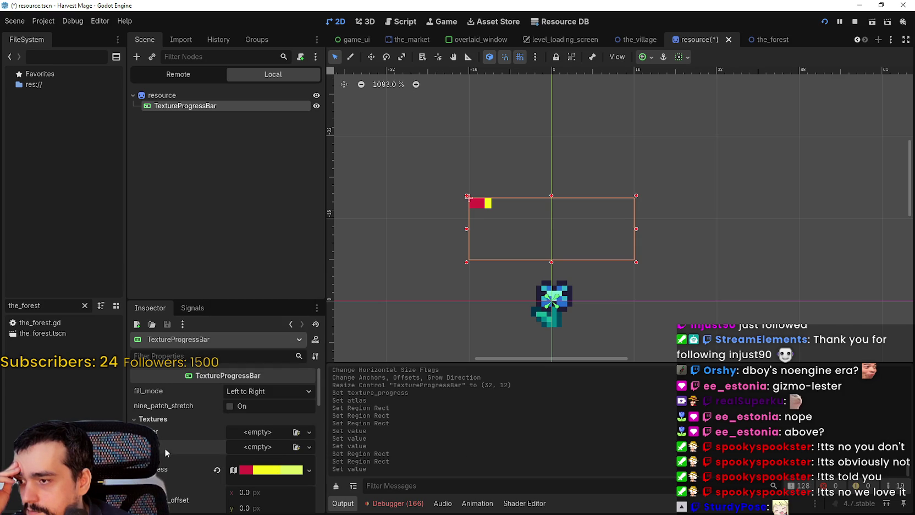
{"action": "right_click", "coordinate": [164, 448]}
{"action": "left_click", "coordinate": [204, 463]}
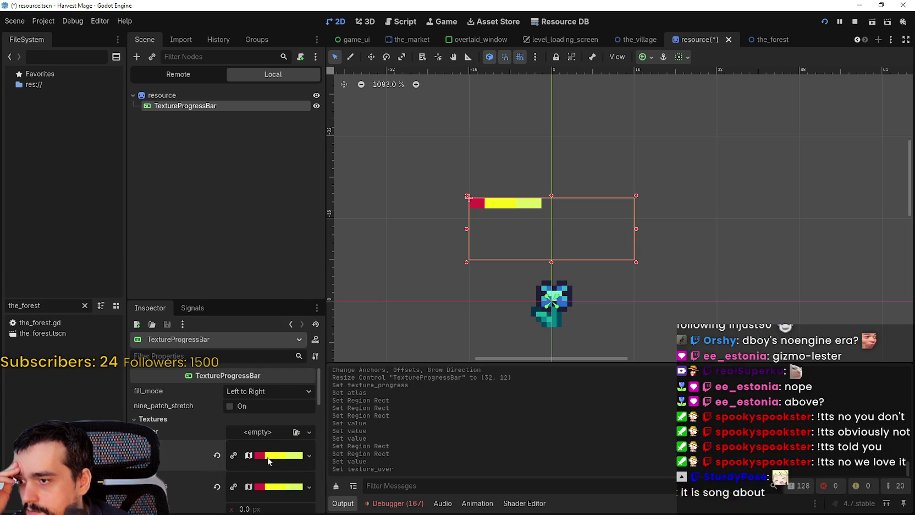
{"action": "right_click", "coordinate": [209, 452]}
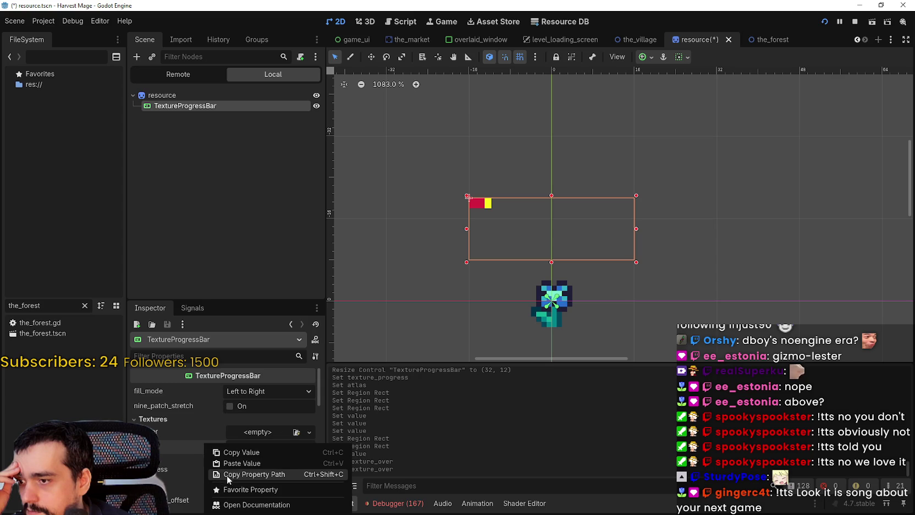
{"action": "left_click", "coordinate": [238, 463]}
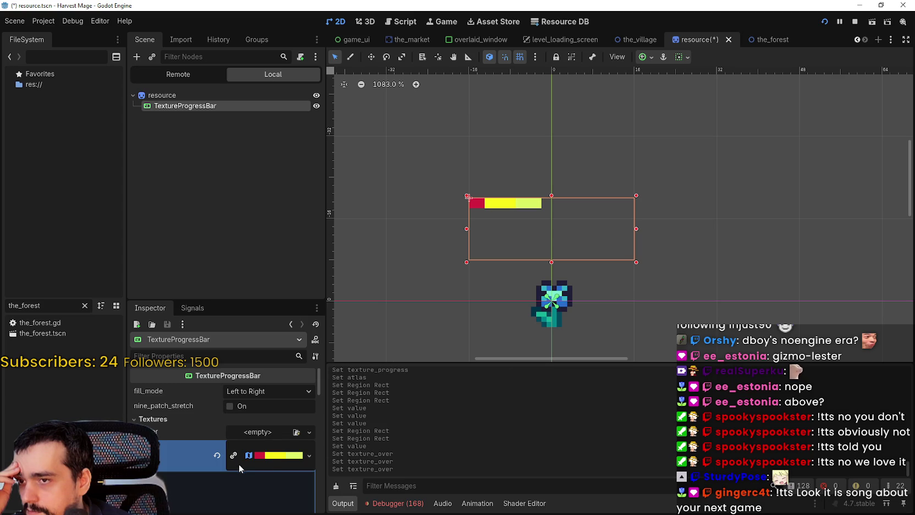
{"action": "left_click", "coordinate": [268, 456]}
- Grow the over texture's region one pixel each side, to 16×4 at x 128, y 1004
{"action": "scroll", "coordinate": [237, 481], "scroll_direction": "down", "scroll_amount": 3}
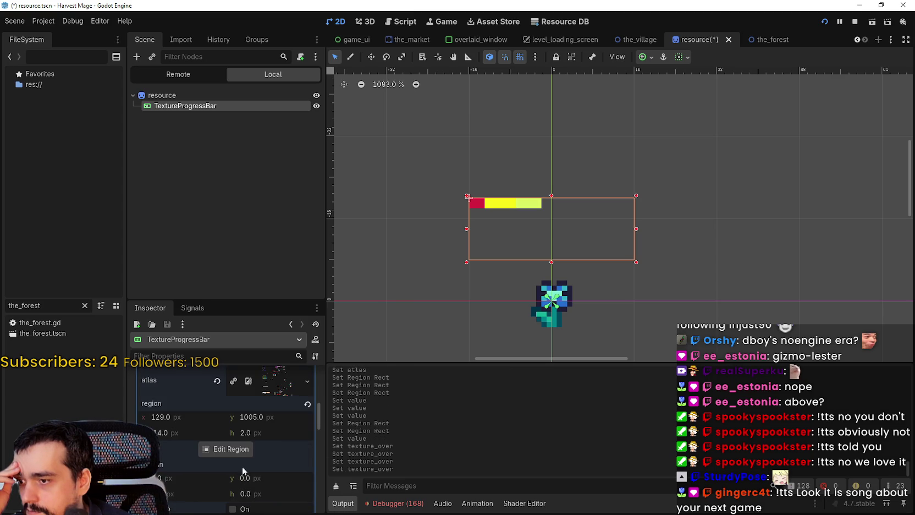
{"action": "left_click", "coordinate": [226, 449]}
{"action": "scroll", "coordinate": [447, 247], "scroll_direction": "down", "scroll_amount": 10}
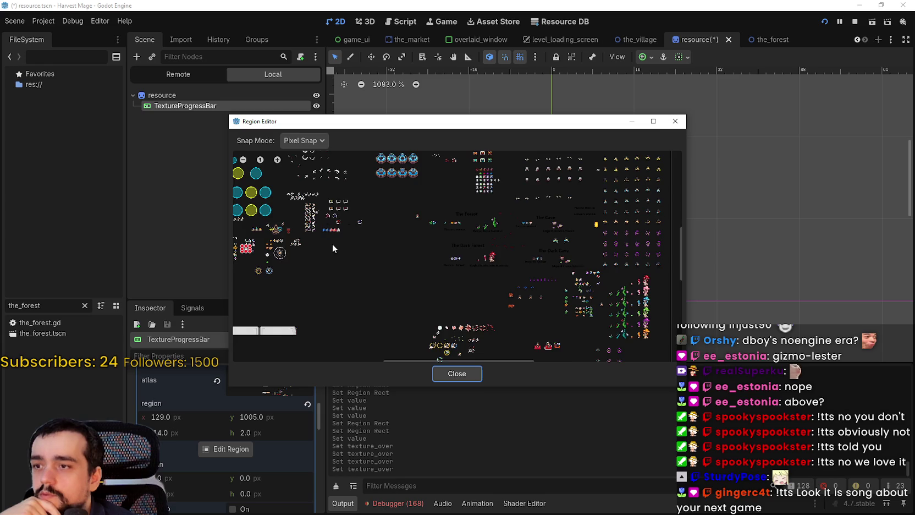
{"action": "scroll", "coordinate": [355, 276], "scroll_direction": "up", "scroll_amount": 6}
{"action": "scroll", "coordinate": [403, 272], "scroll_direction": "up", "scroll_amount": 8}
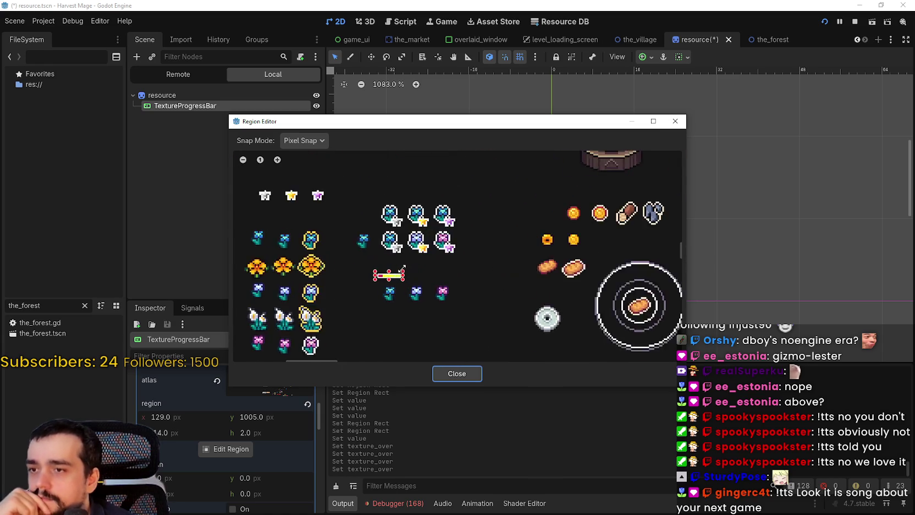
{"action": "scroll", "coordinate": [403, 280], "scroll_direction": "up", "scroll_amount": 3}
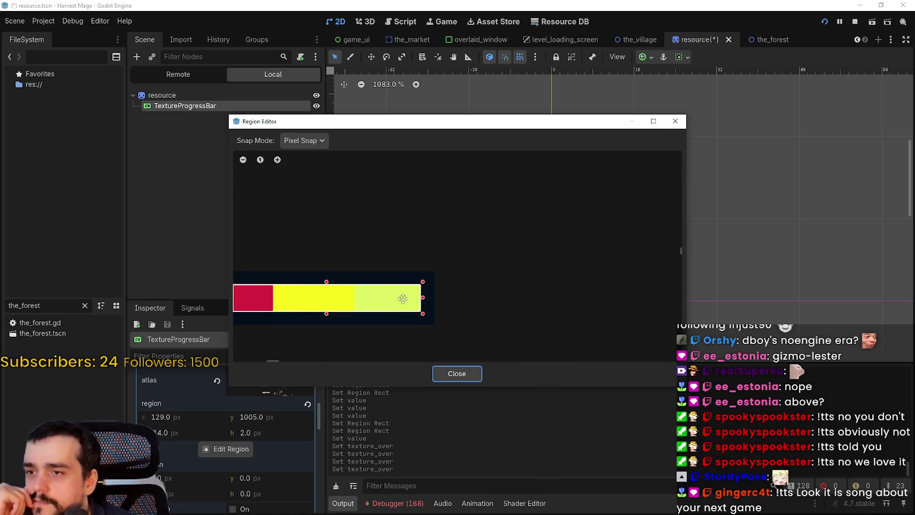
{"action": "left_click_drag", "start_coordinate": [429, 275], "coordinate": [441, 266]}
{"action": "left_click_drag", "start_coordinate": [440, 311], "coordinate": [440, 327]}
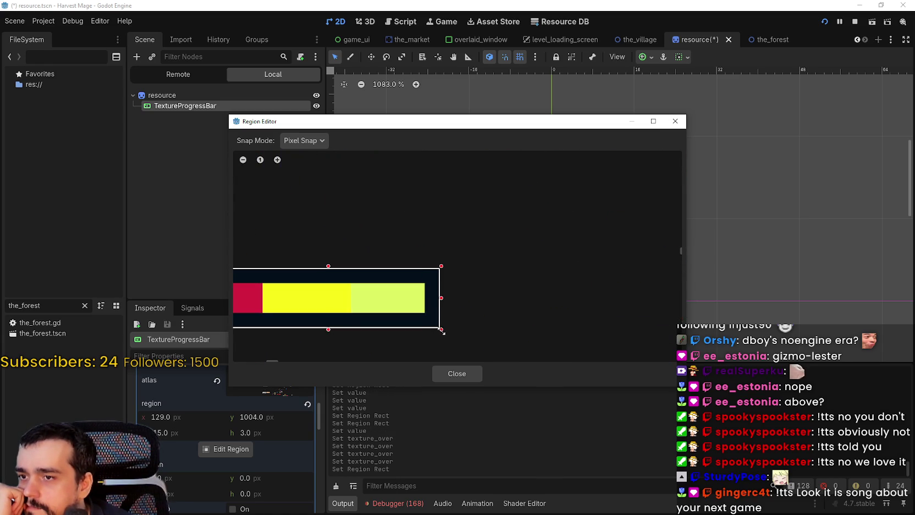
{"action": "scroll", "coordinate": [429, 348], "scroll_direction": "down", "scroll_amount": 2}
{"action": "left_click_drag", "start_coordinate": [291, 317], "coordinate": [283, 316]}
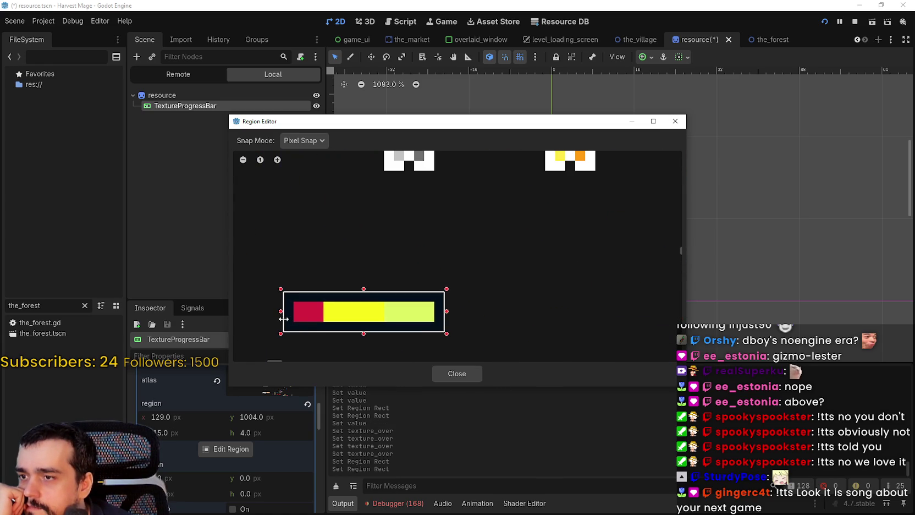
{"action": "left_click", "coordinate": [456, 373]}
{"action": "scroll", "coordinate": [513, 205], "scroll_direction": "down", "scroll_amount": 6}
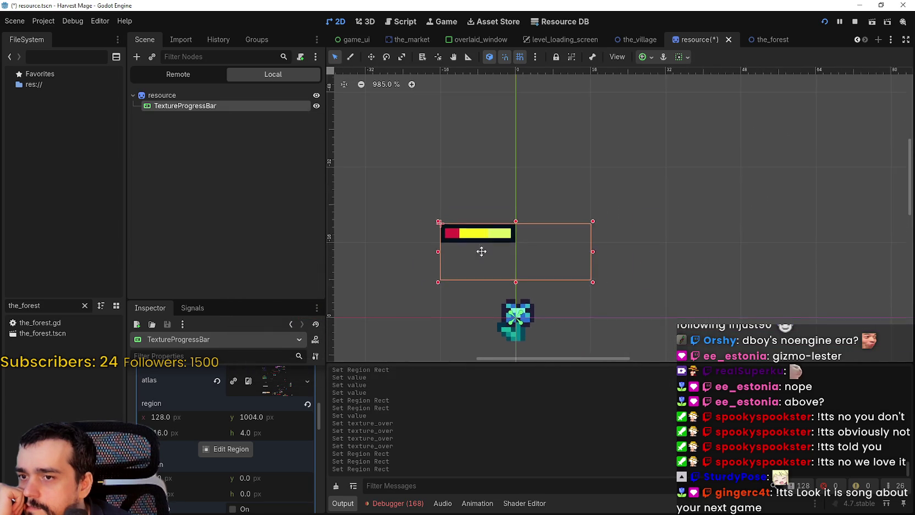
- Try the Bilinear (Left and Right) fill mode, then restore Left to Right
{"action": "scroll", "coordinate": [278, 402], "scroll_direction": "up", "scroll_amount": 6}
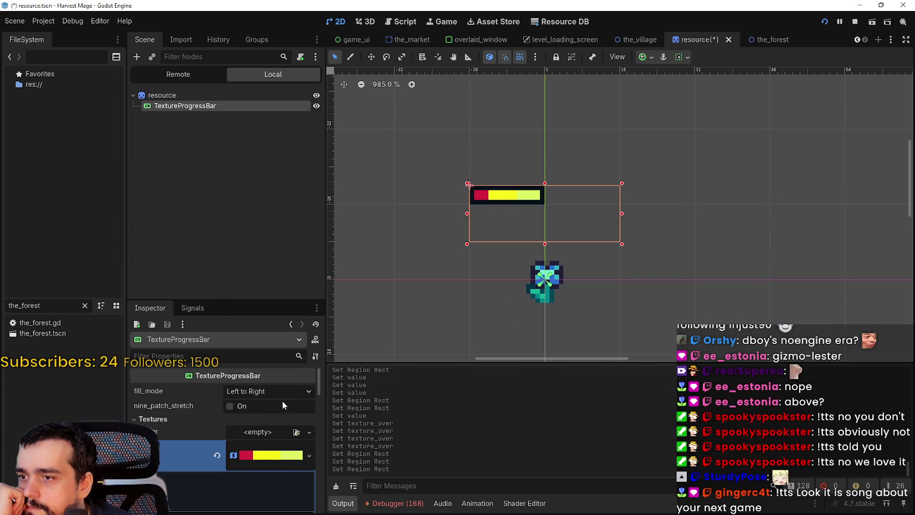
{"action": "left_click", "coordinate": [271, 392]}
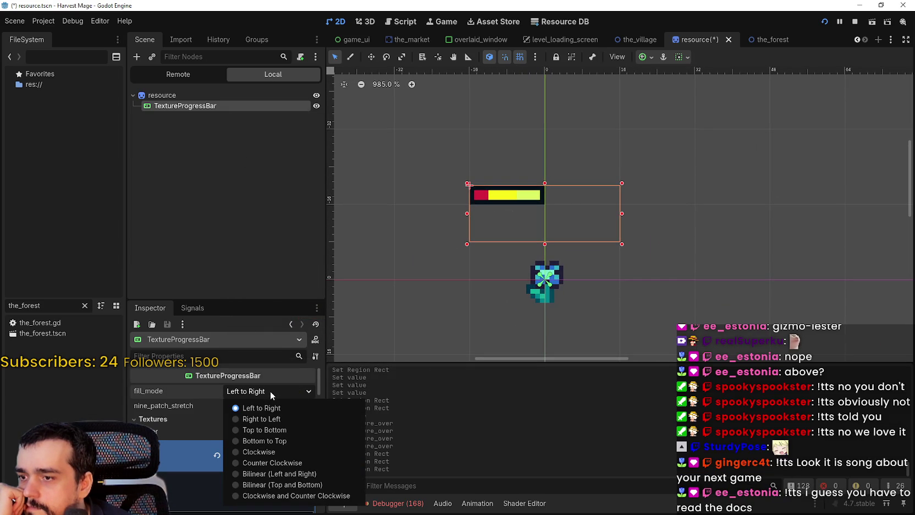
{"action": "left_click", "coordinate": [277, 473]}
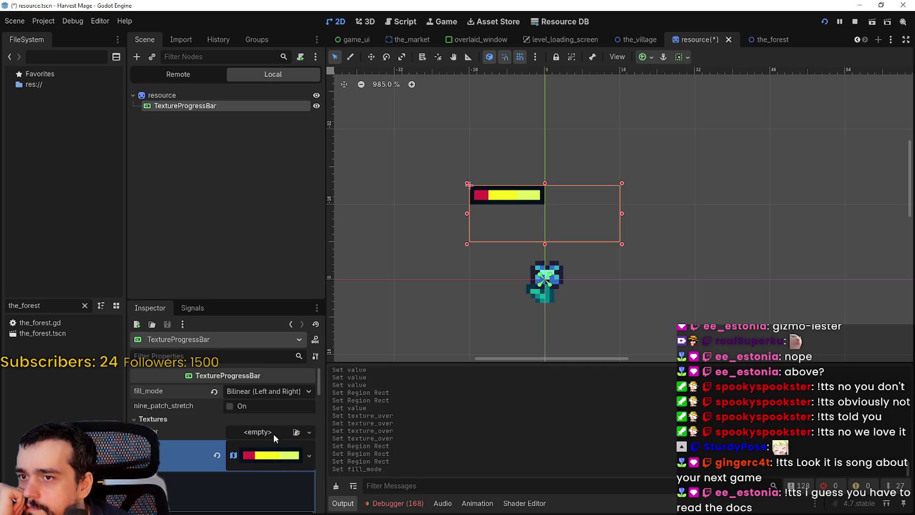
{"action": "left_click", "coordinate": [215, 390]}
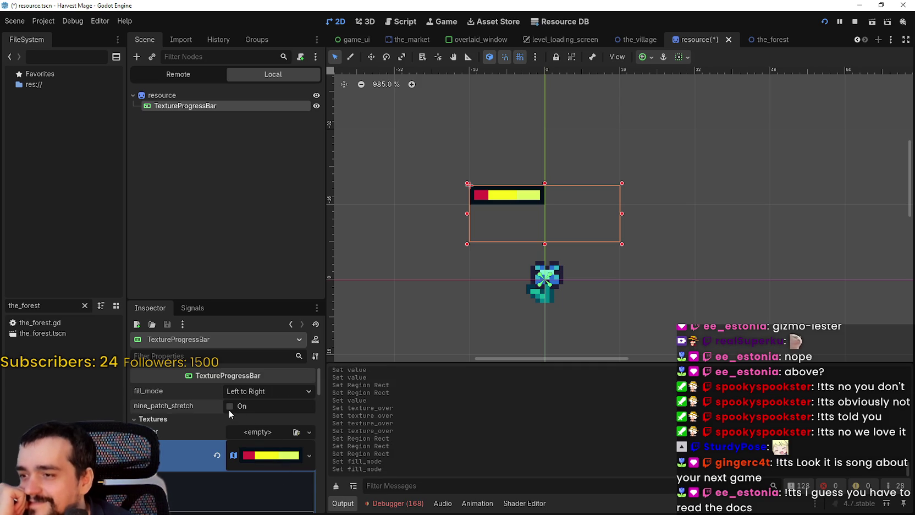
- Leave nine_patch_stretch unchecked and collapse the over AtlasTexture details
{"action": "left_click", "coordinate": [229, 407]}
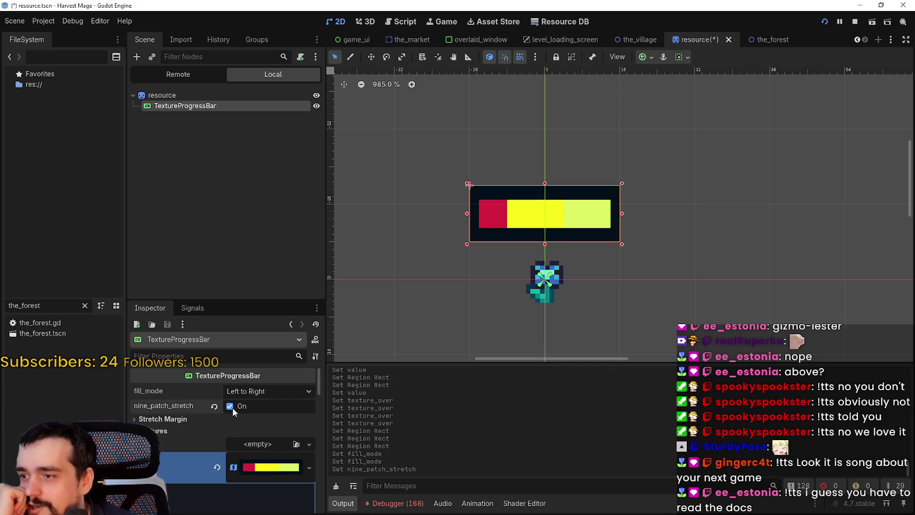
{"action": "left_click", "coordinate": [230, 406]}
{"action": "scroll", "coordinate": [172, 428], "scroll_direction": "down", "scroll_amount": 2}
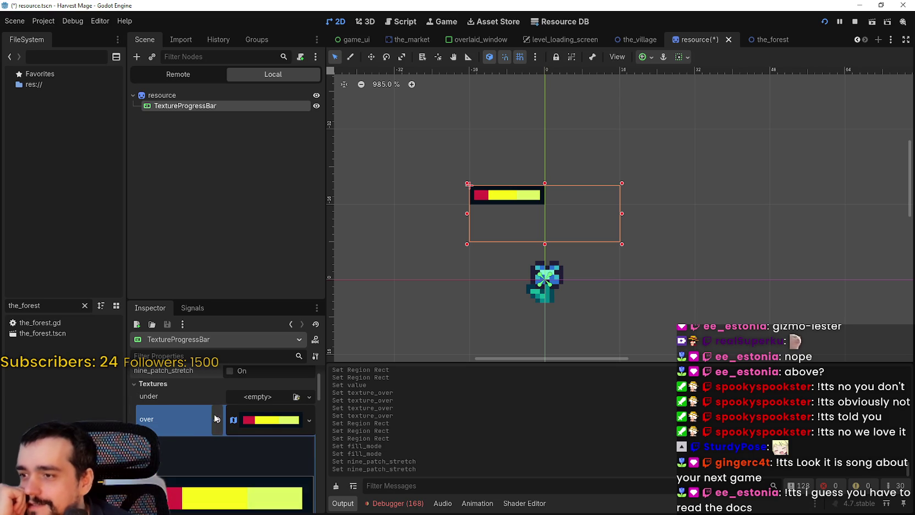
{"action": "left_click", "coordinate": [273, 421]}
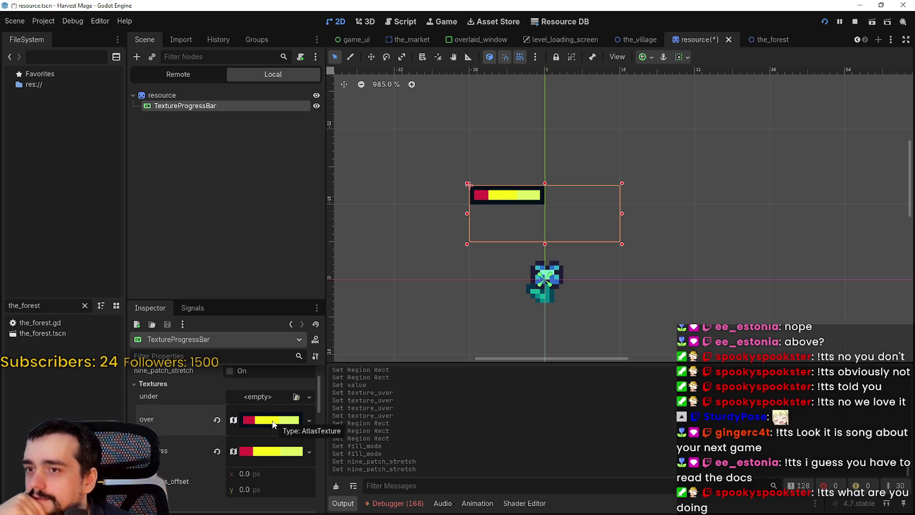
{"action": "scroll", "coordinate": [554, 217], "scroll_direction": "up", "scroll_amount": 3}
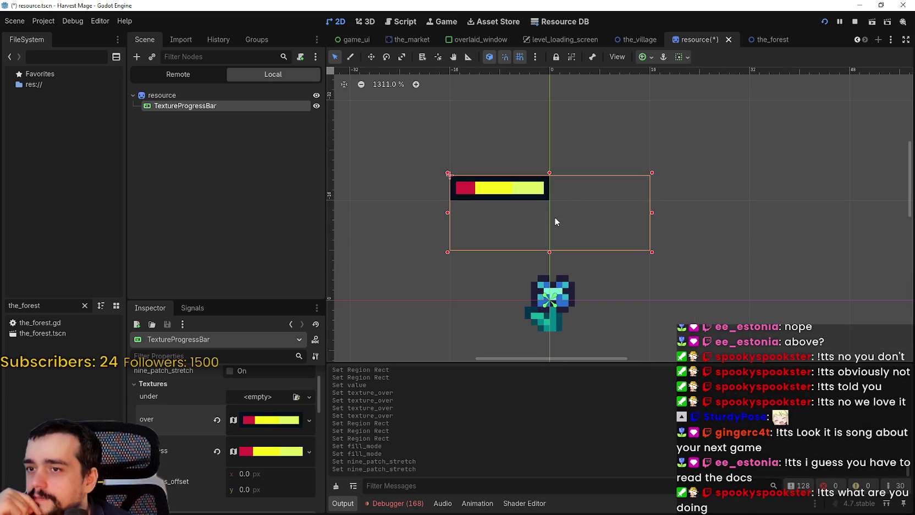
{"action": "left_click", "coordinate": [687, 56]}
{"action": "left_click", "coordinate": [707, 93]}
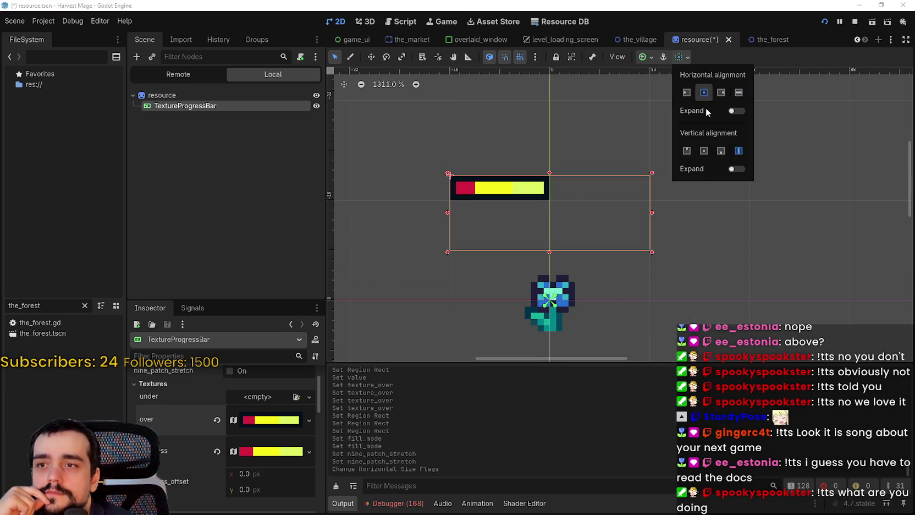
{"action": "left_click", "coordinate": [705, 152]}
{"action": "left_click", "coordinate": [738, 92]}
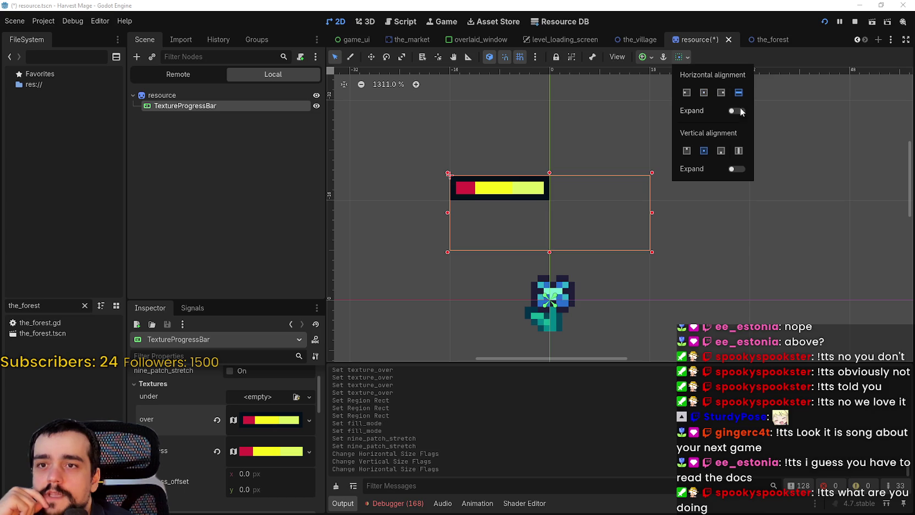
{"action": "left_click", "coordinate": [740, 153]}
{"action": "scroll", "coordinate": [224, 434], "scroll_direction": "down", "scroll_amount": 3}
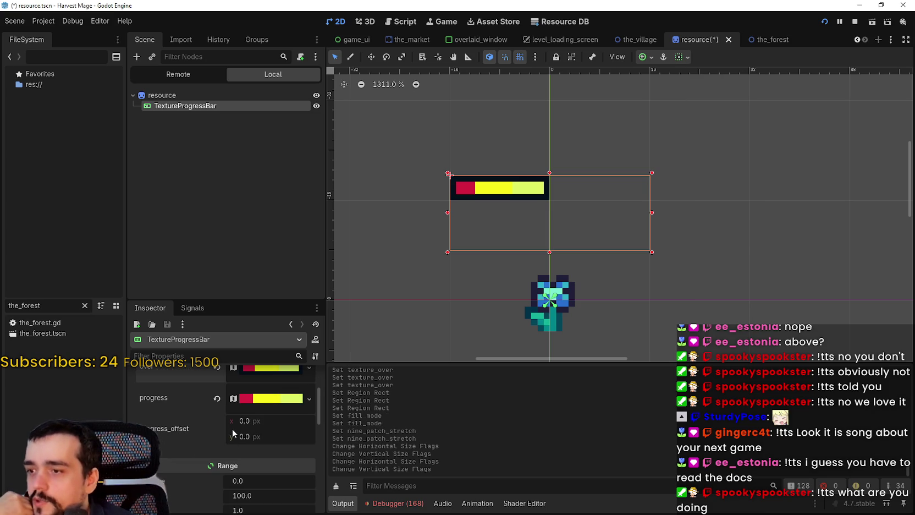
{"action": "mouse_move", "coordinate": [232, 423]}
{"action": "left_mouse_down"}
{"action": "mouse_move", "coordinate": [270, 419]}
{"action": "mouse_move", "coordinate": [242, 420]}
{"action": "left_mouse_up"}
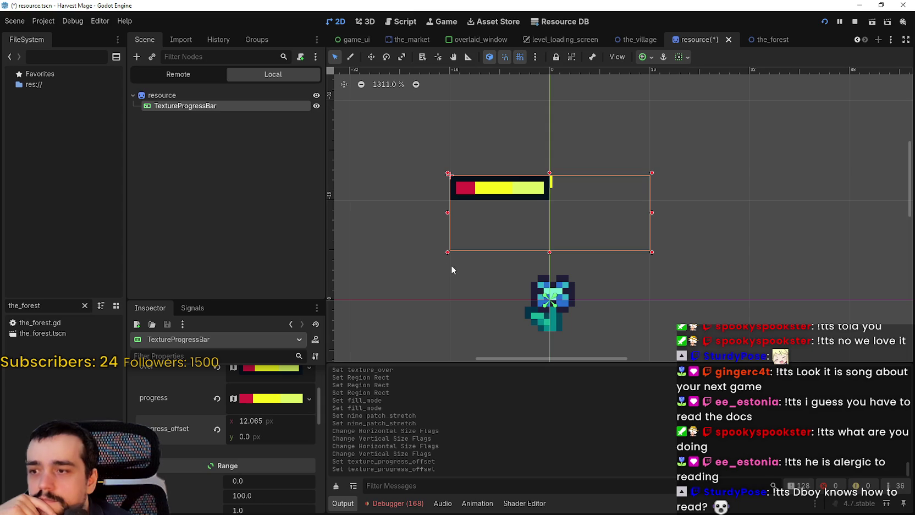
{"action": "left_click", "coordinate": [217, 429]}
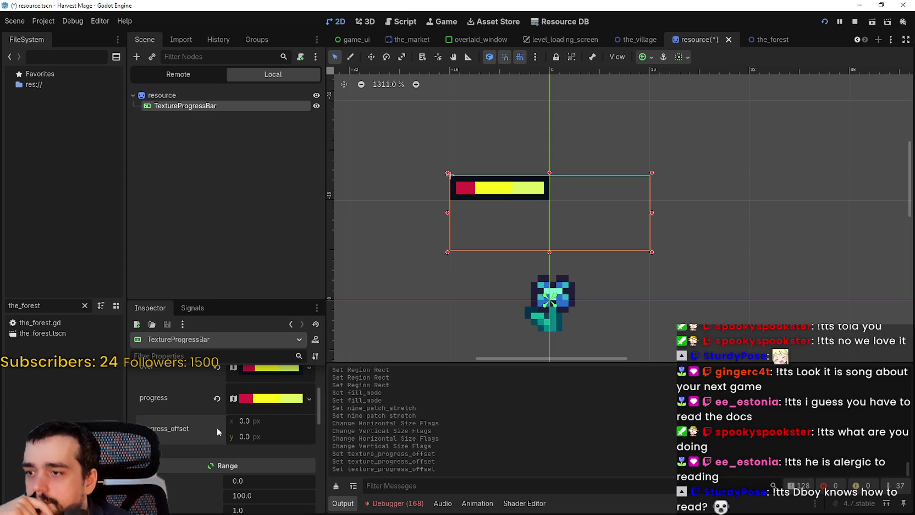
- Expand the Tint settings and try an opaque magenta progress tint
{"action": "left_click", "coordinate": [185, 450]}
{"action": "left_click", "coordinate": [266, 457]}
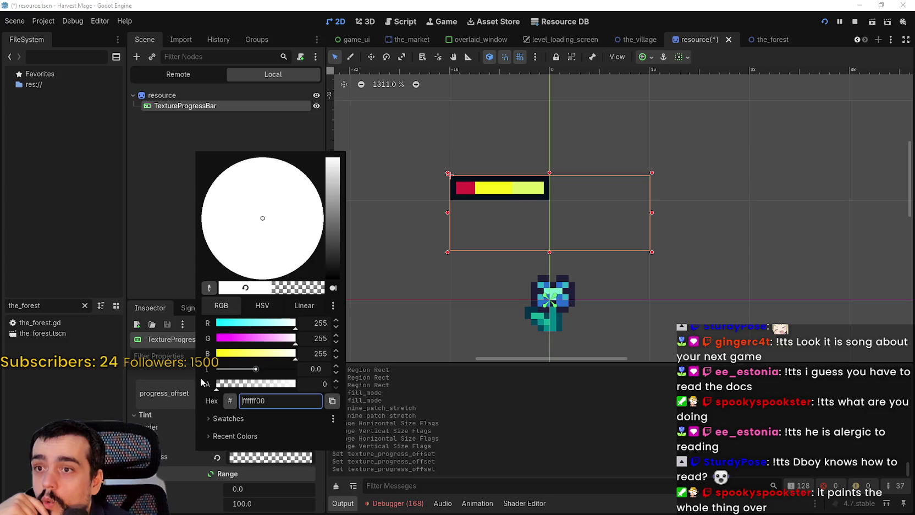
{"action": "left_click_drag", "start_coordinate": [251, 384], "coordinate": [297, 385]}
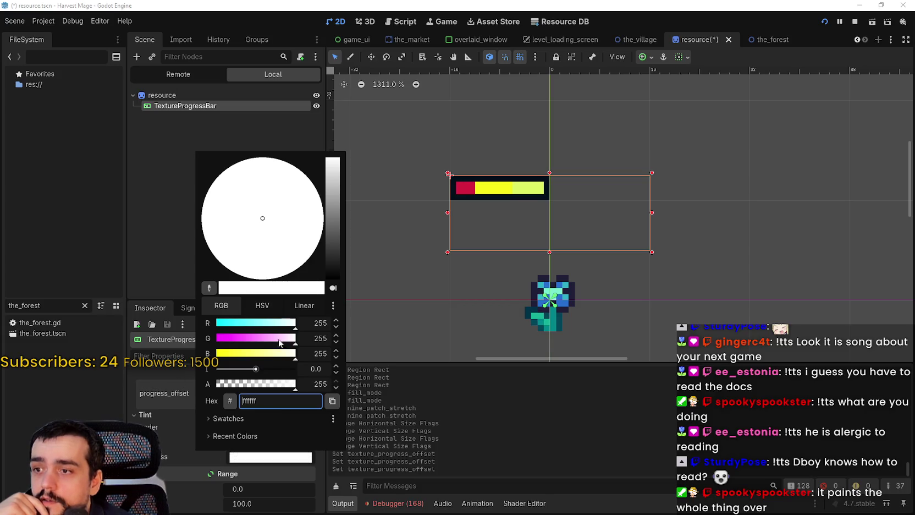
{"action": "left_click_drag", "start_coordinate": [280, 338], "coordinate": [231, 334]}
{"action": "left_click", "coordinate": [187, 442]}
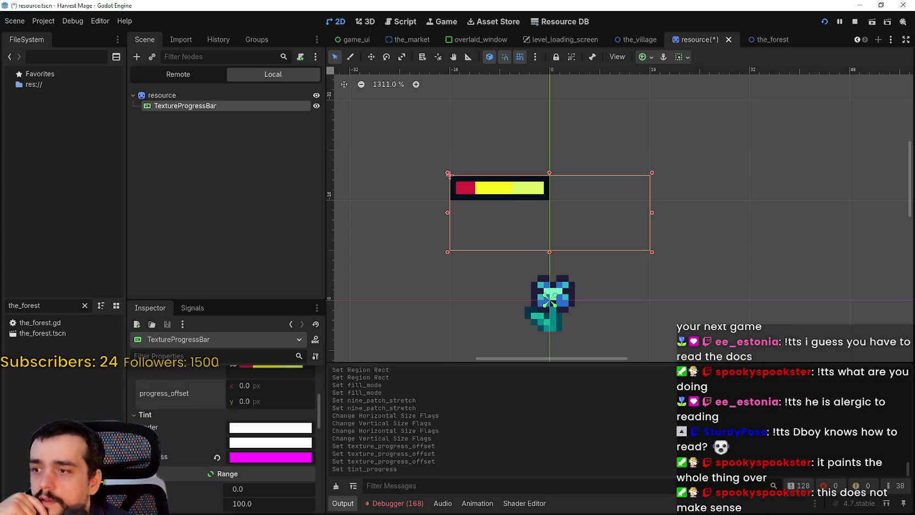
- Clear the progress texture and paste the bar image into the under texture
{"action": "scroll", "coordinate": [189, 439], "scroll_direction": "up", "scroll_amount": 3}
{"action": "left_click", "coordinate": [218, 418]}
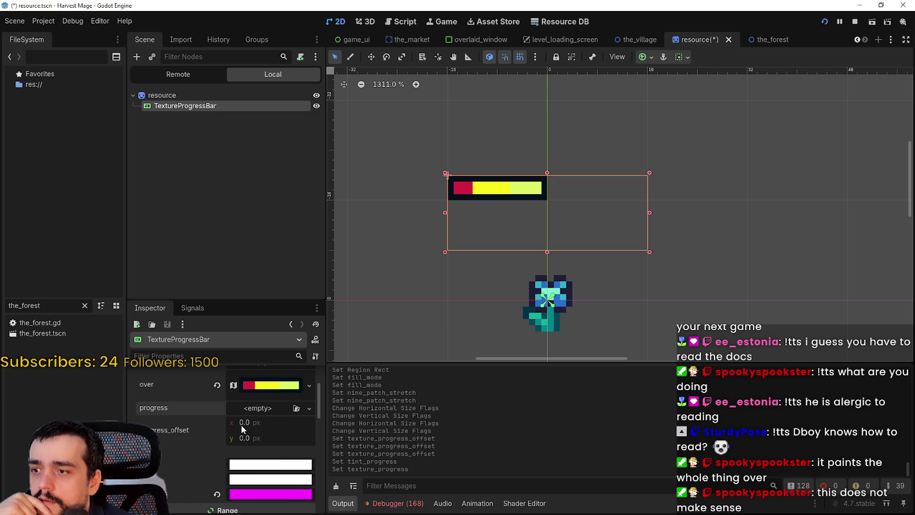
{"action": "scroll", "coordinate": [222, 406], "scroll_direction": "up", "scroll_amount": 2}
{"action": "right_click", "coordinate": [195, 421]}
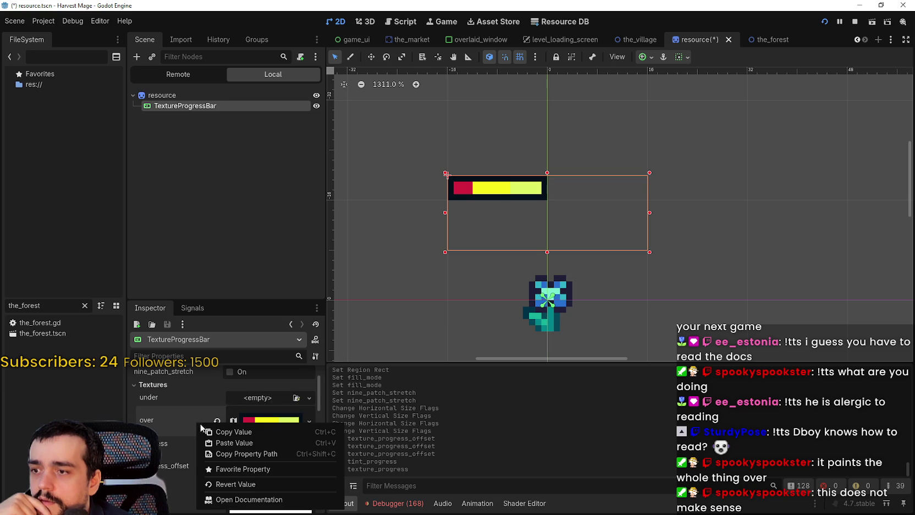
{"action": "right_click", "coordinate": [196, 399]}
{"action": "left_click", "coordinate": [229, 424]}
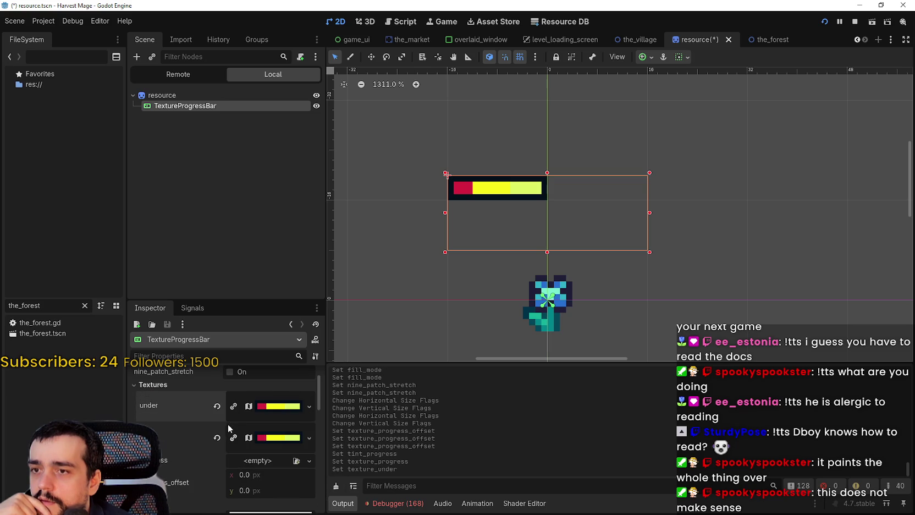
{"action": "key", "text": "ctrl+v"}
{"action": "scroll", "coordinate": [235, 437], "scroll_direction": "down", "scroll_amount": 3}
- Set the progress tint to dark red 72013b, then return to Aseprite
{"action": "left_click", "coordinate": [233, 438]}
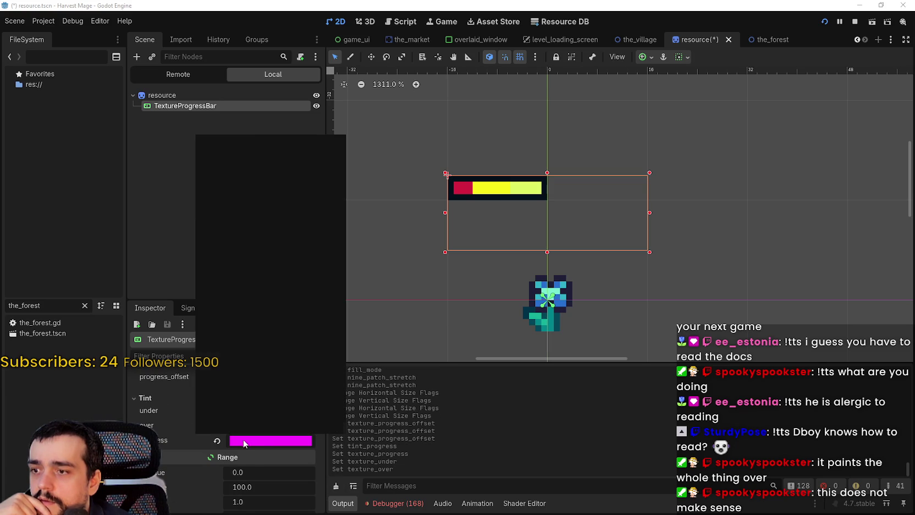
{"action": "mouse_move", "coordinate": [266, 216]}
{"action": "left_mouse_down"}
{"action": "mouse_move", "coordinate": [300, 202]}
{"action": "mouse_move", "coordinate": [259, 196]}
{"action": "left_mouse_up"}
{"action": "left_click", "coordinate": [260, 195]}
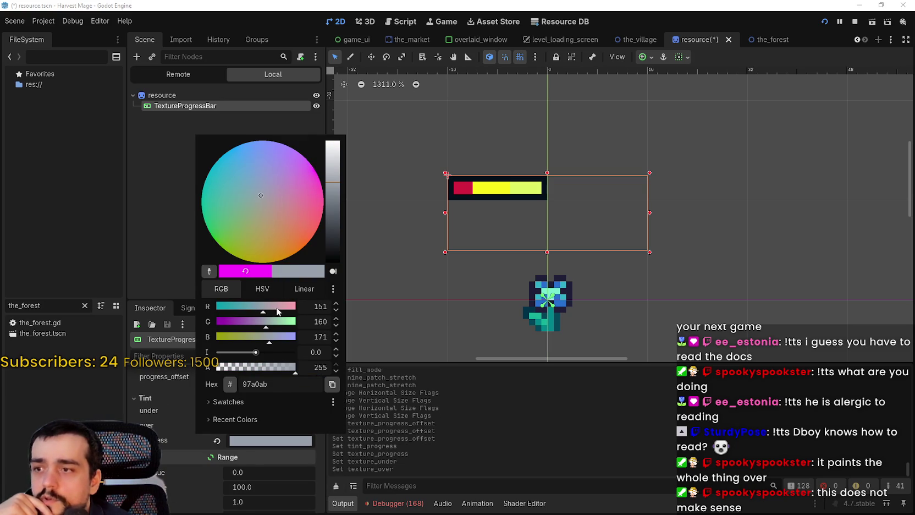
{"action": "left_click", "coordinate": [336, 230]}
{"action": "left_click", "coordinate": [322, 199]}
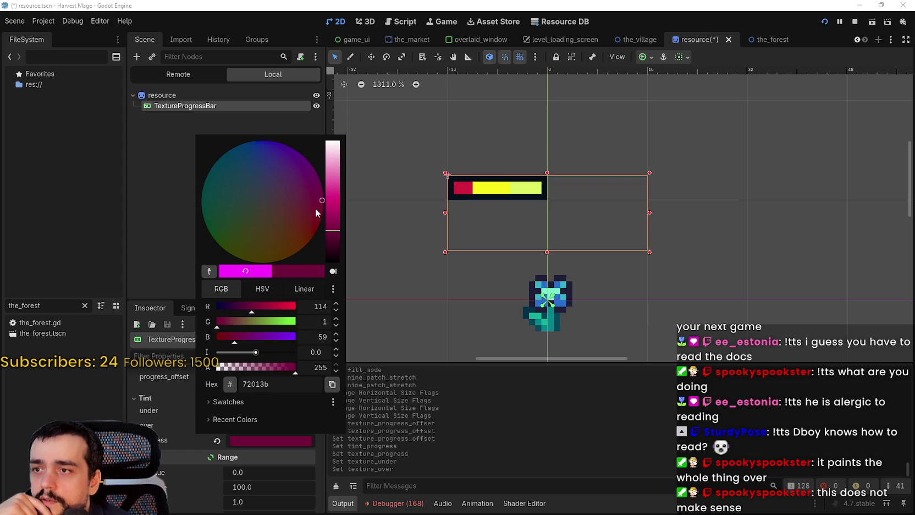
{"action": "key", "text": "Escape"}
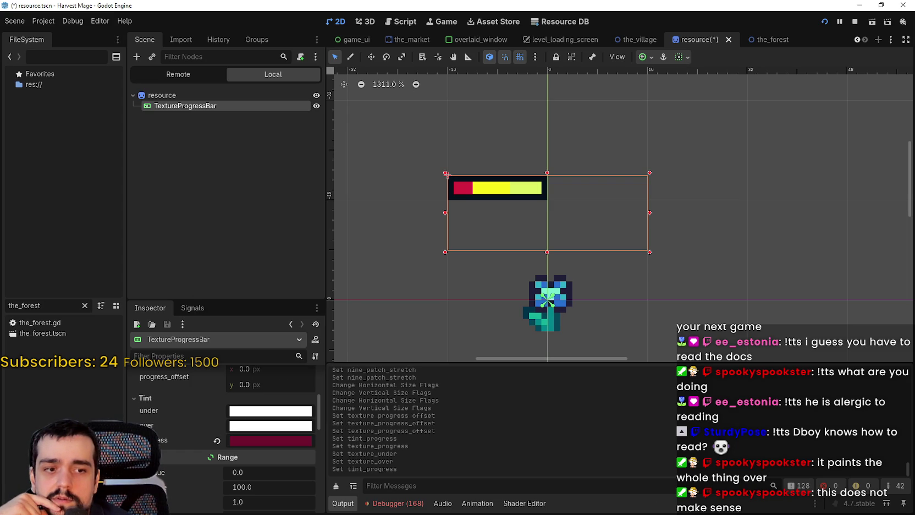
{"action": "key", "text": "alt+Tab"}
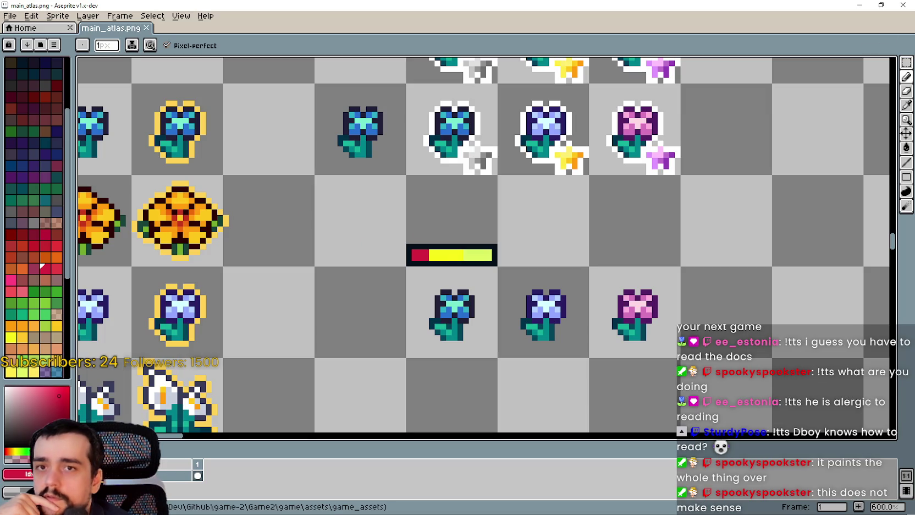
- Delete the bar's red and yellow interior, save main_atlas.png, and return to Godot
{"action": "left_click", "coordinate": [906, 62]}
{"action": "scroll", "coordinate": [394, 252], "scroll_direction": "up", "scroll_amount": 1}
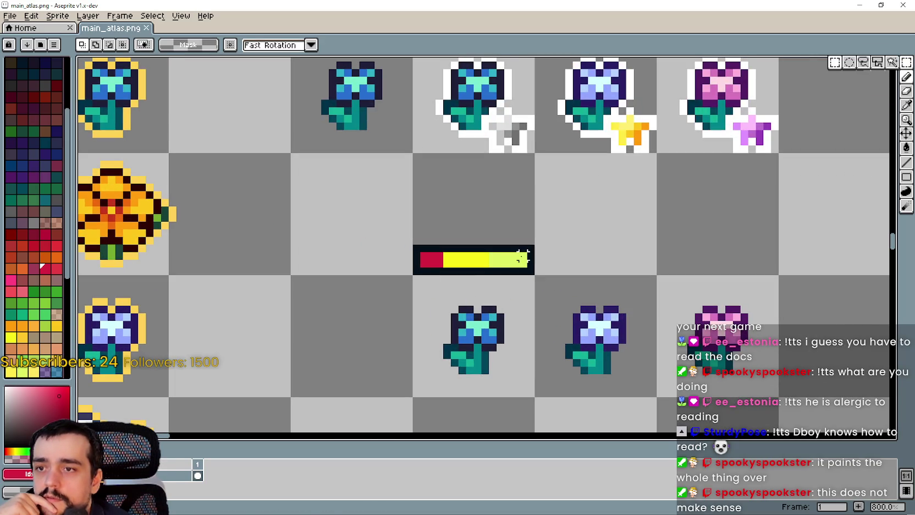
{"action": "key", "text": "Delete"}
{"action": "key", "text": "ctrl+z"}
{"action": "key", "text": "Delete"}
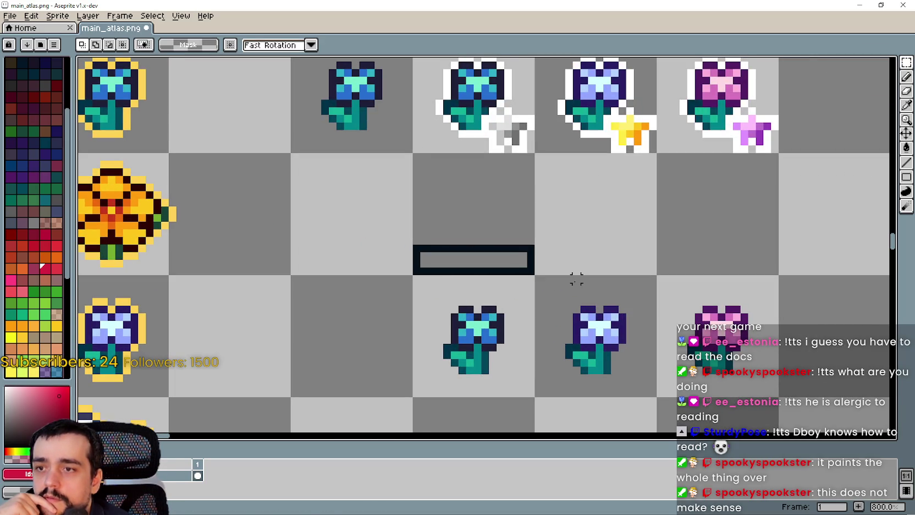
{"action": "key", "text": "ctrl+s"}
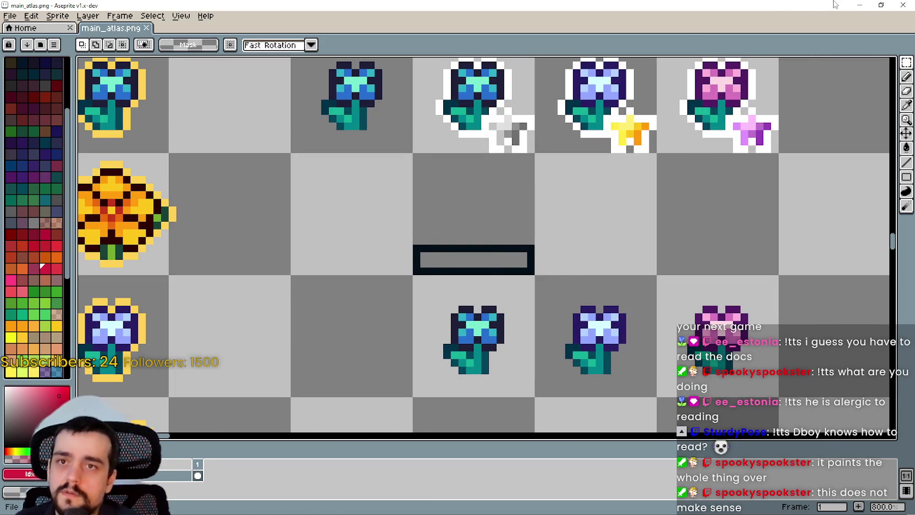
{"action": "left_click", "coordinate": [859, 5]}
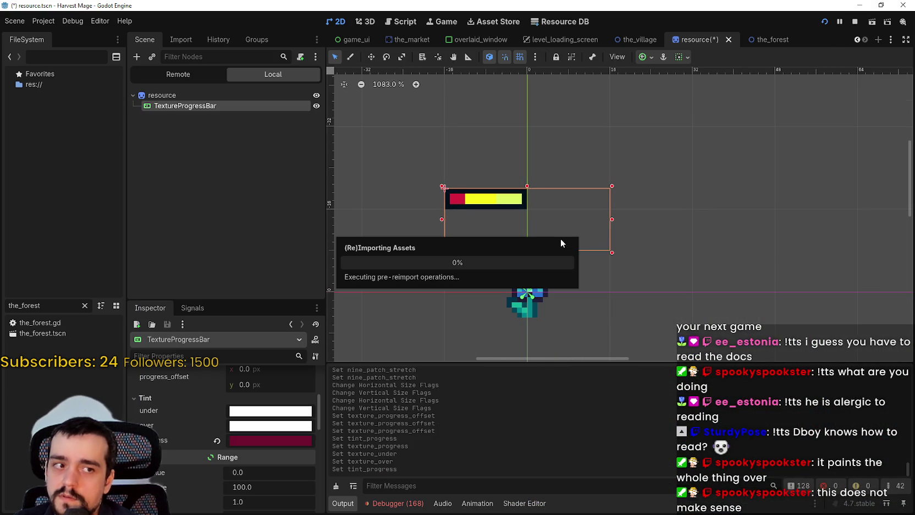
- After the empty frame reimports, set the progress tint to 5e2b2e and return to Aseprite
{"action": "scroll", "coordinate": [540, 255], "scroll_direction": "up", "scroll_amount": 2}
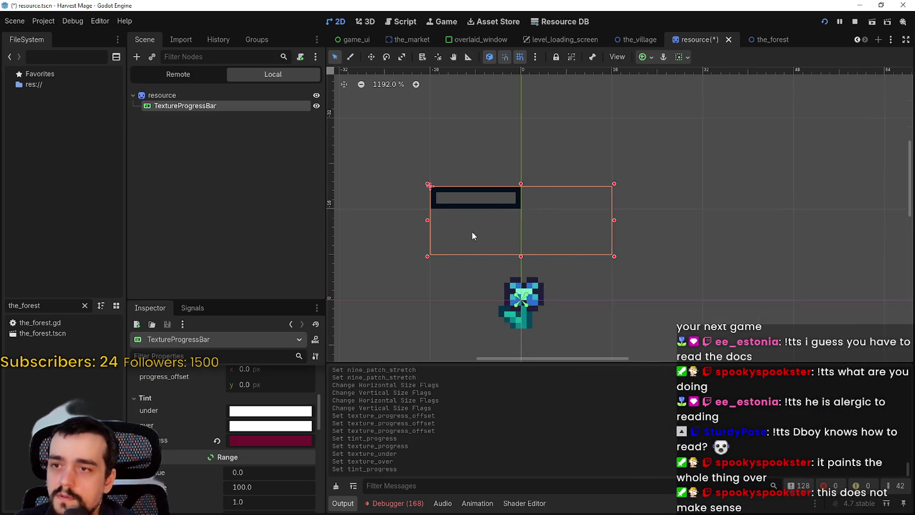
{"action": "scroll", "coordinate": [520, 259], "scroll_direction": "up", "scroll_amount": 3}
{"action": "scroll", "coordinate": [255, 449], "scroll_direction": "up", "scroll_amount": 3}
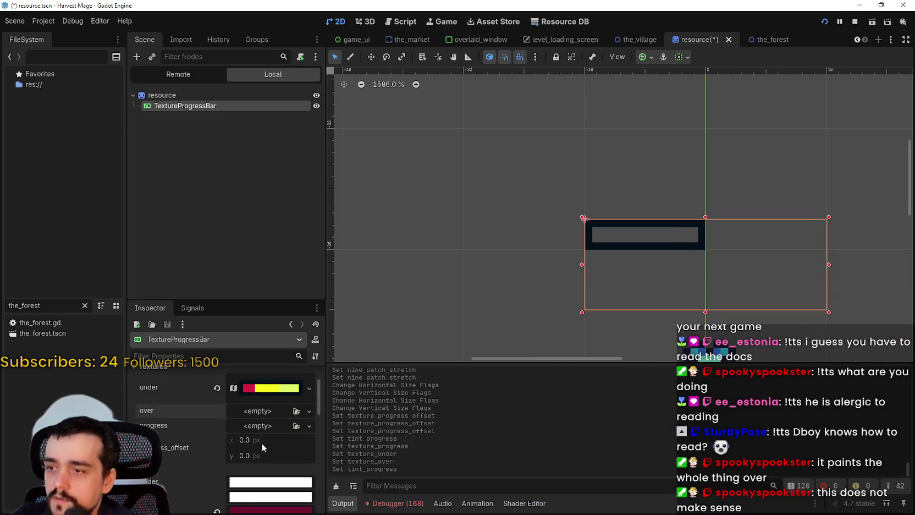
{"action": "scroll", "coordinate": [264, 444], "scroll_direction": "up", "scroll_amount": 2}
{"action": "scroll", "coordinate": [265, 450], "scroll_direction": "down", "scroll_amount": 3}
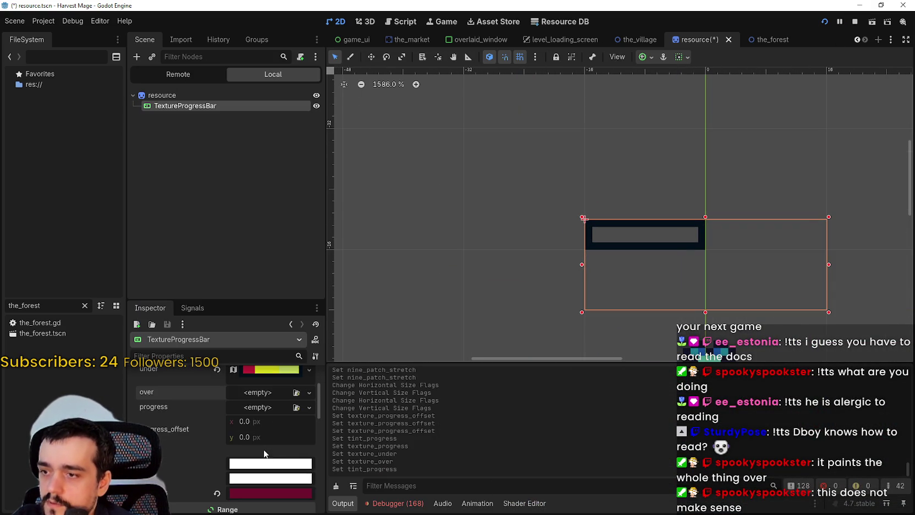
{"action": "scroll", "coordinate": [265, 450], "scroll_direction": "down", "scroll_amount": 2}
{"action": "left_click", "coordinate": [255, 458]}
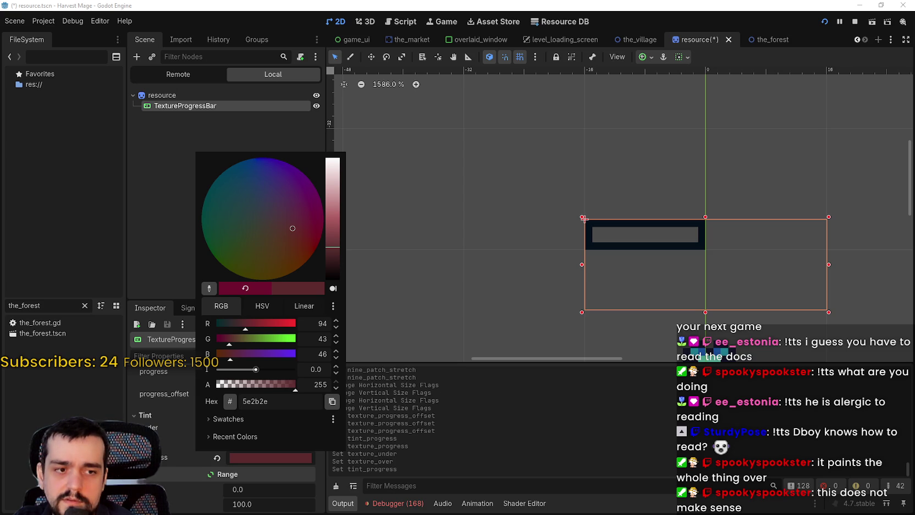
{"action": "key", "text": "alt+Tab"}
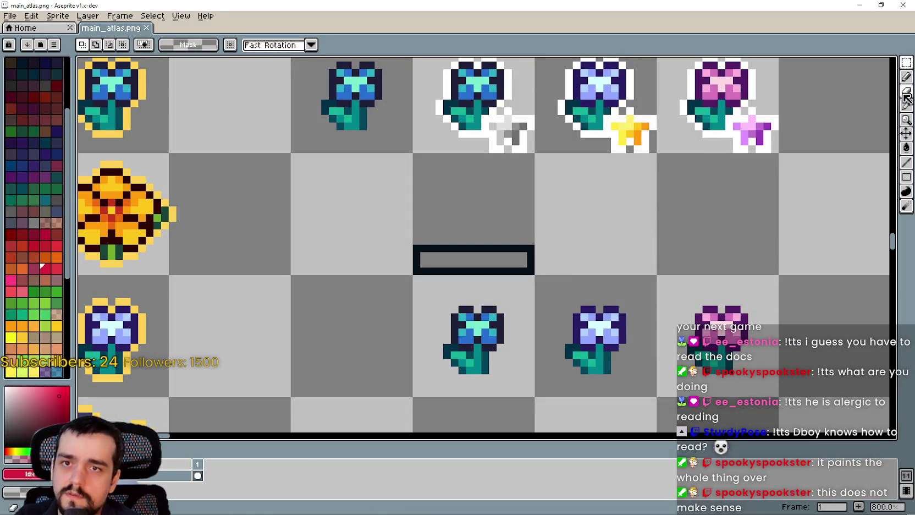
- Undo a stray black stroke and move the grey interior selection above the bar
{"action": "scroll", "coordinate": [529, 211], "scroll_direction": "up", "scroll_amount": 1}
{"action": "left_click_drag", "start_coordinate": [541, 251], "coordinate": [393, 241]}
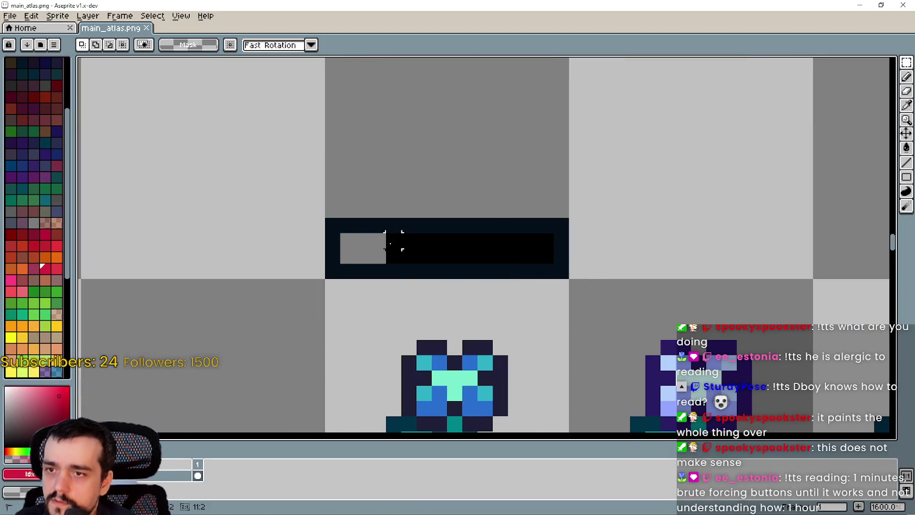
{"action": "key", "text": "ctrl+z"}
{"action": "left_click", "coordinate": [347, 241]}
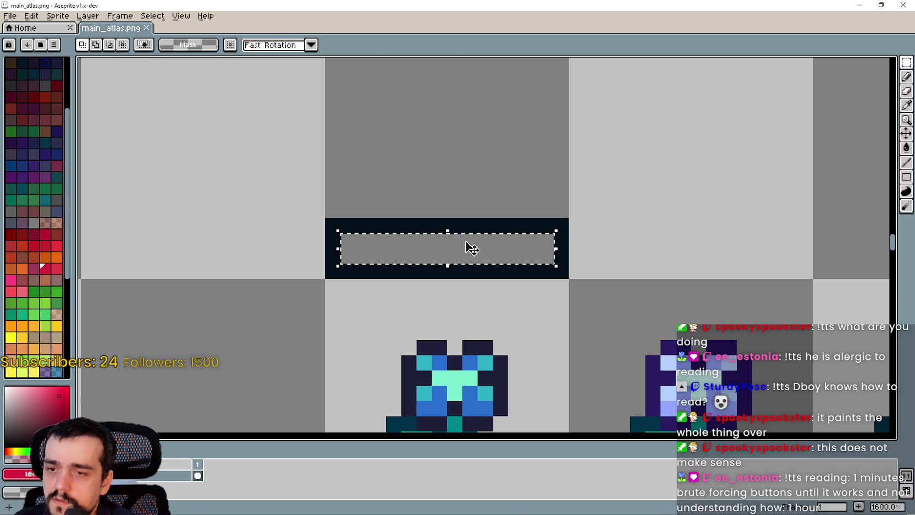
{"action": "left_click_drag", "start_coordinate": [472, 249], "coordinate": [457, 187]}
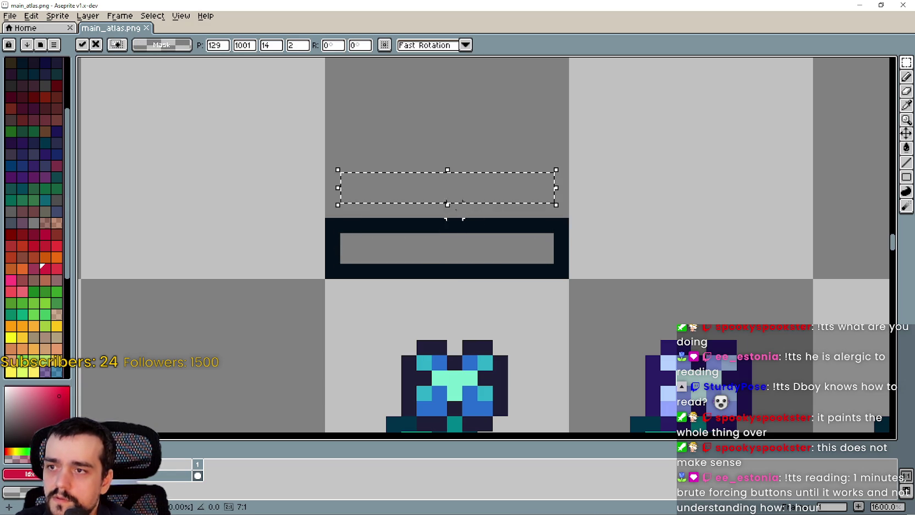
{"action": "key", "text": "ctrl+d"}
- Choose white and paint-bucket fill the bar's grey interior
{"action": "left_click", "coordinate": [907, 120]}
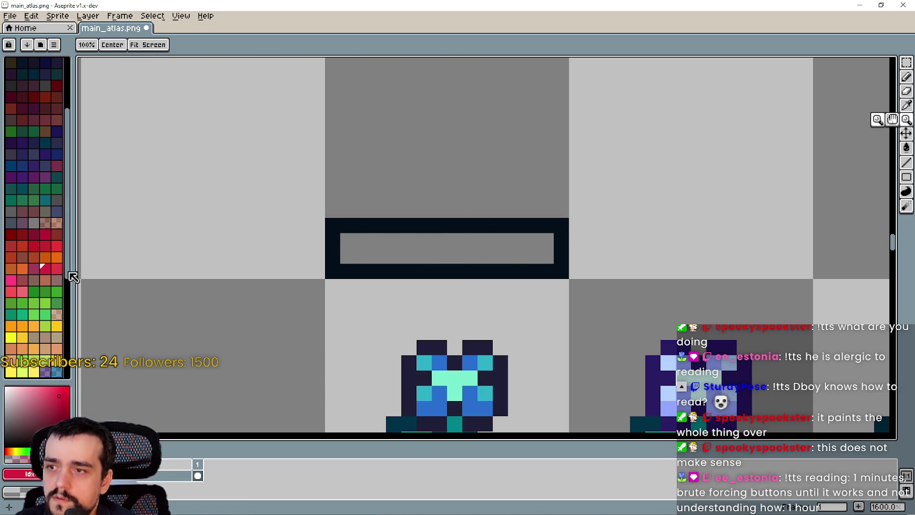
{"action": "scroll", "coordinate": [45, 289], "scroll_direction": "up", "scroll_amount": 3}
{"action": "scroll", "coordinate": [51, 279], "scroll_direction": "down", "scroll_amount": 2}
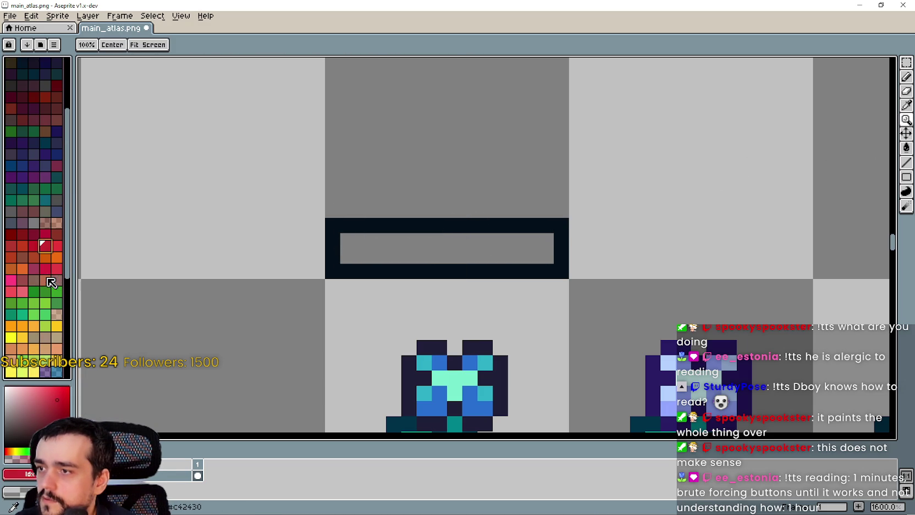
{"action": "scroll", "coordinate": [259, 247], "scroll_direction": "down", "scroll_amount": 3}
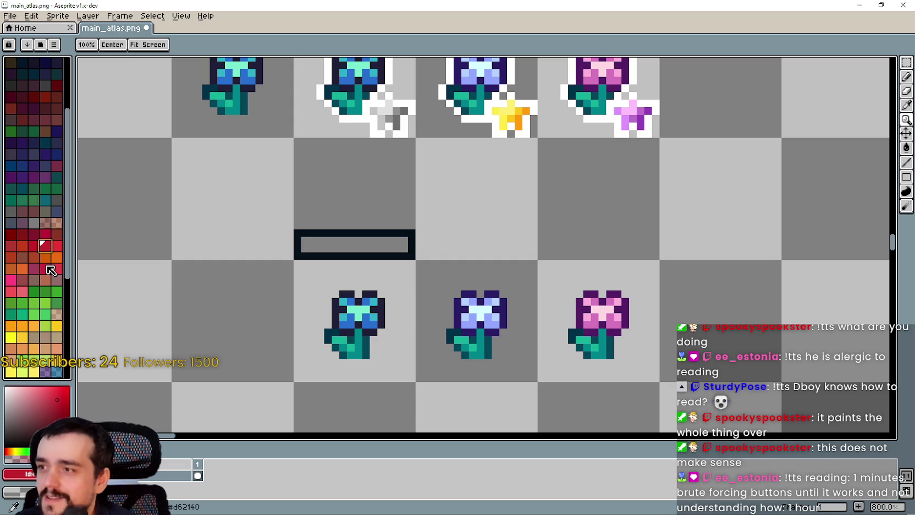
{"action": "scroll", "coordinate": [47, 264], "scroll_direction": "down", "scroll_amount": 4}
{"action": "scroll", "coordinate": [15, 284], "scroll_direction": "down", "scroll_amount": 4}
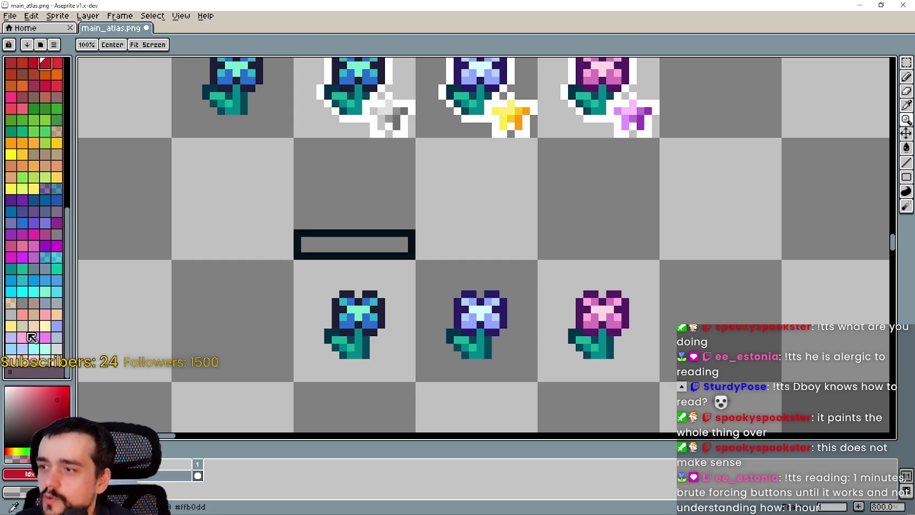
{"action": "left_click", "coordinate": [55, 355]}
{"action": "scroll", "coordinate": [291, 203], "scroll_direction": "up", "scroll_amount": 2}
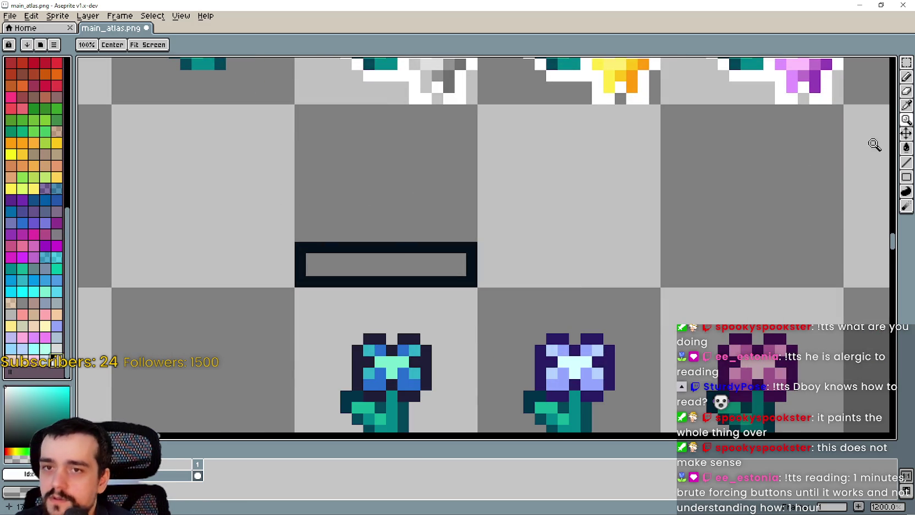
{"action": "left_click", "coordinate": [906, 176]}
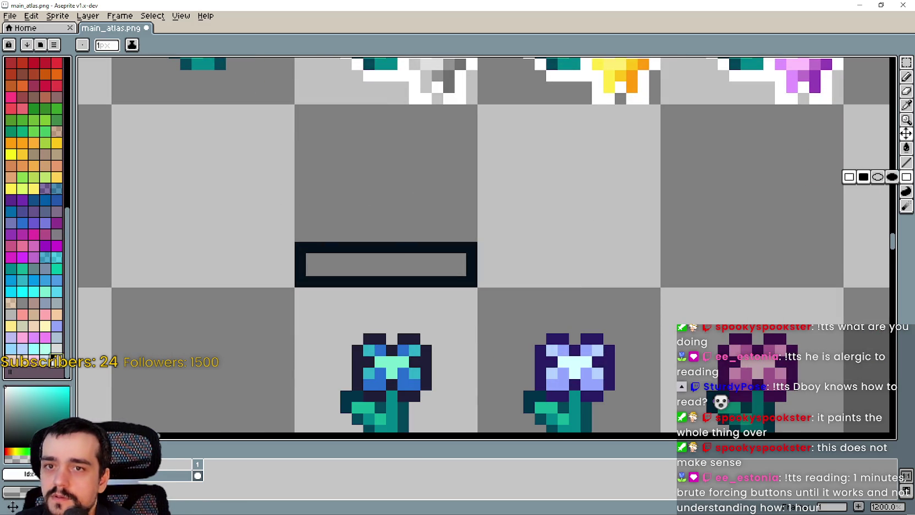
{"action": "left_click", "coordinate": [906, 105]}
{"action": "left_click", "coordinate": [906, 119]}
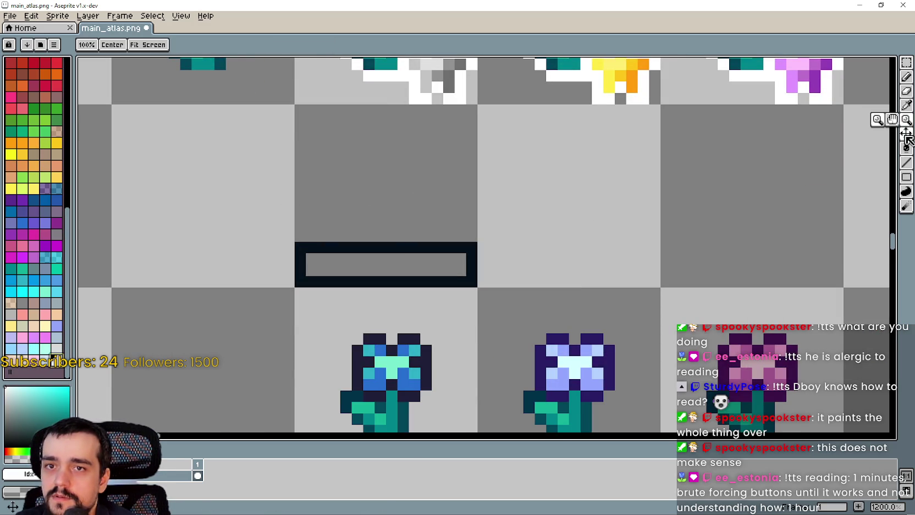
{"action": "left_click", "coordinate": [906, 147]}
{"action": "left_click", "coordinate": [436, 255]}
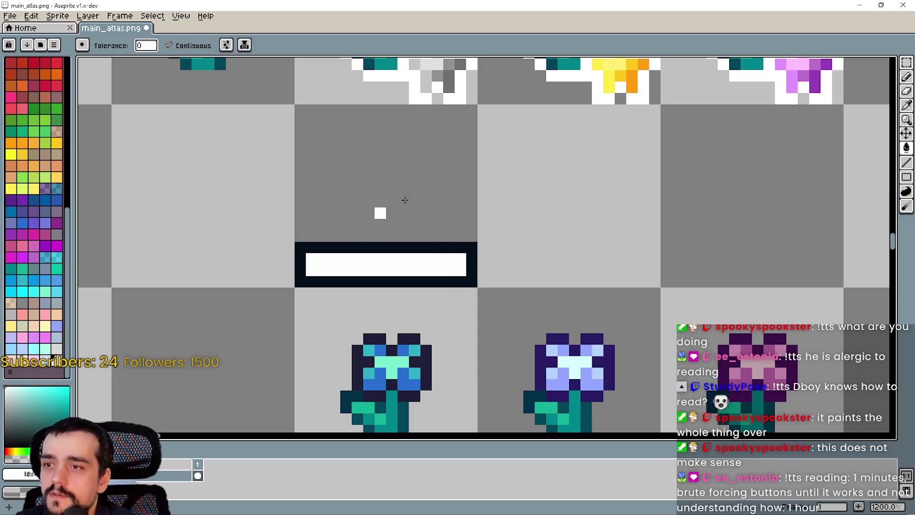
- Copy the white interior above the bar as a 14×2 strip at 129, 1001, and save
{"action": "left_click", "coordinate": [906, 62]}
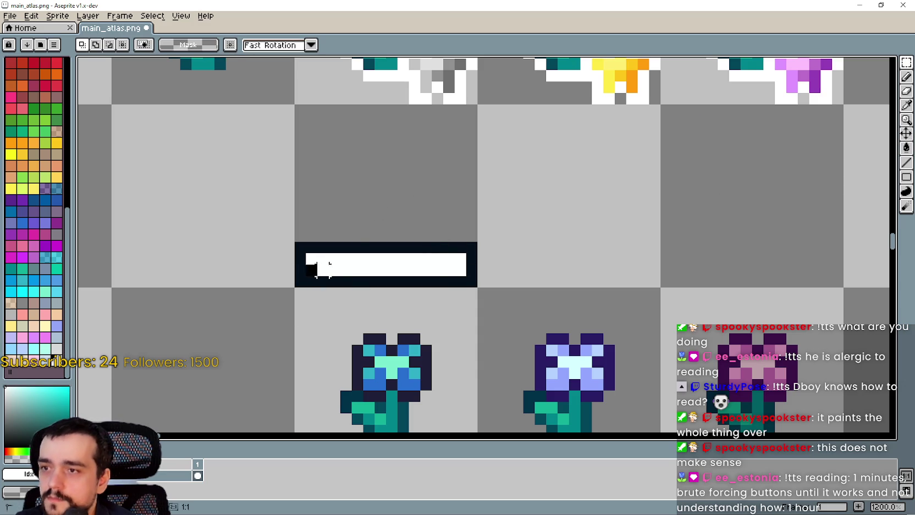
{"action": "mouse_move", "coordinate": [317, 269]}
{"action": "left_mouse_down"}
{"action": "mouse_move", "coordinate": [465, 275]}
{"action": "mouse_move", "coordinate": [431, 231]}
{"action": "left_mouse_up"}
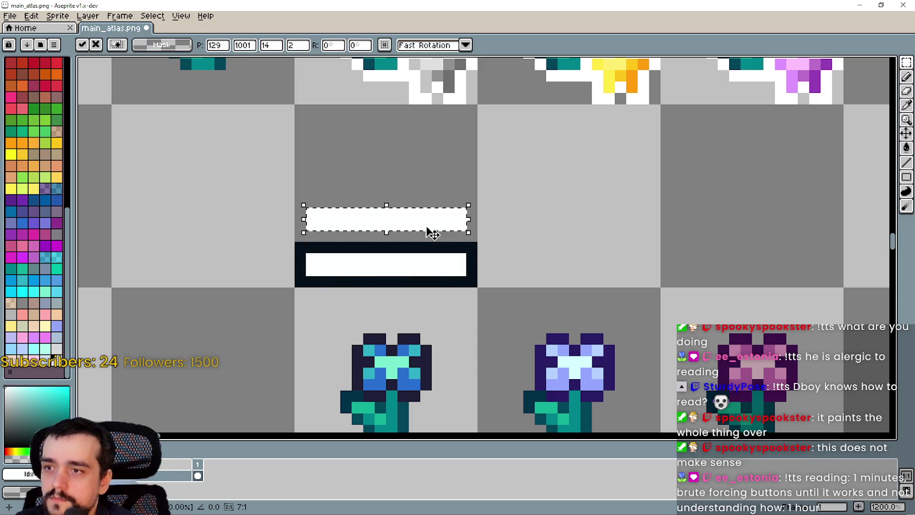
{"action": "key", "text": "ctrl+s"}
{"action": "key", "text": "alt+Tab"}
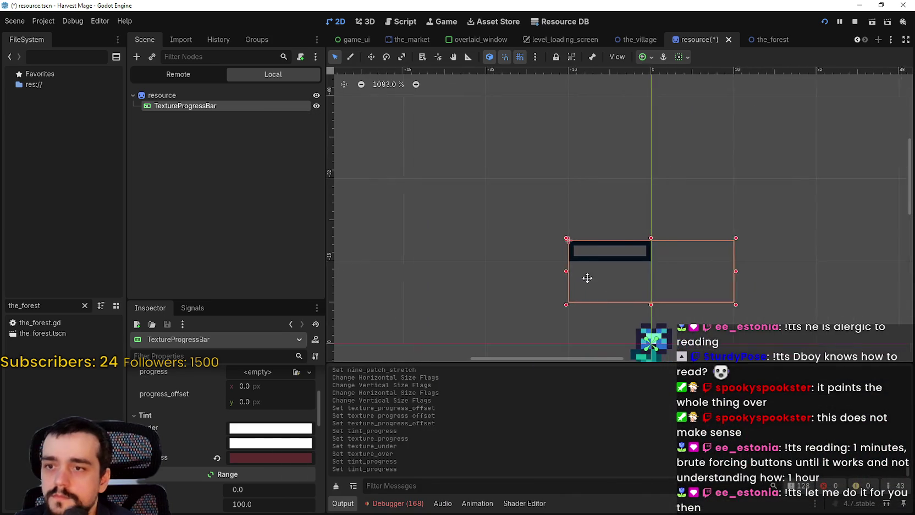
- In Aseprite, clear the lower bar's white interior and save the atlas
{"action": "key", "text": "alt+Tab"}
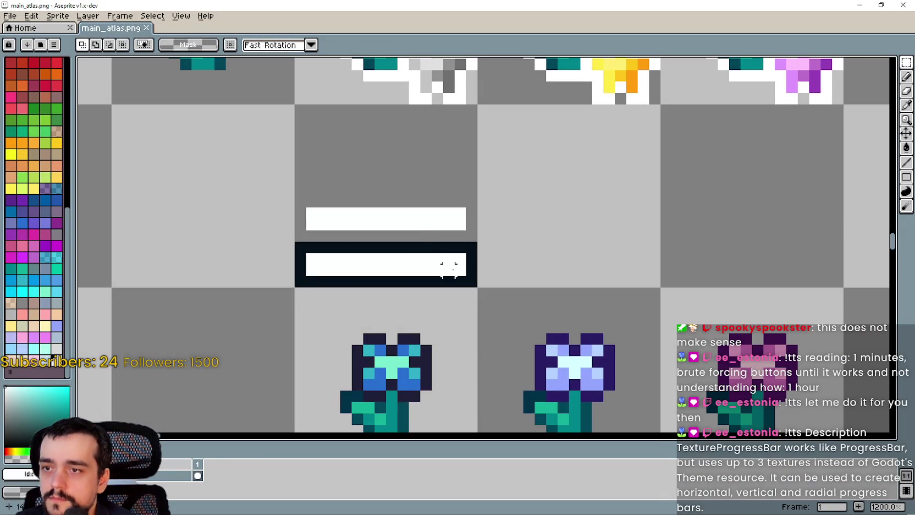
{"action": "left_click_drag", "start_coordinate": [469, 278], "coordinate": [303, 251]}
{"action": "key", "text": "Delete"}
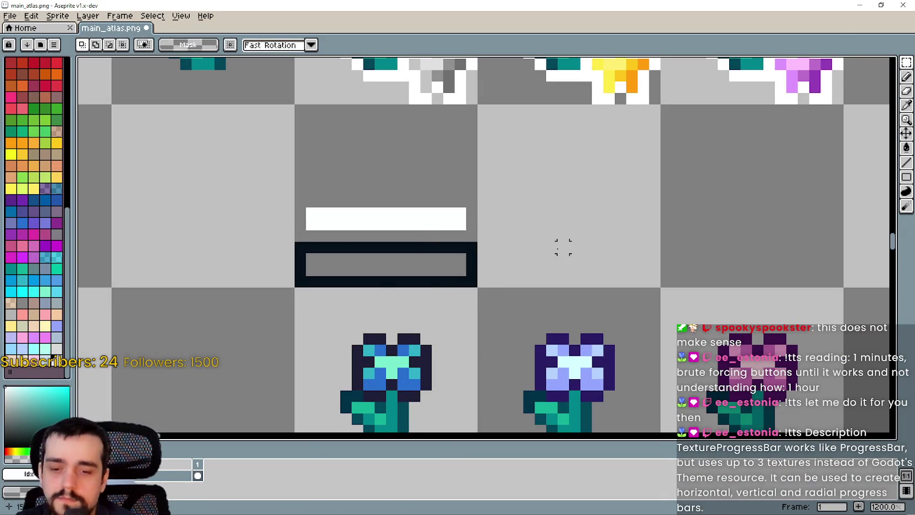
{"action": "key", "text": "ctrl+s"}
{"action": "key", "text": "alt+Tab"}
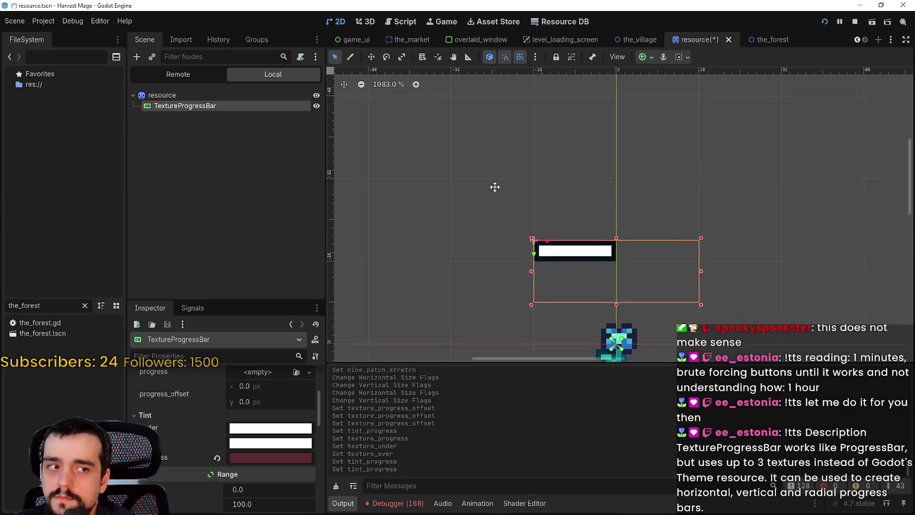
- Copy the under texture into the progress texture and make it unique
{"action": "scroll", "coordinate": [510, 175], "scroll_direction": "up", "scroll_amount": 1}
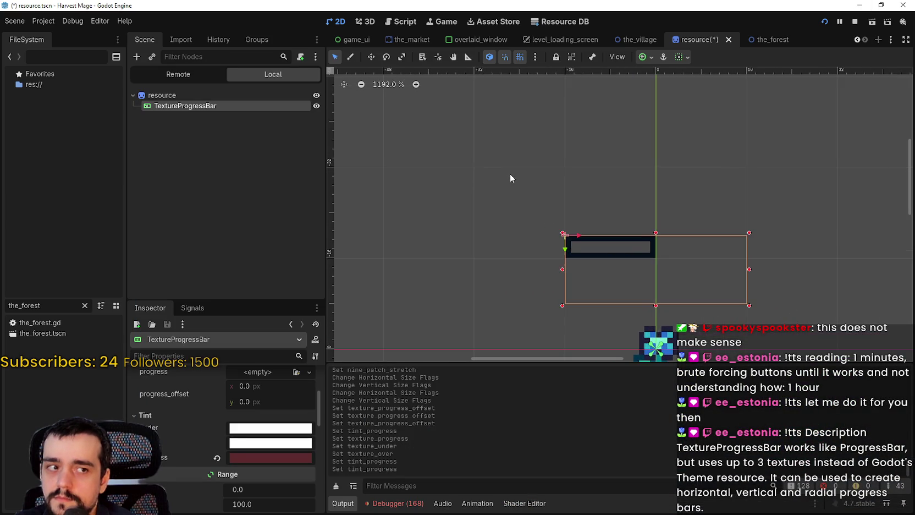
{"action": "scroll", "coordinate": [224, 428], "scroll_direction": "up", "scroll_amount": 1}
{"action": "scroll", "coordinate": [223, 427], "scroll_direction": "up", "scroll_amount": 3}
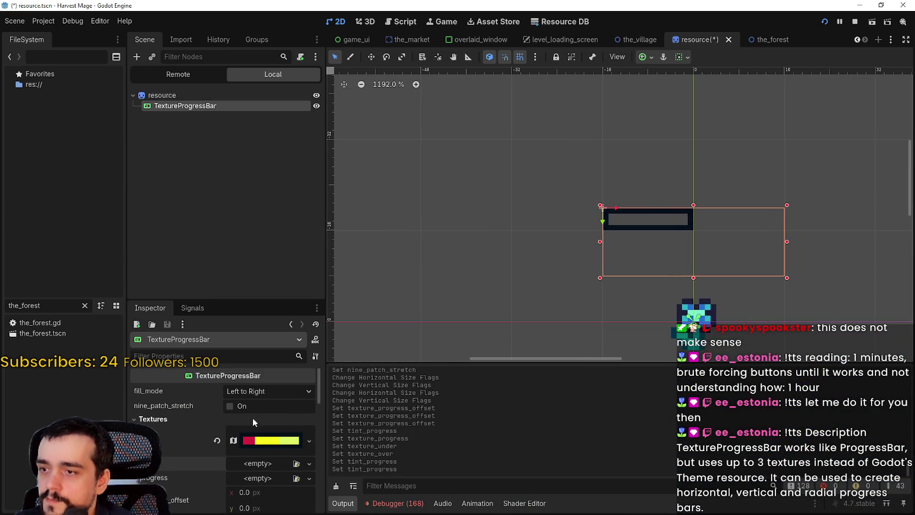
{"action": "scroll", "coordinate": [255, 469], "scroll_direction": "down", "scroll_amount": 5}
{"action": "scroll", "coordinate": [250, 400], "scroll_direction": "up", "scroll_amount": 2}
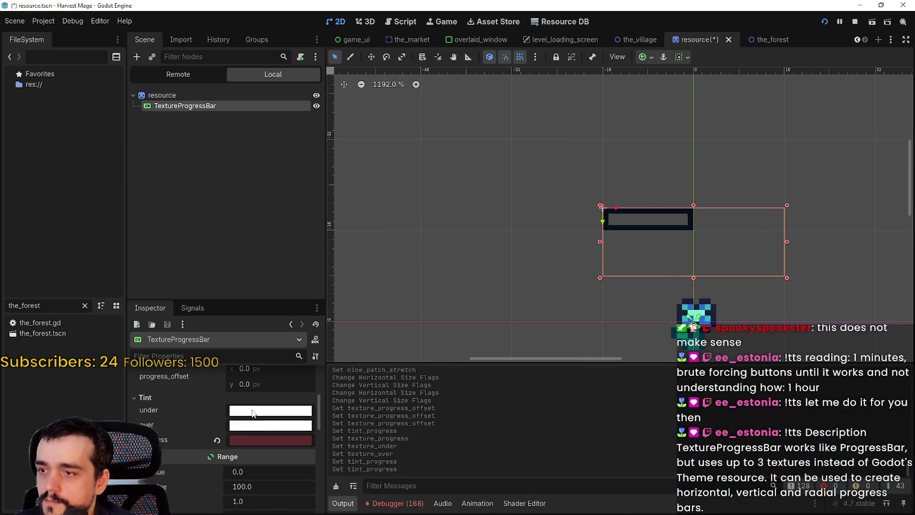
{"action": "scroll", "coordinate": [249, 441], "scroll_direction": "up", "scroll_amount": 3}
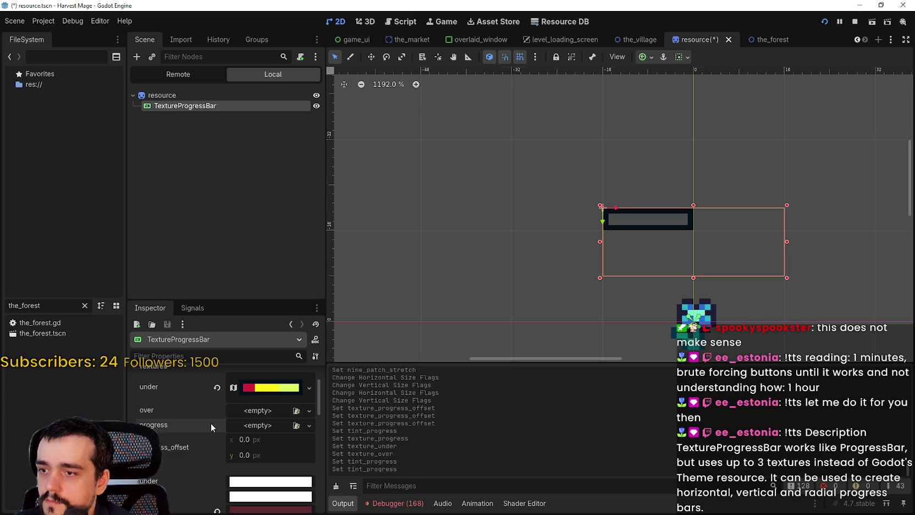
{"action": "right_click", "coordinate": [178, 391]}
{"action": "left_click", "coordinate": [200, 399]}
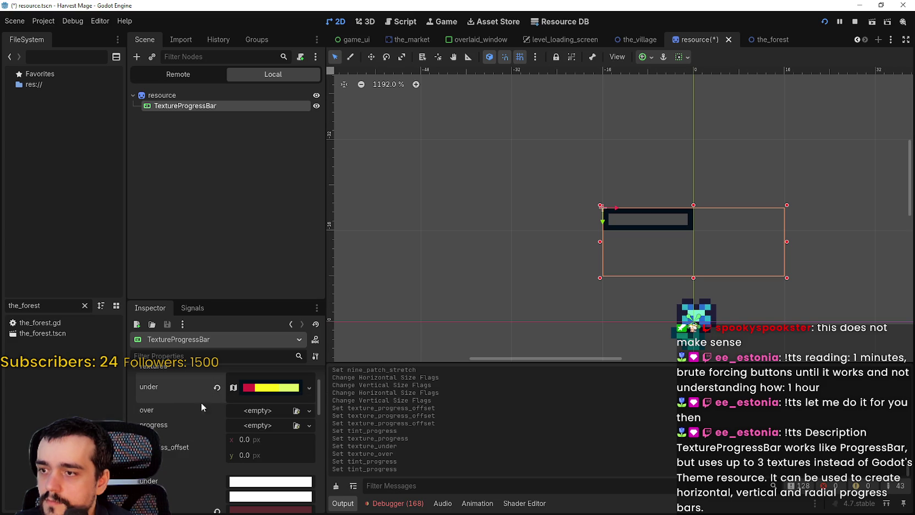
{"action": "right_click", "coordinate": [176, 425]}
{"action": "left_click", "coordinate": [211, 444]}
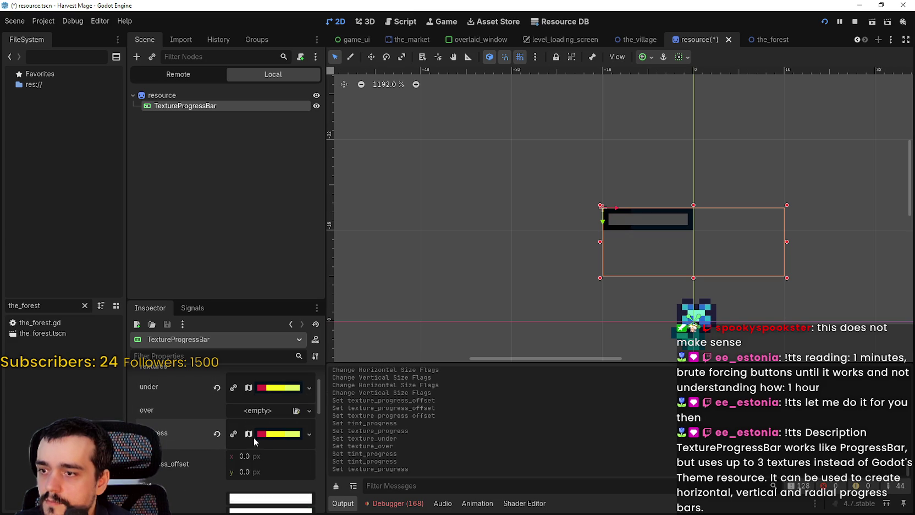
{"action": "left_click", "coordinate": [236, 438]}
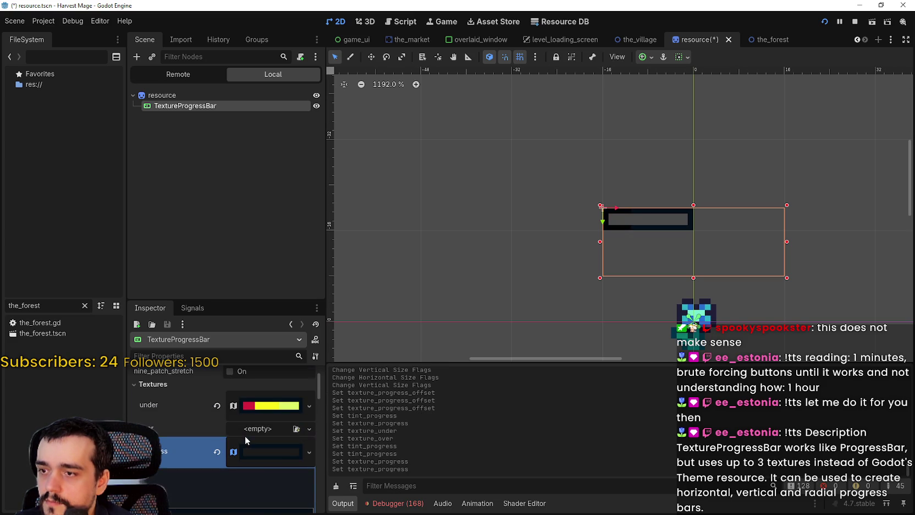
- Save the scene with the new unique progress texture
{"action": "scroll", "coordinate": [265, 430], "scroll_direction": "down", "scroll_amount": 3}
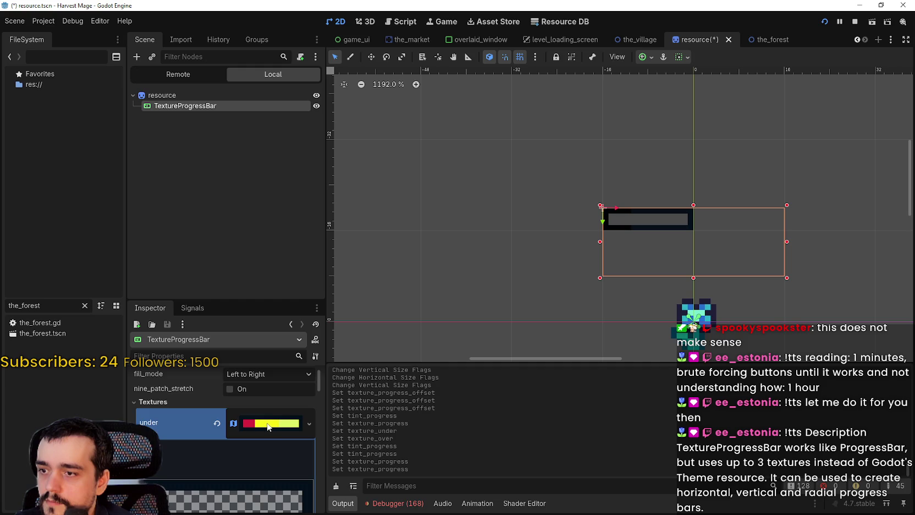
{"action": "scroll", "coordinate": [266, 426], "scroll_direction": "up", "scroll_amount": 2}
{"action": "key", "text": "ctrl+s"}
{"action": "scroll", "coordinate": [266, 383], "scroll_direction": "up", "scroll_amount": 3}
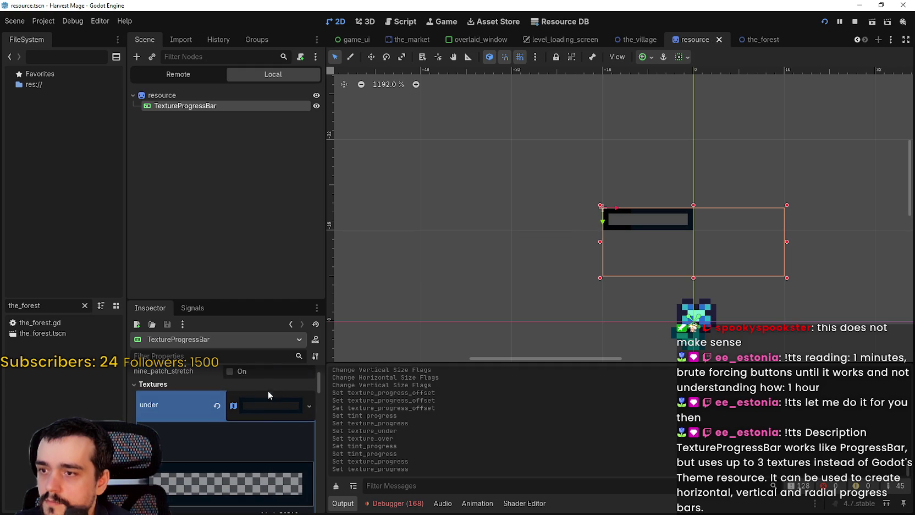
{"action": "scroll", "coordinate": [255, 431], "scroll_direction": "down", "scroll_amount": 5}
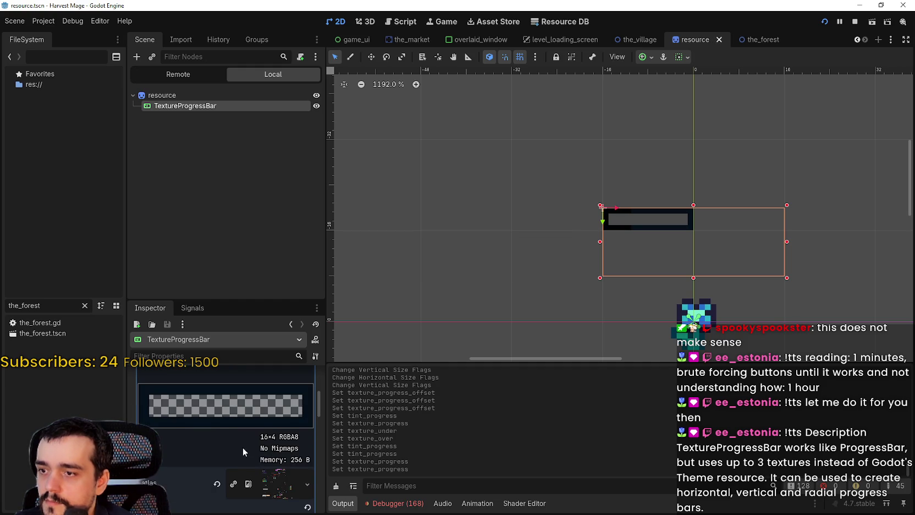
{"action": "scroll", "coordinate": [243, 451], "scroll_direction": "up", "scroll_amount": 2}
{"action": "scroll", "coordinate": [254, 384], "scroll_direction": "down", "scroll_amount": 3}
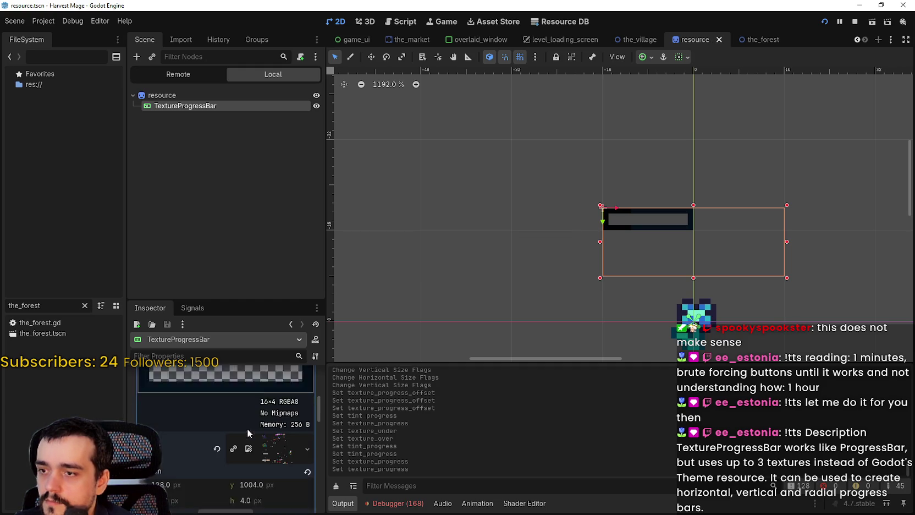
{"action": "scroll", "coordinate": [246, 428], "scroll_direction": "down", "scroll_amount": 1}
- Redraw the progress texture's region around the 14×2 white strip at y 1001, then save
{"action": "left_click", "coordinate": [228, 498]}
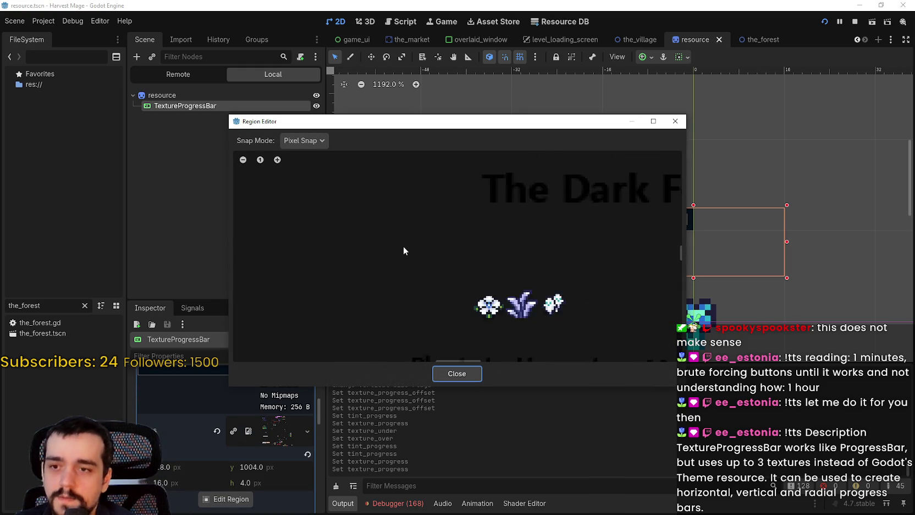
{"action": "scroll", "coordinate": [403, 246], "scroll_direction": "down", "scroll_amount": 8}
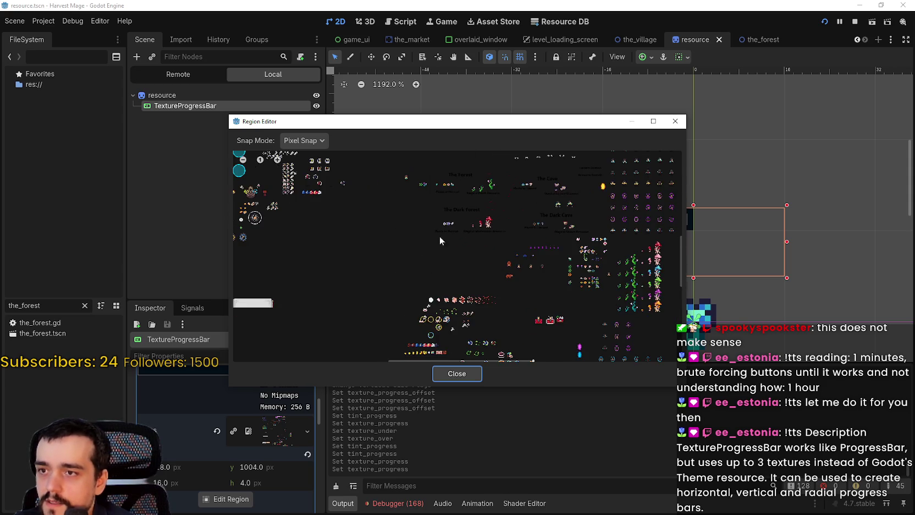
{"action": "scroll", "coordinate": [377, 283], "scroll_direction": "up", "scroll_amount": 6}
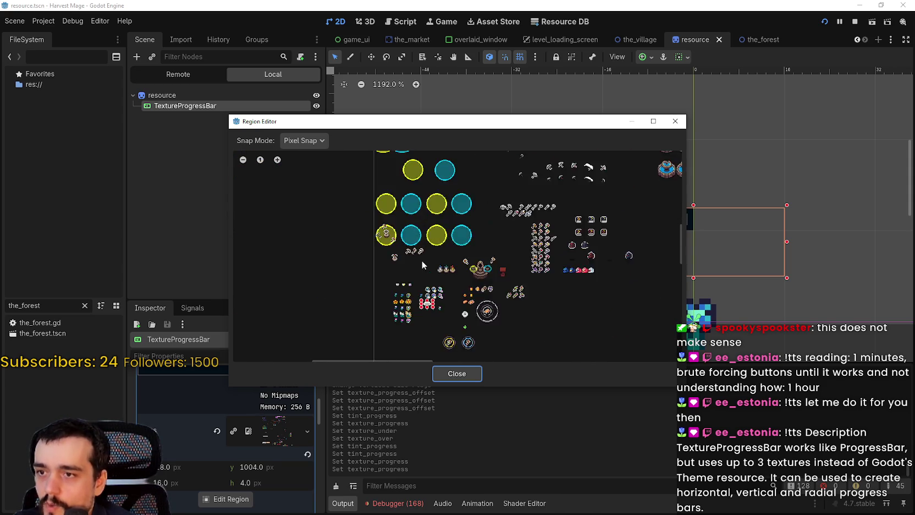
{"action": "scroll", "coordinate": [422, 265], "scroll_direction": "up", "scroll_amount": 5}
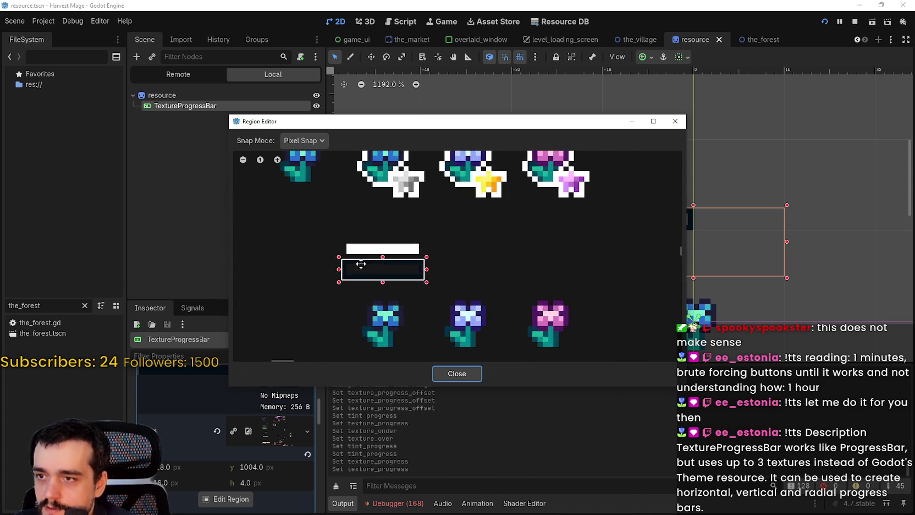
{"action": "scroll", "coordinate": [361, 264], "scroll_direction": "up", "scroll_amount": 2}
{"action": "left_click", "coordinate": [347, 241]}
{"action": "mouse_move", "coordinate": [339, 235]}
{"action": "left_mouse_down"}
{"action": "mouse_move", "coordinate": [287, 242]}
{"action": "mouse_move", "coordinate": [388, 231]}
{"action": "mouse_move", "coordinate": [362, 231]}
{"action": "mouse_move", "coordinate": [490, 242]}
{"action": "mouse_move", "coordinate": [236, 242]}
{"action": "left_mouse_up"}
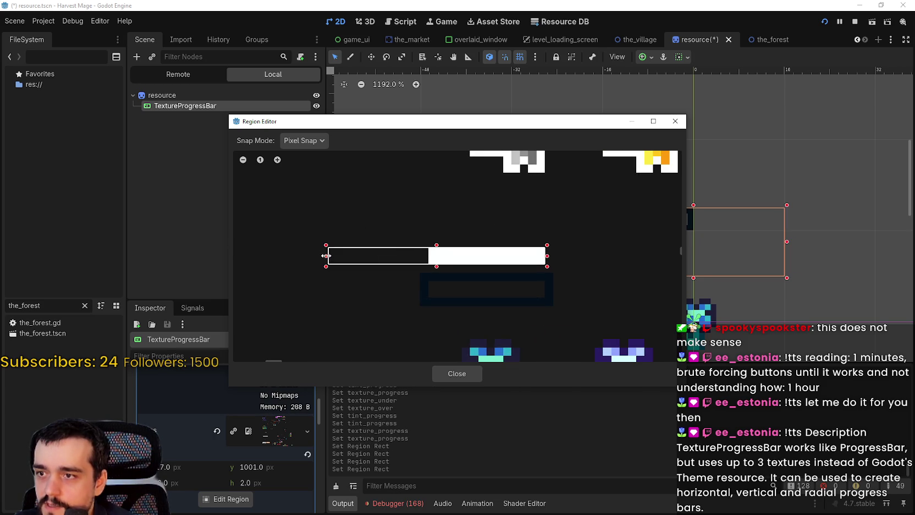
{"action": "left_click_drag", "start_coordinate": [326, 256], "coordinate": [542, 262]}
{"action": "left_click", "coordinate": [477, 205]}
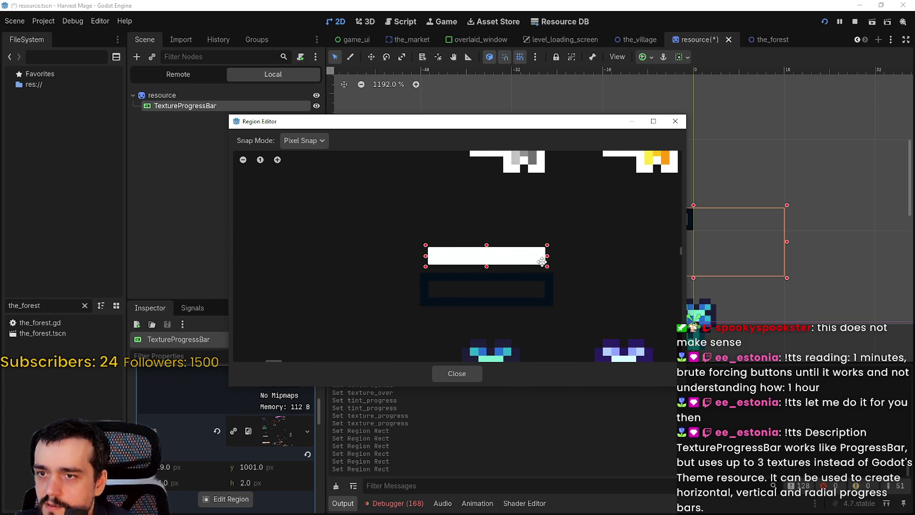
{"action": "left_click", "coordinate": [456, 373]}
{"action": "key", "text": "ctrl+s"}
{"action": "scroll", "coordinate": [653, 226], "scroll_direction": "up", "scroll_amount": 2}
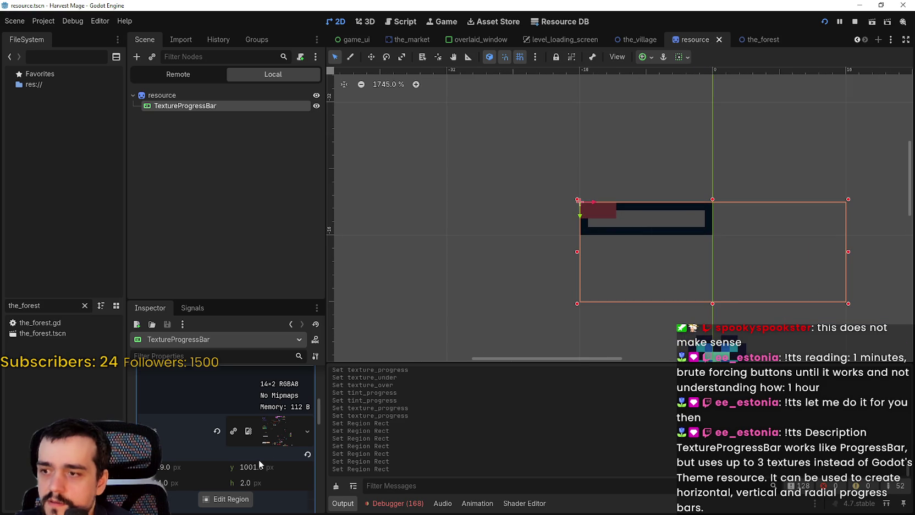
- Collapse the progress atlas details and set the progress tint to lime 9aff00
{"action": "scroll", "coordinate": [259, 464], "scroll_direction": "up", "scroll_amount": 3}
{"action": "left_click", "coordinate": [259, 405]}
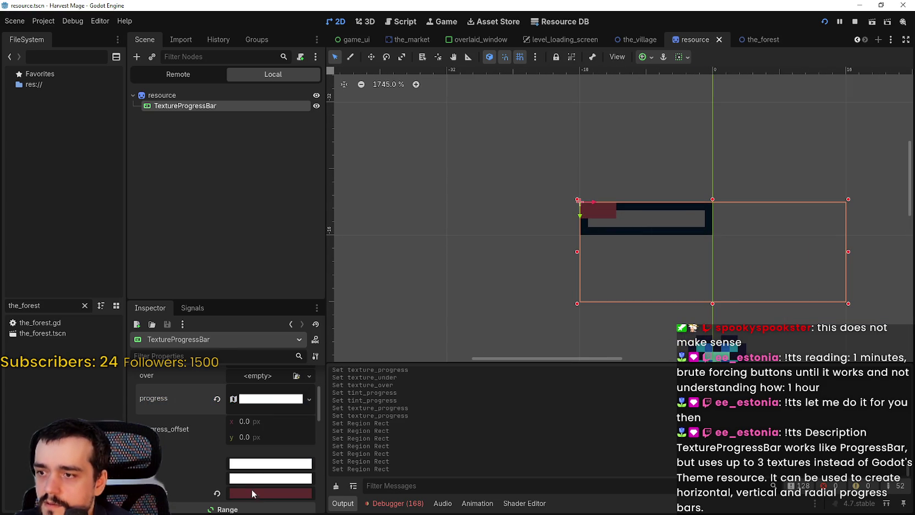
{"action": "left_click", "coordinate": [252, 493]}
{"action": "left_click_drag", "start_coordinate": [336, 242], "coordinate": [337, 212]}
{"action": "mouse_move", "coordinate": [299, 272]}
{"action": "left_mouse_down"}
{"action": "mouse_move", "coordinate": [263, 305]}
{"action": "mouse_move", "coordinate": [286, 254]}
{"action": "mouse_move", "coordinate": [230, 291]}
{"action": "mouse_move", "coordinate": [259, 308]}
{"action": "mouse_move", "coordinate": [293, 292]}
{"action": "left_mouse_up"}
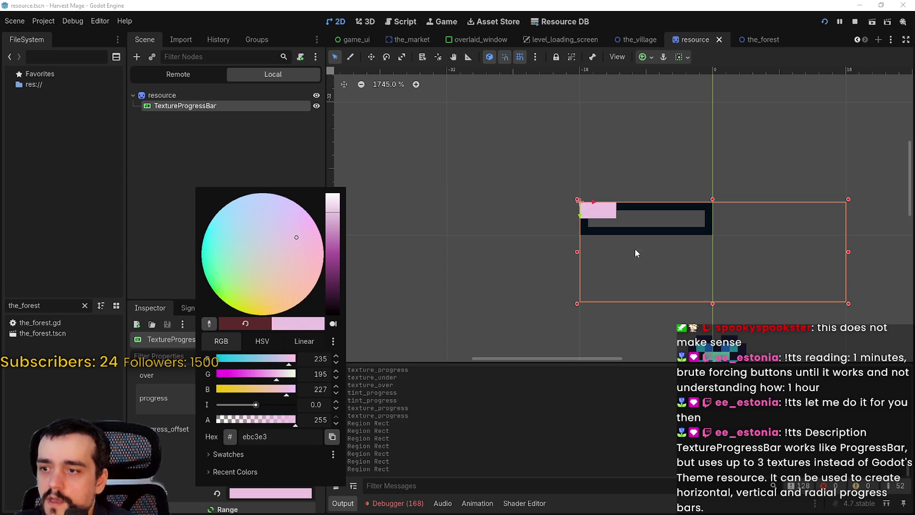
{"action": "left_click_drag", "start_coordinate": [209, 284], "coordinate": [226, 309]}
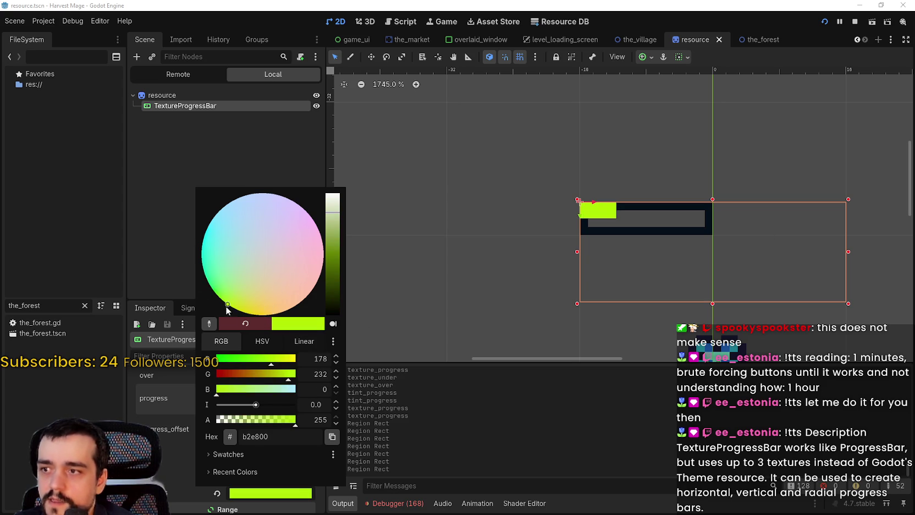
{"action": "mouse_move", "coordinate": [338, 236]}
{"action": "left_mouse_down"}
{"action": "mouse_move", "coordinate": [337, 247]}
{"action": "mouse_move", "coordinate": [341, 176]}
{"action": "mouse_move", "coordinate": [334, 235]}
{"action": "left_mouse_up"}
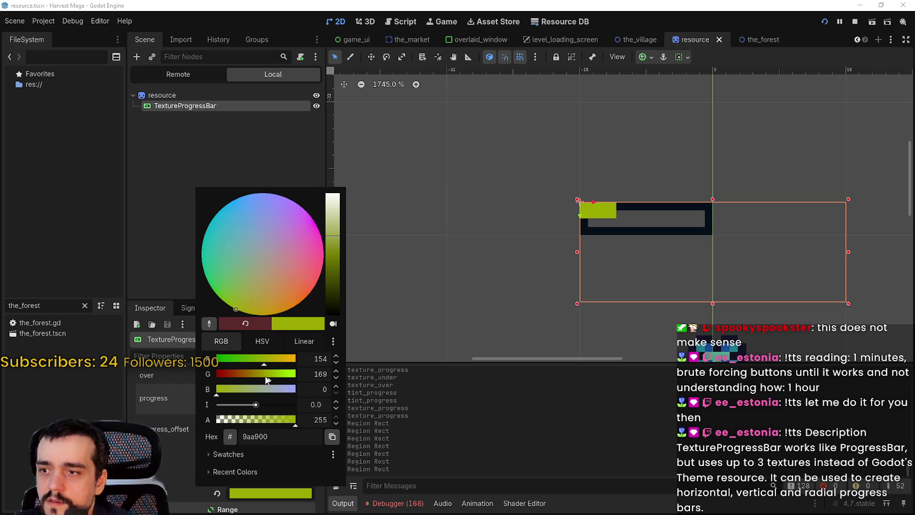
{"action": "left_click_drag", "start_coordinate": [266, 380], "coordinate": [296, 377]}
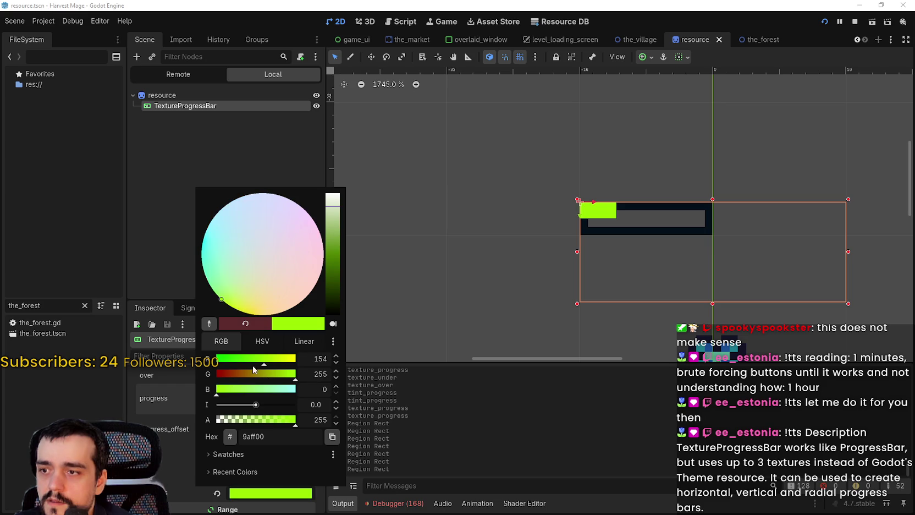
{"action": "left_click", "coordinate": [680, 233]}
- Reopen the progress tint colour to confirm the lime value
{"action": "scroll", "coordinate": [264, 429], "scroll_direction": "up", "scroll_amount": 5}
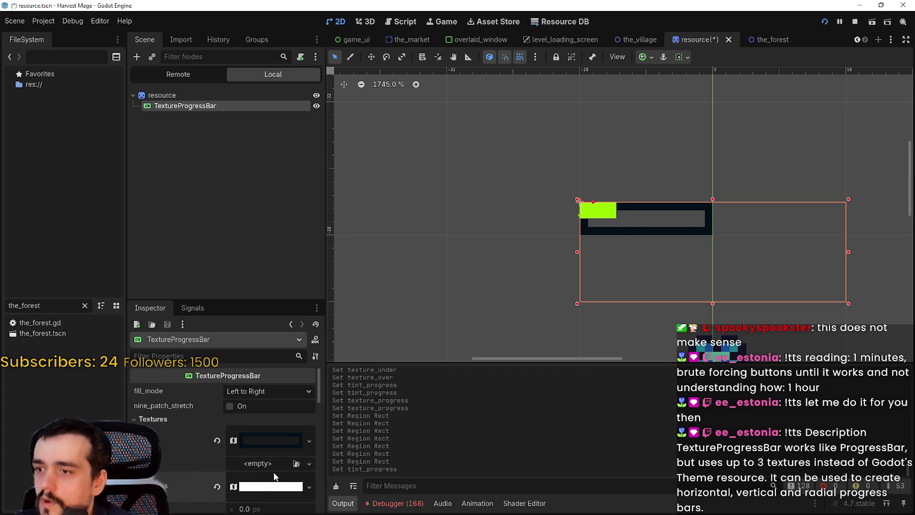
{"action": "scroll", "coordinate": [275, 476], "scroll_direction": "down", "scroll_amount": 5}
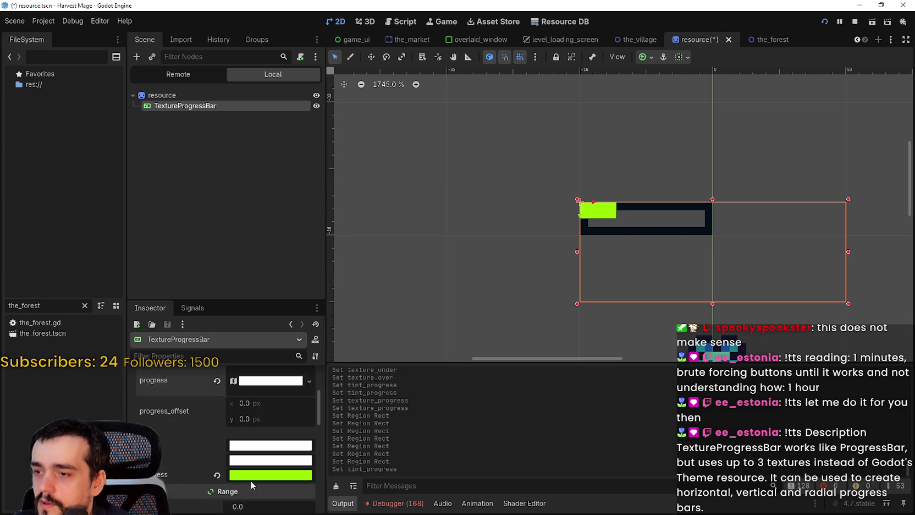
{"action": "scroll", "coordinate": [252, 476], "scroll_direction": "down", "scroll_amount": 2}
{"action": "left_click", "coordinate": [251, 421]}
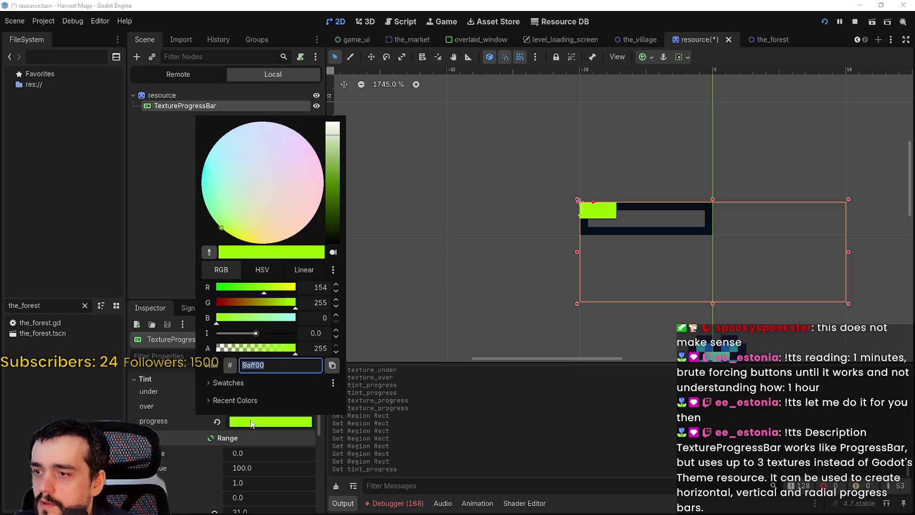
{"action": "left_click", "coordinate": [286, 464]}
{"action": "scroll", "coordinate": [284, 464], "scroll_direction": "up", "scroll_amount": 3}
{"action": "scroll", "coordinate": [284, 468], "scroll_direction": "up", "scroll_amount": 1}
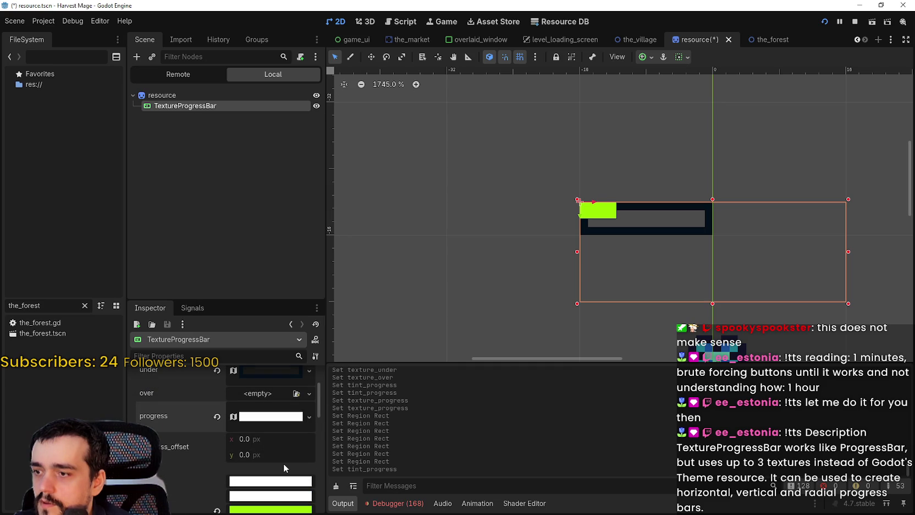
{"action": "scroll", "coordinate": [283, 458], "scroll_direction": "up", "scroll_amount": 1}
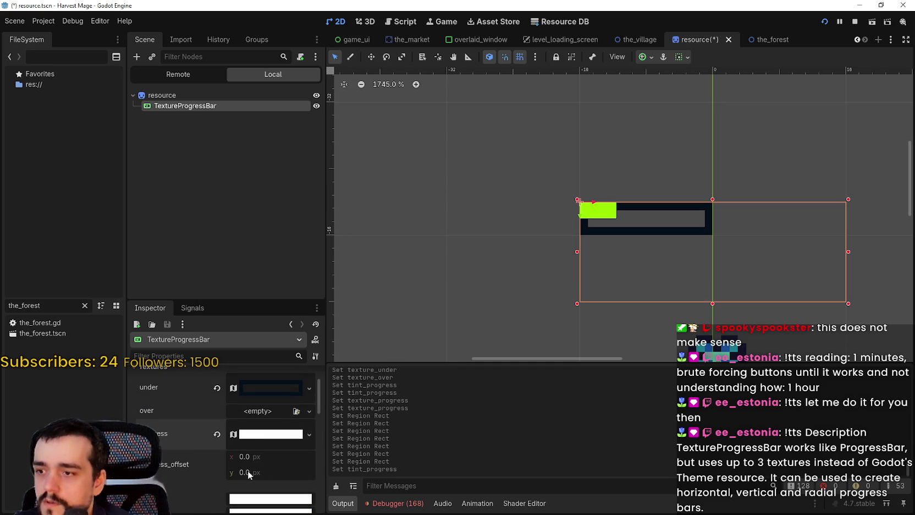
- Offset the green fill 1 px on x and y inside the dark frame, then save
{"action": "left_click_drag", "start_coordinate": [248, 474], "coordinate": [254, 472]}
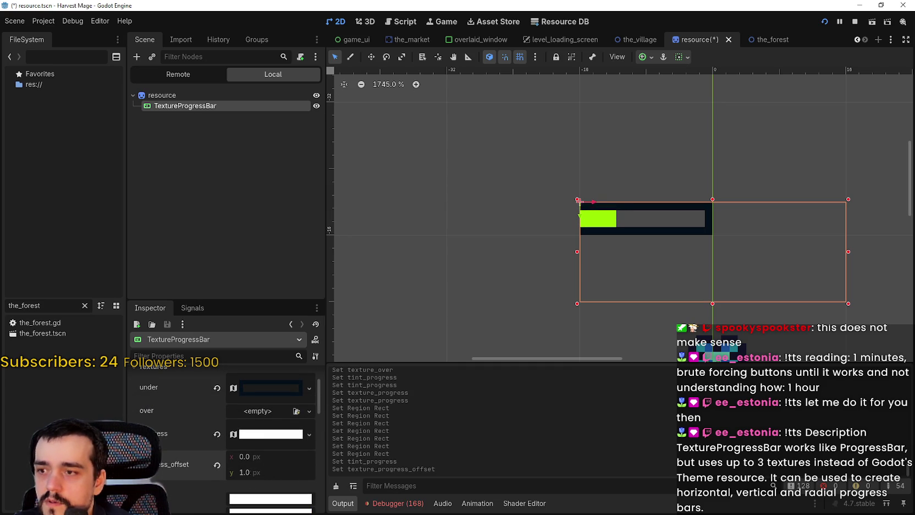
{"action": "key", "text": "Return"}
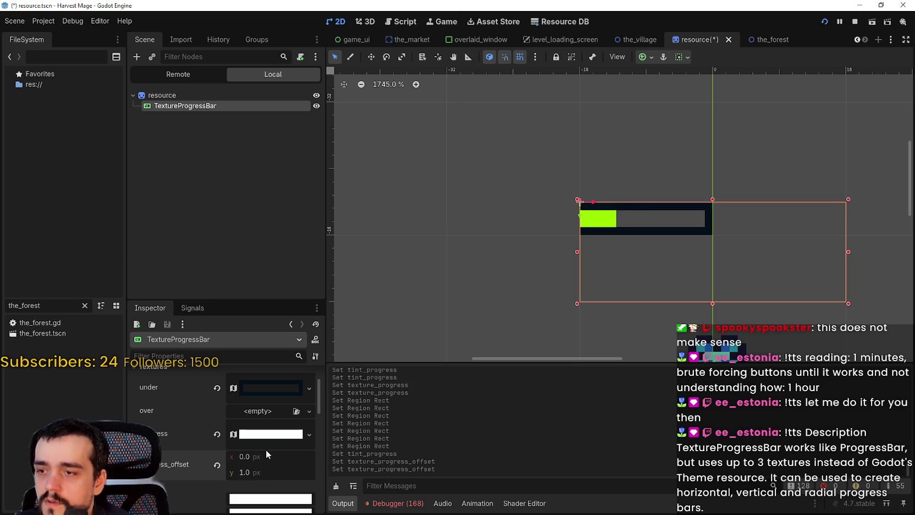
{"action": "left_click", "coordinate": [268, 453]}
{"action": "type", "text": "1"}
{"action": "key", "text": "Return"}
{"action": "key", "text": "ctrl+s"}
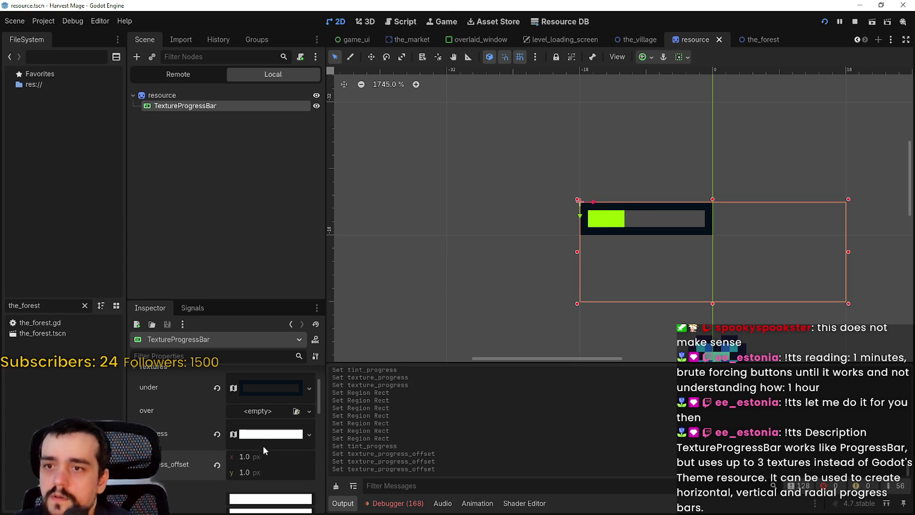
- Drag the Range value down and back up to test the fill, leaving it at 100, and save
{"action": "scroll", "coordinate": [262, 434], "scroll_direction": "down", "scroll_amount": 3}
{"action": "scroll", "coordinate": [260, 425], "scroll_direction": "down", "scroll_amount": 4}
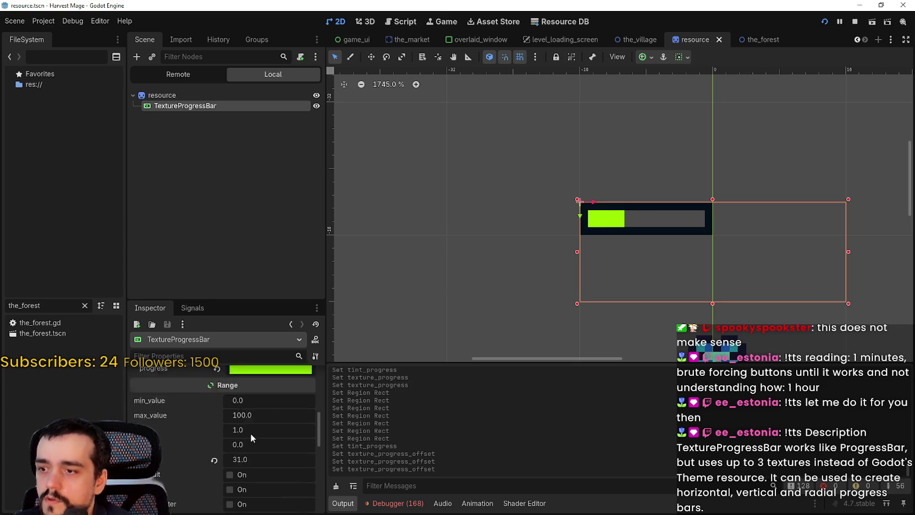
{"action": "left_click_drag", "start_coordinate": [250, 441], "coordinate": [274, 441]}
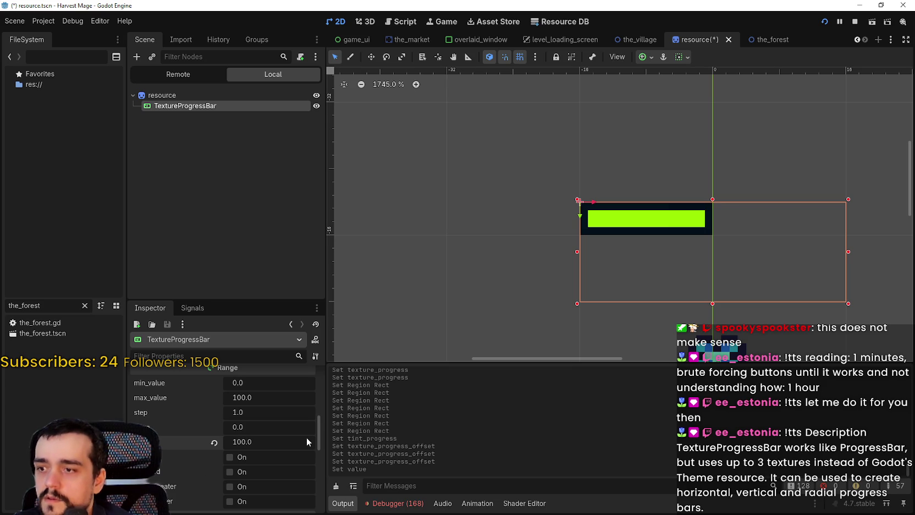
{"action": "left_click_drag", "start_coordinate": [307, 441], "coordinate": [266, 441]}
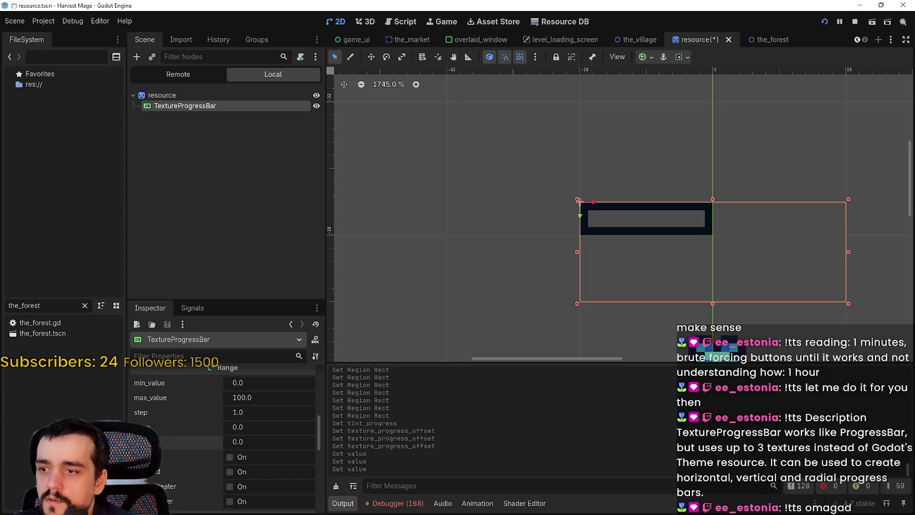
{"action": "left_click_drag", "start_coordinate": [231, 442], "coordinate": [257, 441]}
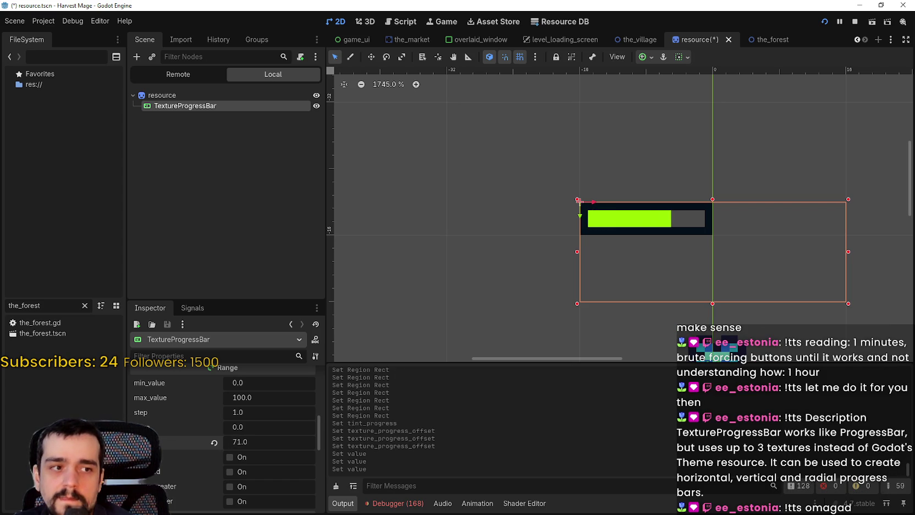
{"action": "left_click_drag", "start_coordinate": [278, 441], "coordinate": [257, 442]}
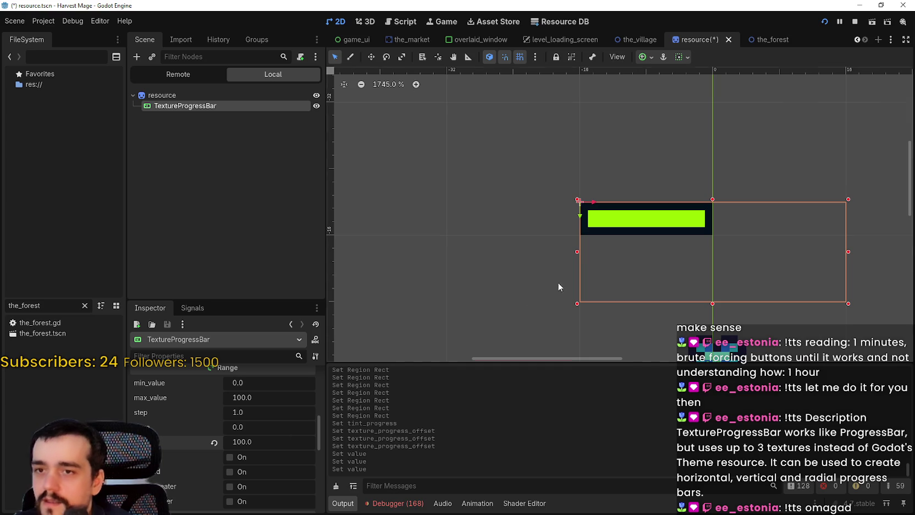
{"action": "scroll", "coordinate": [558, 282], "scroll_direction": "down", "scroll_amount": 2}
{"action": "key", "text": "ctrl+s"}
- Shrink the TextureProgressBar's rect to 16×4 so it fits the green bar
{"action": "right_click", "coordinate": [640, 259]}
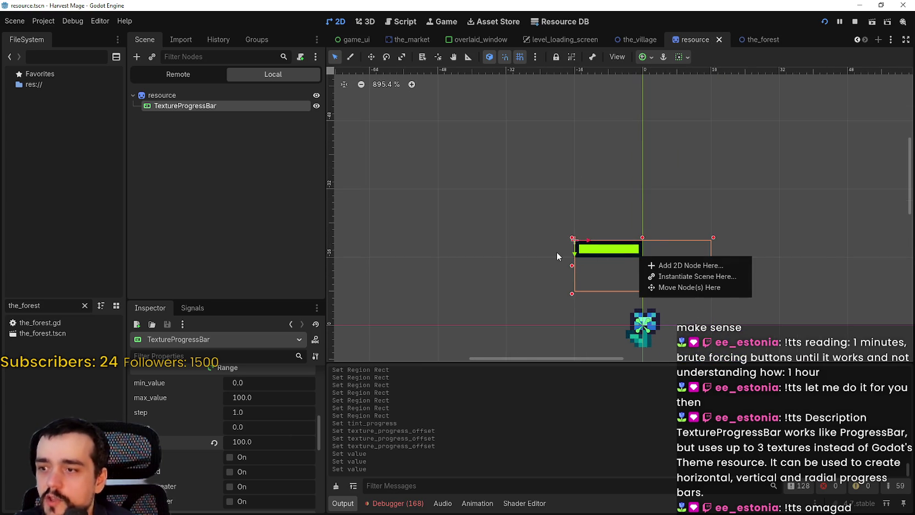
{"action": "scroll", "coordinate": [556, 251], "scroll_direction": "up", "scroll_amount": 1}
{"action": "key", "text": "Escape"}
{"action": "scroll", "coordinate": [793, 159], "scroll_direction": "up", "scroll_amount": 1}
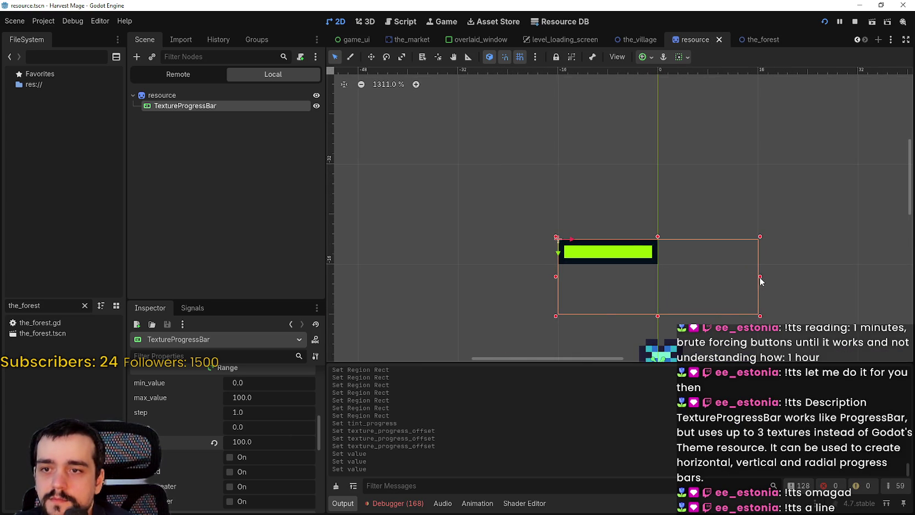
{"action": "left_click_drag", "start_coordinate": [760, 276], "coordinate": [608, 268]}
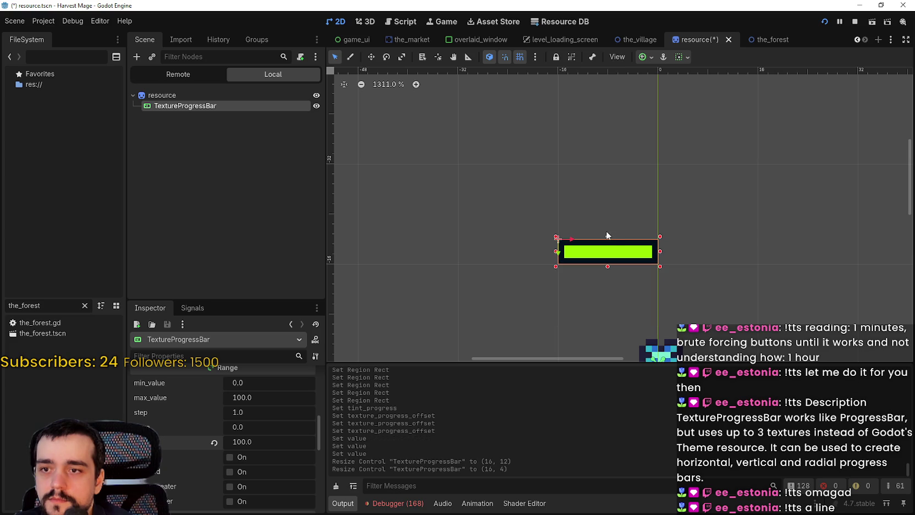
{"action": "left_click", "coordinate": [165, 95]}
{"action": "left_click", "coordinate": [190, 105]}
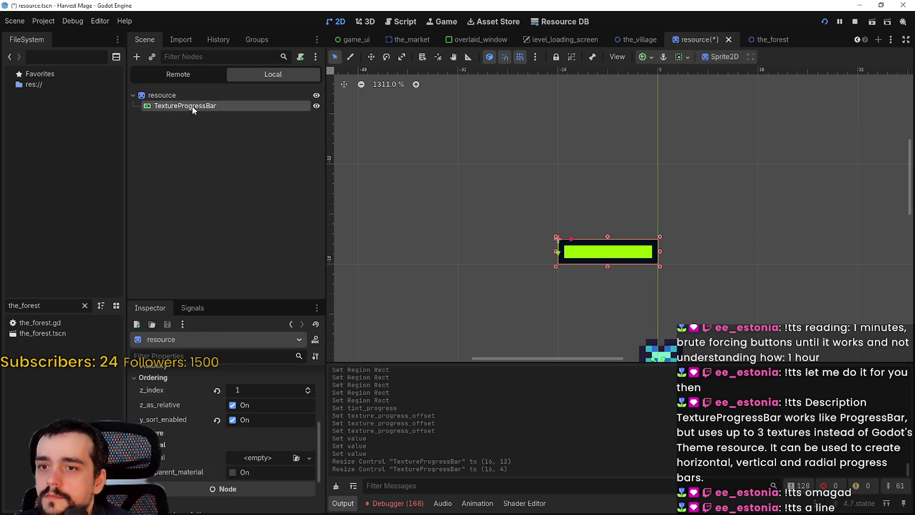
- Apply the Center and then Center Top anchor presets to the progress bar
{"action": "left_click", "coordinate": [646, 56]}
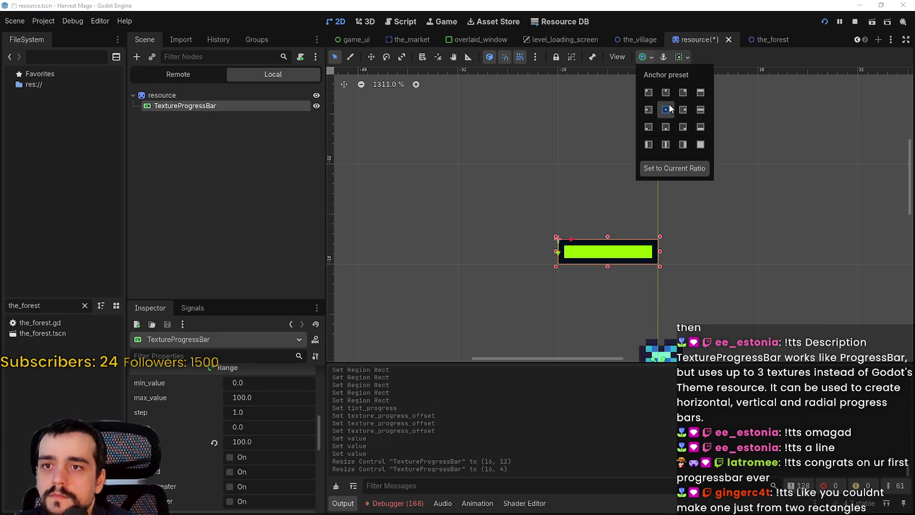
{"action": "left_click", "coordinate": [668, 109]}
{"action": "left_click", "coordinate": [669, 92]}
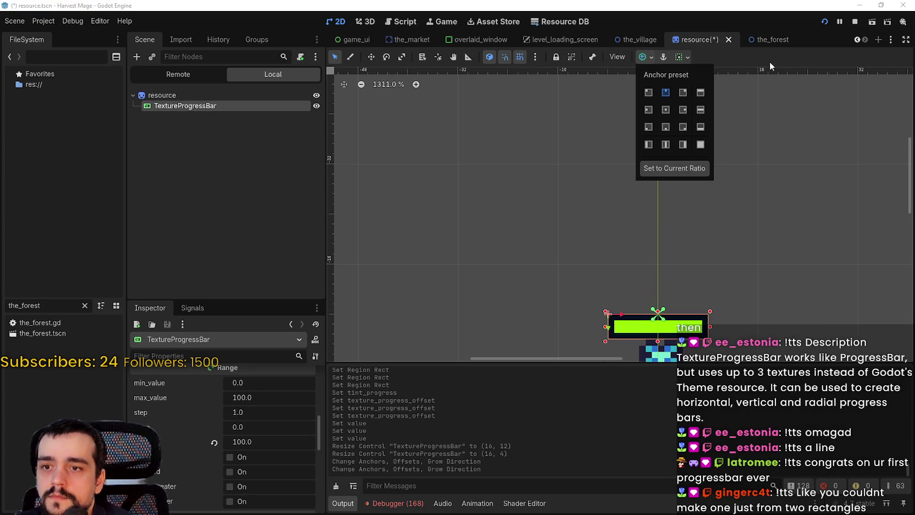
{"action": "left_click", "coordinate": [649, 57]}
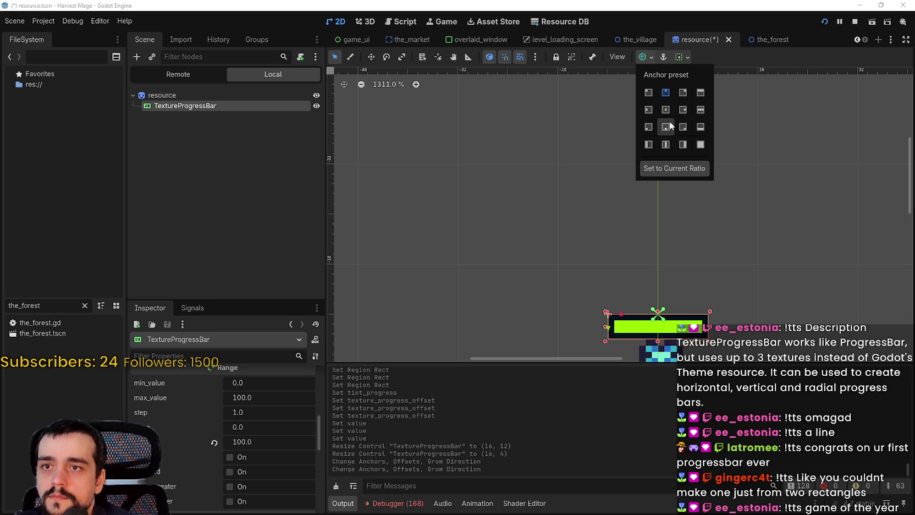
{"action": "left_click", "coordinate": [666, 110]}
{"action": "scroll", "coordinate": [770, 220], "scroll_direction": "down", "scroll_amount": 3}
{"action": "left_click", "coordinate": [792, 248]}
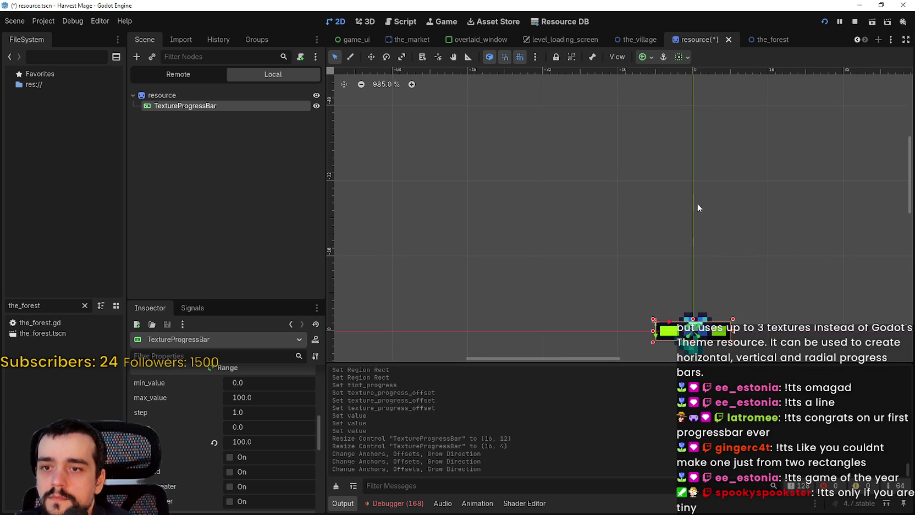
{"action": "left_click", "coordinate": [655, 56]}
- Anchor the bar to Center Top, nudge it up to (-8, -12), and save
{"action": "left_click", "coordinate": [666, 92]}
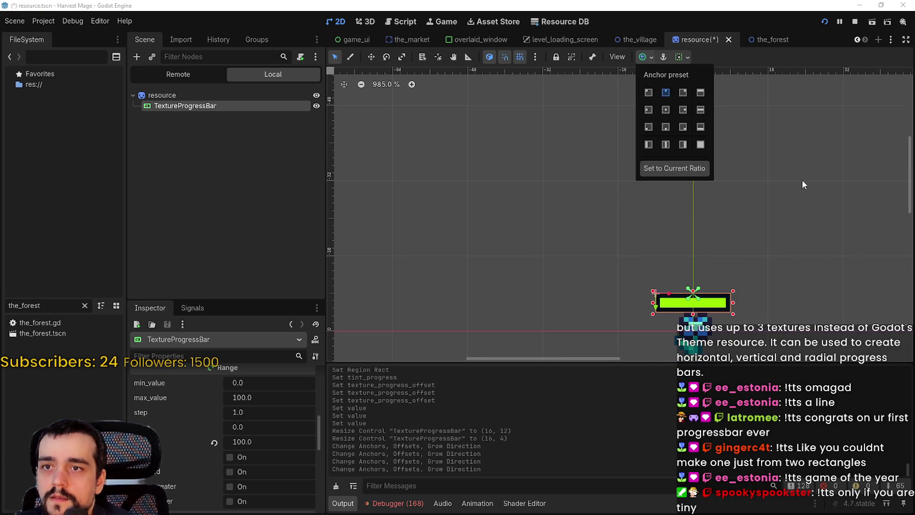
{"action": "left_click", "coordinate": [744, 247]}
{"action": "scroll", "coordinate": [718, 242], "scroll_direction": "up", "scroll_amount": 2}
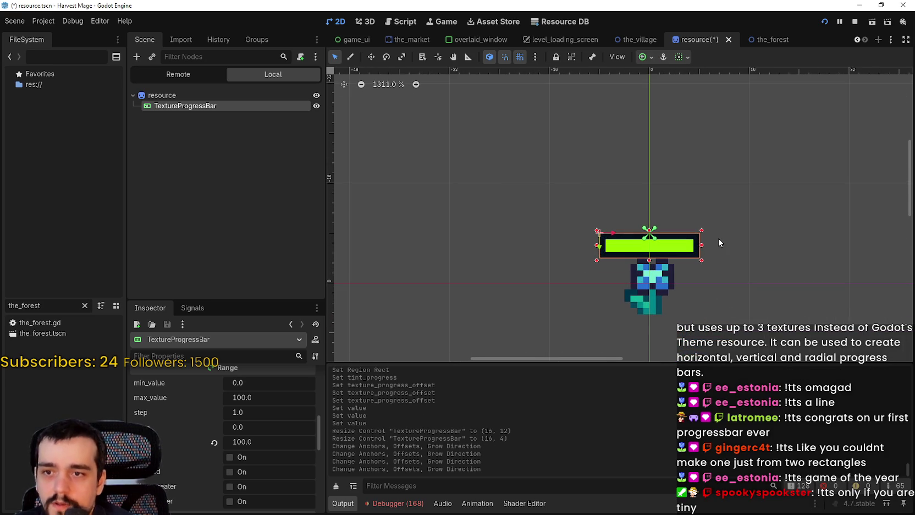
{"action": "key", "text": "Up"}
{"action": "key", "text": "Up"}
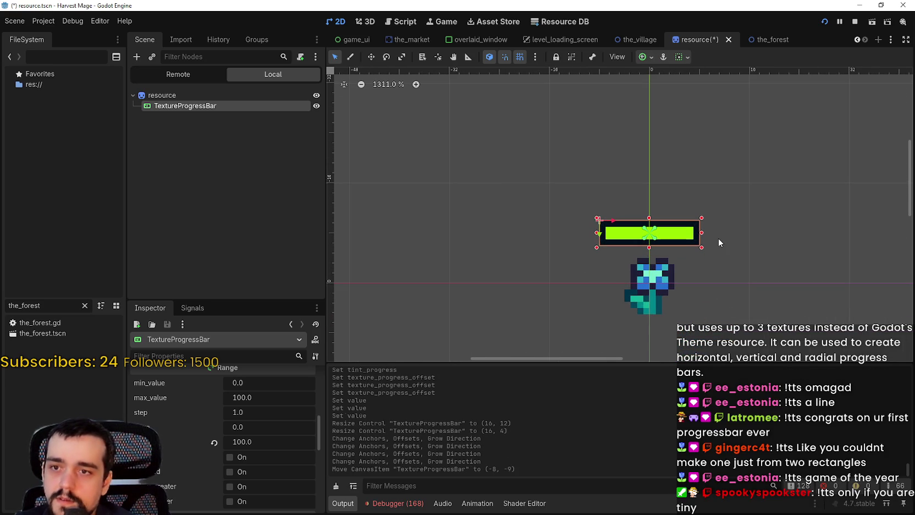
{"action": "key", "text": "Up"}
{"action": "key", "text": "Up"}
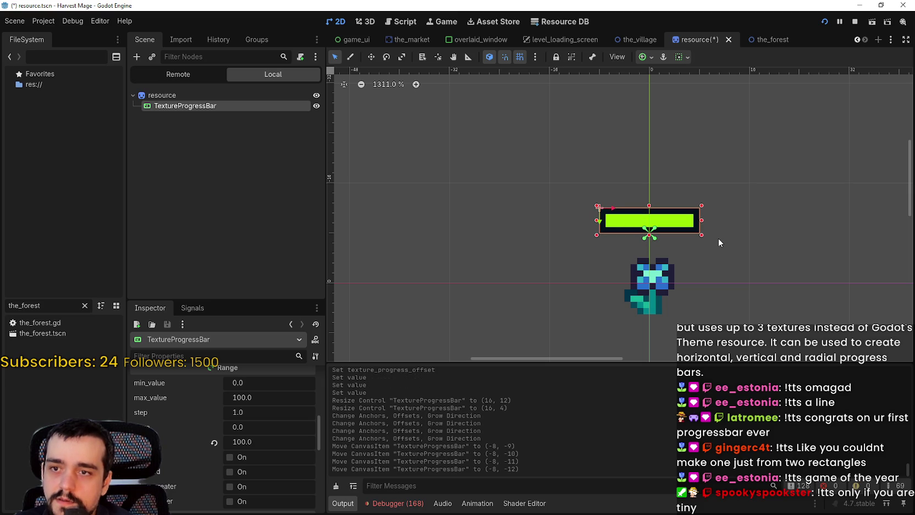
{"action": "key", "text": "ctrl+s"}
- Select the root resource node and save the scene again
{"action": "scroll", "coordinate": [718, 238], "scroll_direction": "down", "scroll_amount": 2}
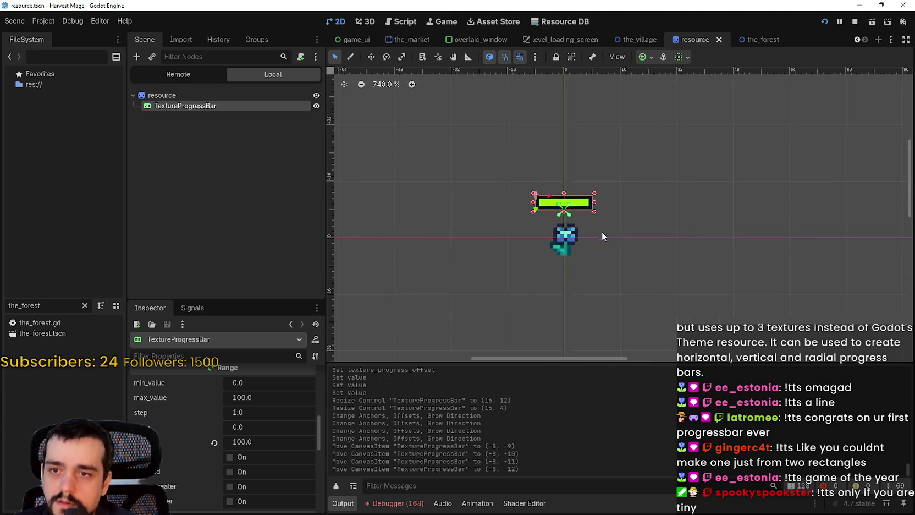
{"action": "scroll", "coordinate": [601, 224], "scroll_direction": "up", "scroll_amount": 2}
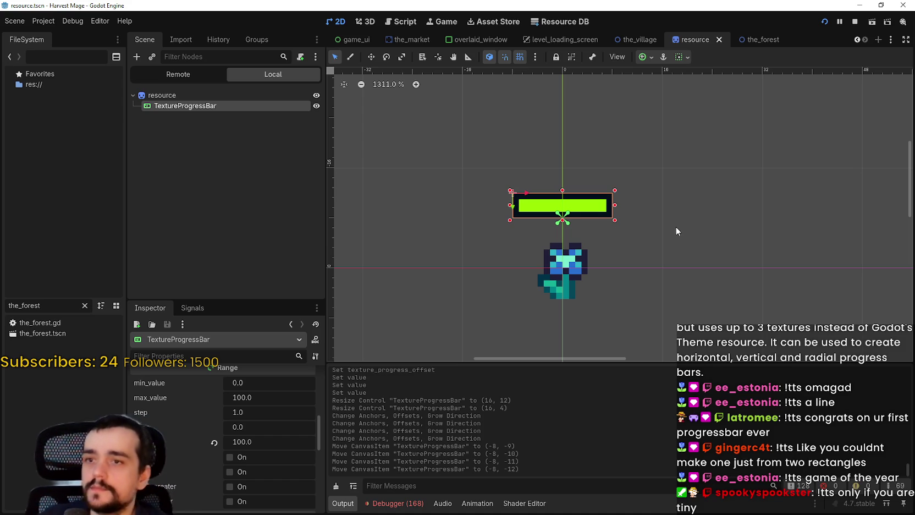
{"action": "left_click", "coordinate": [258, 93]}
{"action": "scroll", "coordinate": [539, 209], "scroll_direction": "up", "scroll_amount": 2}
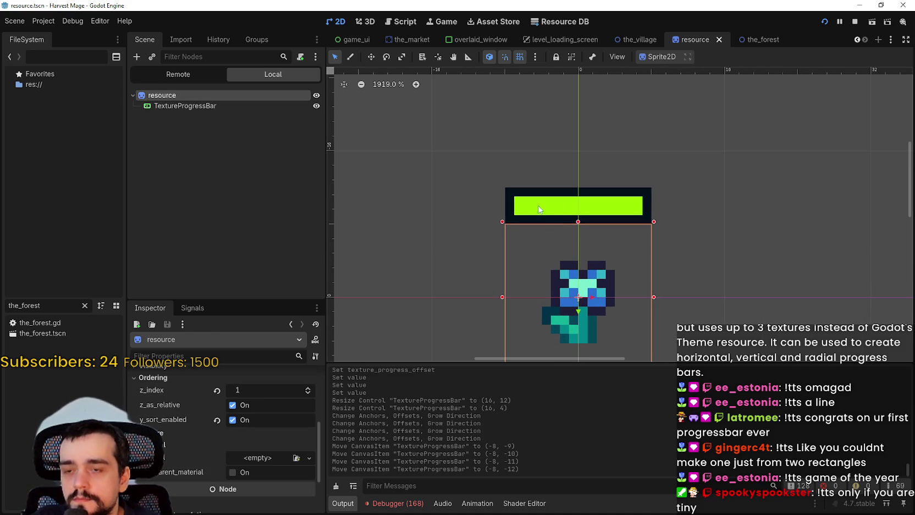
{"action": "key", "text": "ctrl+s"}
{"action": "scroll", "coordinate": [629, 287], "scroll_direction": "down", "scroll_amount": 4}
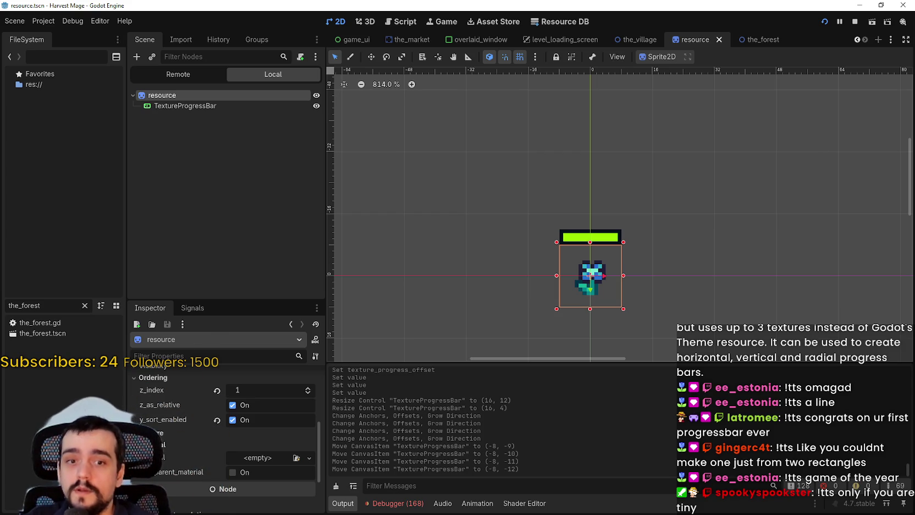
{"action": "scroll", "coordinate": [576, 218], "scroll_direction": "up", "scroll_amount": 5}
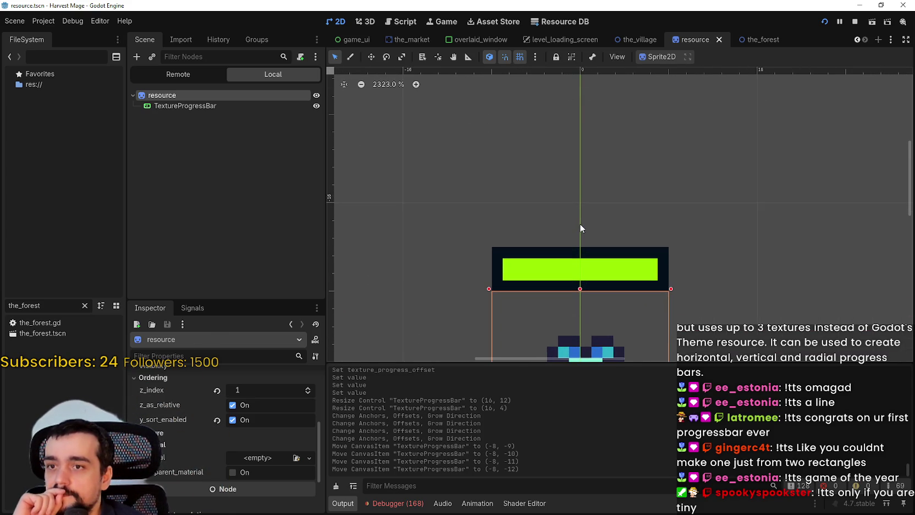
{"action": "scroll", "coordinate": [586, 227], "scroll_direction": "up", "scroll_amount": 5}
{"action": "scroll", "coordinate": [603, 269], "scroll_direction": "down", "scroll_amount": 4}
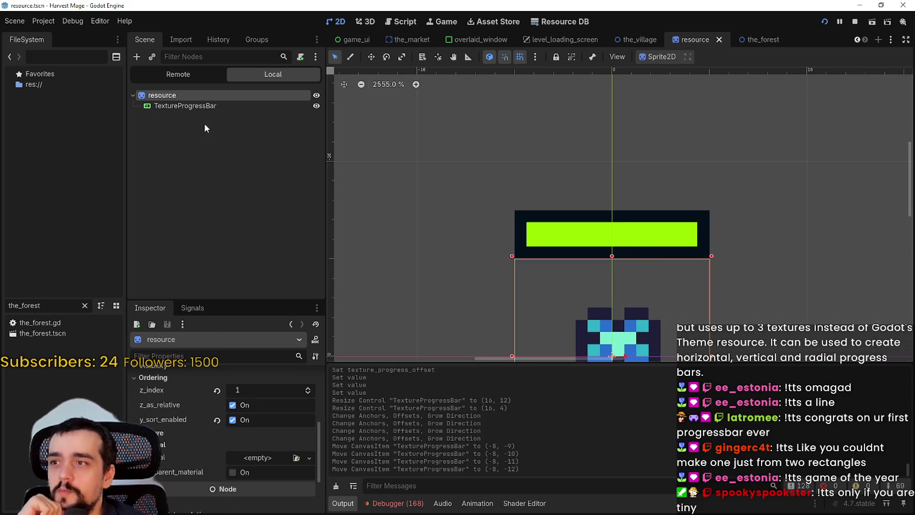
- Preview the progress bar at values such as 41, 95 and 98, ending back at 100
{"action": "left_click", "coordinate": [192, 106]}
{"action": "mouse_move", "coordinate": [257, 440]}
{"action": "left_mouse_down"}
{"action": "mouse_move", "coordinate": [213, 440]}
{"action": "mouse_move", "coordinate": [257, 439]}
{"action": "left_mouse_up"}
{"action": "type", "text": "99"}
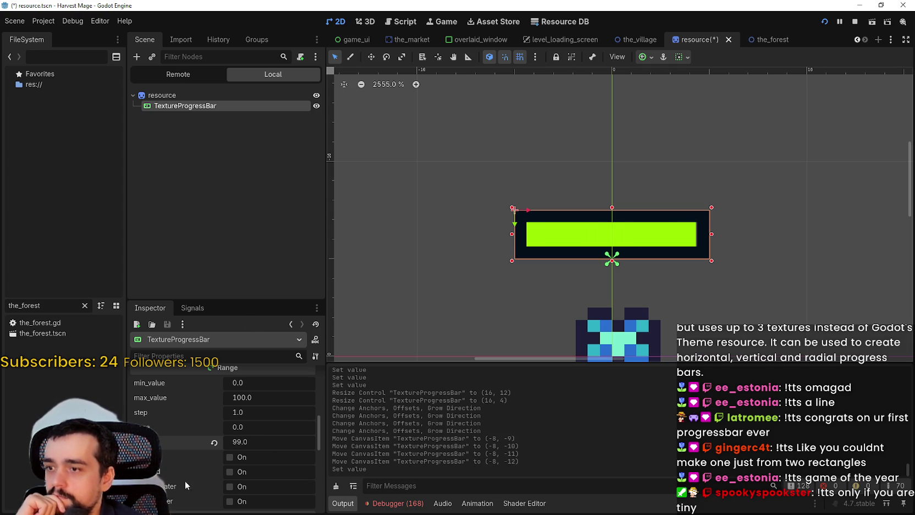
{"action": "left_click", "coordinate": [214, 442]}
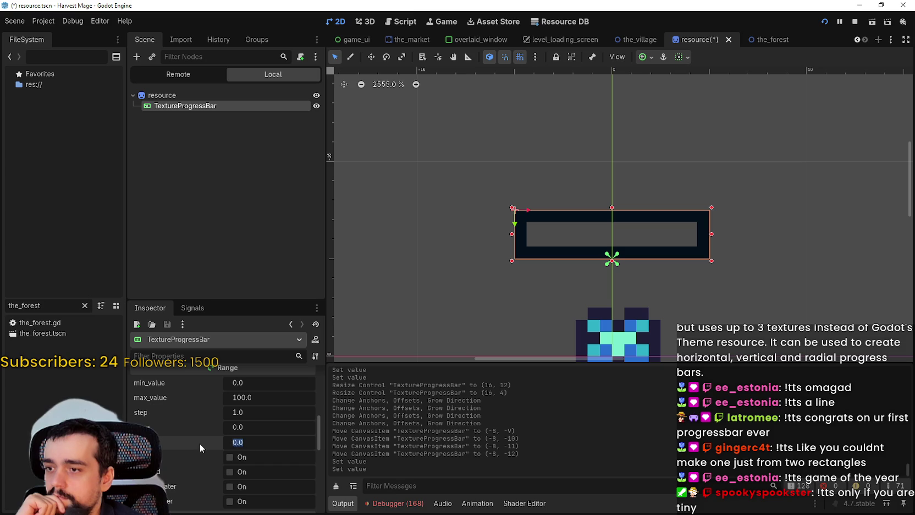
{"action": "left_click_drag", "start_coordinate": [227, 440], "coordinate": [289, 446]}
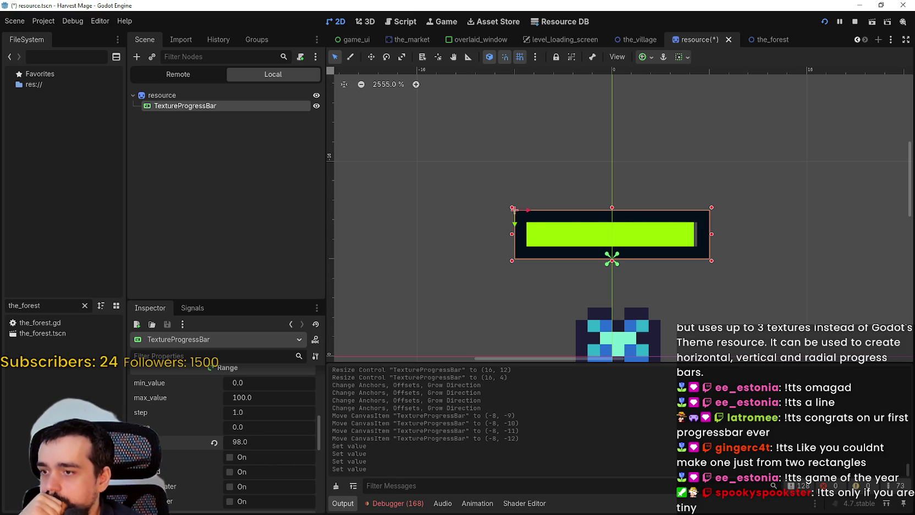
{"action": "scroll", "coordinate": [236, 495], "scroll_direction": "down", "scroll_amount": 3}
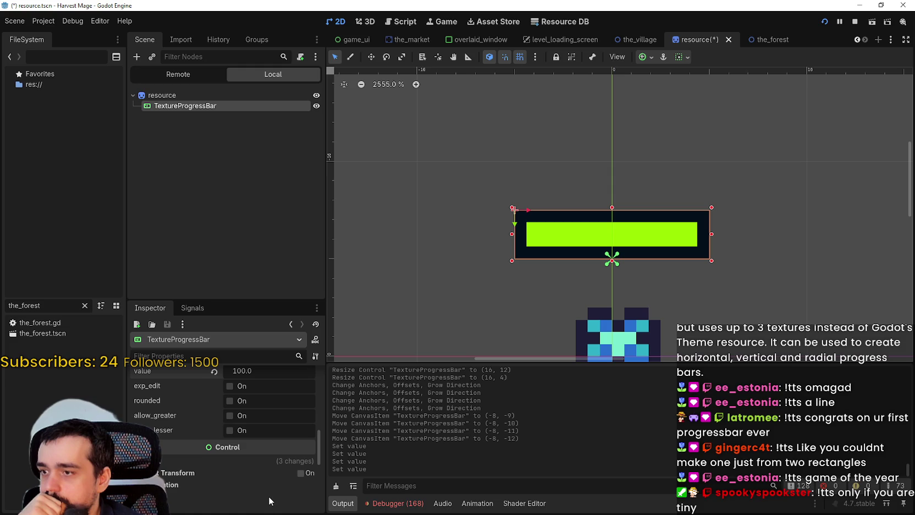
{"action": "scroll", "coordinate": [269, 495], "scroll_direction": "up", "scroll_amount": 4}
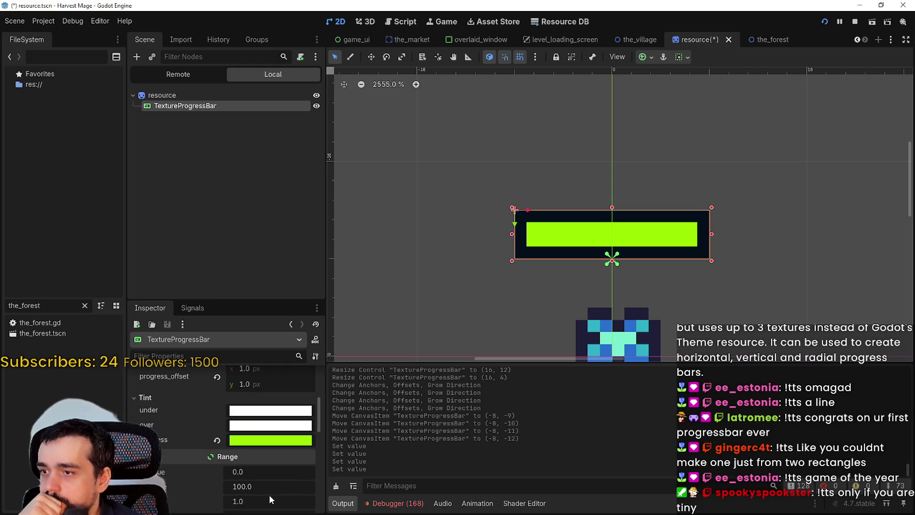
{"action": "scroll", "coordinate": [269, 494], "scroll_direction": "up", "scroll_amount": 4}
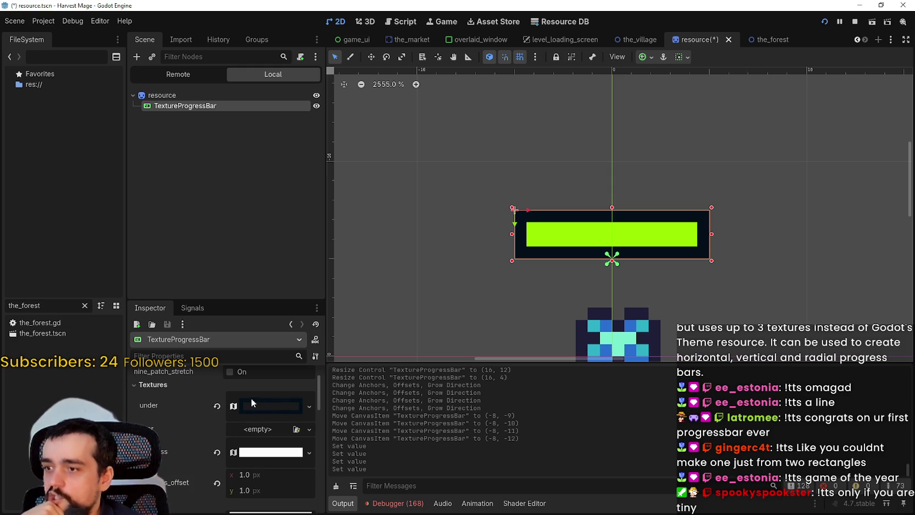
{"action": "scroll", "coordinate": [250, 397], "scroll_direction": "up", "scroll_amount": 2}
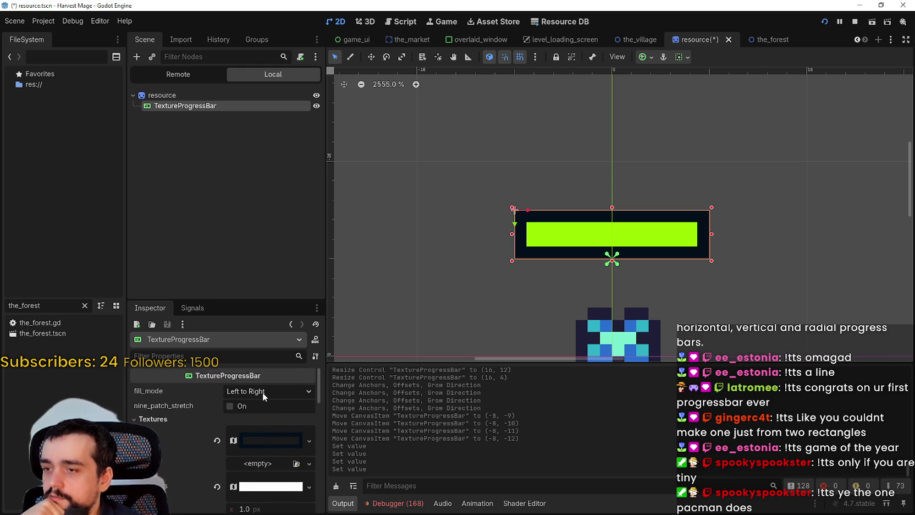
- Keep fill mode Left to Right and the progress tint lime green (9aff00)
{"action": "left_click", "coordinate": [262, 392]}
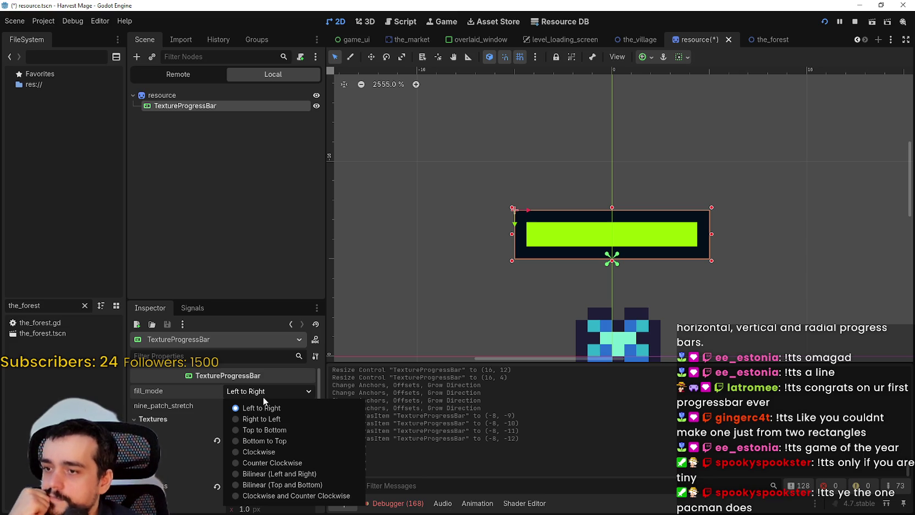
{"action": "left_click", "coordinate": [264, 396]}
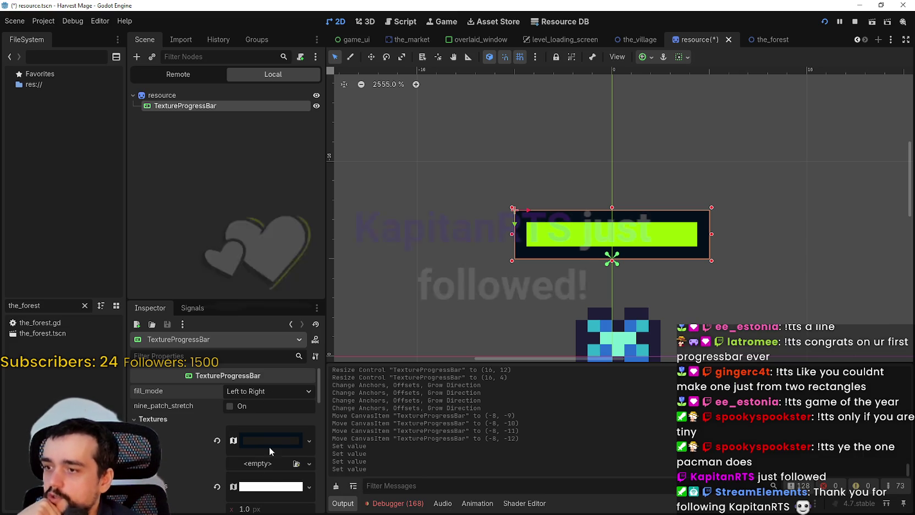
{"action": "scroll", "coordinate": [268, 442], "scroll_direction": "down", "scroll_amount": 5}
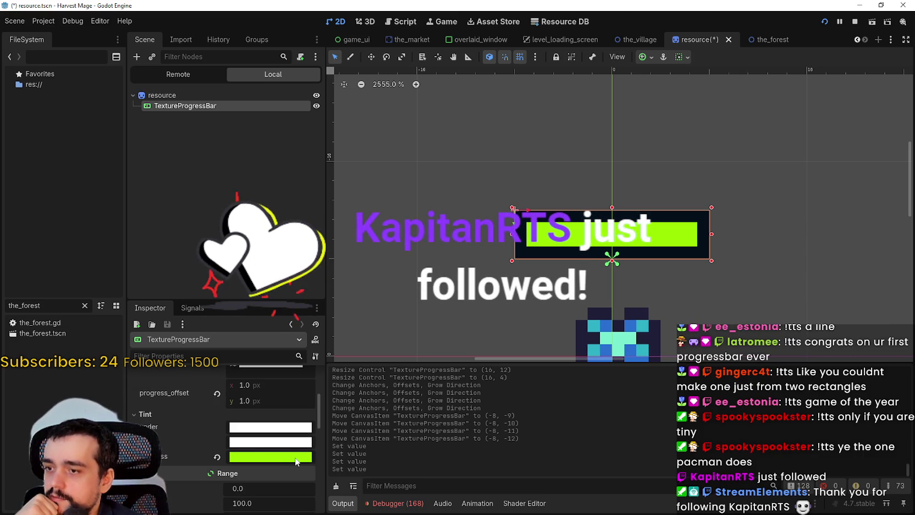
{"action": "left_click", "coordinate": [270, 456]}
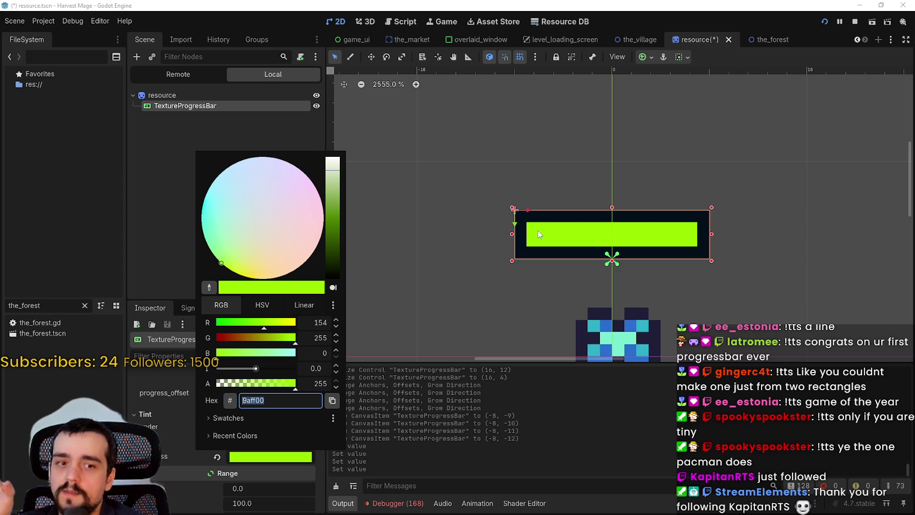
{"action": "key", "text": "Escape"}
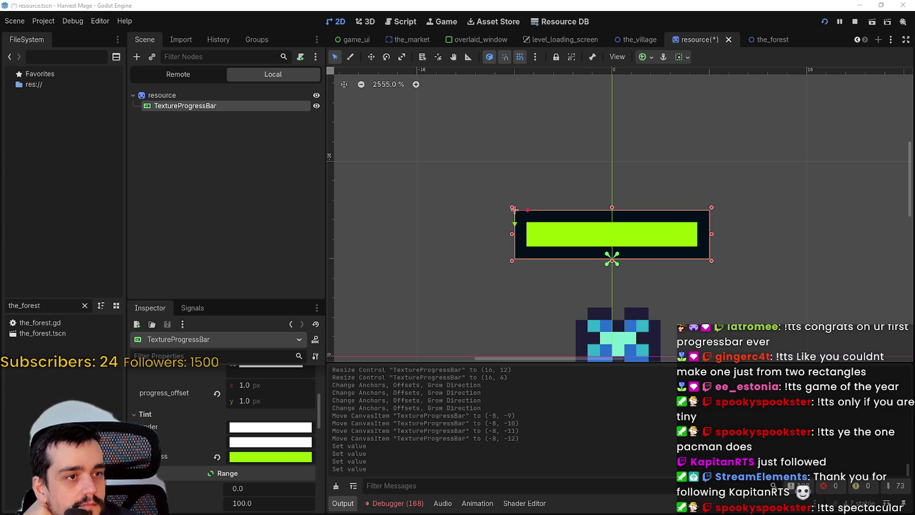
- Toggle the bar's visibility to check the sprite, leave it visible, save, and right-click the root node
{"action": "scroll", "coordinate": [772, 249], "scroll_direction": "down", "scroll_amount": 4}
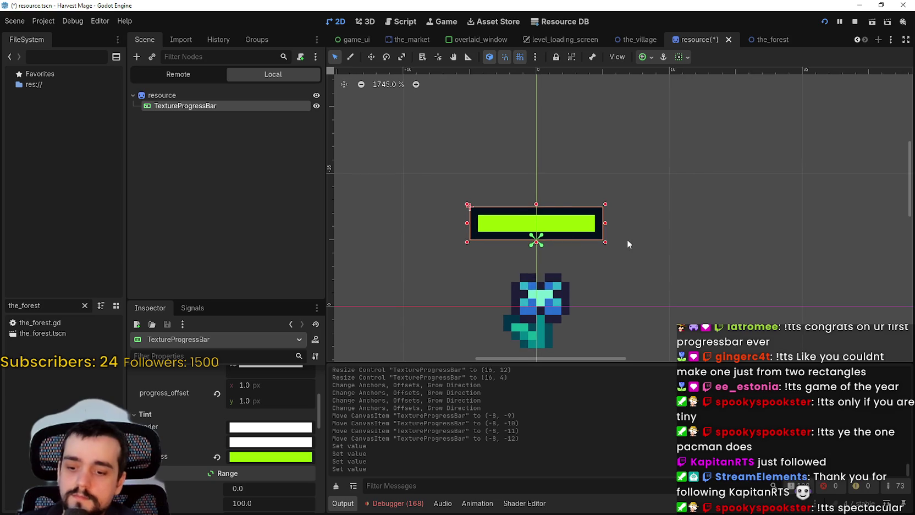
{"action": "scroll", "coordinate": [539, 231], "scroll_direction": "down", "scroll_amount": 1}
{"action": "left_click", "coordinate": [316, 105]}
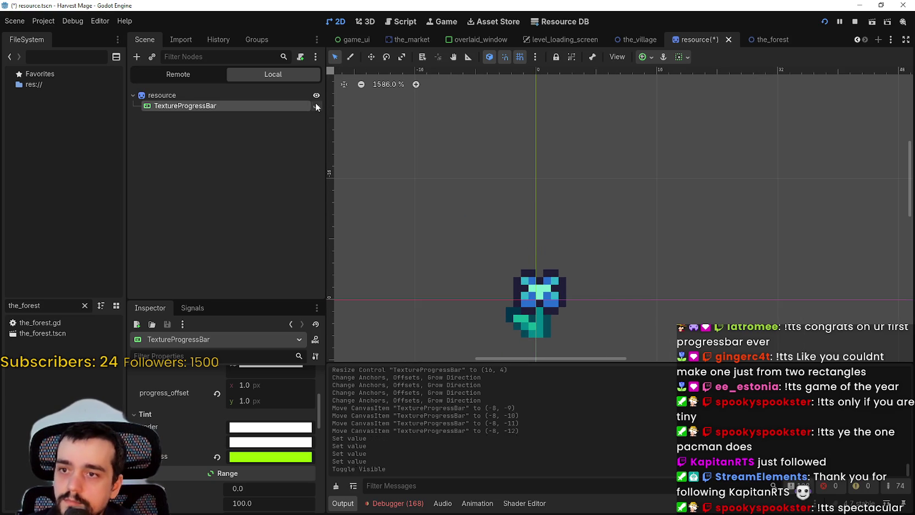
{"action": "left_click", "coordinate": [317, 106]}
{"action": "left_click", "coordinate": [316, 106]}
{"action": "left_click", "coordinate": [316, 105]}
{"action": "left_click", "coordinate": [316, 105]}
{"action": "left_click", "coordinate": [316, 106]}
{"action": "key", "text": "ctrl+s"}
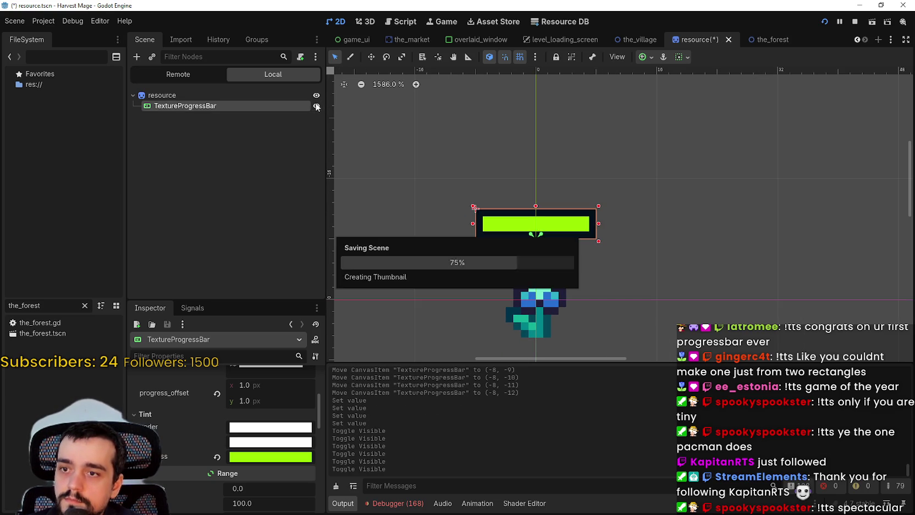
{"action": "left_click", "coordinate": [198, 97]}
{"action": "right_click", "coordinate": [203, 97]}
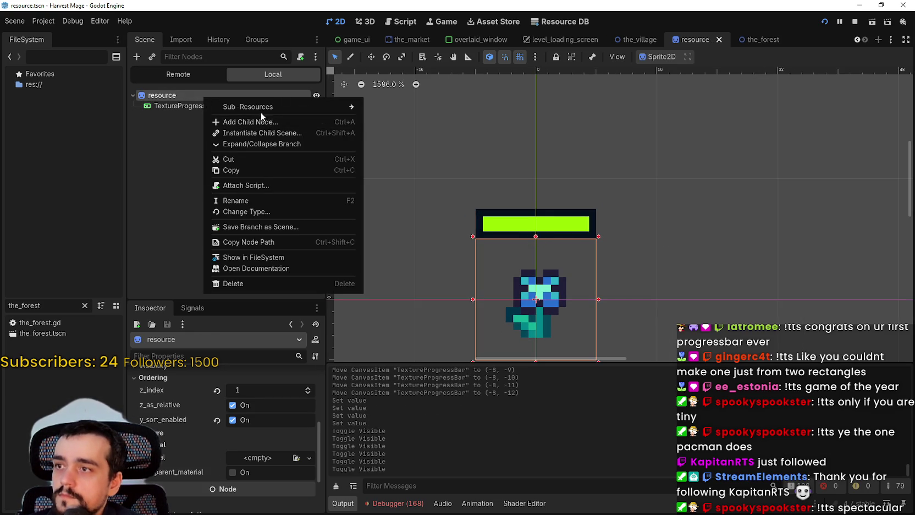
- Add a child node to the root, searching 'textu' to highlight TextureRect
{"action": "left_click", "coordinate": [252, 121]}
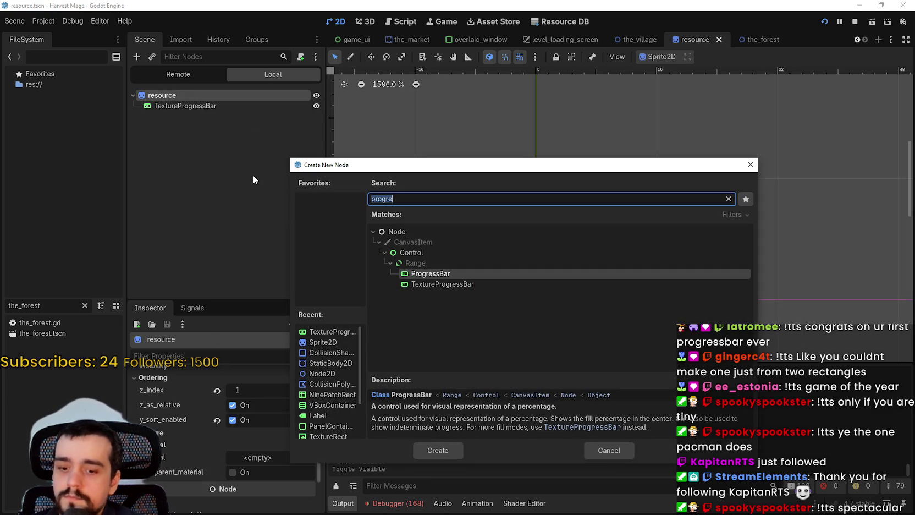
{"action": "type", "text": "sprite"}
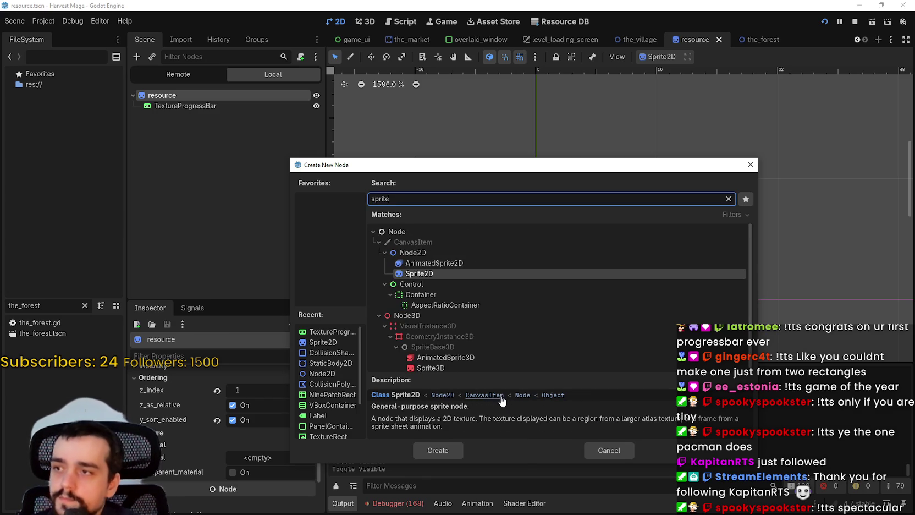
{"action": "scroll", "coordinate": [468, 303], "scroll_direction": "down", "scroll_amount": 1}
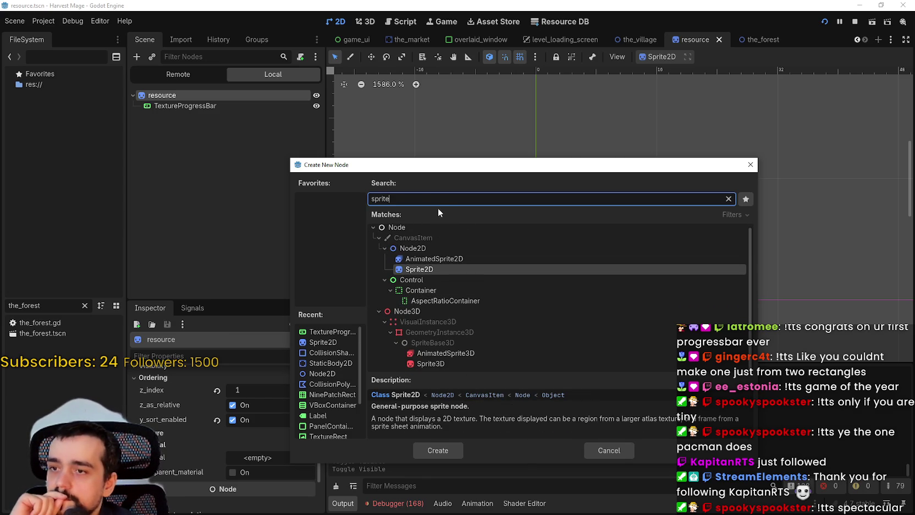
{"action": "left_click", "coordinate": [182, 177]}
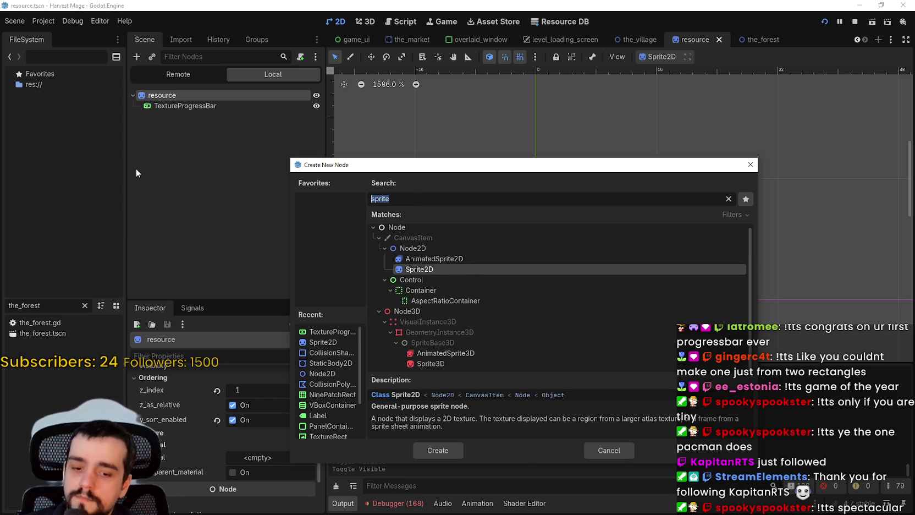
{"action": "type", "text": "progre"}
{"action": "key", "text": "BackSpace"}
{"action": "key", "text": "BackSpace"}
{"action": "key", "text": "BackSpace"}
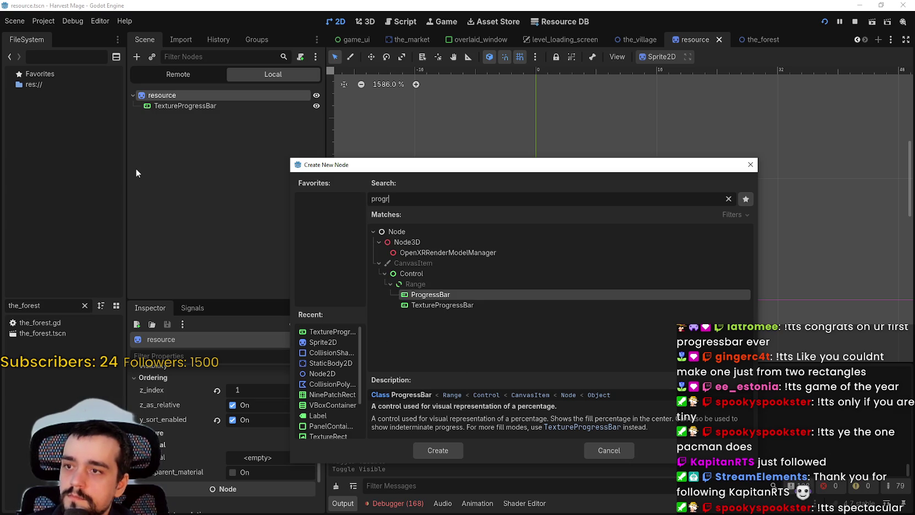
{"action": "type", "text": "textu"}
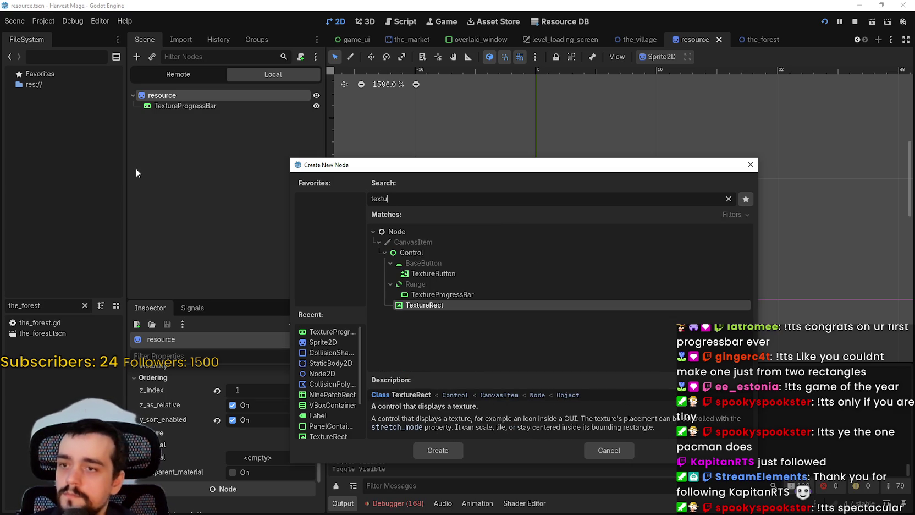
{"action": "key", "text": "Up"}
{"action": "key", "text": "Down"}
- Create the TextureRect node, rename it 'target', and save
{"action": "key", "text": "Return"}
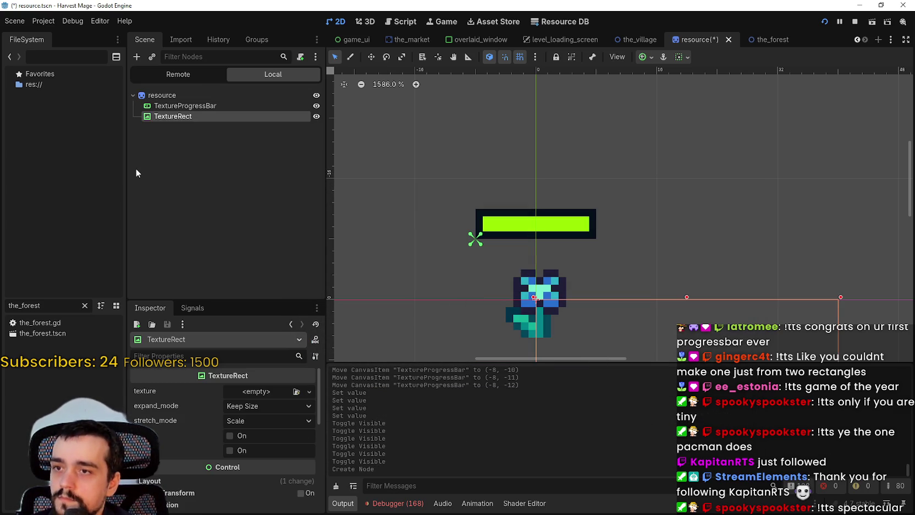
{"action": "scroll", "coordinate": [583, 218], "scroll_direction": "down", "scroll_amount": 3}
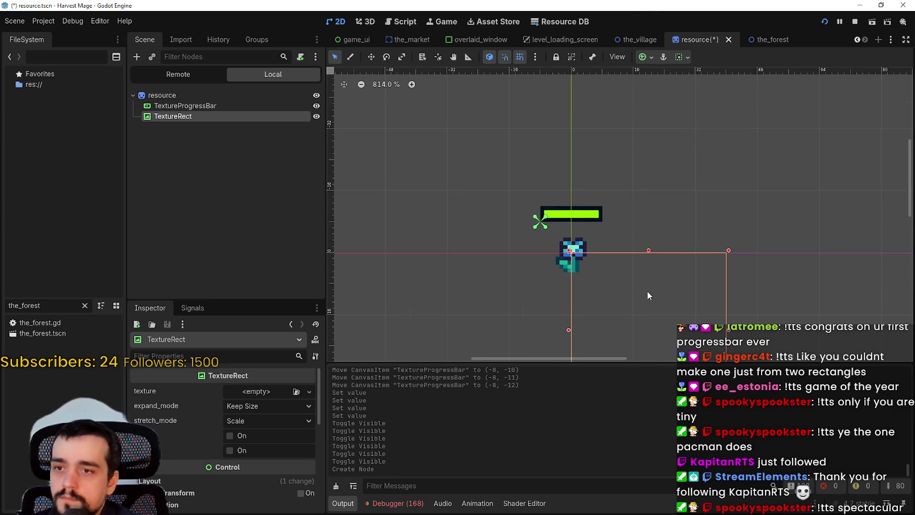
{"action": "scroll", "coordinate": [654, 300], "scroll_direction": "down", "scroll_amount": 3}
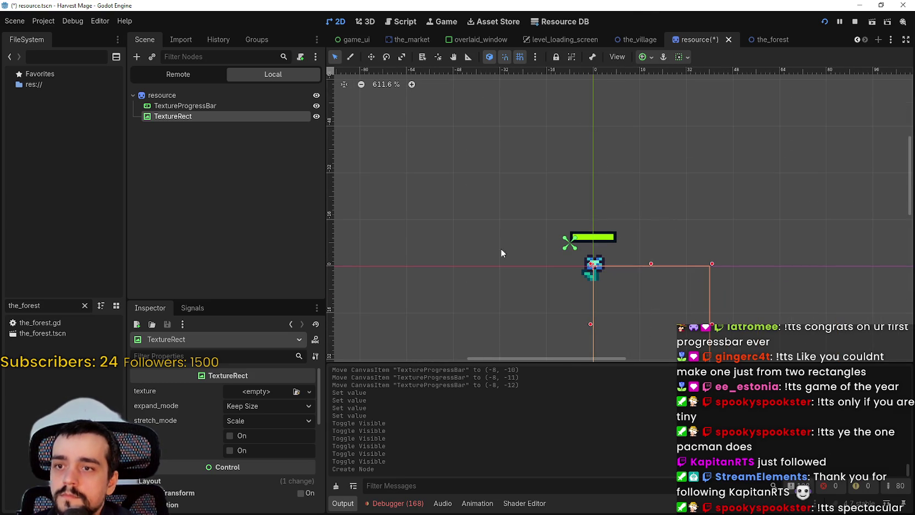
{"action": "double_click", "coordinate": [205, 117]}
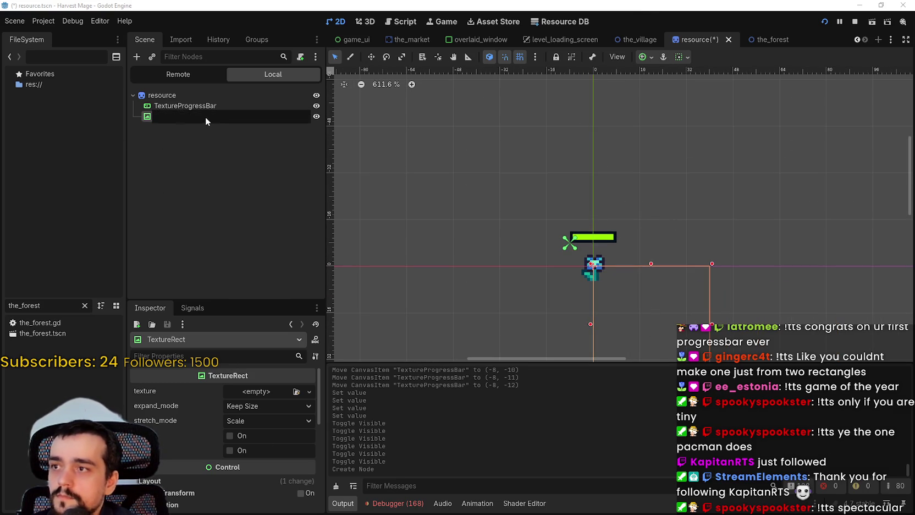
{"action": "type", "text": "target"}
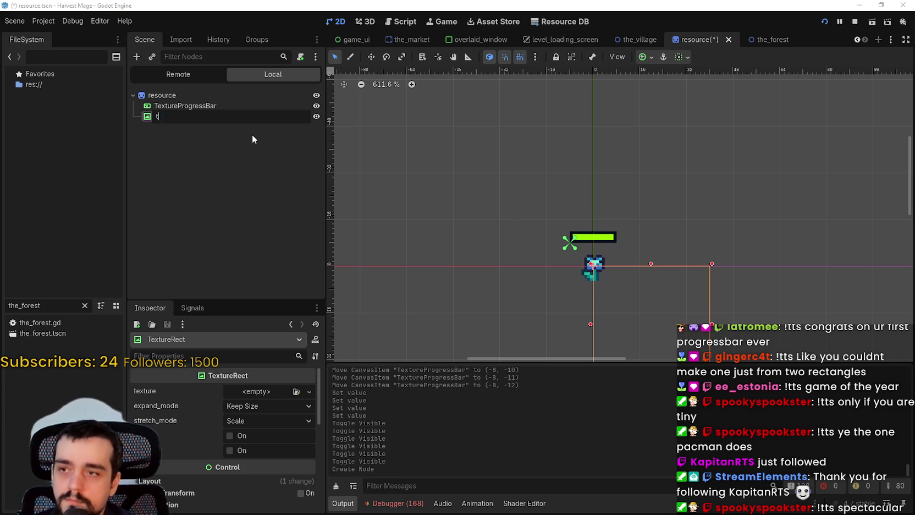
{"action": "key", "text": "Return"}
{"action": "key", "text": "ctrl+s"}
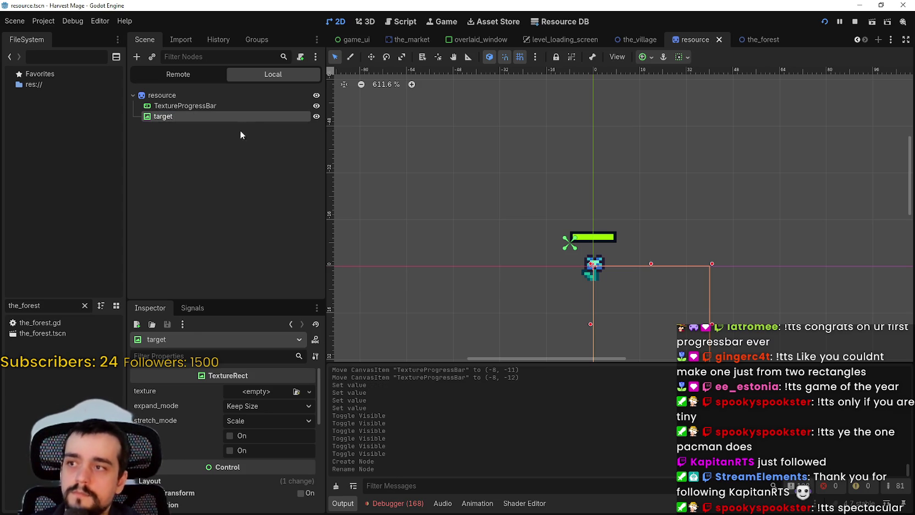
- Extend the name to targetPointer, save, and check its still-empty texture field
{"action": "left_click", "coordinate": [191, 117]}
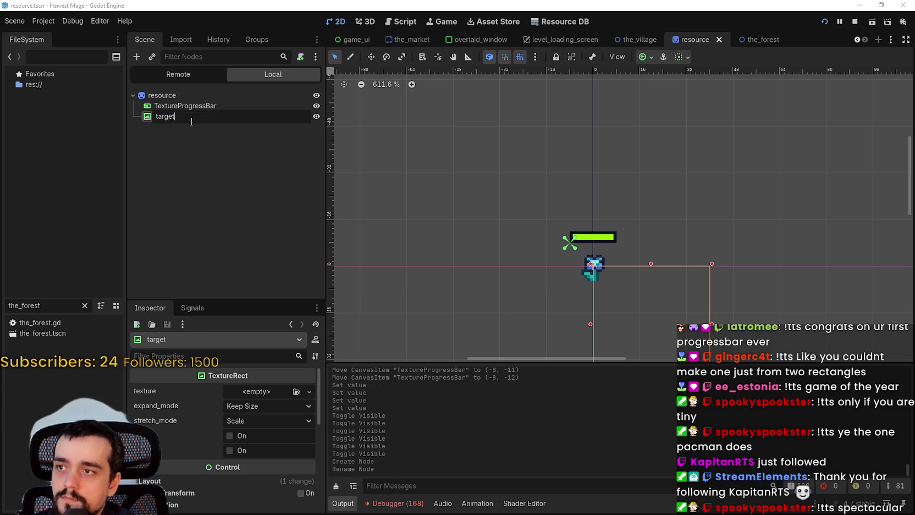
{"action": "type", "text": "Po"}
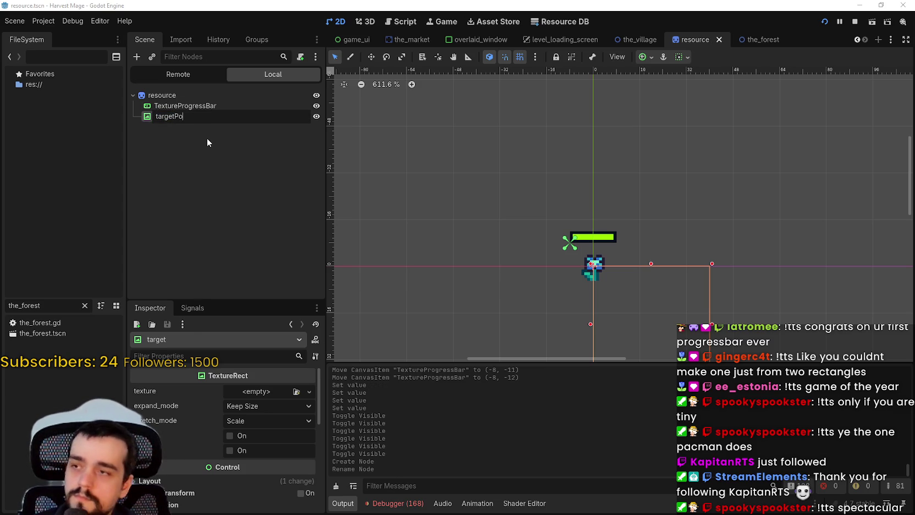
{"action": "type", "text": "inter"}
{"action": "key", "text": "Return"}
{"action": "key", "text": "ctrl+s"}
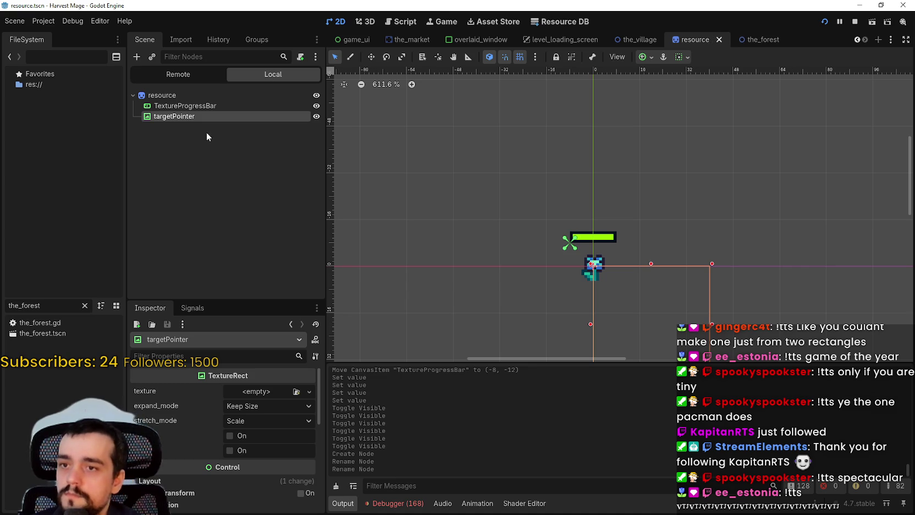
{"action": "scroll", "coordinate": [741, 206], "scroll_direction": "up", "scroll_amount": 2}
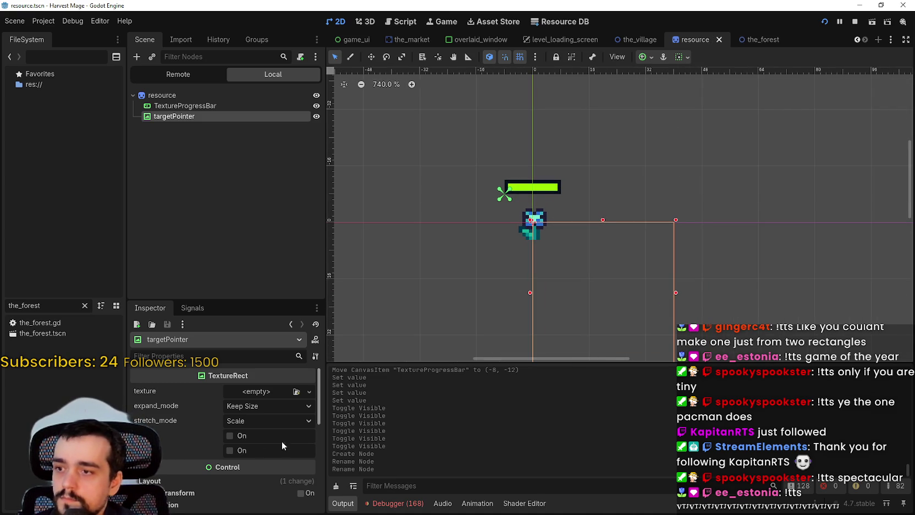
{"action": "left_click", "coordinate": [235, 396]}
{"action": "left_click", "coordinate": [578, 257]}
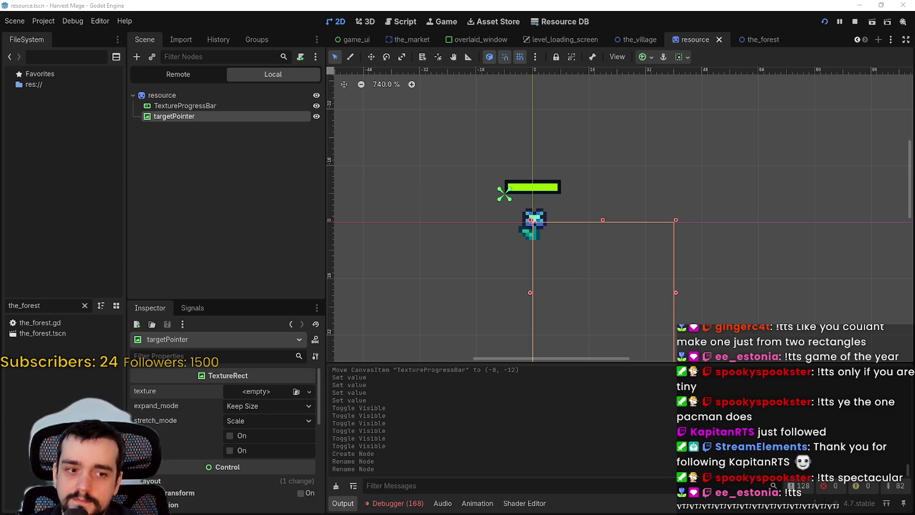
- Zoom and pan around main_atlas.png to inspect the hammer, hook and other tool sprites
{"action": "scroll", "coordinate": [358, 252], "scroll_direction": "down", "scroll_amount": 8}
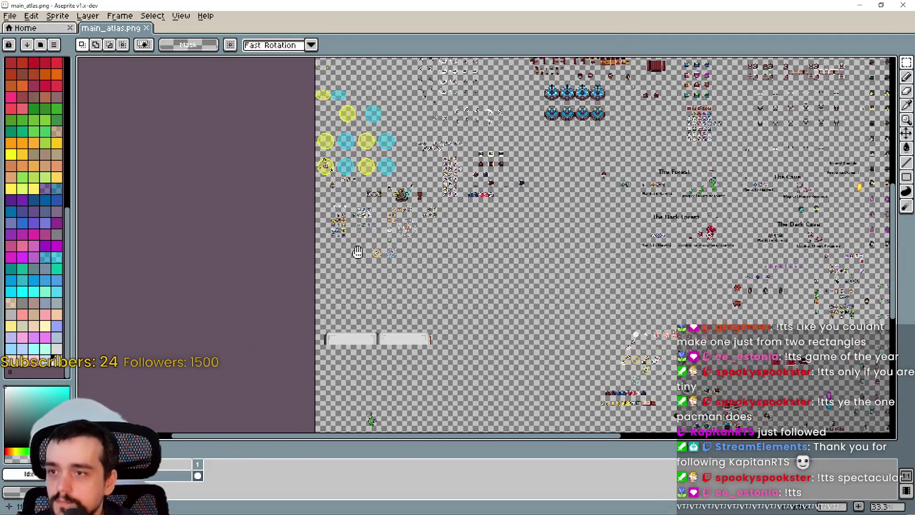
{"action": "scroll", "coordinate": [357, 252], "scroll_direction": "up", "scroll_amount": 4}
{"action": "scroll", "coordinate": [577, 137], "scroll_direction": "down", "scroll_amount": 4}
{"action": "scroll", "coordinate": [457, 242], "scroll_direction": "up", "scroll_amount": 1}
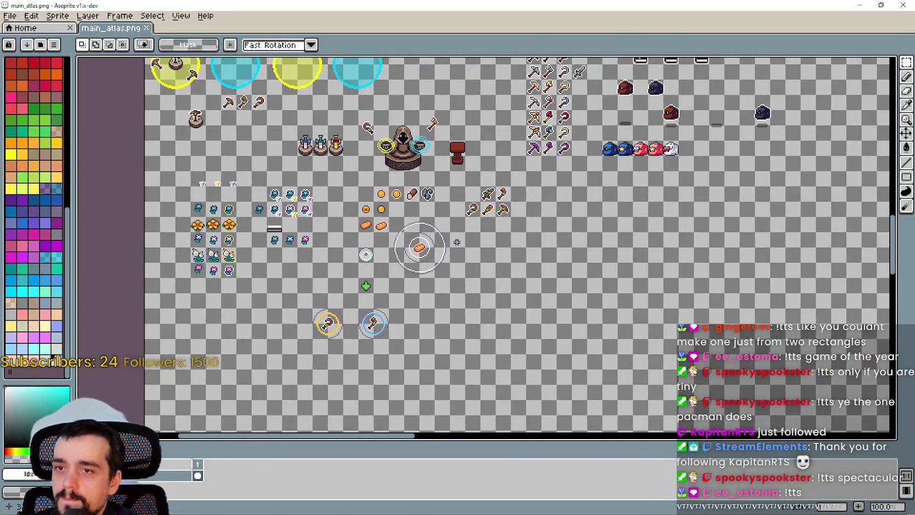
{"action": "scroll", "coordinate": [457, 241], "scroll_direction": "up", "scroll_amount": 1}
{"action": "scroll", "coordinate": [543, 336], "scroll_direction": "up", "scroll_amount": 1}
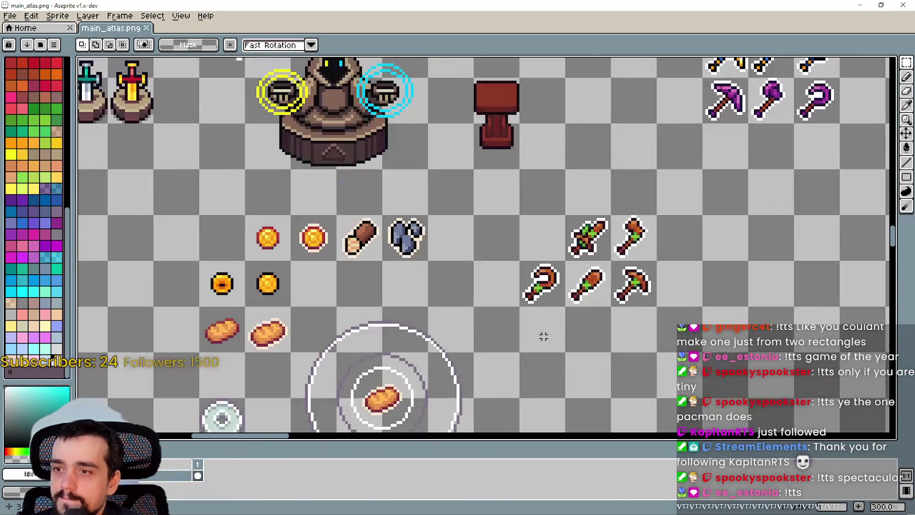
{"action": "scroll", "coordinate": [718, 231], "scroll_direction": "down", "scroll_amount": 2}
{"action": "scroll", "coordinate": [719, 231], "scroll_direction": "up", "scroll_amount": 1}
{"action": "left_click_drag", "start_coordinate": [618, 76], "coordinate": [564, 107]}
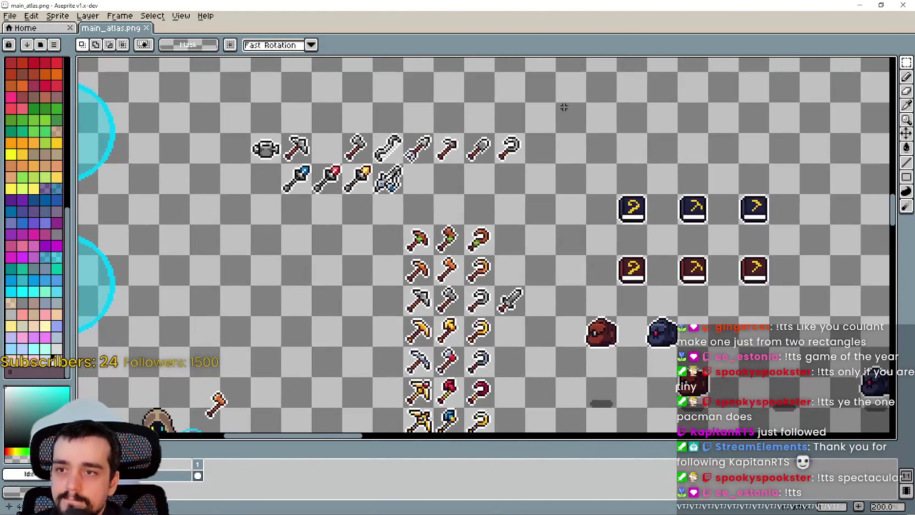
{"action": "scroll", "coordinate": [564, 107], "scroll_direction": "up", "scroll_amount": 1}
{"action": "mouse_move", "coordinate": [536, 210]}
{"action": "left_mouse_down"}
{"action": "mouse_move", "coordinate": [581, 179]}
{"action": "mouse_move", "coordinate": [642, 250]}
{"action": "left_mouse_up"}
{"action": "scroll", "coordinate": [596, 176], "scroll_direction": "down", "scroll_amount": 1}
{"action": "left_click_drag", "start_coordinate": [583, 276], "coordinate": [535, 312]}
{"action": "scroll", "coordinate": [535, 312], "scroll_direction": "down", "scroll_amount": 1}
{"action": "left_click_drag", "start_coordinate": [473, 105], "coordinate": [474, 164]}
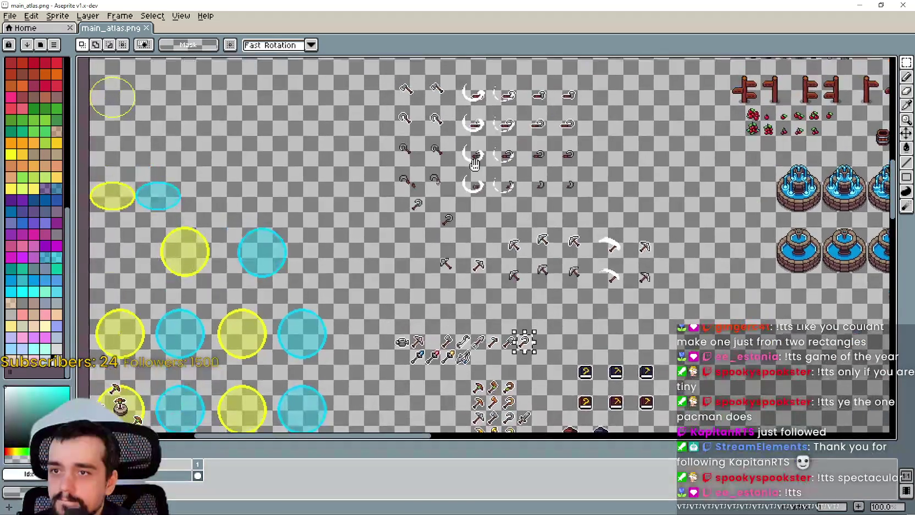
{"action": "scroll", "coordinate": [474, 164], "scroll_direction": "up", "scroll_amount": 1}
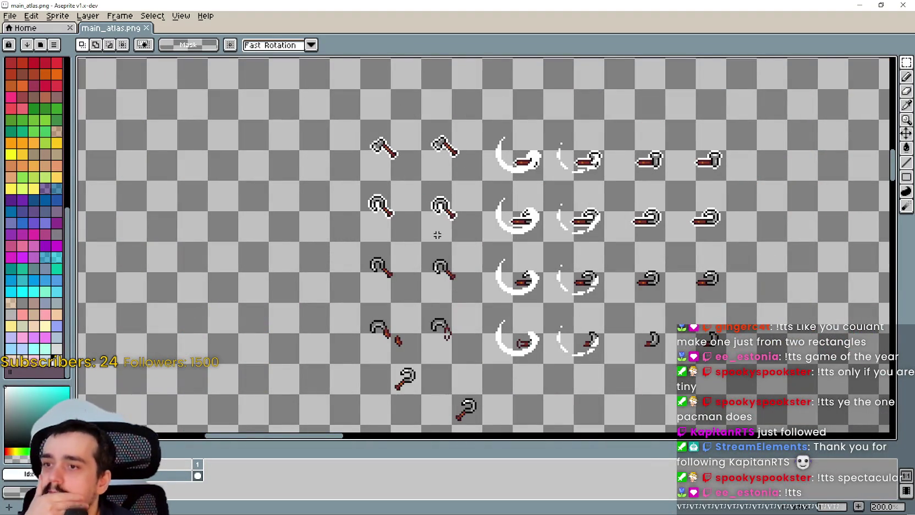
{"action": "scroll", "coordinate": [446, 257], "scroll_direction": "up", "scroll_amount": 1}
{"action": "left_click_drag", "start_coordinate": [440, 229], "coordinate": [465, 314]}
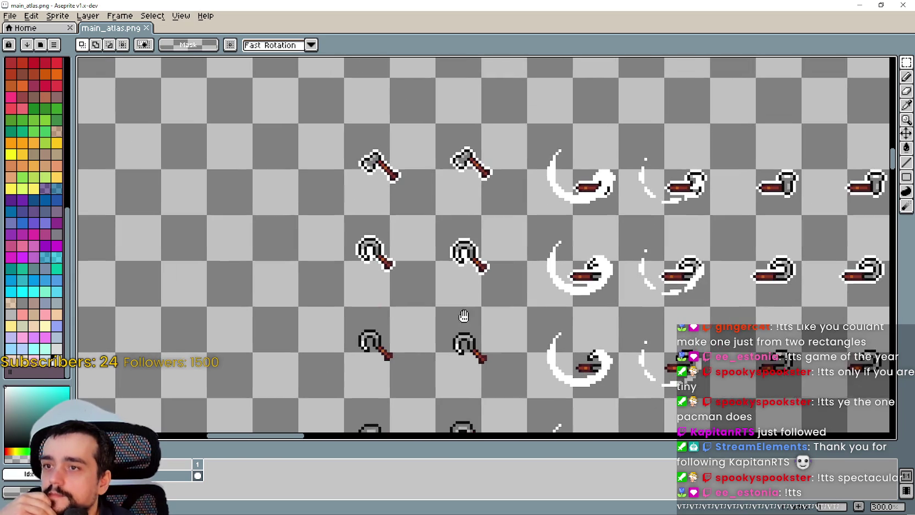
{"action": "scroll", "coordinate": [443, 169], "scroll_direction": "up", "scroll_amount": 1}
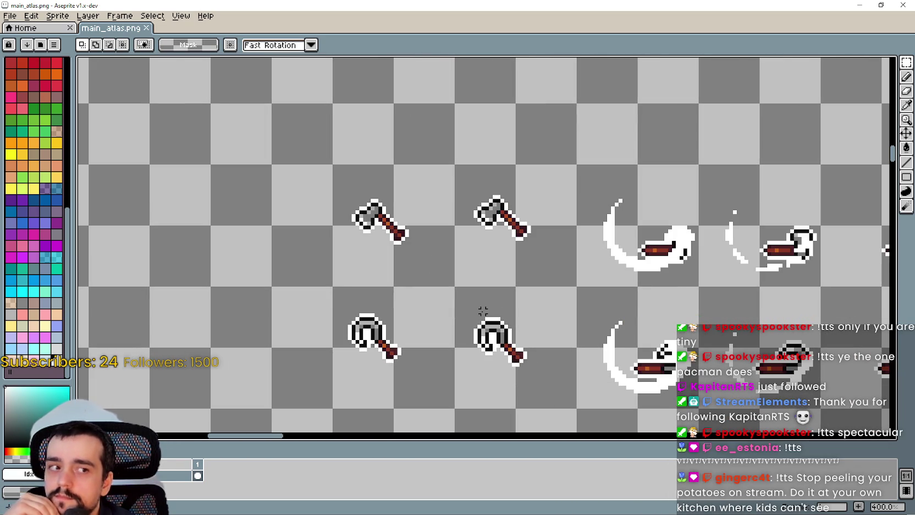
{"action": "left_click_drag", "start_coordinate": [495, 299], "coordinate": [570, 311]}
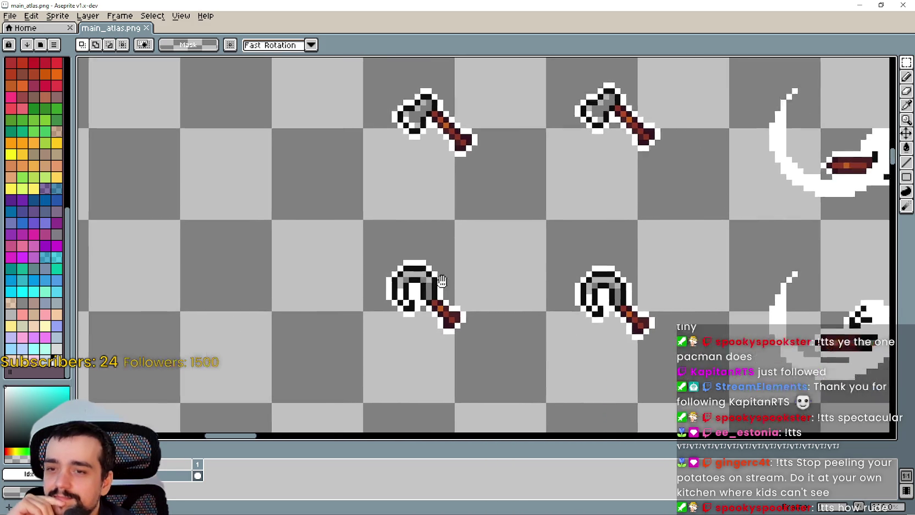
{"action": "scroll", "coordinate": [358, 351], "scroll_direction": "down", "scroll_amount": 4}
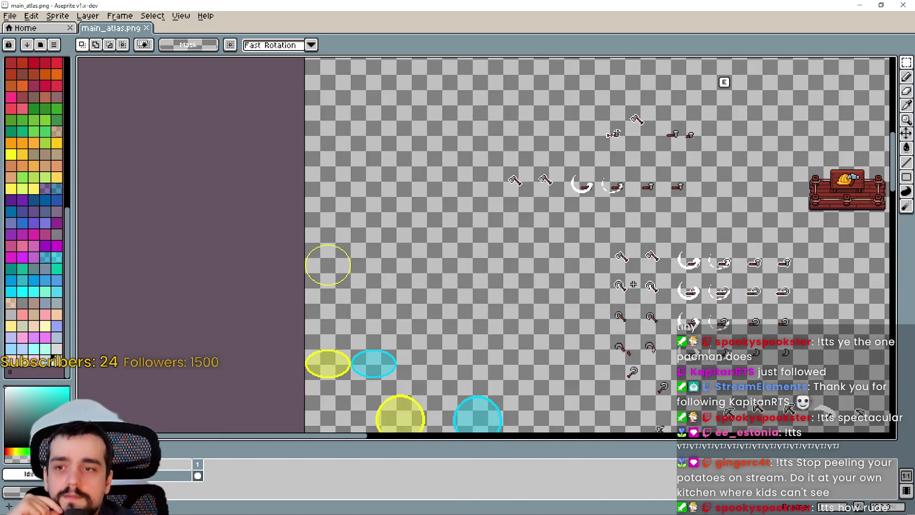
{"action": "left_click_drag", "start_coordinate": [359, 351], "coordinate": [158, 225]}
{"action": "scroll", "coordinate": [260, 200], "scroll_direction": "down", "scroll_amount": 2}
{"action": "mouse_move", "coordinate": [868, 221]}
{"action": "left_mouse_down"}
{"action": "mouse_move", "coordinate": [570, 120]}
{"action": "mouse_move", "coordinate": [451, 120]}
{"action": "mouse_move", "coordinate": [522, 60]}
{"action": "left_mouse_up"}
- Pan and zoom across the atlas to locate the selection-corner sprites
{"action": "scroll", "coordinate": [394, 320], "scroll_direction": "up", "scroll_amount": 3}
{"action": "scroll", "coordinate": [394, 320], "scroll_direction": "down", "scroll_amount": 2}
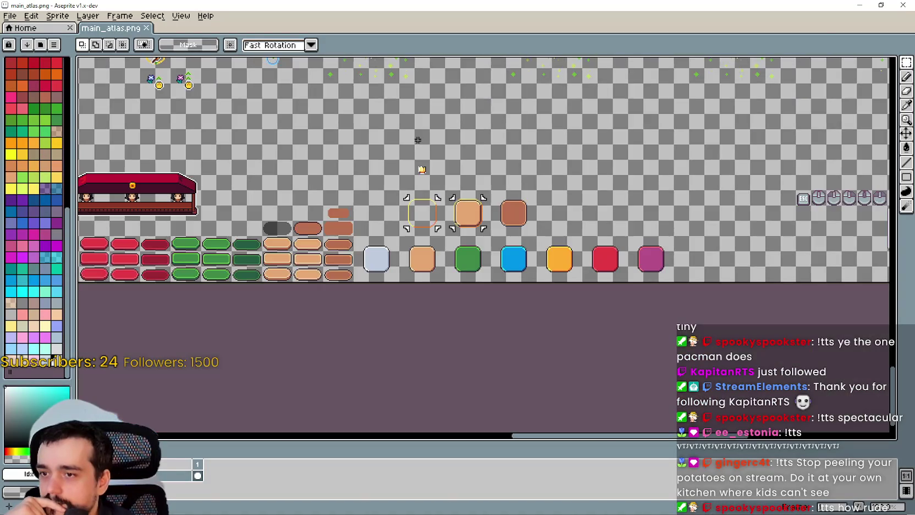
{"action": "left_click_drag", "start_coordinate": [380, 209], "coordinate": [636, 293]}
{"action": "scroll", "coordinate": [408, 188], "scroll_direction": "up", "scroll_amount": 3}
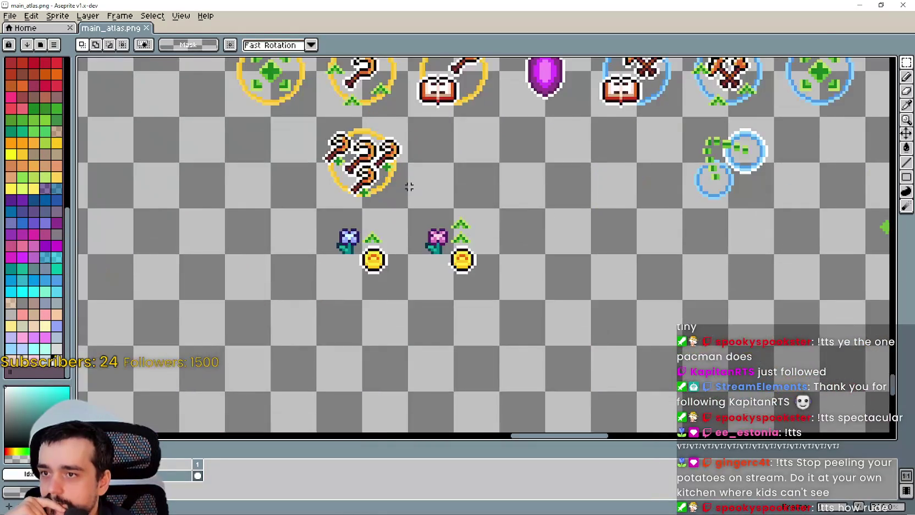
{"action": "scroll", "coordinate": [408, 188], "scroll_direction": "down", "scroll_amount": 5}
{"action": "scroll", "coordinate": [514, 204], "scroll_direction": "up", "scroll_amount": 5}
{"action": "scroll", "coordinate": [433, 210], "scroll_direction": "down", "scroll_amount": 3}
{"action": "scroll", "coordinate": [433, 210], "scroll_direction": "up", "scroll_amount": 2}
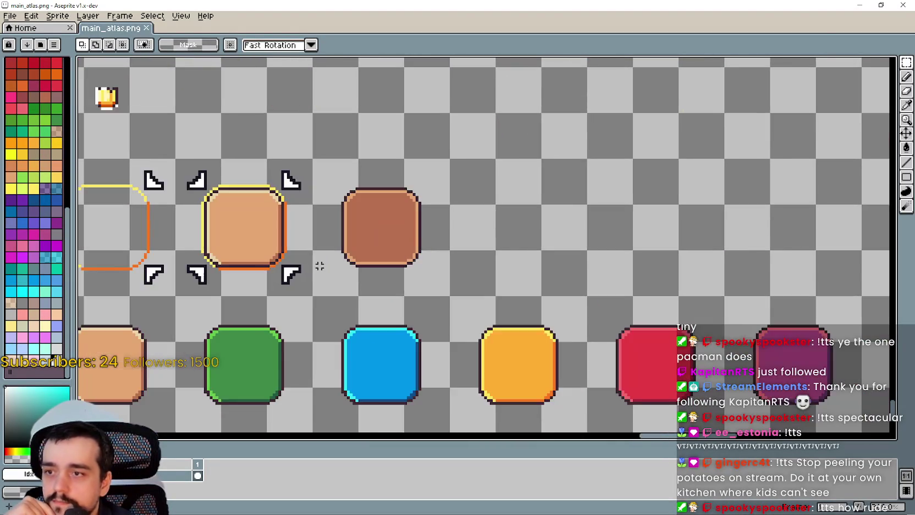
{"action": "scroll", "coordinate": [331, 218], "scroll_direction": "down", "scroll_amount": 2}
{"action": "left_click_drag", "start_coordinate": [337, 198], "coordinate": [827, 409]}
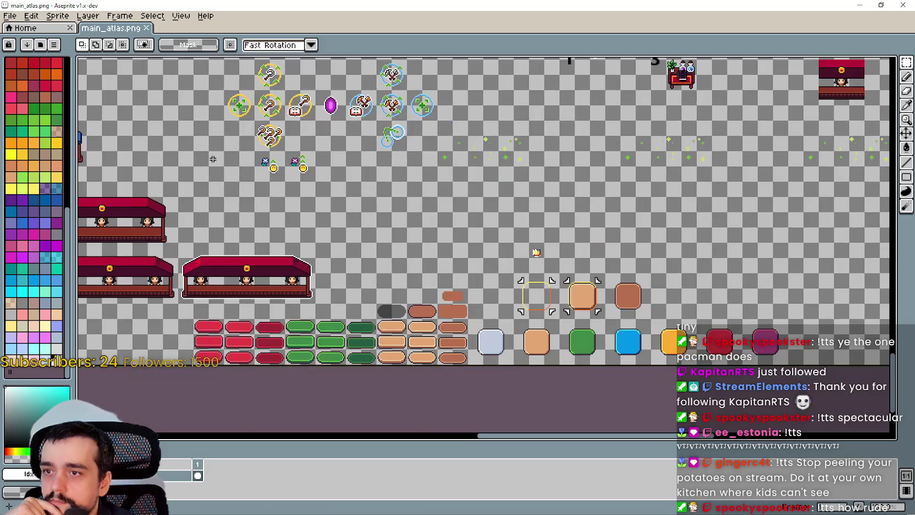
{"action": "left_click_drag", "start_coordinate": [212, 159], "coordinate": [495, 231]}
{"action": "scroll", "coordinate": [495, 231], "scroll_direction": "down", "scroll_amount": 2}
{"action": "left_click_drag", "start_coordinate": [385, 247], "coordinate": [555, 253]}
{"action": "scroll", "coordinate": [500, 263], "scroll_direction": "up", "scroll_amount": 2}
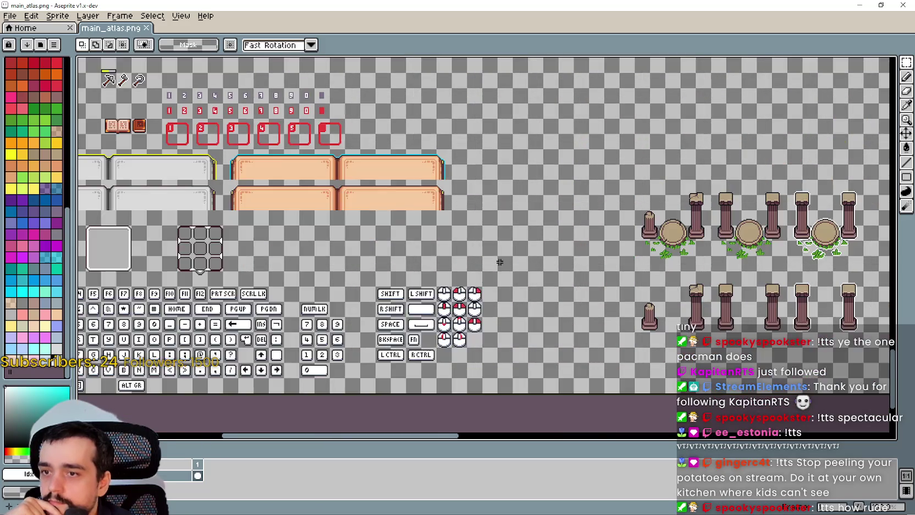
{"action": "left_click_drag", "start_coordinate": [379, 256], "coordinate": [725, 298]}
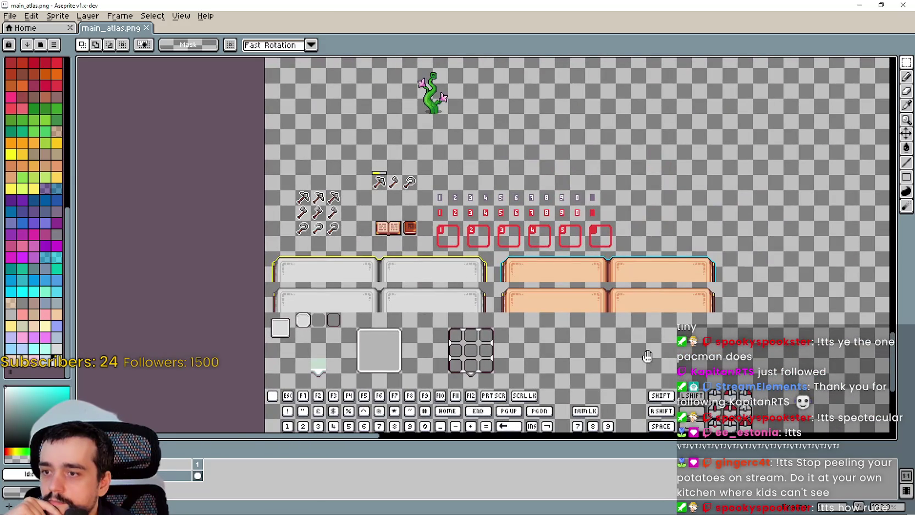
{"action": "left_click_drag", "start_coordinate": [637, 354], "coordinate": [248, 193]}
{"action": "scroll", "coordinate": [557, 270], "scroll_direction": "up", "scroll_amount": 3}
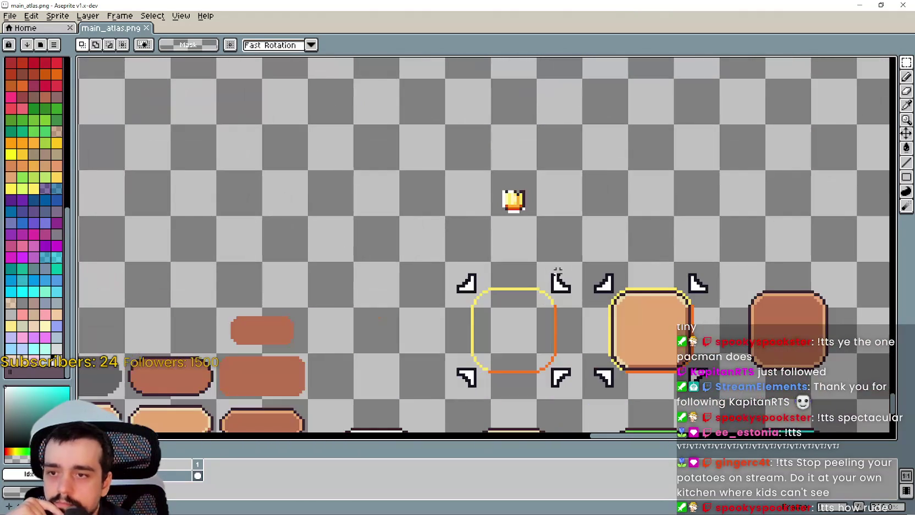
{"action": "scroll", "coordinate": [555, 272], "scroll_direction": "up", "scroll_amount": 1}
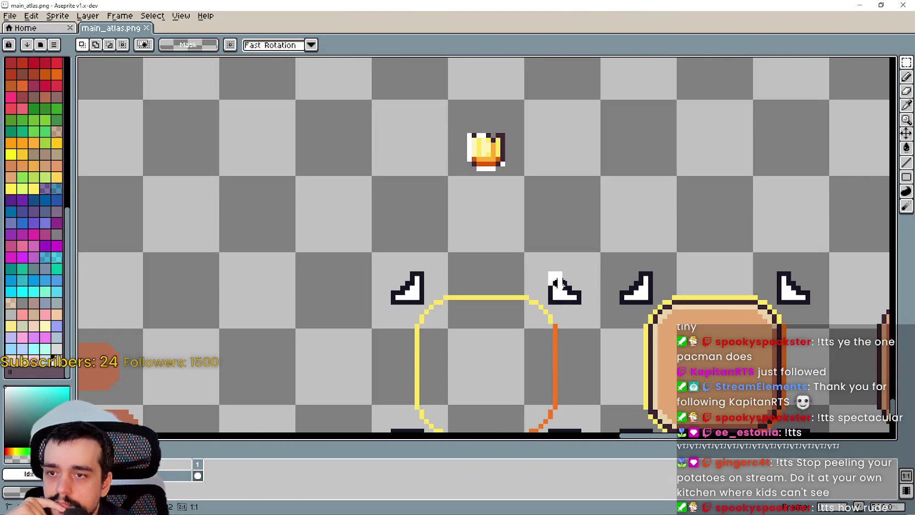
- Select the 8×10 corner-marker sprite and place a copy beside the flower sprites at 181, 996
{"action": "left_click_drag", "start_coordinate": [546, 269], "coordinate": [584, 302]}
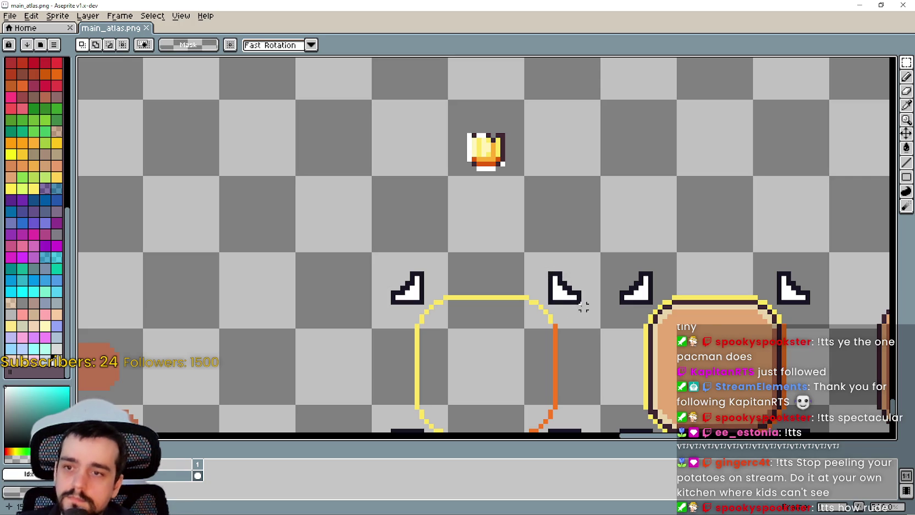
{"action": "scroll", "coordinate": [432, 218], "scroll_direction": "down", "scroll_amount": 4}
{"action": "mouse_move", "coordinate": [432, 217]}
{"action": "left_mouse_down"}
{"action": "mouse_move", "coordinate": [347, 114]}
{"action": "mouse_move", "coordinate": [420, 277]}
{"action": "mouse_move", "coordinate": [495, 385]}
{"action": "mouse_move", "coordinate": [523, 219]}
{"action": "mouse_move", "coordinate": [550, 165]}
{"action": "mouse_move", "coordinate": [534, 57]}
{"action": "left_mouse_up"}
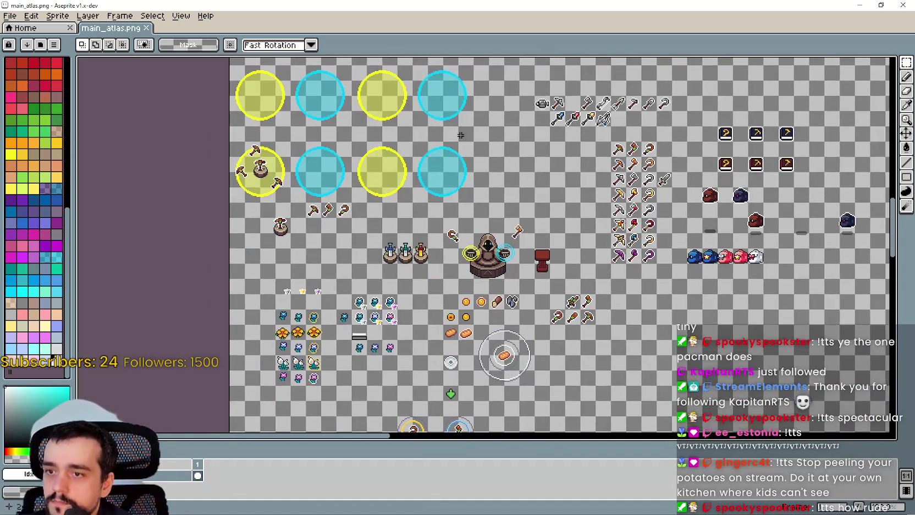
{"action": "scroll", "coordinate": [496, 280], "scroll_direction": "up", "scroll_amount": 4}
{"action": "scroll", "coordinate": [496, 280], "scroll_direction": "down", "scroll_amount": 1}
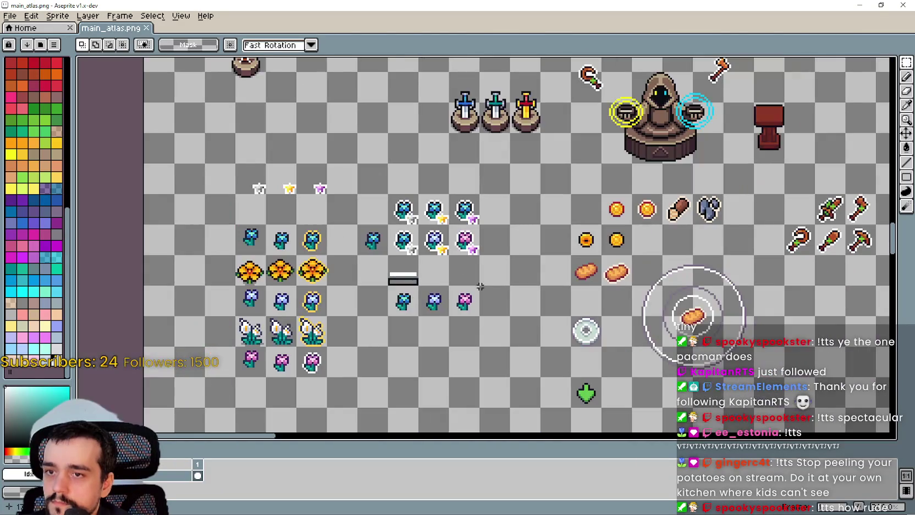
{"action": "scroll", "coordinate": [505, 276], "scroll_direction": "up", "scroll_amount": 1}
{"action": "scroll", "coordinate": [484, 264], "scroll_direction": "up", "scroll_amount": 2}
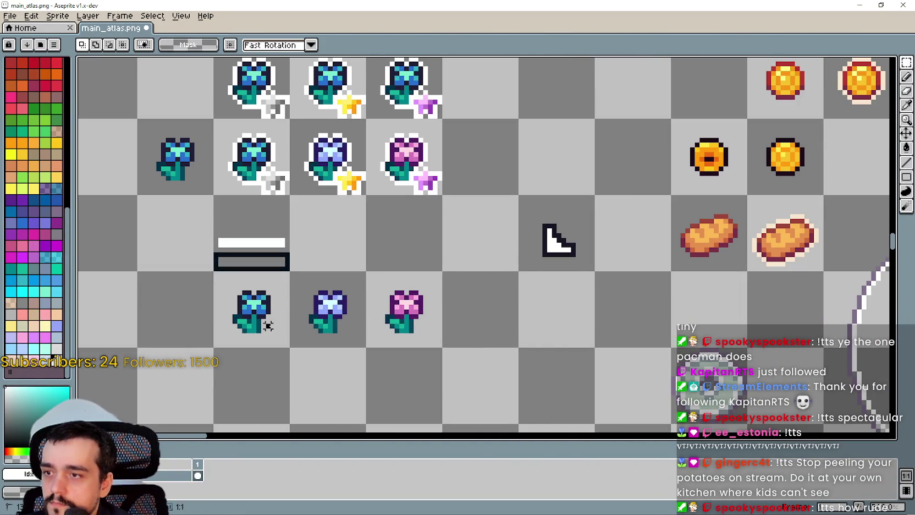
- Copy the blue flower sprite into the empty cell to its right
{"action": "left_click_drag", "start_coordinate": [269, 326], "coordinate": [220, 275]}
{"action": "scroll", "coordinate": [468, 342], "scroll_direction": "down", "scroll_amount": 1}
{"action": "scroll", "coordinate": [468, 342], "scroll_direction": "up", "scroll_amount": 1}
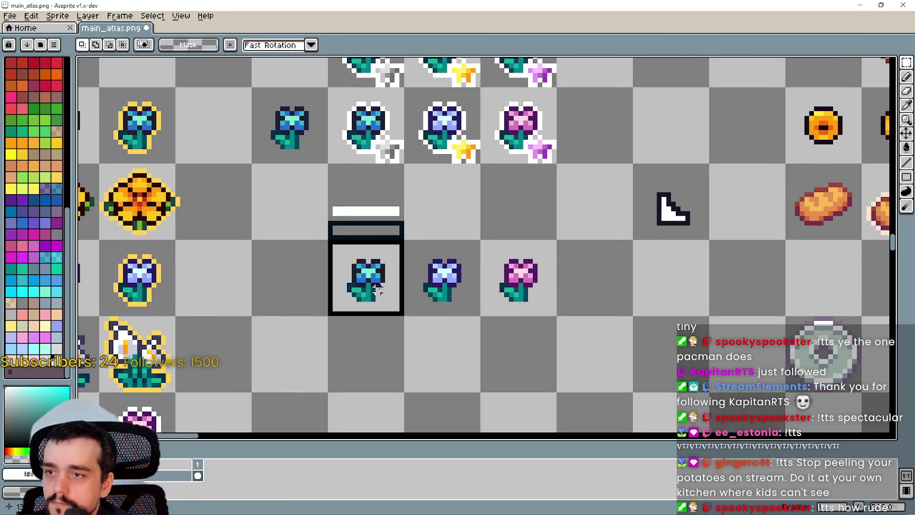
{"action": "scroll", "coordinate": [581, 306], "scroll_direction": "down", "scroll_amount": 1}
{"action": "scroll", "coordinate": [582, 306], "scroll_direction": "up", "scroll_amount": 1}
{"action": "mouse_move", "coordinate": [242, 289]}
{"action": "left_mouse_down"}
{"action": "mouse_move", "coordinate": [582, 327]}
{"action": "mouse_move", "coordinate": [541, 282]}
{"action": "left_mouse_up"}
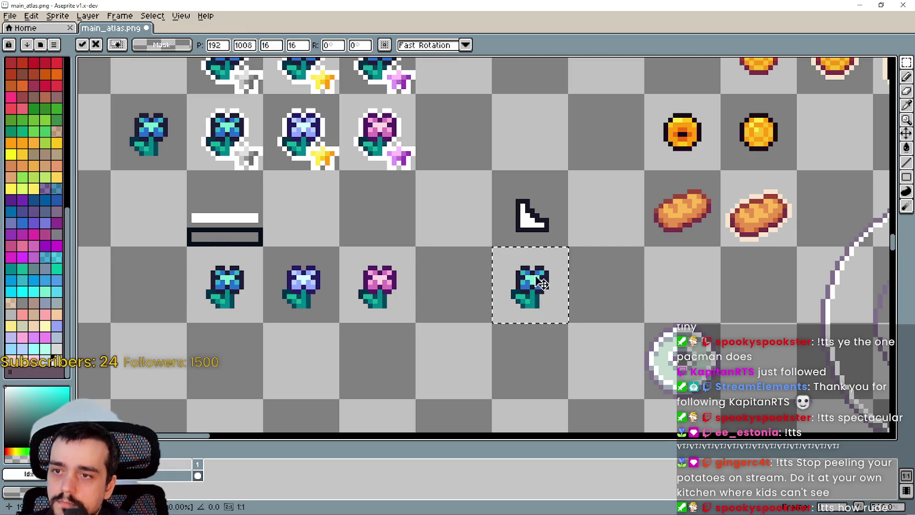
{"action": "key", "text": "ctrl+d"}
- Move the corner-marker sprite one cell to the left
{"action": "scroll", "coordinate": [586, 218], "scroll_direction": "up", "scroll_amount": 2}
{"action": "scroll", "coordinate": [580, 241], "scroll_direction": "down", "scroll_amount": 1}
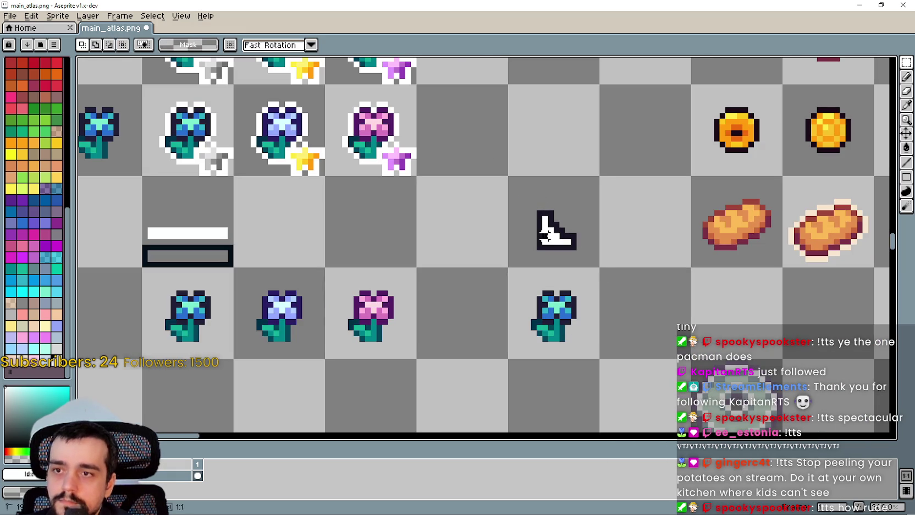
{"action": "left_click_drag", "start_coordinate": [580, 242], "coordinate": [511, 180]}
{"action": "left_click_drag", "start_coordinate": [550, 231], "coordinate": [462, 231]}
{"action": "key", "text": "ctrl+d"}
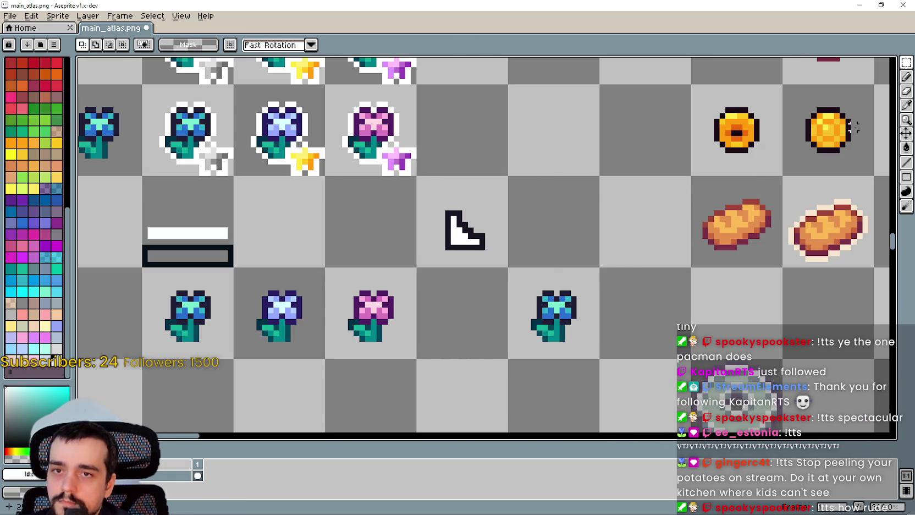
- Sample the corner sprite's dark outline colour and switch to the Line tool
{"action": "key", "text": "i"}
{"action": "left_click", "coordinate": [455, 245]}
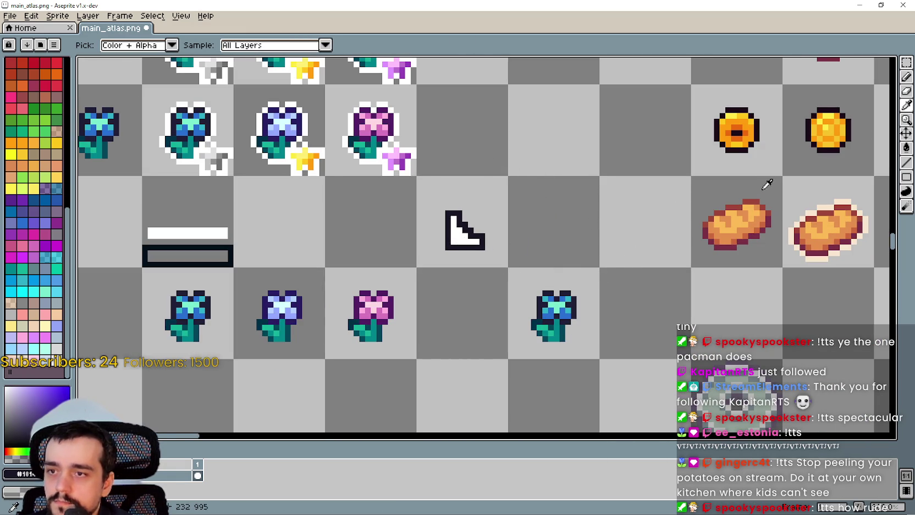
{"action": "left_click", "coordinate": [906, 162]}
{"action": "scroll", "coordinate": [522, 232], "scroll_direction": "up", "scroll_amount": 2}
{"action": "scroll", "coordinate": [583, 269], "scroll_direction": "down", "scroll_amount": 1}
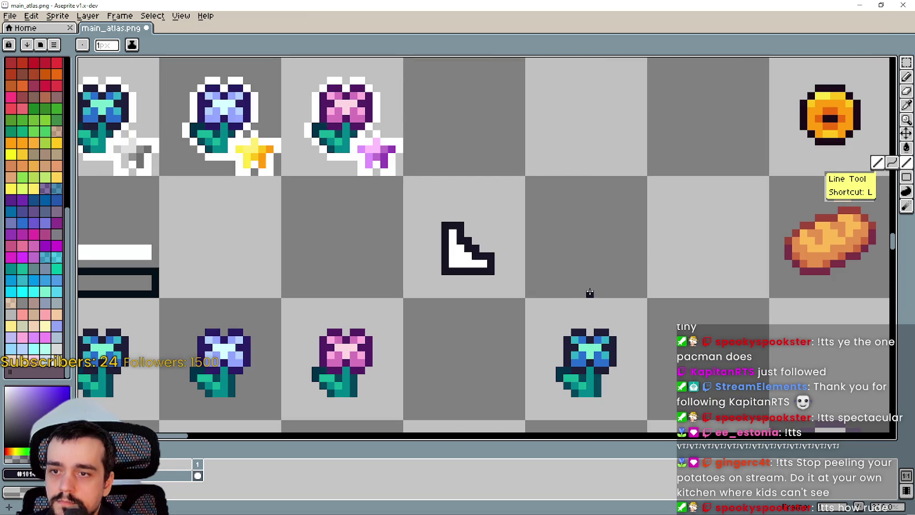
- Draw a dark V shape for the downward pointer, redrawing the misdrawn left arm
{"action": "mouse_move", "coordinate": [589, 292]}
{"action": "left_mouse_down"}
{"action": "mouse_move", "coordinate": [614, 282]}
{"action": "mouse_move", "coordinate": [611, 274]}
{"action": "mouse_move", "coordinate": [583, 295]}
{"action": "left_mouse_up"}
{"action": "mouse_move", "coordinate": [583, 296]}
{"action": "left_mouse_down"}
{"action": "mouse_move", "coordinate": [553, 261]}
{"action": "mouse_move", "coordinate": [560, 271]}
{"action": "left_mouse_up"}
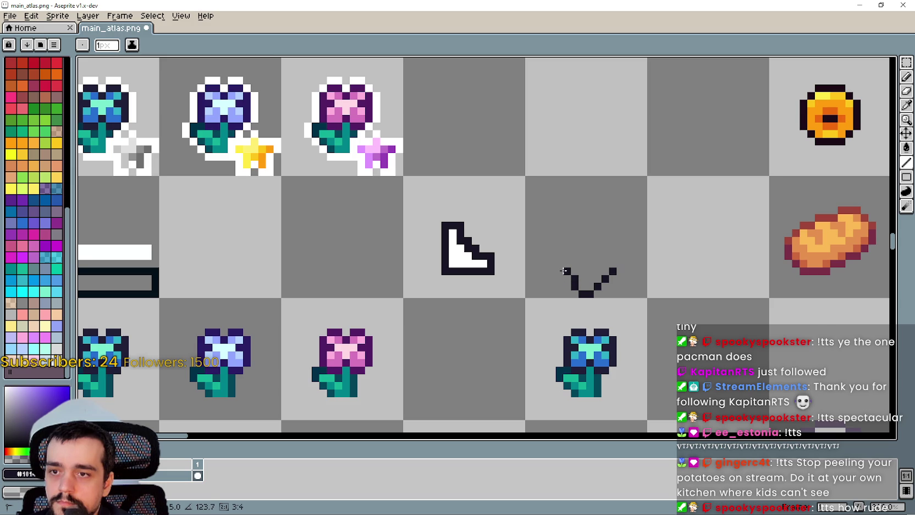
{"action": "key", "text": "v"}
{"action": "key", "text": "l"}
{"action": "key", "text": "ctrl+z"}
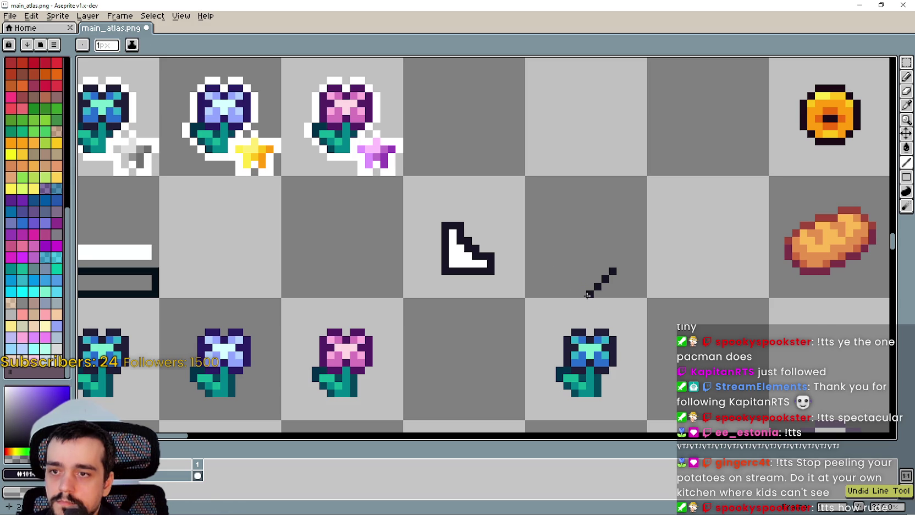
{"action": "left_click_drag", "start_coordinate": [588, 294], "coordinate": [568, 269]}
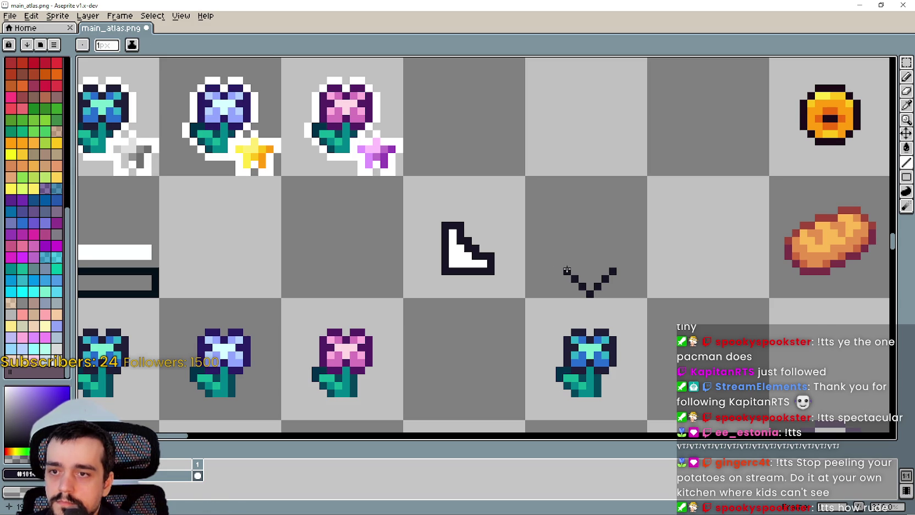
- Close the top of the V with a straight line to complete the triangle outline
{"action": "scroll", "coordinate": [569, 272], "scroll_direction": "right", "scroll_amount": 1}
{"action": "scroll", "coordinate": [572, 282], "scroll_direction": "up", "scroll_amount": 2}
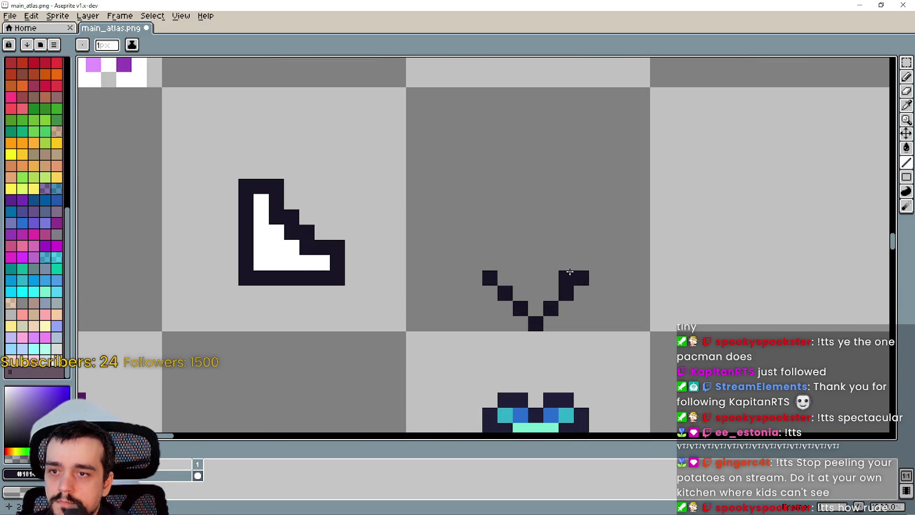
{"action": "left_click_drag", "start_coordinate": [489, 276], "coordinate": [562, 271]}
{"action": "scroll", "coordinate": [562, 271], "scroll_direction": "down", "scroll_amount": 6}
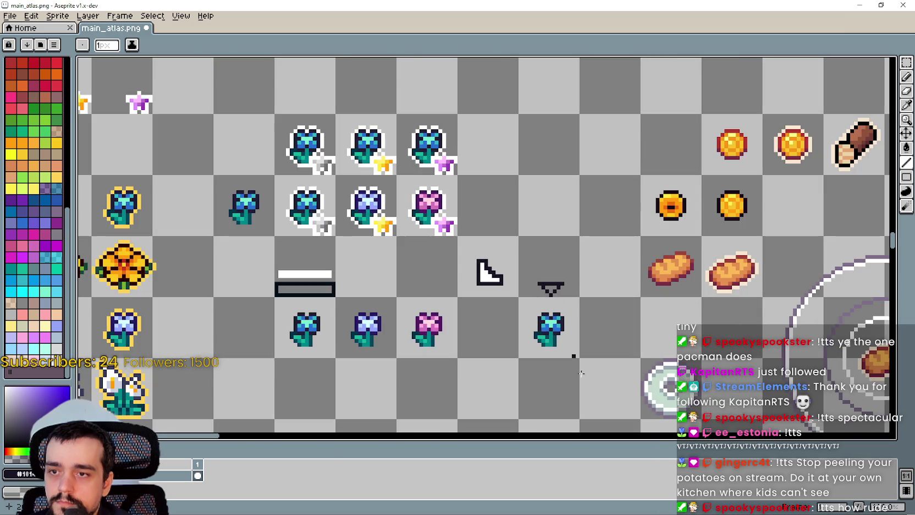
{"action": "scroll", "coordinate": [510, 298], "scroll_direction": "up", "scroll_amount": 5}
{"action": "key", "text": "ctrl+z"}
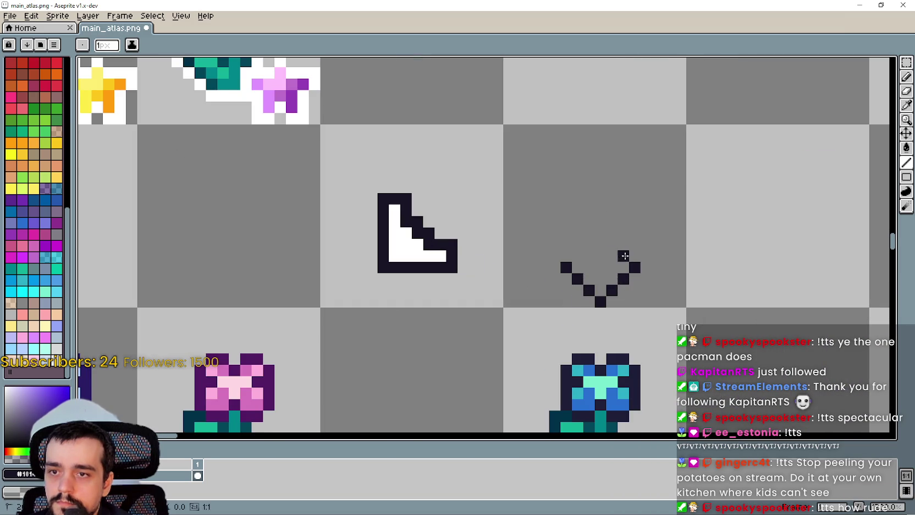
{"action": "left_click_drag", "start_coordinate": [611, 257], "coordinate": [577, 256]}
{"action": "scroll", "coordinate": [615, 319], "scroll_direction": "down", "scroll_amount": 3}
{"action": "scroll", "coordinate": [616, 329], "scroll_direction": "up", "scroll_amount": 3}
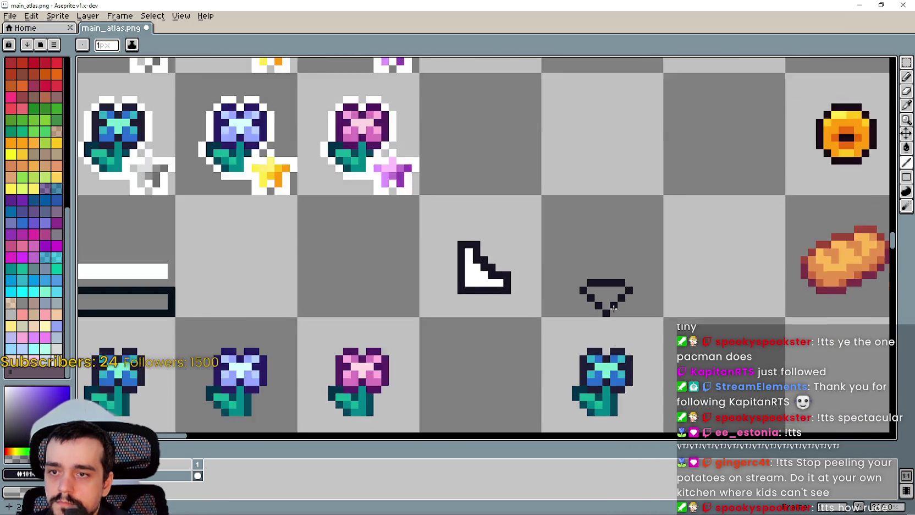
- Sample white from the canvas and switch to the Paint Bucket tool
{"action": "left_click", "coordinate": [906, 105]}
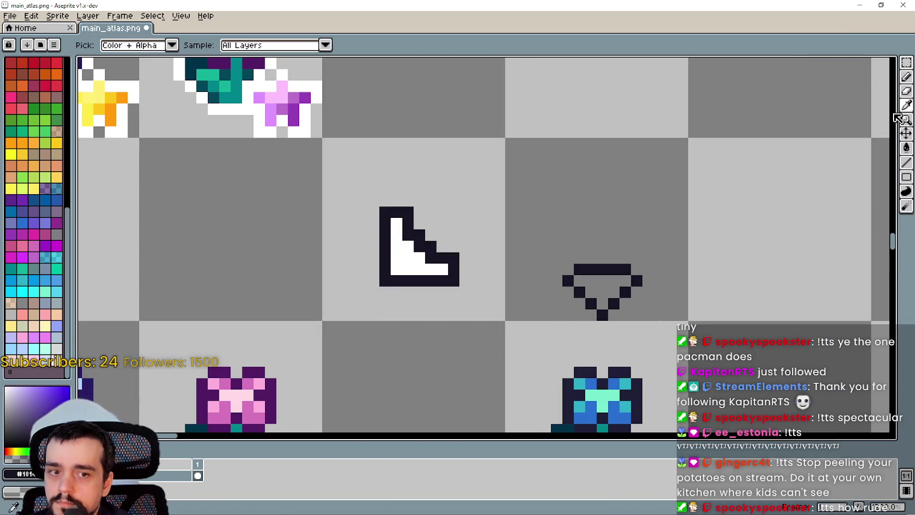
{"action": "left_click", "coordinate": [649, 215]}
{"action": "left_click", "coordinate": [906, 148]}
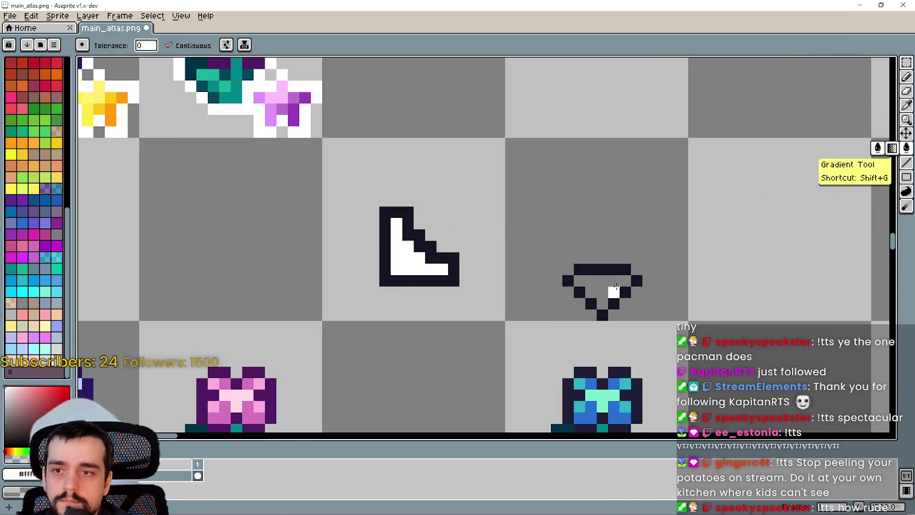
{"action": "scroll", "coordinate": [608, 286], "scroll_direction": "down", "scroll_amount": 3}
- Zoom and pan the atlas to review the white-filled pointer and bring the green plant sprite into view
{"action": "scroll", "coordinate": [496, 316], "scroll_direction": "down", "scroll_amount": 2}
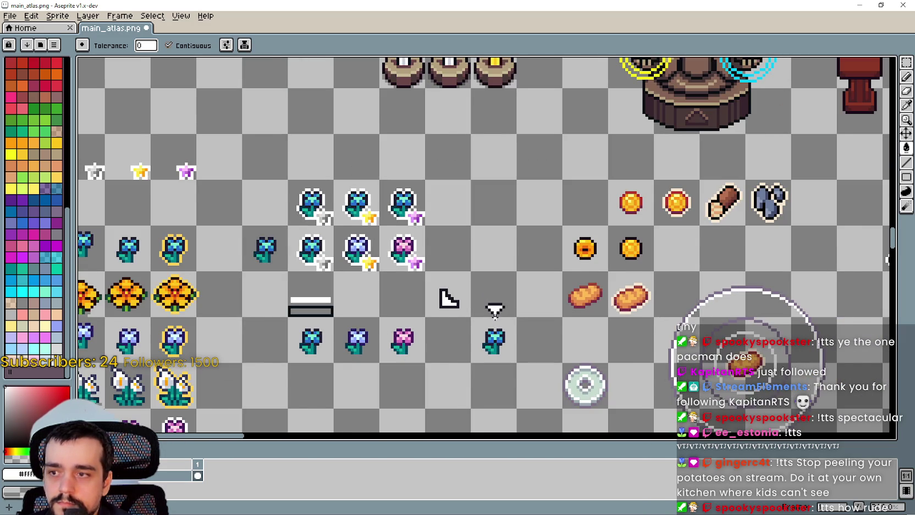
{"action": "scroll", "coordinate": [495, 312], "scroll_direction": "down", "scroll_amount": 2}
{"action": "scroll", "coordinate": [495, 311], "scroll_direction": "up", "scroll_amount": 2}
{"action": "scroll", "coordinate": [496, 305], "scroll_direction": "down", "scroll_amount": 3}
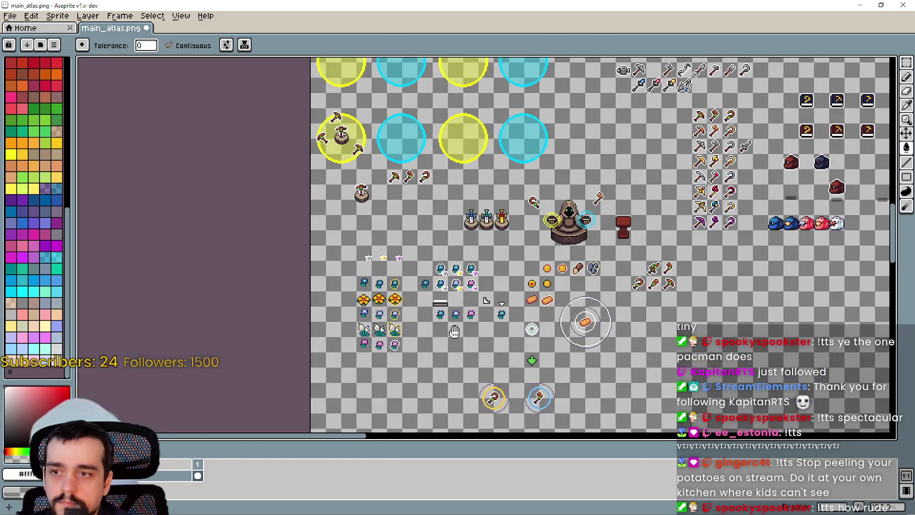
{"action": "scroll", "coordinate": [496, 305], "scroll_direction": "up", "scroll_amount": 2}
{"action": "scroll", "coordinate": [496, 305], "scroll_direction": "down", "scroll_amount": 3}
{"action": "scroll", "coordinate": [555, 275], "scroll_direction": "up", "scroll_amount": 4}
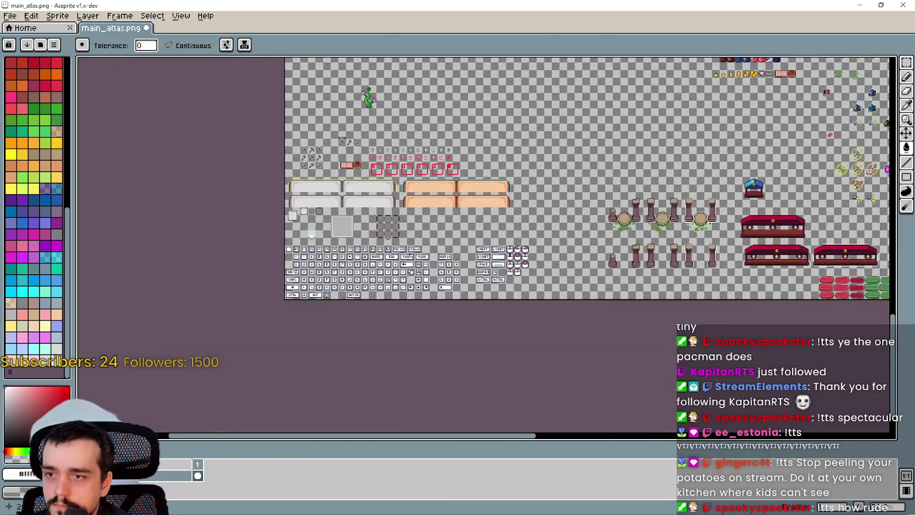
{"action": "scroll", "coordinate": [555, 275], "scroll_direction": "down", "scroll_amount": 2}
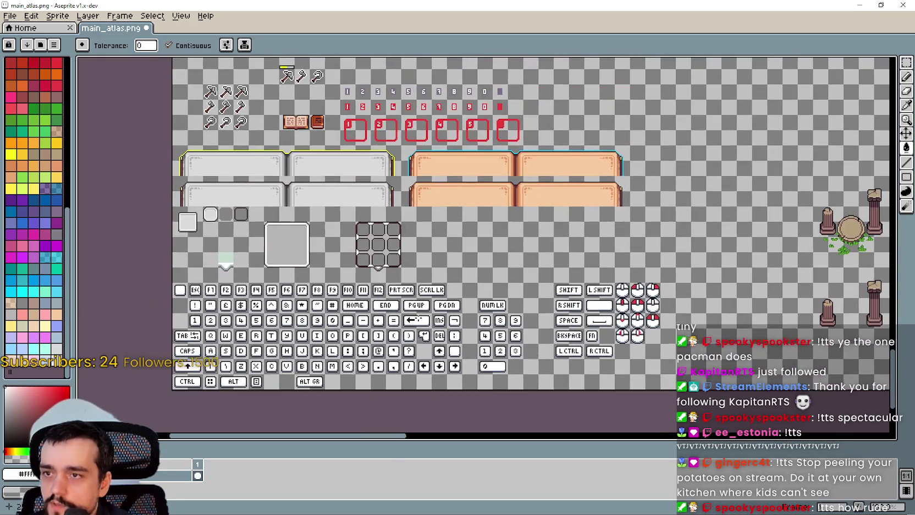
{"action": "left_click_drag", "start_coordinate": [555, 275], "coordinate": [556, 439]}
{"action": "scroll", "coordinate": [555, 275], "scroll_direction": "up", "scroll_amount": 3}
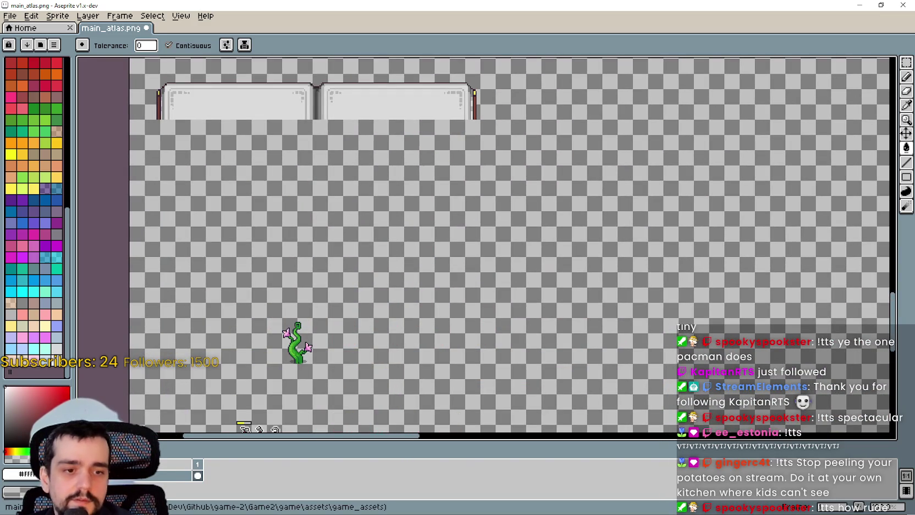
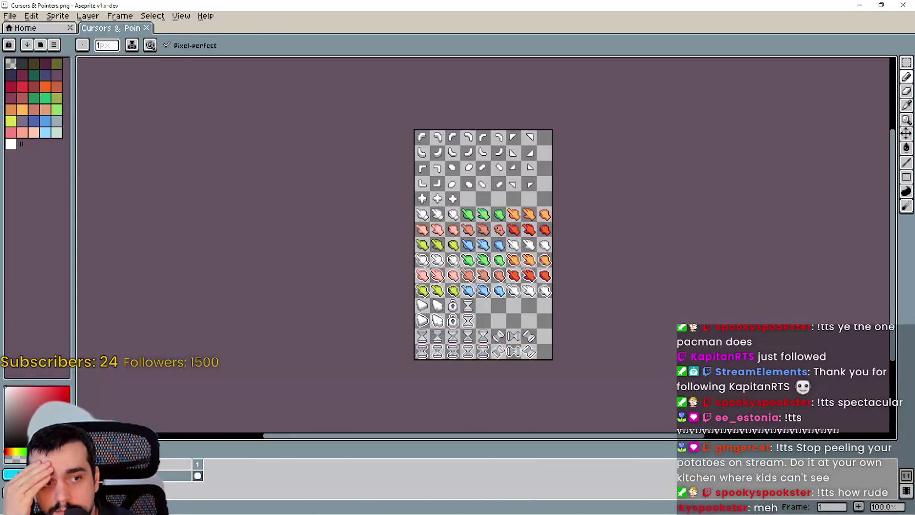
- Zoom in and out over the Cursors & Pointers sheet to look over its hand, arrow and hourglass sprites
{"action": "scroll", "coordinate": [553, 282], "scroll_direction": "up", "scroll_amount": 2}
{"action": "scroll", "coordinate": [553, 286], "scroll_direction": "up", "scroll_amount": 1}
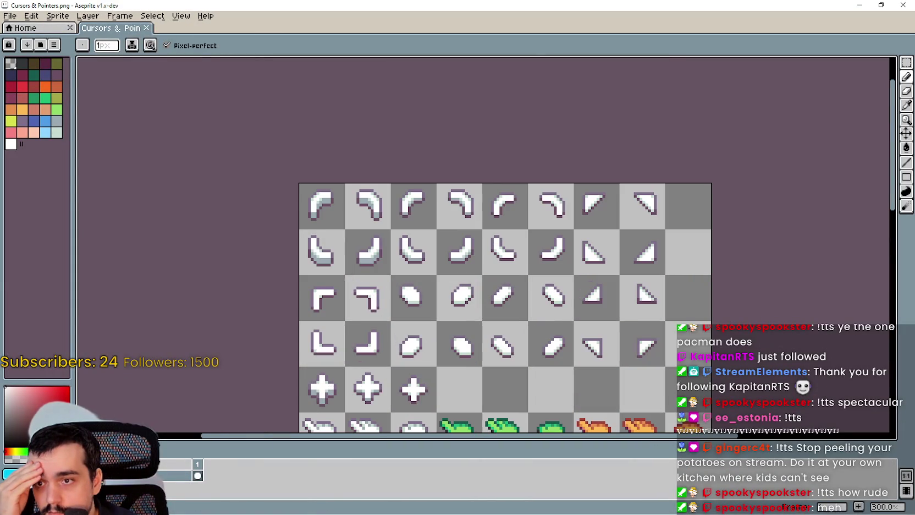
{"action": "scroll", "coordinate": [580, 280], "scroll_direction": "down", "scroll_amount": 1}
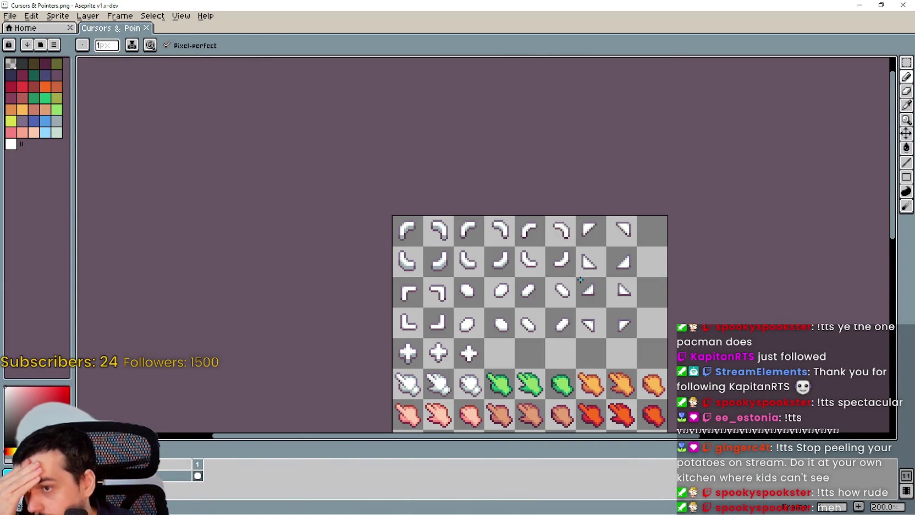
{"action": "scroll", "coordinate": [466, 306], "scroll_direction": "down", "scroll_amount": 5}
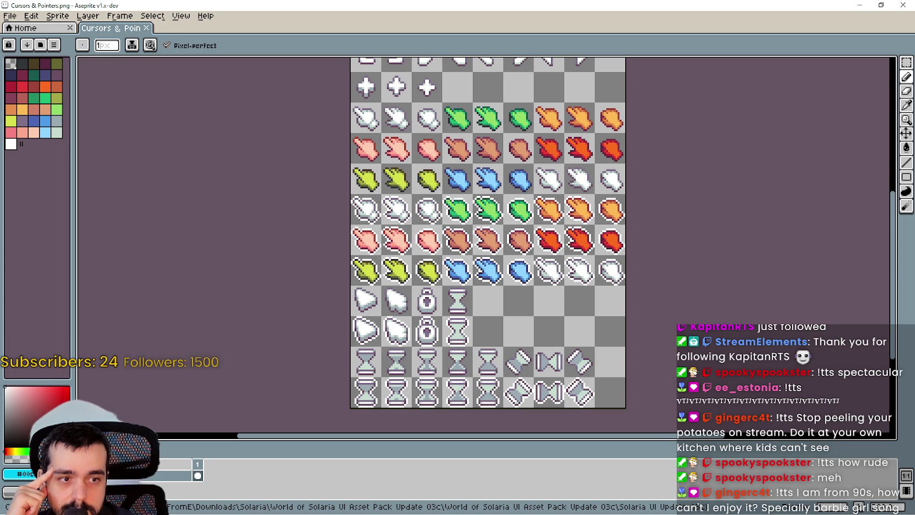
- Return to the Cursors & Pointers sheet and shift its view slightly
{"action": "scroll", "coordinate": [686, 422], "scroll_direction": "down", "scroll_amount": 2}
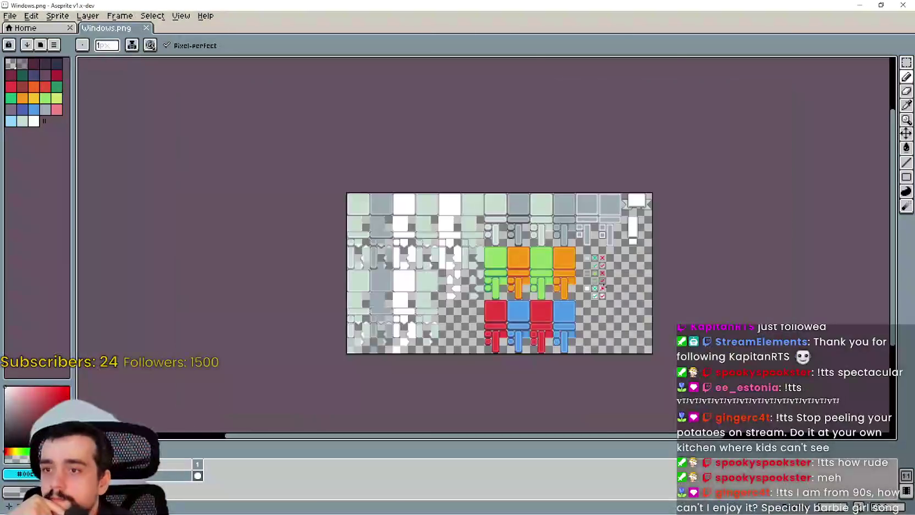
{"action": "scroll", "coordinate": [686, 423], "scroll_direction": "up", "scroll_amount": 3}
{"action": "scroll", "coordinate": [686, 422], "scroll_direction": "down", "scroll_amount": 2}
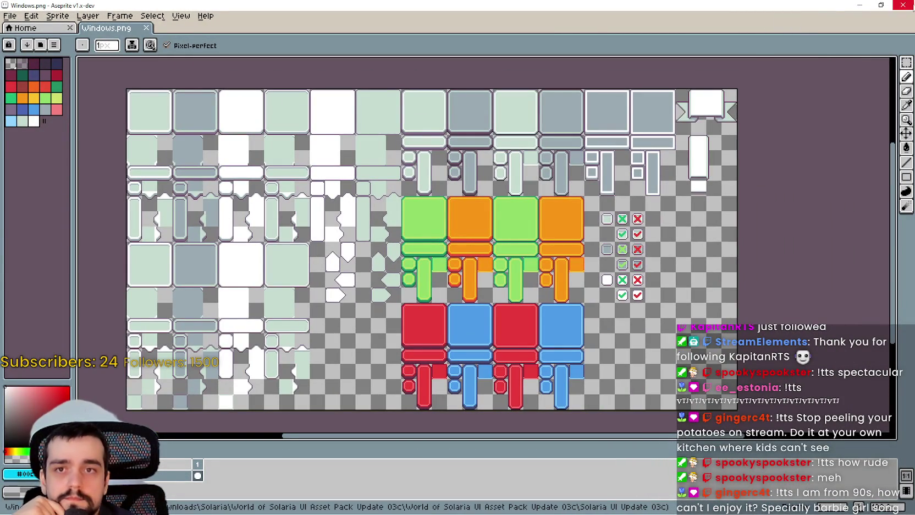
{"action": "key", "text": "ctrl+Tab"}
{"action": "scroll", "coordinate": [580, 188], "scroll_direction": "up", "scroll_amount": 1}
{"action": "scroll", "coordinate": [580, 188], "scroll_direction": "up", "scroll_amount": 10}
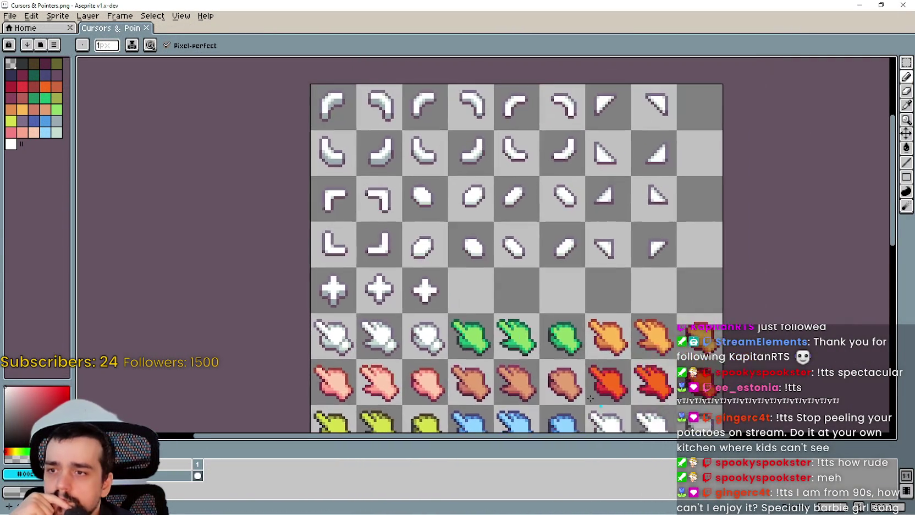
{"action": "left_click_drag", "start_coordinate": [456, 354], "coordinate": [453, 354]}
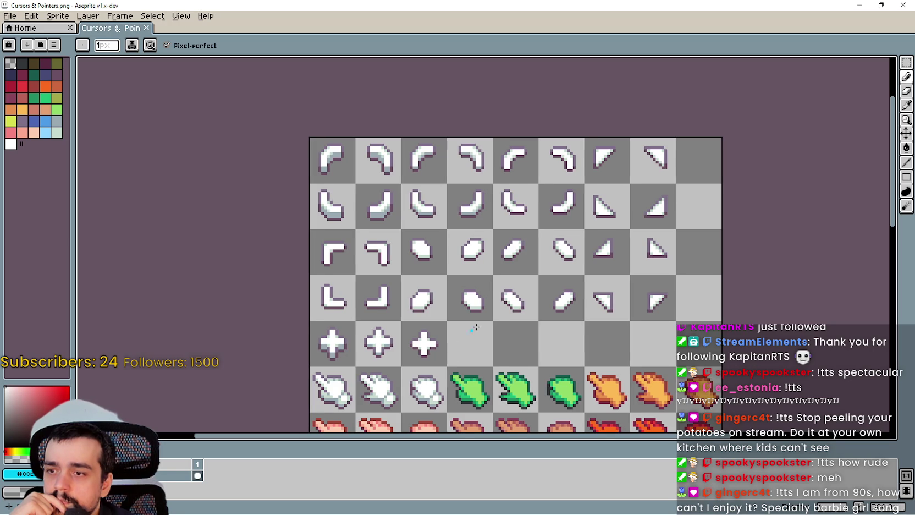
- Pan to the top rows of corner sprites, then bring the Buttons & Icons sheet's top icon rows into view
{"action": "scroll", "coordinate": [567, 282], "scroll_direction": "up", "scroll_amount": 2}
{"action": "scroll", "coordinate": [567, 282], "scroll_direction": "down", "scroll_amount": 1}
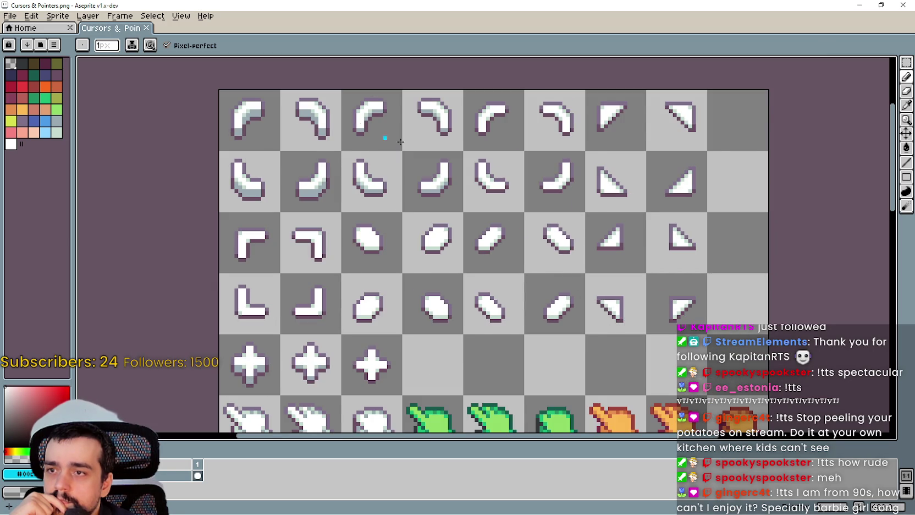
{"action": "scroll", "coordinate": [489, 154], "scroll_direction": "down", "scroll_amount": 1}
{"action": "scroll", "coordinate": [637, 129], "scroll_direction": "up", "scroll_amount": 1}
{"action": "left_click_drag", "start_coordinate": [632, 124], "coordinate": [574, 147]}
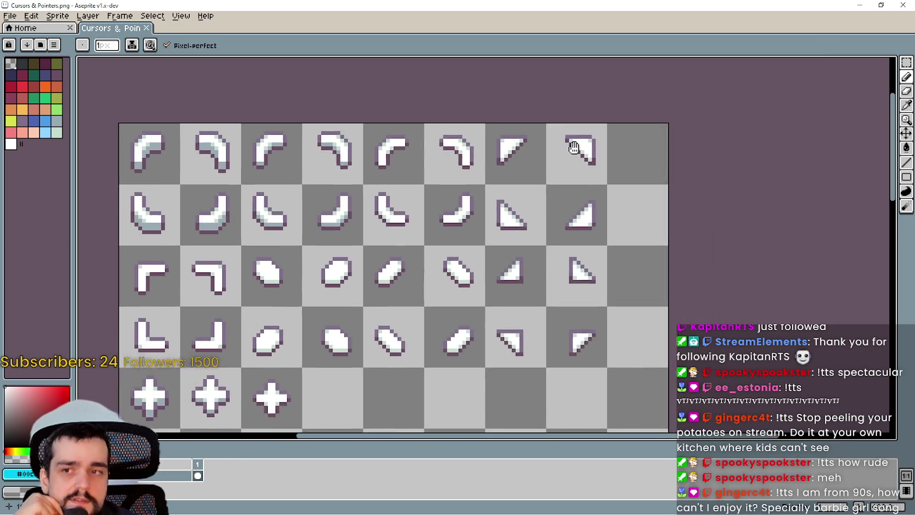
{"action": "scroll", "coordinate": [558, 211], "scroll_direction": "up", "scroll_amount": 1}
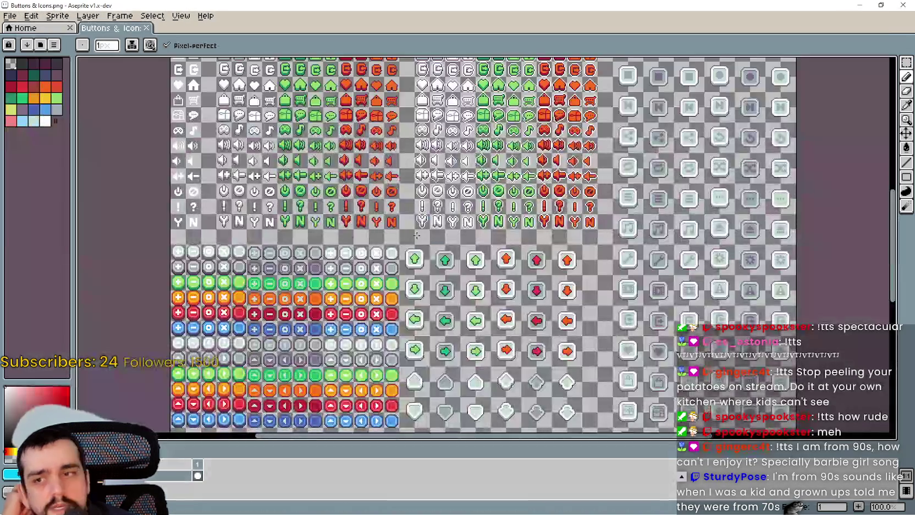
{"action": "left_click_drag", "start_coordinate": [131, 147], "coordinate": [195, 237]}
{"action": "mouse_move", "coordinate": [316, 192]}
{"action": "left_mouse_down"}
{"action": "mouse_move", "coordinate": [335, 308]}
{"action": "mouse_move", "coordinate": [379, 341]}
{"action": "mouse_move", "coordinate": [395, 241]}
{"action": "left_mouse_up"}
- Save the Buttons & Icons sheet with Ctrl+S
{"action": "scroll", "coordinate": [336, 162], "scroll_direction": "up", "scroll_amount": 2}
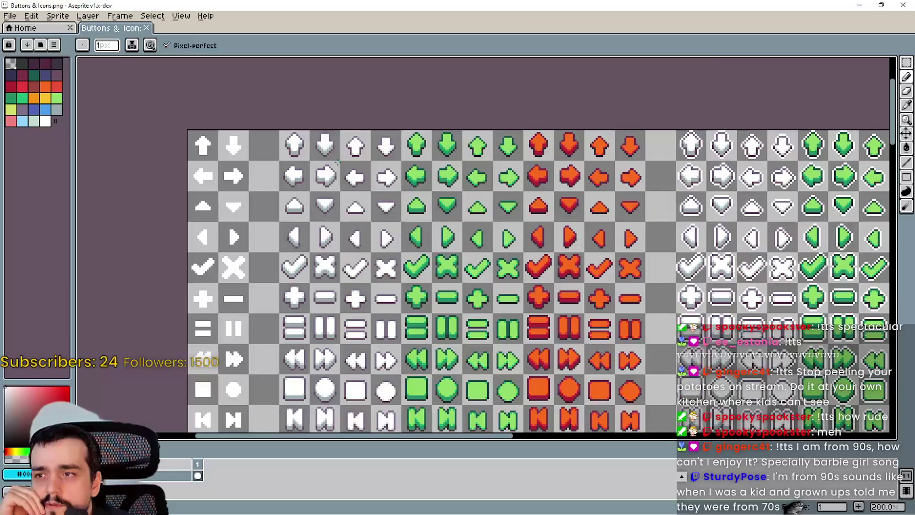
{"action": "scroll", "coordinate": [355, 297], "scroll_direction": "up", "scroll_amount": 1}
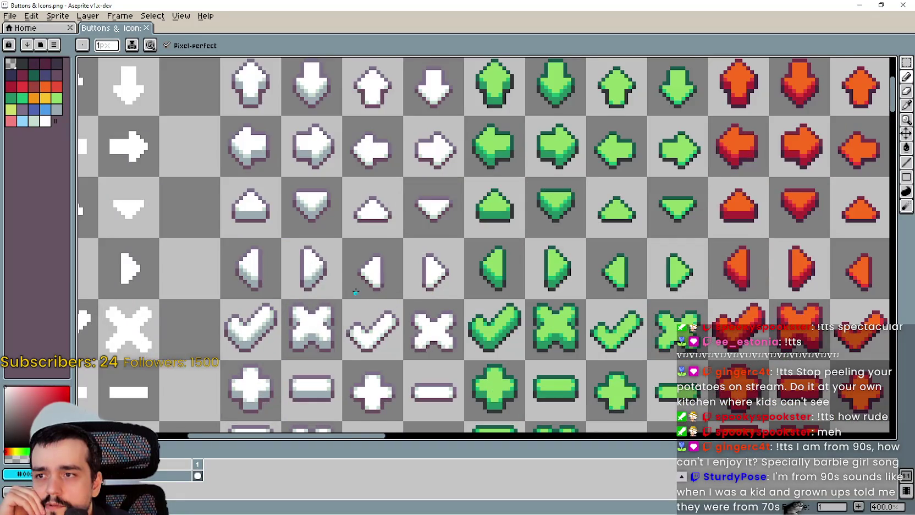
{"action": "scroll", "coordinate": [427, 231], "scroll_direction": "up", "scroll_amount": 2}
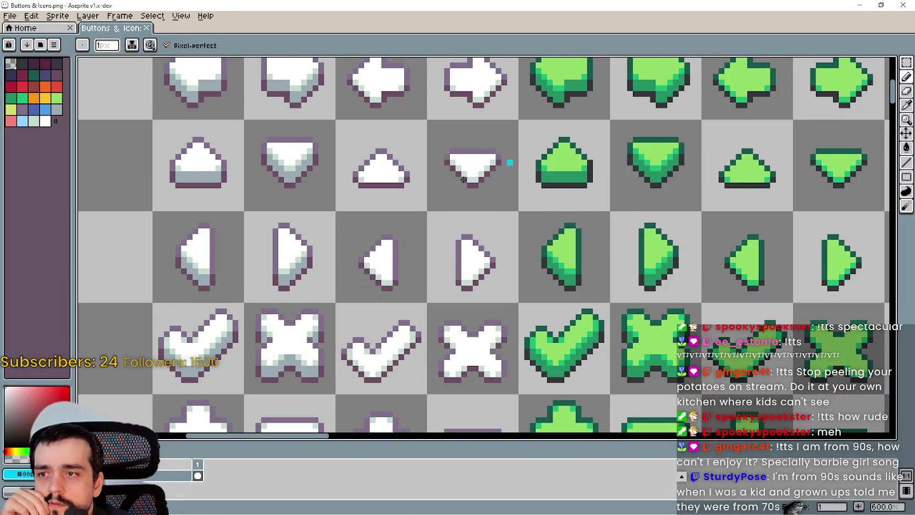
{"action": "scroll", "coordinate": [387, 248], "scroll_direction": "down", "scroll_amount": 1}
{"action": "scroll", "coordinate": [388, 247], "scroll_direction": "up", "scroll_amount": 1}
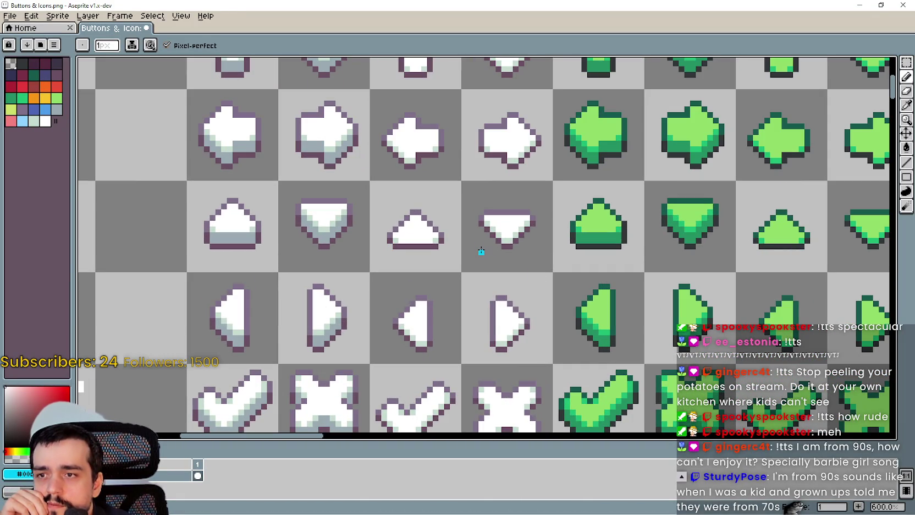
{"action": "key", "text": "ctrl+s"}
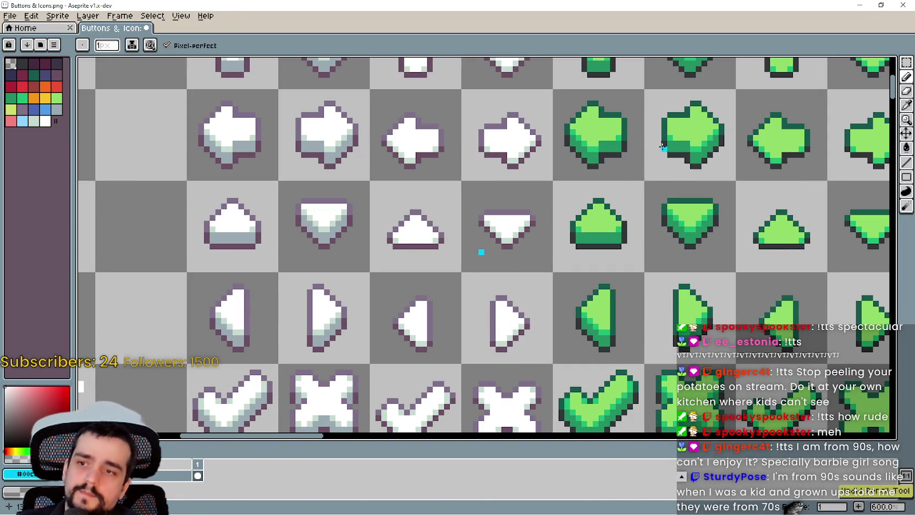
- Magic-wand select the down-triangle icon tile and pan around the icons near it
{"action": "key", "text": "w"}
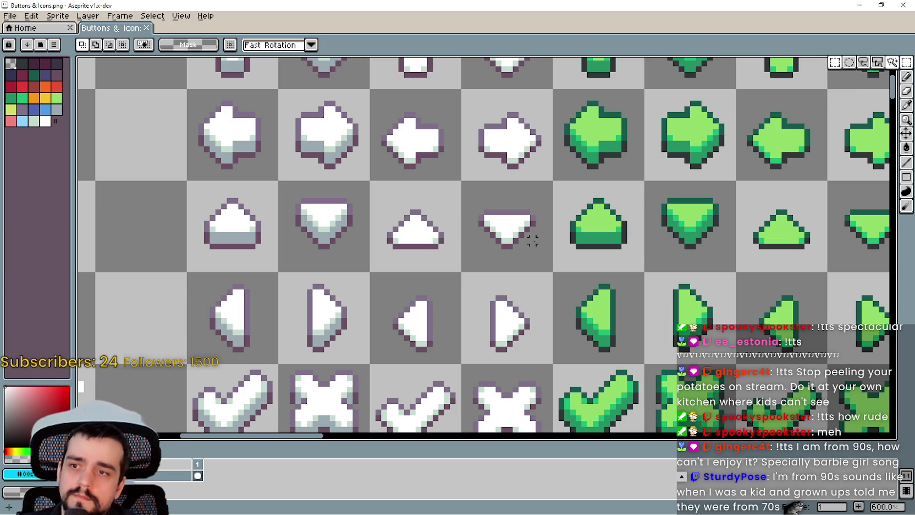
{"action": "left_click", "coordinate": [481, 257]}
{"action": "scroll", "coordinate": [517, 223], "scroll_direction": "down", "scroll_amount": 5}
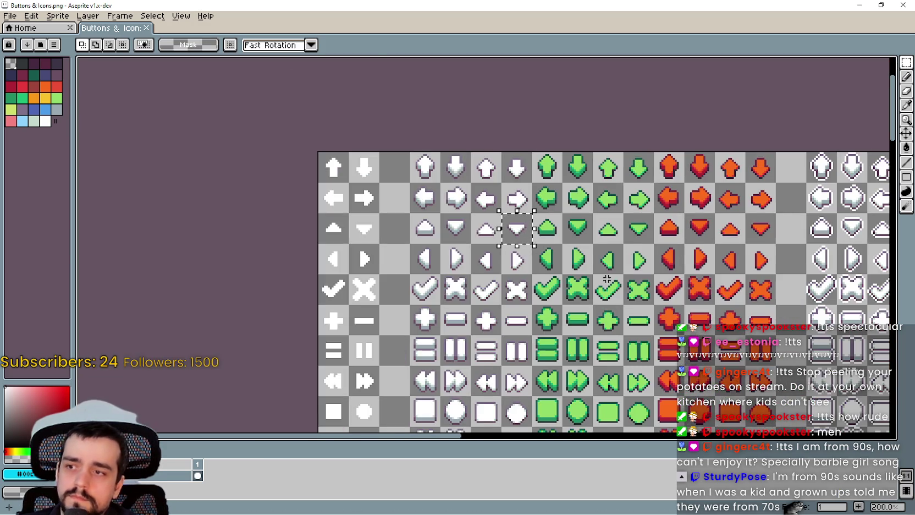
{"action": "scroll", "coordinate": [624, 269], "scroll_direction": "up", "scroll_amount": 3}
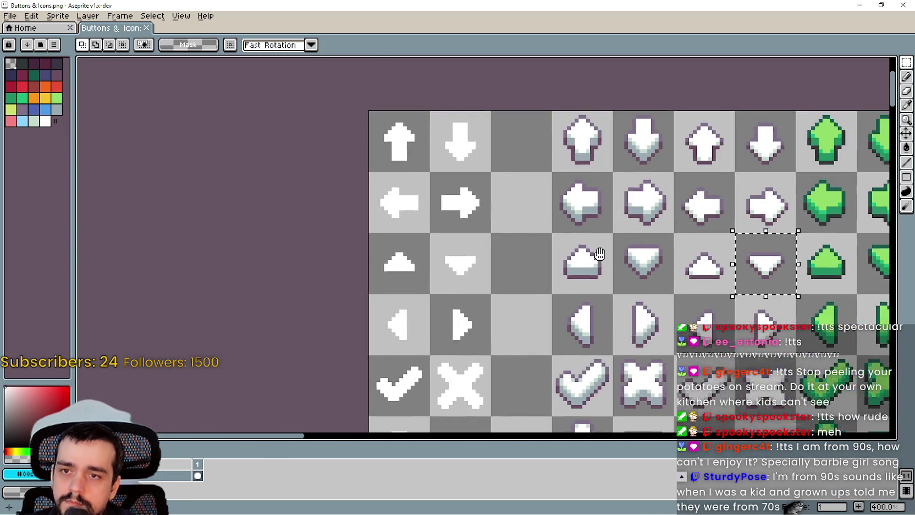
{"action": "scroll", "coordinate": [407, 218], "scroll_direction": "down", "scroll_amount": 2}
{"action": "left_click_drag", "start_coordinate": [407, 219], "coordinate": [256, 182]}
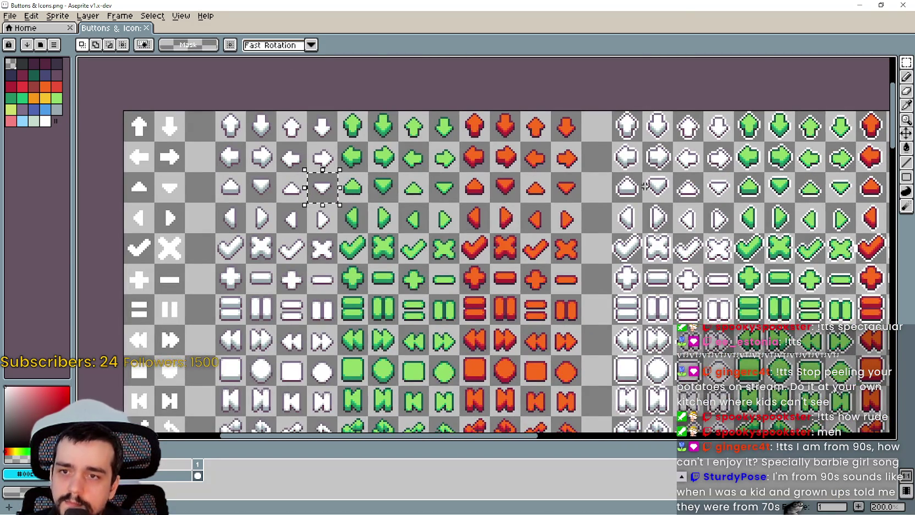
{"action": "mouse_move", "coordinate": [622, 182]}
{"action": "left_mouse_down"}
{"action": "mouse_move", "coordinate": [589, 222]}
{"action": "mouse_move", "coordinate": [314, 202]}
{"action": "mouse_move", "coordinate": [323, 158]}
{"action": "left_mouse_up"}
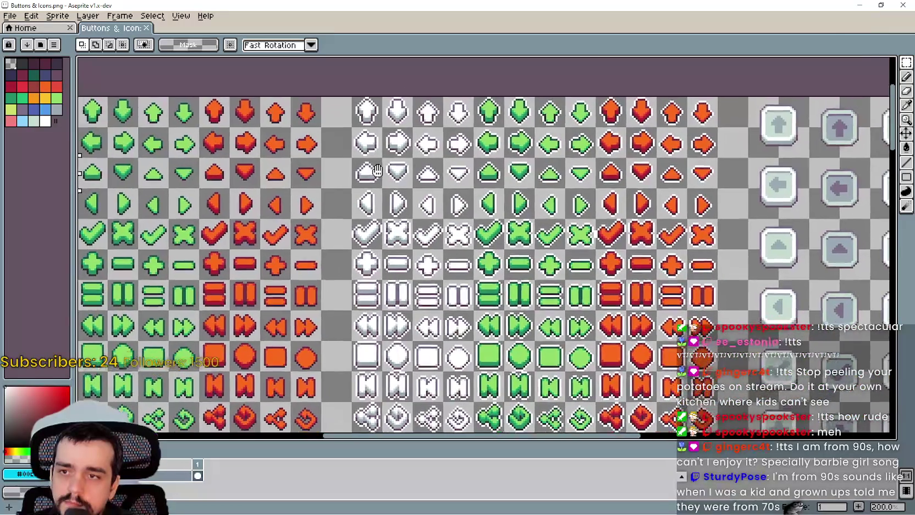
{"action": "left_click_drag", "start_coordinate": [439, 128], "coordinate": [505, 193]}
{"action": "scroll", "coordinate": [527, 212], "scroll_direction": "up", "scroll_amount": 2}
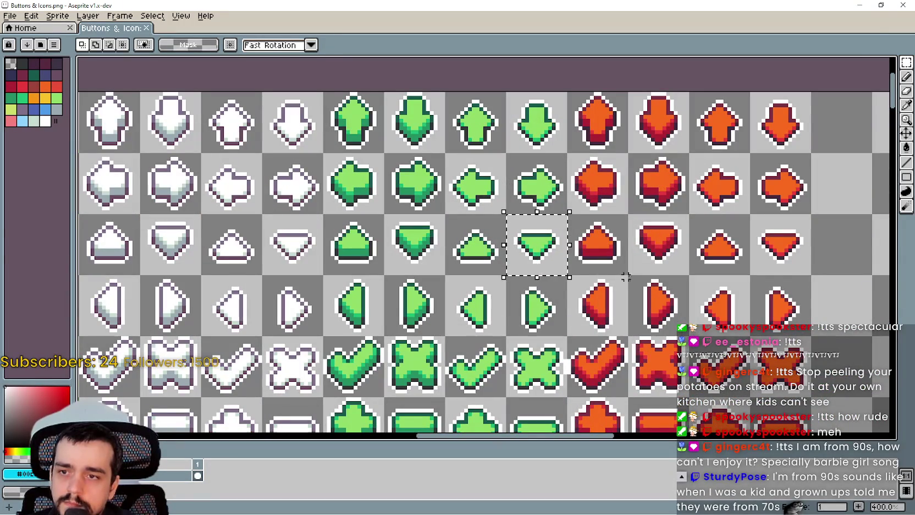
{"action": "scroll", "coordinate": [553, 229], "scroll_direction": "down", "scroll_amount": 2}
{"action": "left_click_drag", "start_coordinate": [553, 229], "coordinate": [423, 220]}
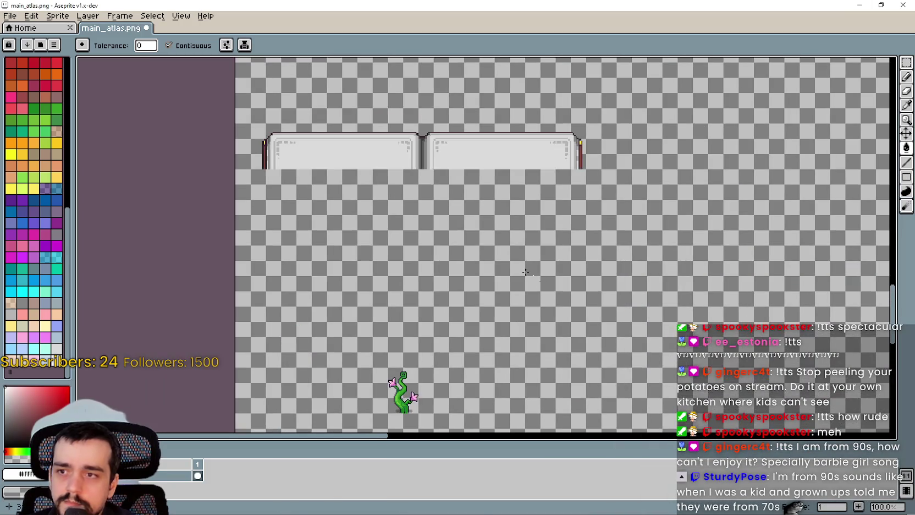
{"action": "scroll", "coordinate": [382, 133], "scroll_direction": "down", "scroll_amount": 2}
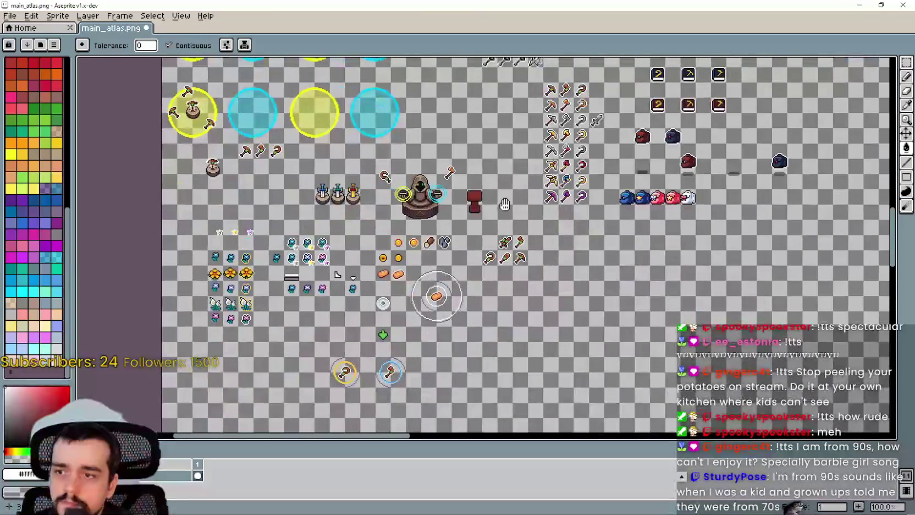
{"action": "scroll", "coordinate": [518, 343], "scroll_direction": "up", "scroll_amount": 6}
{"action": "scroll", "coordinate": [519, 286], "scroll_direction": "down", "scroll_amount": 3}
{"action": "scroll", "coordinate": [557, 277], "scroll_direction": "up", "scroll_amount": 3}
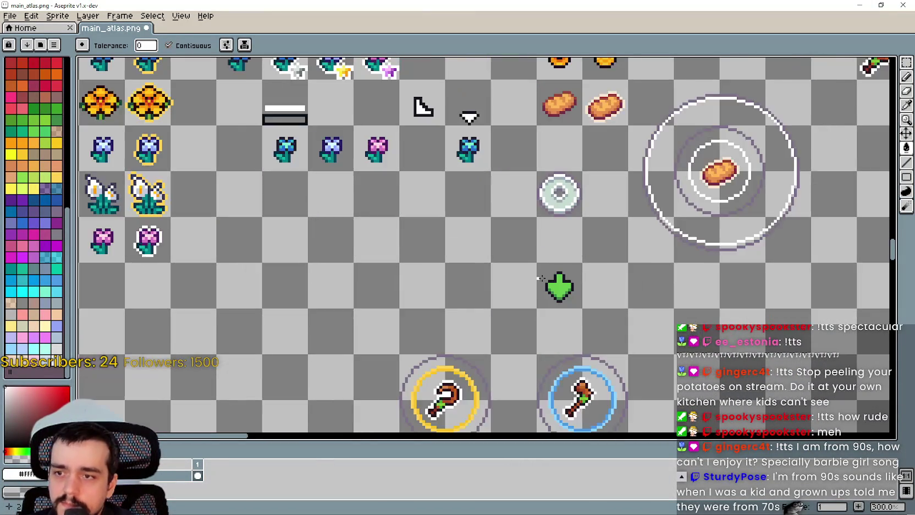
{"action": "scroll", "coordinate": [589, 292], "scroll_direction": "down", "scroll_amount": 1}
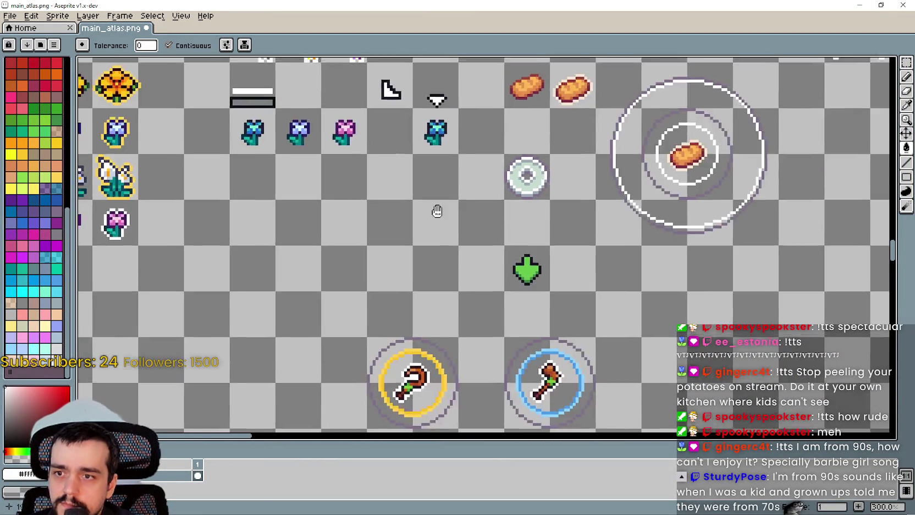
{"action": "left_click", "coordinate": [542, 376]}
{"action": "left_click_drag", "start_coordinate": [543, 376], "coordinate": [449, 227]}
{"action": "scroll", "coordinate": [496, 266], "scroll_direction": "up", "scroll_amount": 3}
{"action": "left_click_drag", "start_coordinate": [497, 266], "coordinate": [477, 207]}
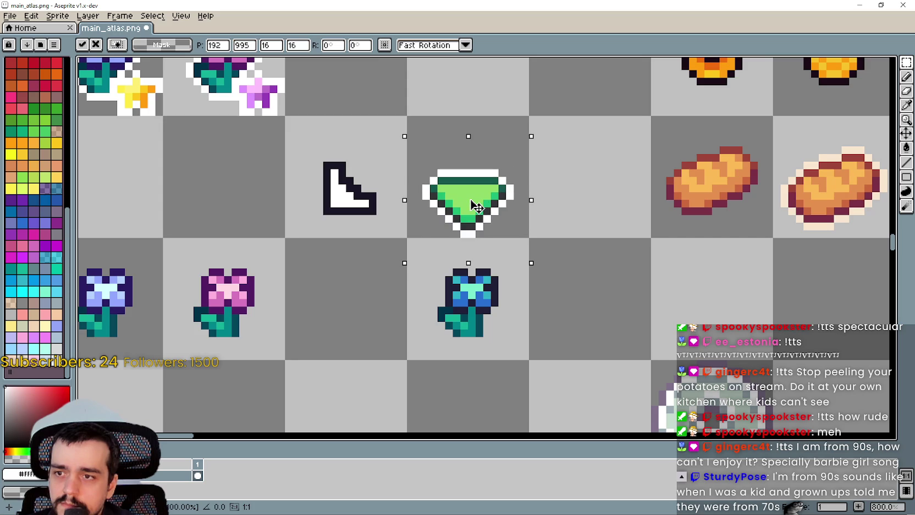
{"action": "scroll", "coordinate": [528, 324], "scroll_direction": "down", "scroll_amount": 2}
{"action": "key", "text": "Return"}
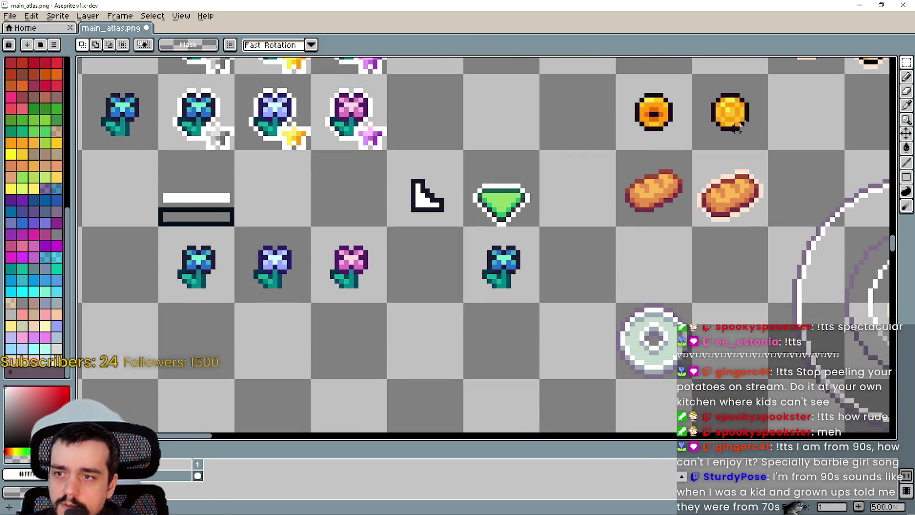
{"action": "left_click", "coordinate": [906, 104]}
{"action": "scroll", "coordinate": [484, 247], "scroll_direction": "down", "scroll_amount": 4}
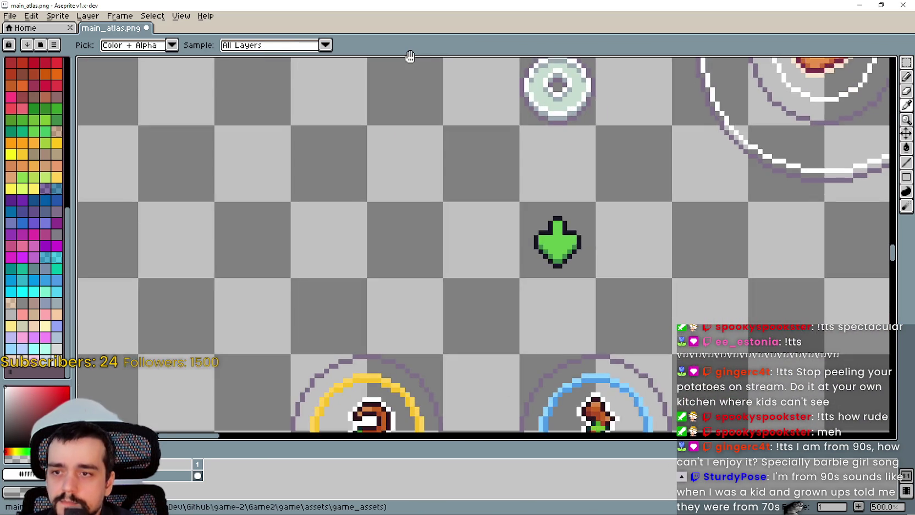
{"action": "scroll", "coordinate": [447, 346], "scroll_direction": "up", "scroll_amount": 5}
{"action": "scroll", "coordinate": [447, 345], "scroll_direction": "up", "scroll_amount": 1}
{"action": "scroll", "coordinate": [470, 276], "scroll_direction": "left", "scroll_amount": 5}
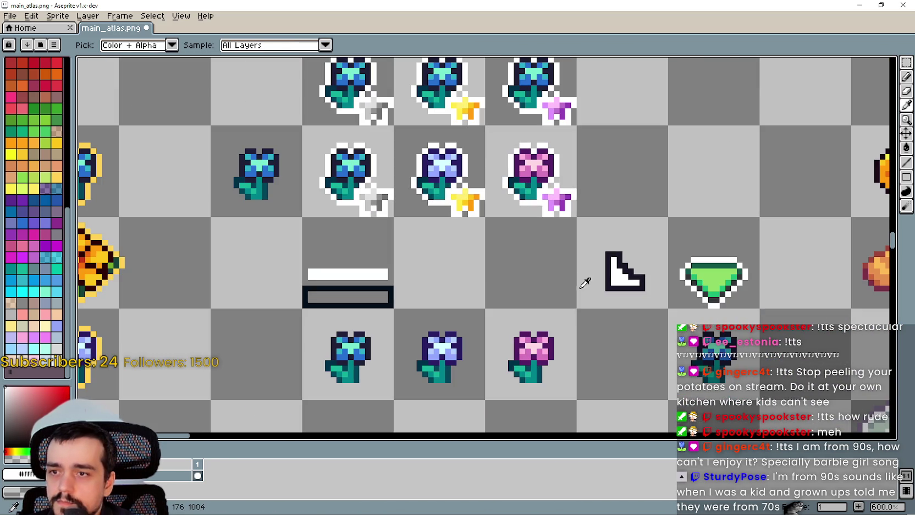
{"action": "left_click", "coordinate": [392, 263]}
{"action": "scroll", "coordinate": [384, 264], "scroll_direction": "right", "scroll_amount": 5}
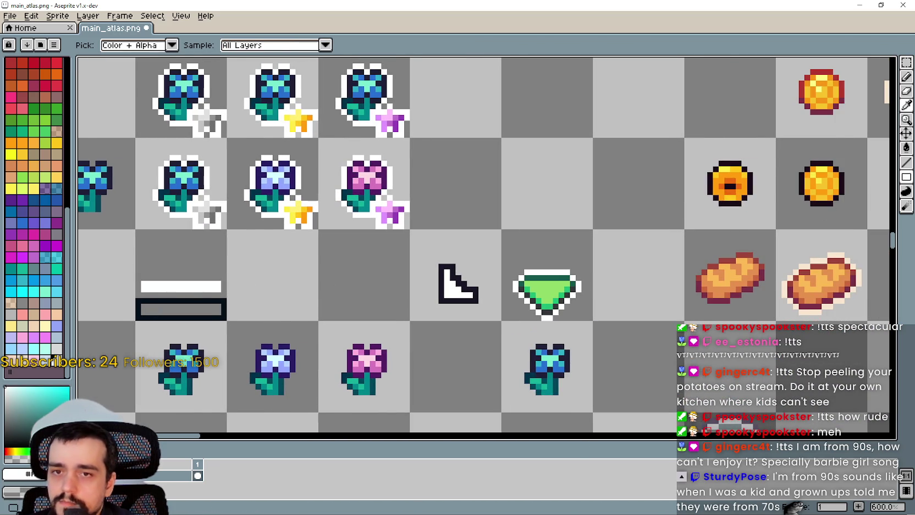
{"action": "left_click", "coordinate": [906, 161]}
{"action": "scroll", "coordinate": [604, 277], "scroll_direction": "right", "scroll_amount": 2}
{"action": "scroll", "coordinate": [505, 270], "scroll_direction": "up", "scroll_amount": 6}
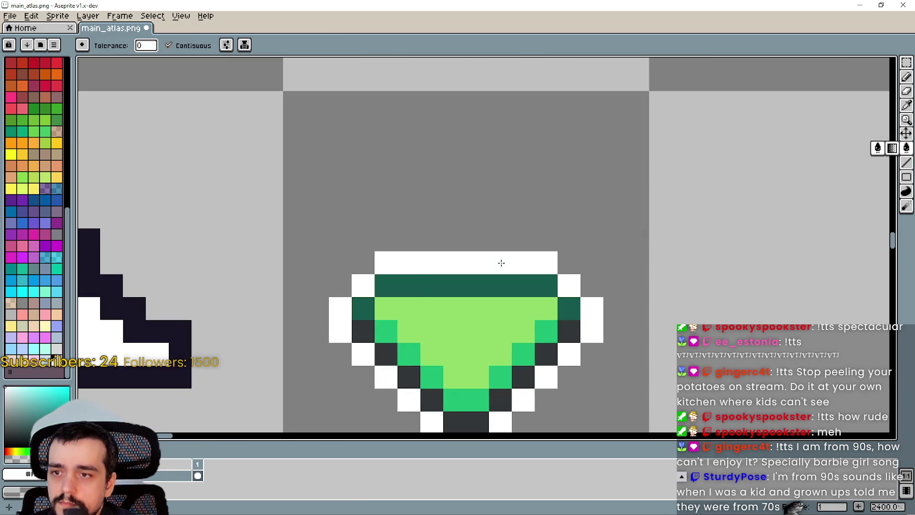
{"action": "scroll", "coordinate": [345, 339], "scroll_direction": "down", "scroll_amount": 6}
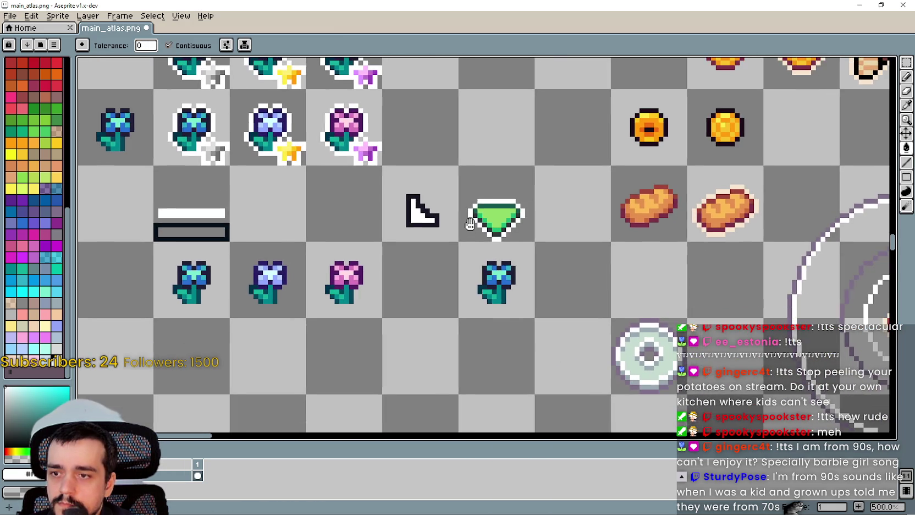
{"action": "left_click_drag", "start_coordinate": [471, 224], "coordinate": [456, 219]}
- Switch to the rectangle selection tool, pan the atlas and save it
{"action": "key", "text": "m"}
{"action": "scroll", "coordinate": [525, 209], "scroll_direction": "up", "scroll_amount": 4}
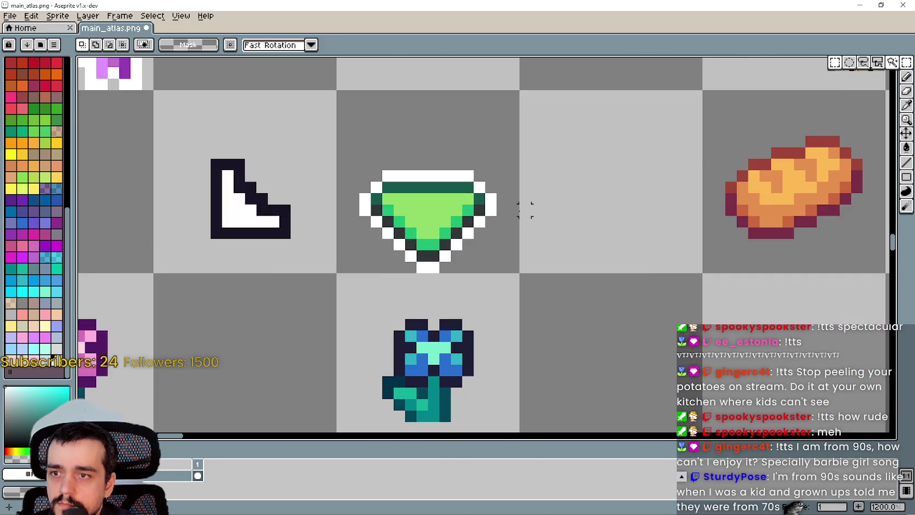
{"action": "scroll", "coordinate": [525, 209], "scroll_direction": "down", "scroll_amount": 4}
{"action": "left_click_drag", "start_coordinate": [503, 267], "coordinate": [555, 284]}
{"action": "key", "text": "ctrl+s"}
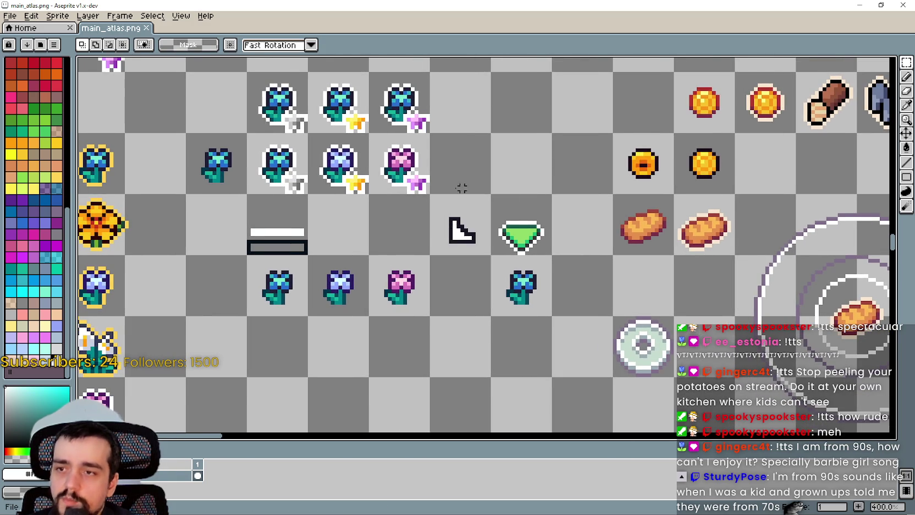
- Marquee-select the lower-right axe sprite on main_atlas.png
{"action": "scroll", "coordinate": [461, 188], "scroll_direction": "down", "scroll_amount": 4}
{"action": "scroll", "coordinate": [515, 208], "scroll_direction": "up", "scroll_amount": 3}
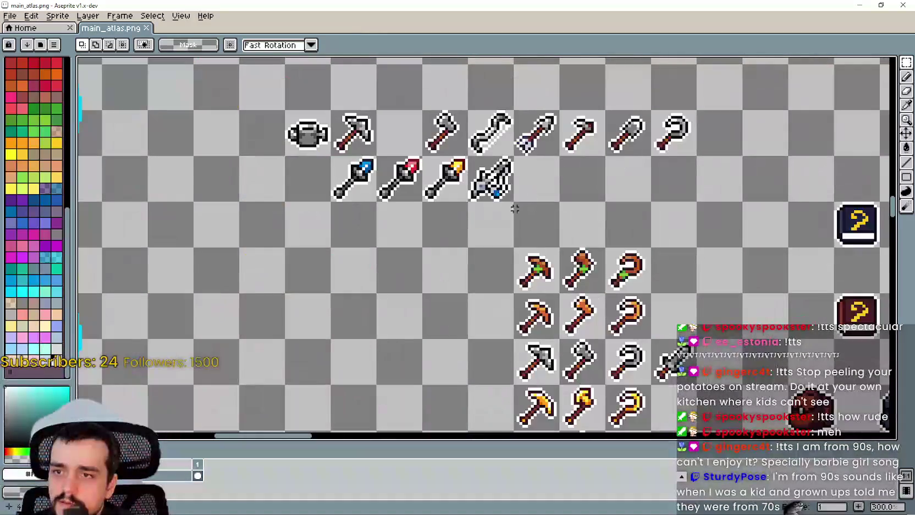
{"action": "scroll", "coordinate": [419, 320], "scroll_direction": "down", "scroll_amount": 3}
{"action": "scroll", "coordinate": [395, 287], "scroll_direction": "up", "scroll_amount": 3}
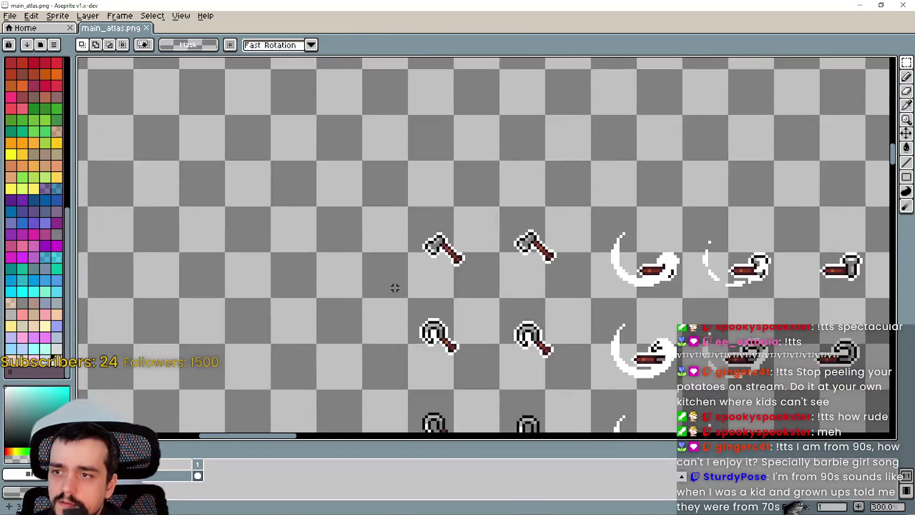
{"action": "scroll", "coordinate": [395, 287], "scroll_direction": "up", "scroll_amount": 1}
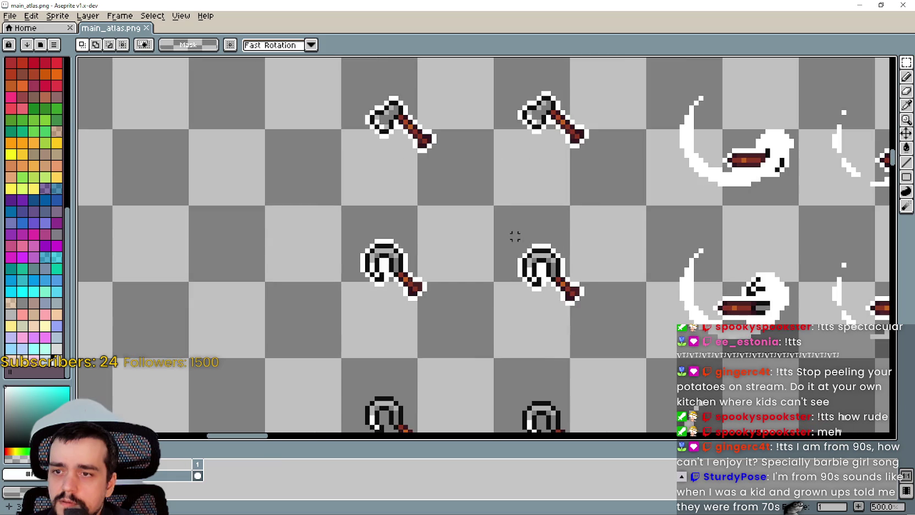
{"action": "left_click_drag", "start_coordinate": [515, 237], "coordinate": [619, 333]}
{"action": "scroll", "coordinate": [619, 333], "scroll_direction": "down", "scroll_amount": 3}
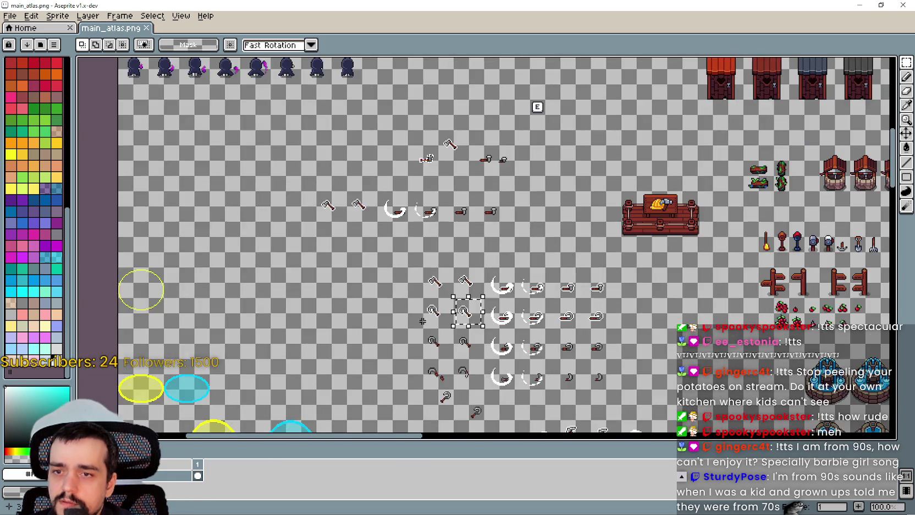
{"action": "scroll", "coordinate": [446, 109], "scroll_direction": "down", "scroll_amount": 5}
{"action": "scroll", "coordinate": [418, 250], "scroll_direction": "up", "scroll_amount": 2}
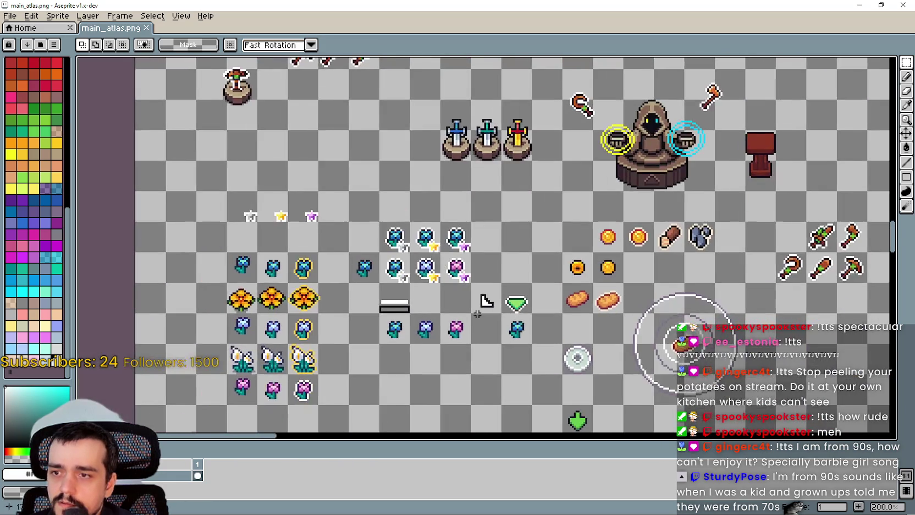
{"action": "scroll", "coordinate": [440, 308], "scroll_direction": "up", "scroll_amount": 1}
- Paste the axe just above the green gem, commit it and save the atlas
{"action": "key", "text": "ctrl+v"}
{"action": "scroll", "coordinate": [467, 269], "scroll_direction": "up", "scroll_amount": 1}
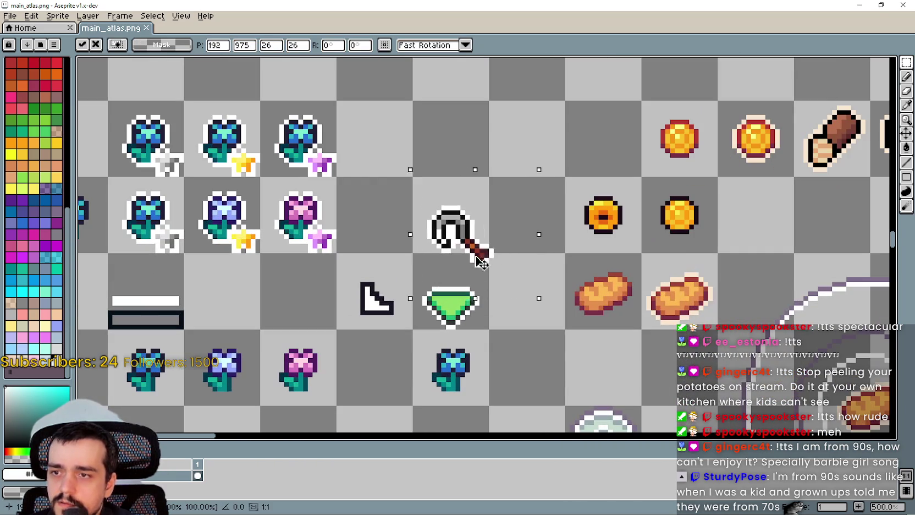
{"action": "left_click_drag", "start_coordinate": [466, 269], "coordinate": [462, 280]}
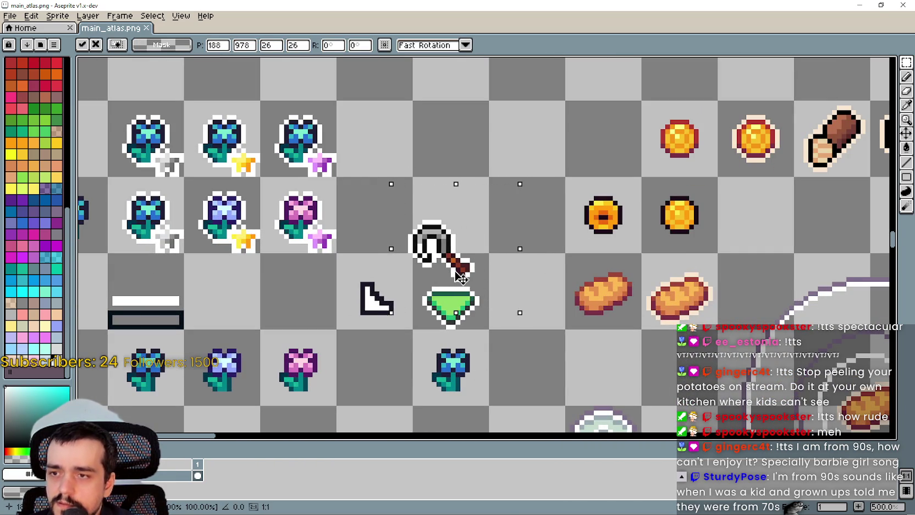
{"action": "scroll", "coordinate": [463, 279], "scroll_direction": "up", "scroll_amount": 5}
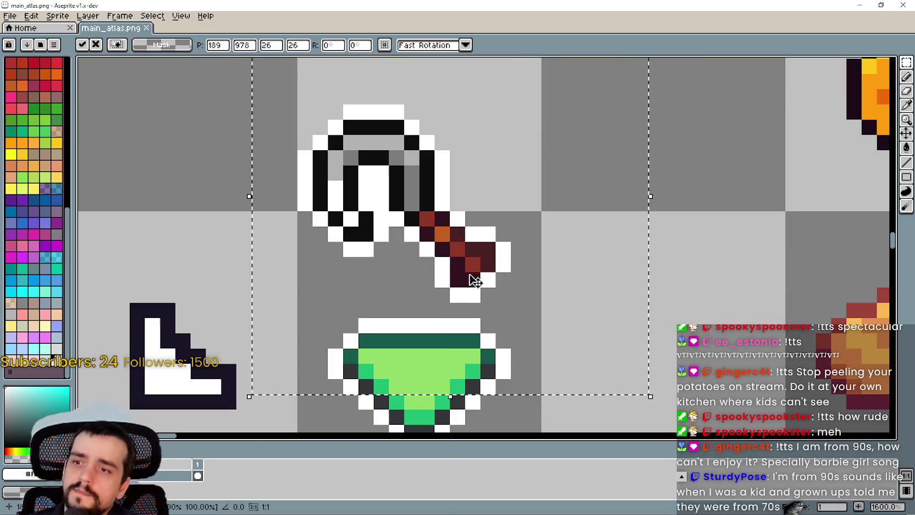
{"action": "scroll", "coordinate": [463, 279], "scroll_direction": "down", "scroll_amount": 4}
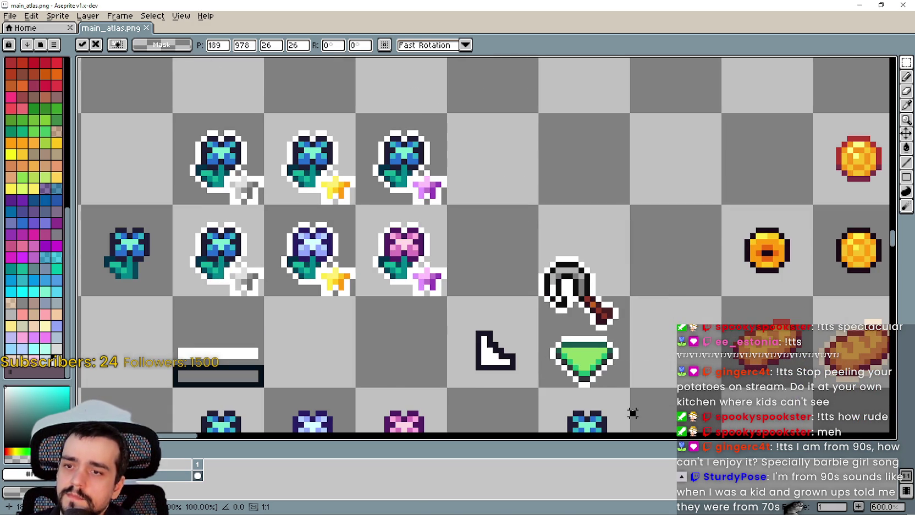
{"action": "key", "text": "Return"}
{"action": "key", "text": "ctrl+s"}
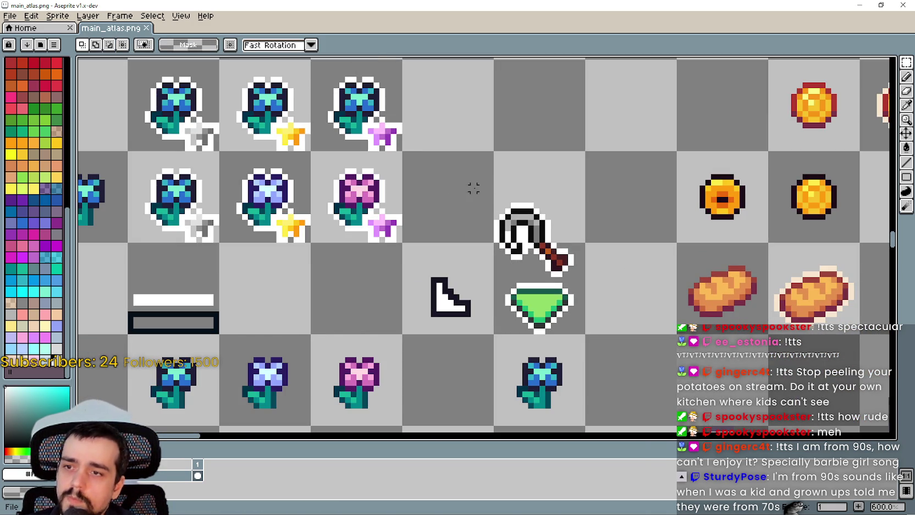
- Clear the selection, save the atlas again and minimise Aseprite back to Godot
{"action": "left_click_drag", "start_coordinate": [474, 188], "coordinate": [596, 342]}
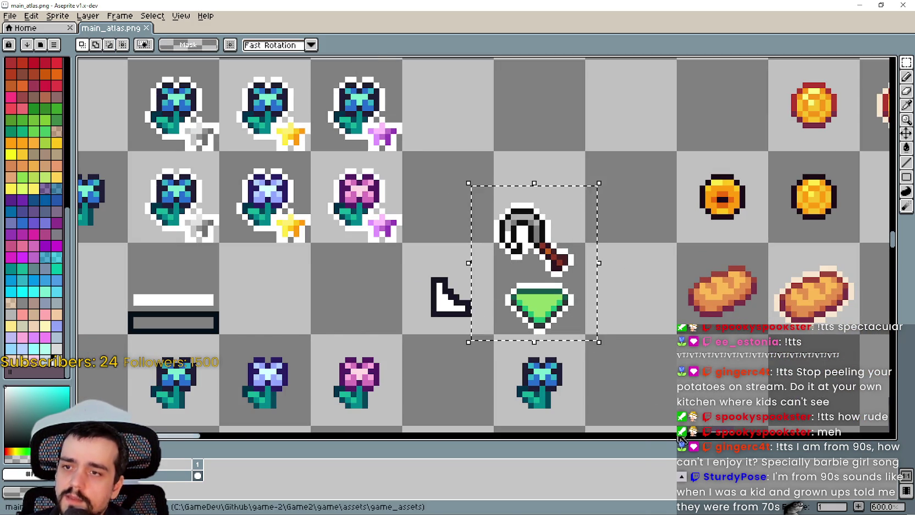
{"action": "left_click", "coordinate": [633, 383]}
{"action": "scroll", "coordinate": [572, 317], "scroll_direction": "up", "scroll_amount": 2}
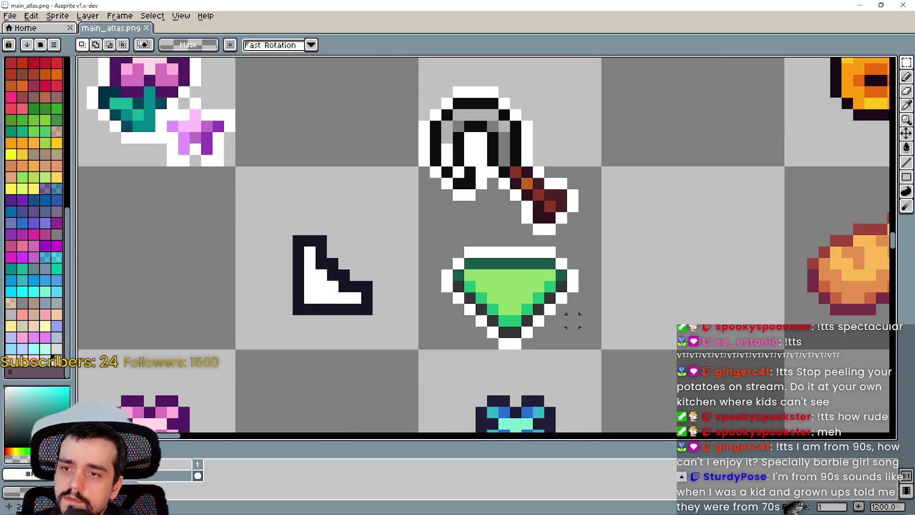
{"action": "scroll", "coordinate": [572, 317], "scroll_direction": "down", "scroll_amount": 3}
{"action": "scroll", "coordinate": [592, 322], "scroll_direction": "up", "scroll_amount": 2}
{"action": "scroll", "coordinate": [580, 317], "scroll_direction": "down", "scroll_amount": 2}
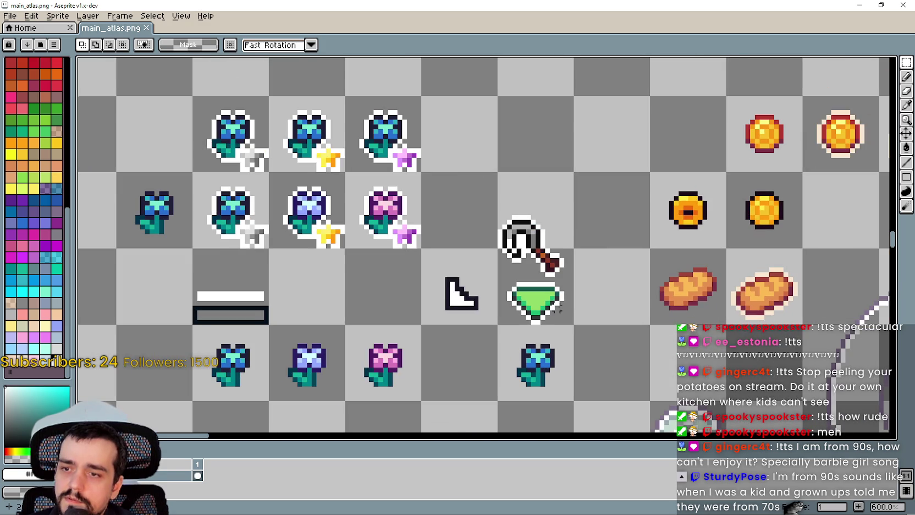
{"action": "key", "text": "ctrl+s"}
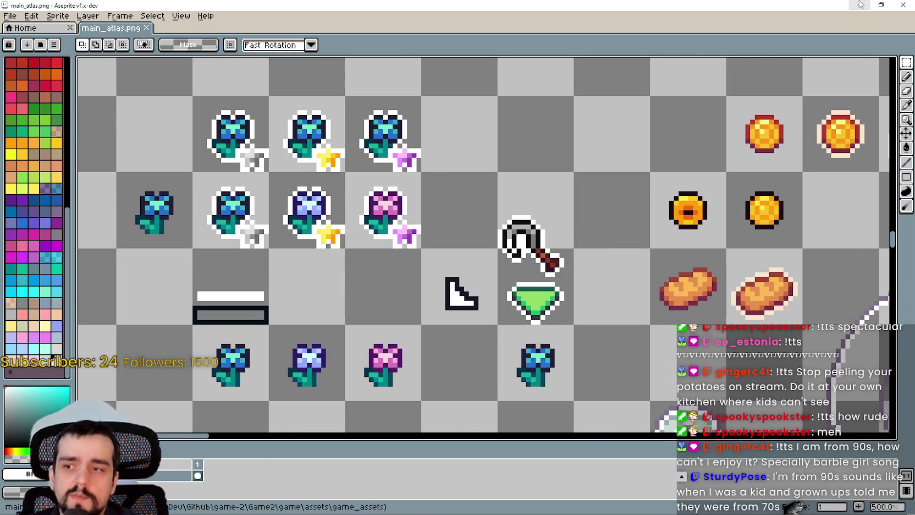
{"action": "left_click", "coordinate": [859, 4]}
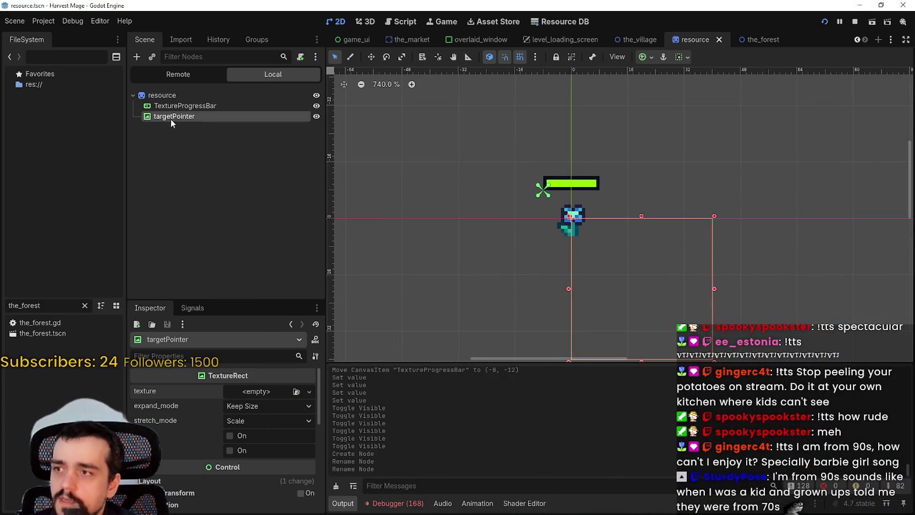
- Set targetPointer's texture to a new AtlasTexture with main_atlas.png as atlas, then open Edit Region
{"action": "left_click", "coordinate": [263, 392]}
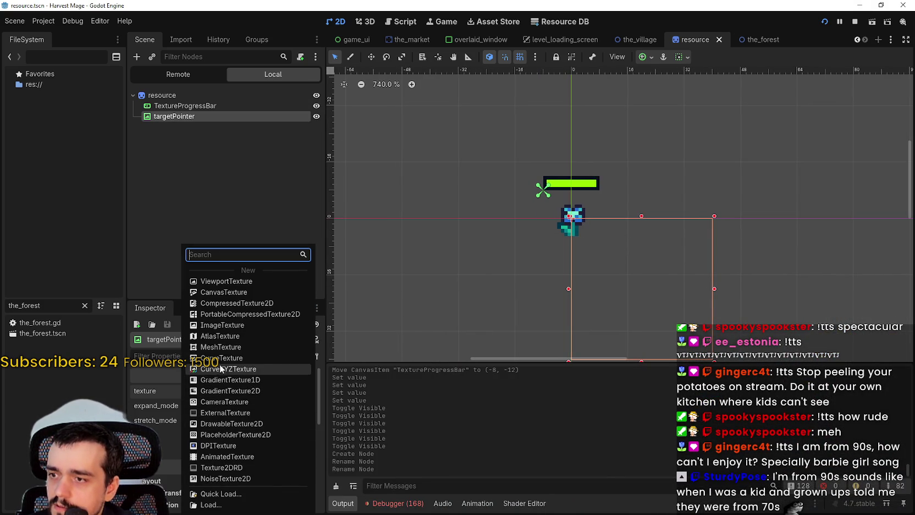
{"action": "left_click", "coordinate": [213, 336]}
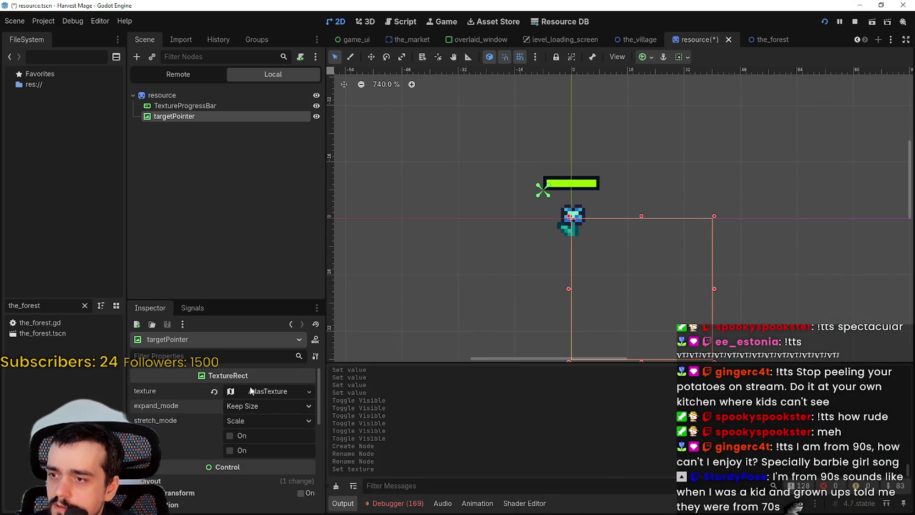
{"action": "left_click", "coordinate": [263, 462]}
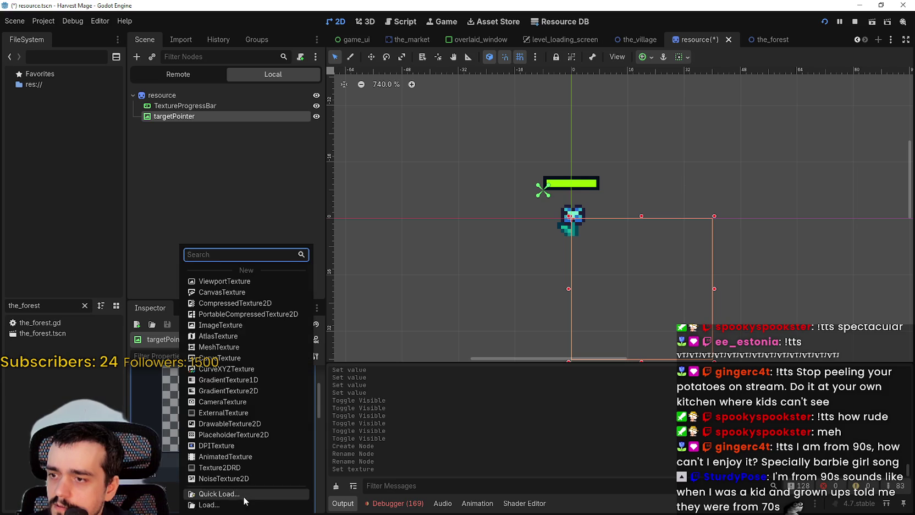
{"action": "left_click", "coordinate": [246, 495]}
{"action": "double_click", "coordinate": [307, 149]}
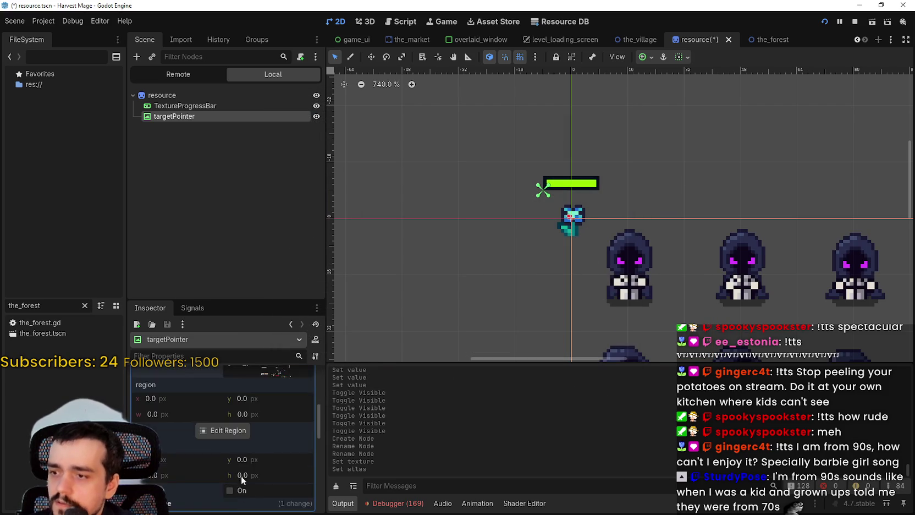
{"action": "scroll", "coordinate": [240, 474], "scroll_direction": "down", "scroll_amount": 5}
{"action": "scroll", "coordinate": [233, 469], "scroll_direction": "up", "scroll_amount": 5}
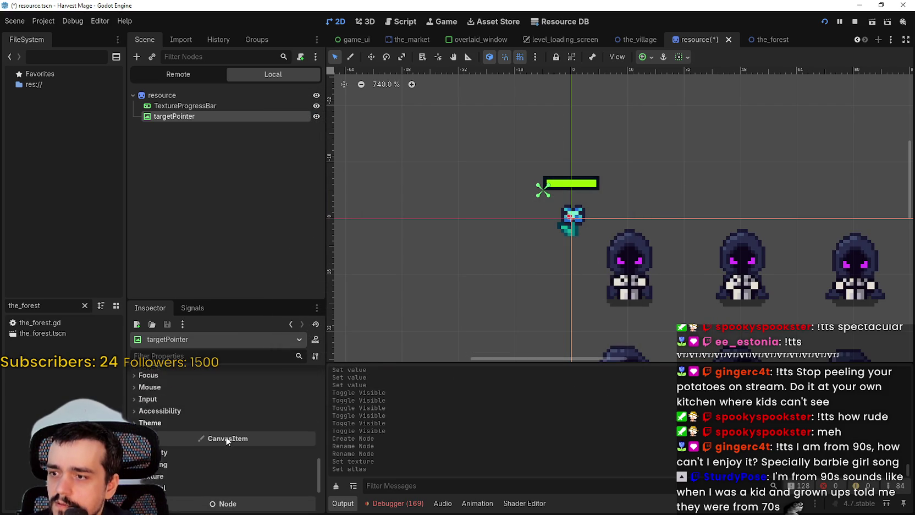
{"action": "scroll", "coordinate": [215, 434], "scroll_direction": "up", "scroll_amount": 2}
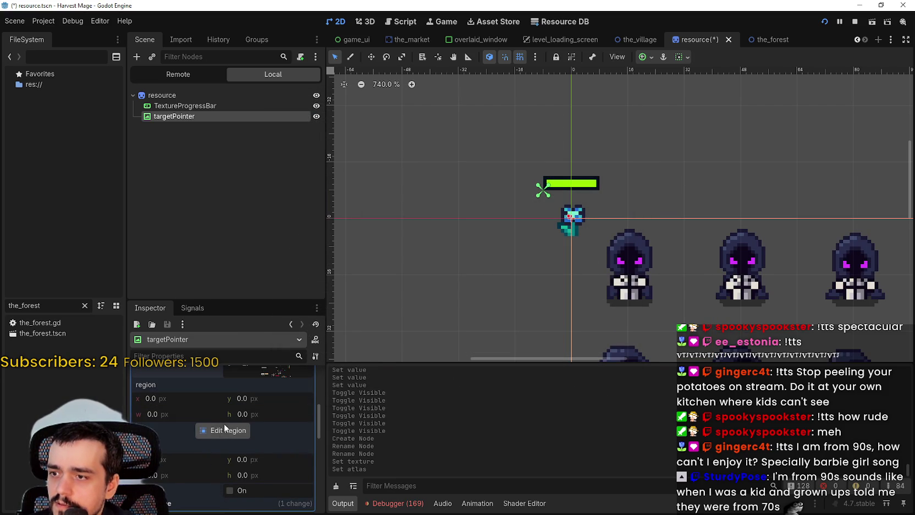
{"action": "left_click", "coordinate": [224, 428]}
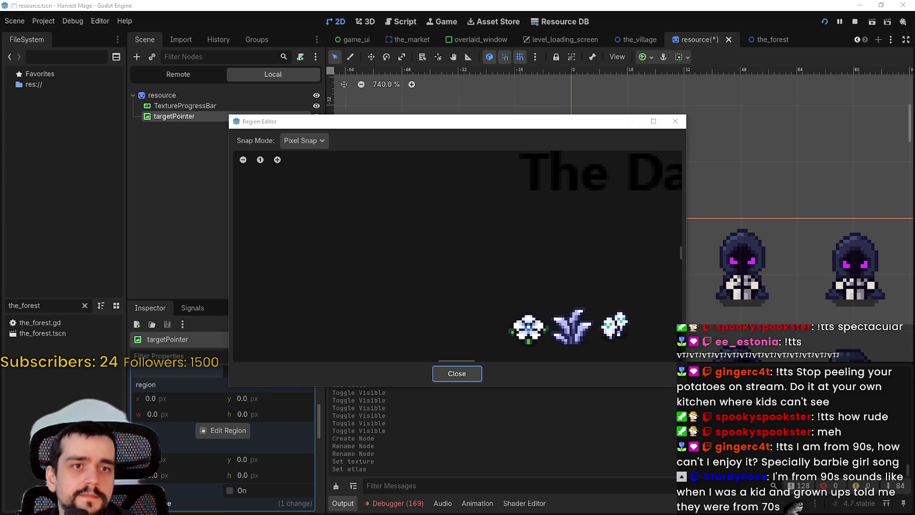
- Draw a region around the axe and green gem sprites and extend its bottom edge
{"action": "scroll", "coordinate": [491, 254], "scroll_direction": "down", "scroll_amount": 5}
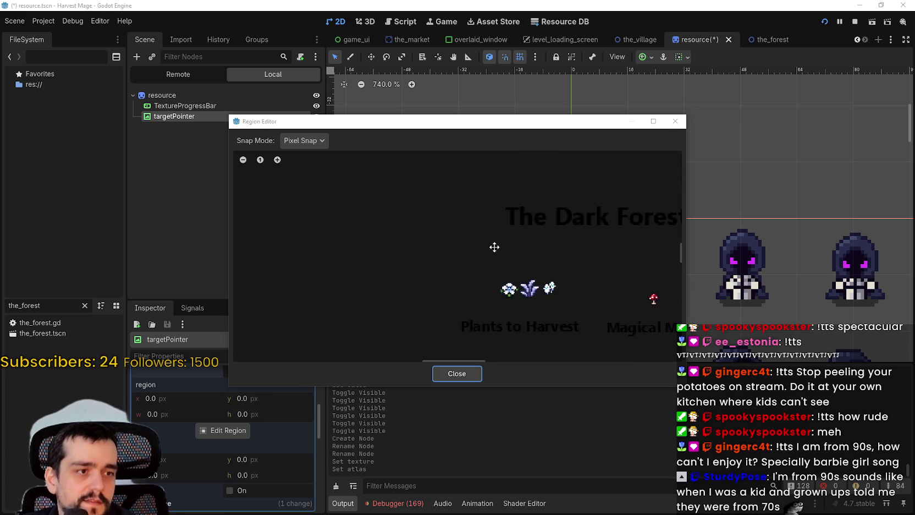
{"action": "scroll", "coordinate": [493, 250], "scroll_direction": "down", "scroll_amount": 1}
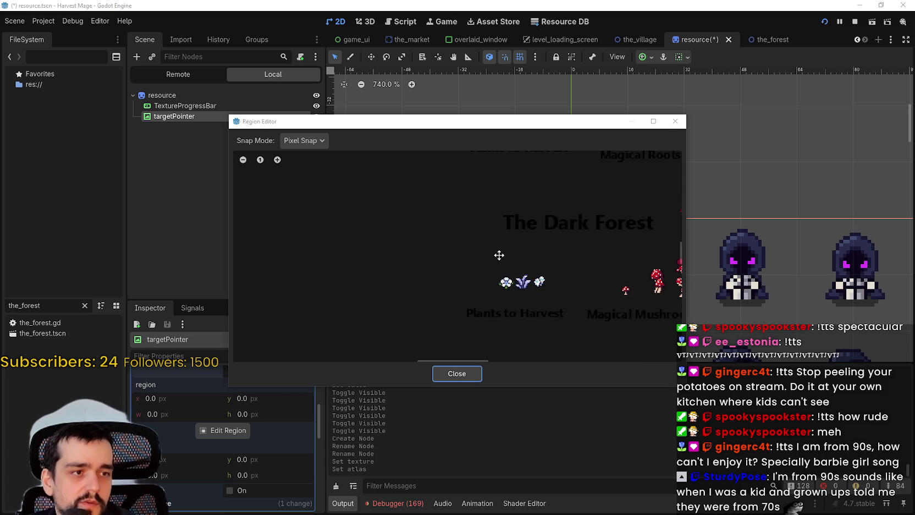
{"action": "scroll", "coordinate": [499, 254], "scroll_direction": "down", "scroll_amount": 4}
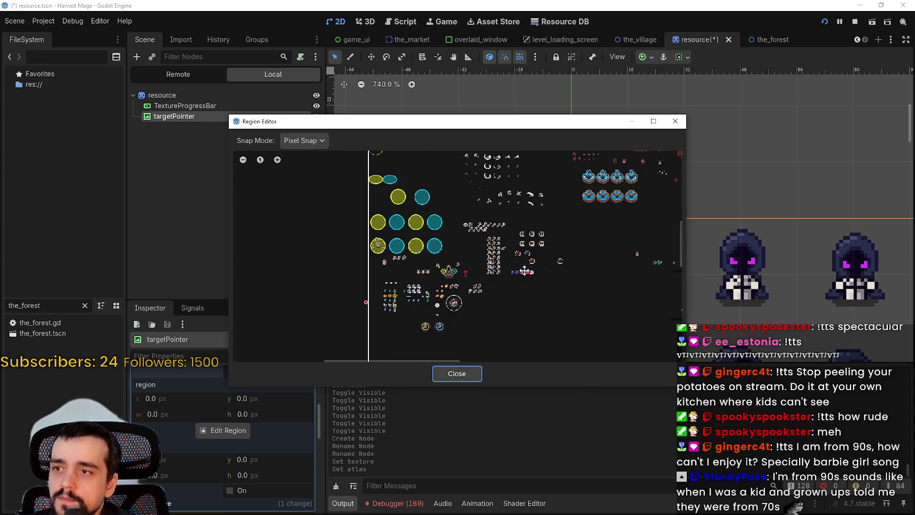
{"action": "left_click_drag", "start_coordinate": [296, 235], "coordinate": [321, 262]}
{"action": "scroll", "coordinate": [489, 312], "scroll_direction": "up", "scroll_amount": 6}
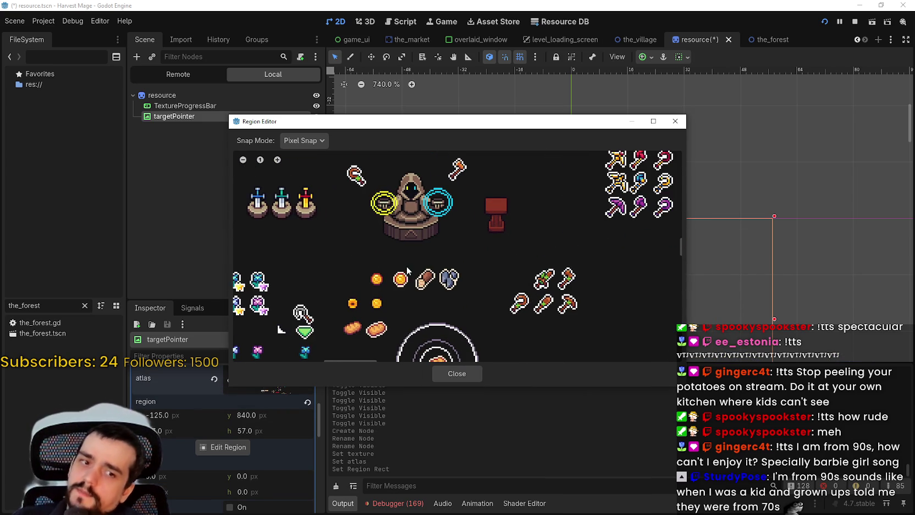
{"action": "scroll", "coordinate": [517, 303], "scroll_direction": "up", "scroll_amount": 3}
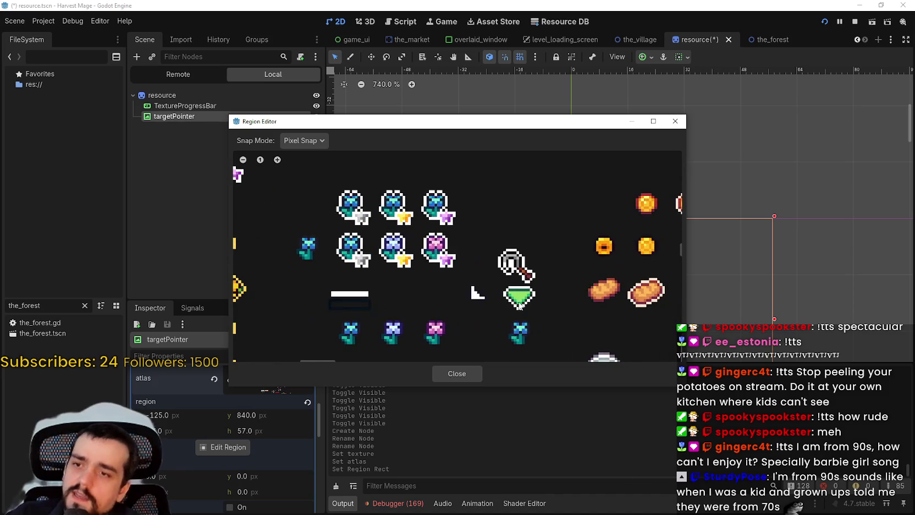
{"action": "scroll", "coordinate": [488, 288], "scroll_direction": "up", "scroll_amount": 2}
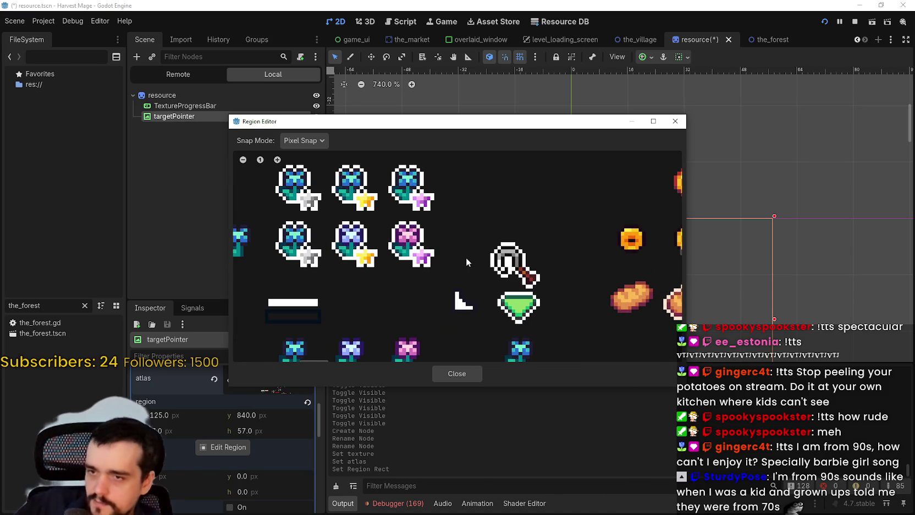
{"action": "left_click_drag", "start_coordinate": [486, 243], "coordinate": [542, 325]}
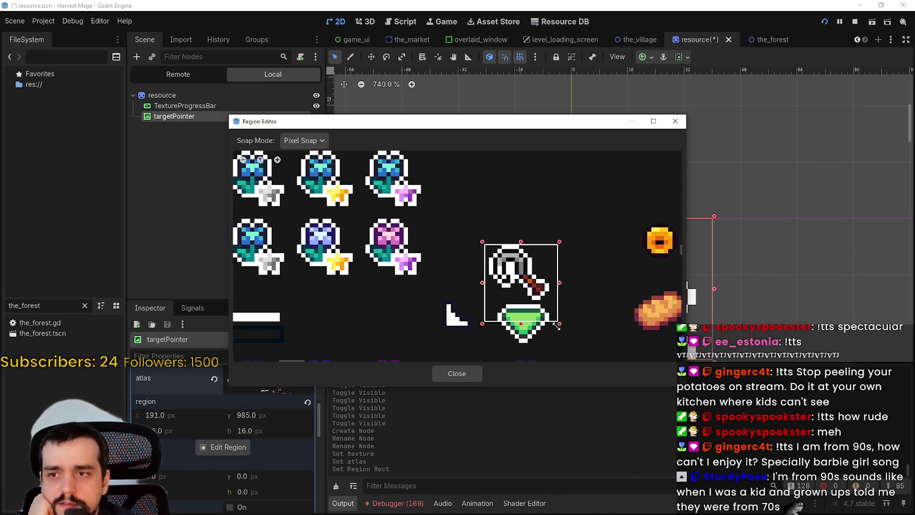
{"action": "scroll", "coordinate": [498, 278], "scroll_direction": "up", "scroll_amount": 2}
{"action": "left_click_drag", "start_coordinate": [499, 288], "coordinate": [500, 305]}
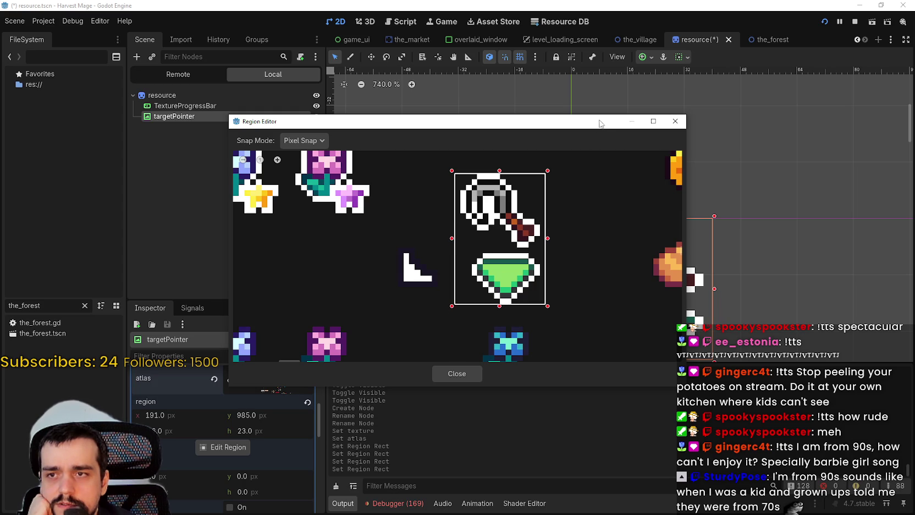
{"action": "left_click_drag", "start_coordinate": [599, 123], "coordinate": [442, 102]}
- Nudge the region's left, bottom and top edges by a pixel each to reach y 984, h 25
{"action": "scroll", "coordinate": [386, 216], "scroll_direction": "up", "scroll_amount": 2}
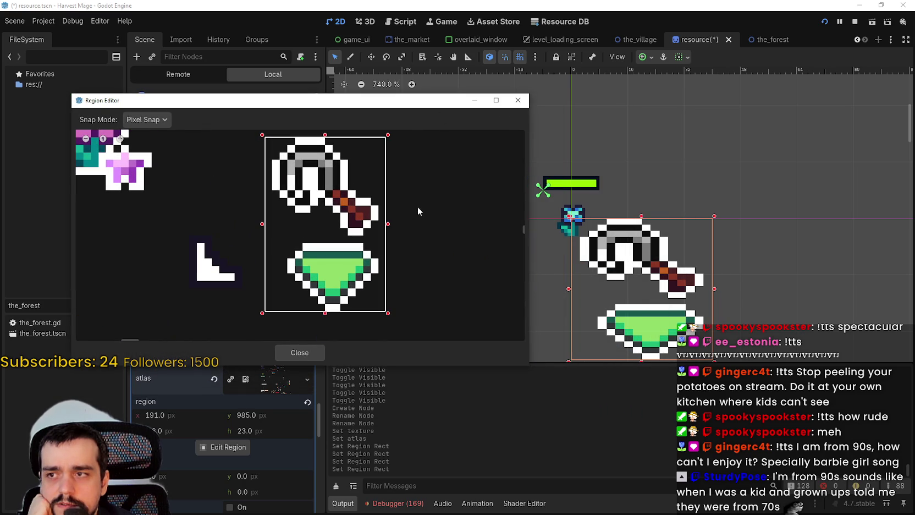
{"action": "scroll", "coordinate": [420, 180], "scroll_direction": "down", "scroll_amount": 4}
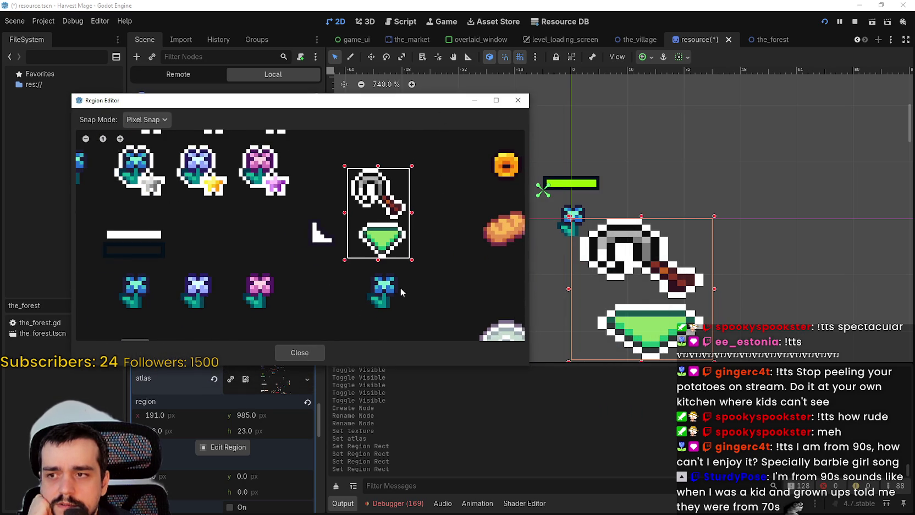
{"action": "scroll", "coordinate": [363, 242], "scroll_direction": "up", "scroll_amount": 2}
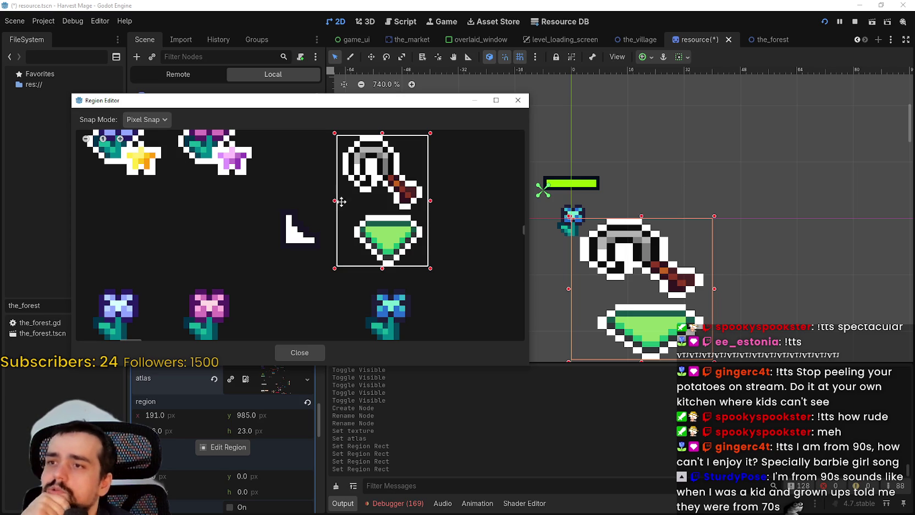
{"action": "mouse_move", "coordinate": [338, 200]}
{"action": "left_mouse_down"}
{"action": "mouse_move", "coordinate": [349, 201]}
{"action": "mouse_move", "coordinate": [340, 200]}
{"action": "left_mouse_up"}
{"action": "scroll", "coordinate": [404, 211], "scroll_direction": "up", "scroll_amount": 3}
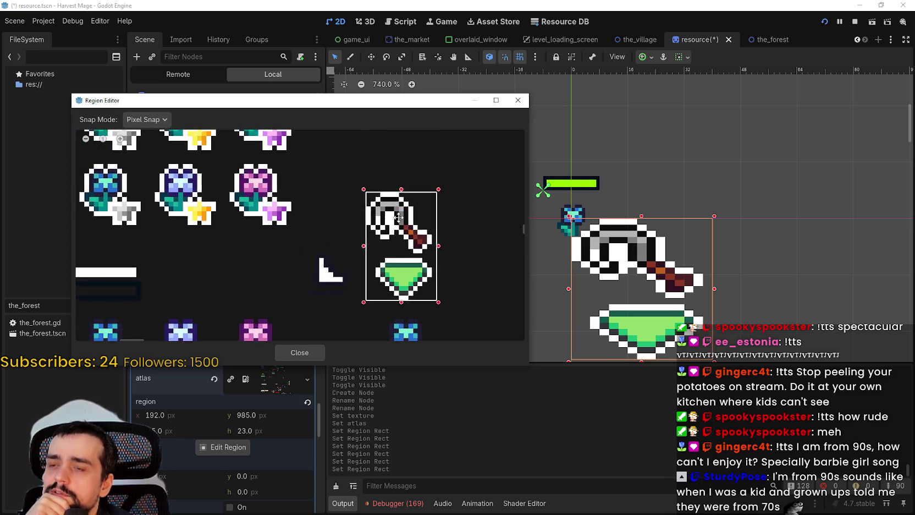
{"action": "scroll", "coordinate": [416, 244], "scroll_direction": "down", "scroll_amount": 2}
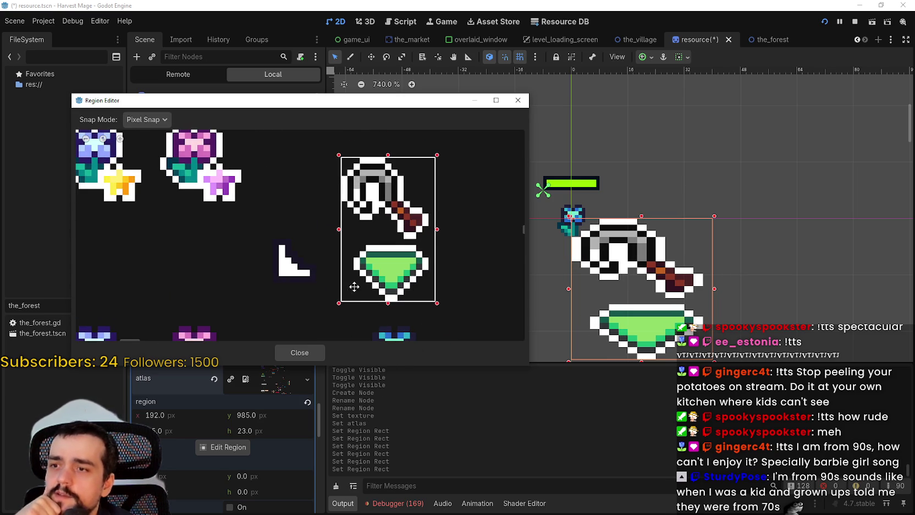
{"action": "scroll", "coordinate": [381, 290], "scroll_direction": "up", "scroll_amount": 1}
{"action": "left_click_drag", "start_coordinate": [386, 309], "coordinate": [386, 312]}
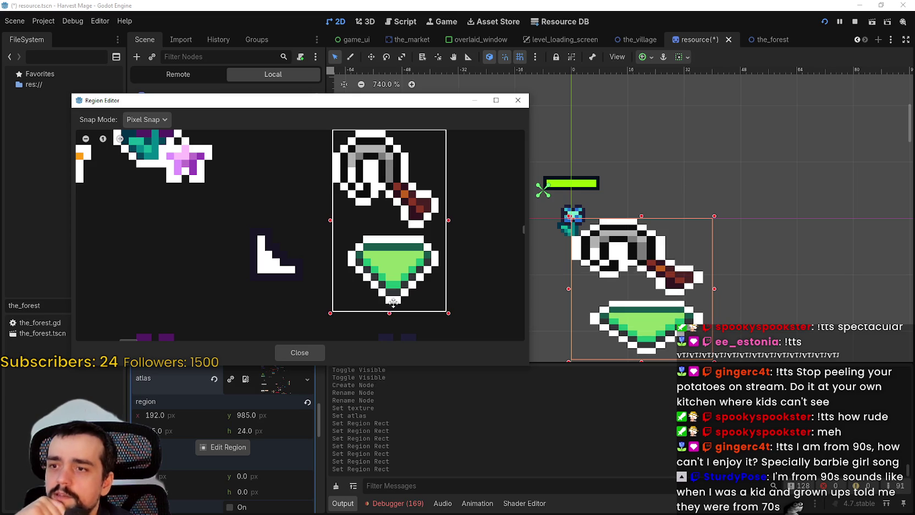
{"action": "scroll", "coordinate": [370, 165], "scroll_direction": "down", "scroll_amount": 2}
{"action": "scroll", "coordinate": [370, 165], "scroll_direction": "up", "scroll_amount": 1}
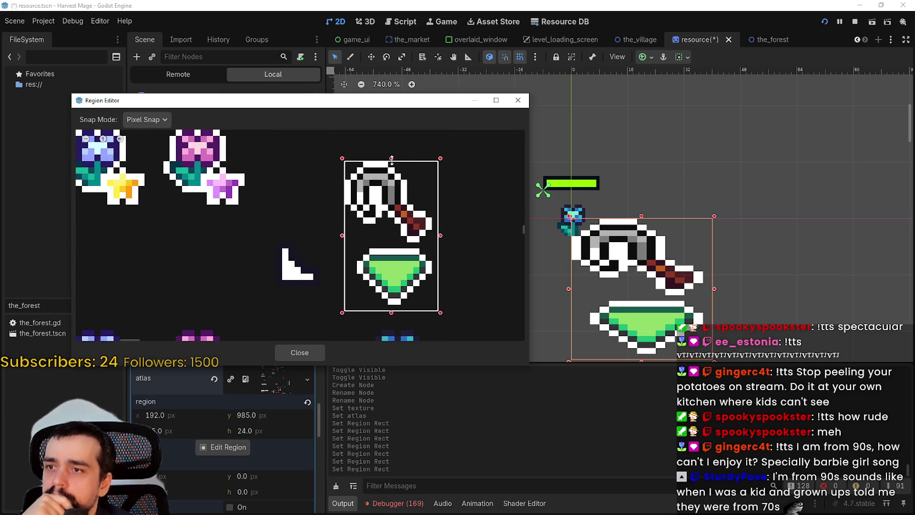
{"action": "left_click_drag", "start_coordinate": [391, 160], "coordinate": [391, 153]}
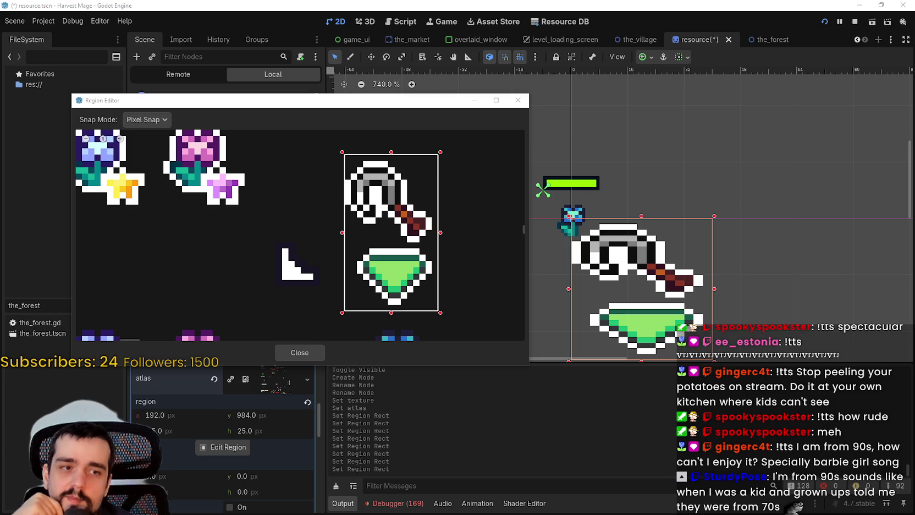
{"action": "key", "text": "alt+Tab"}
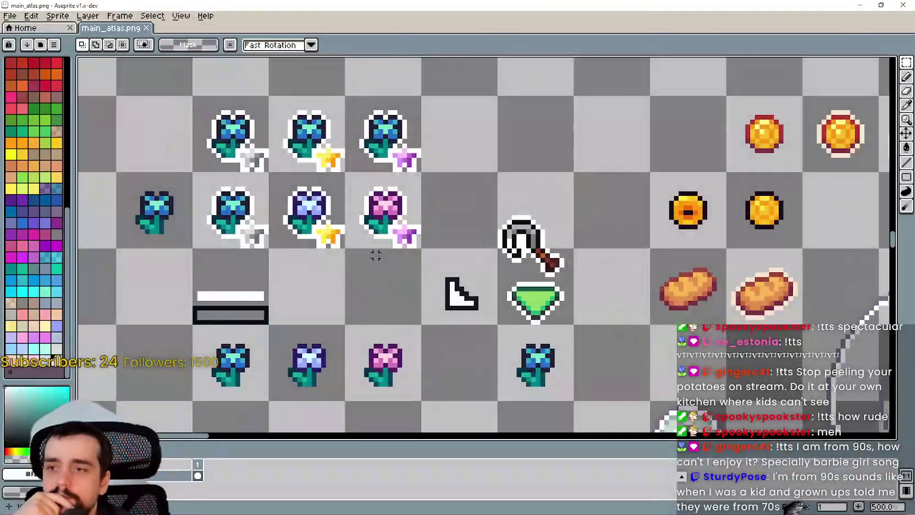
- Zoom into main_atlas.png and marquee-select the stacked axe and green gem sprites
{"action": "scroll", "coordinate": [520, 261], "scroll_direction": "up", "scroll_amount": 4}
{"action": "scroll", "coordinate": [402, 170], "scroll_direction": "up", "scroll_amount": 2}
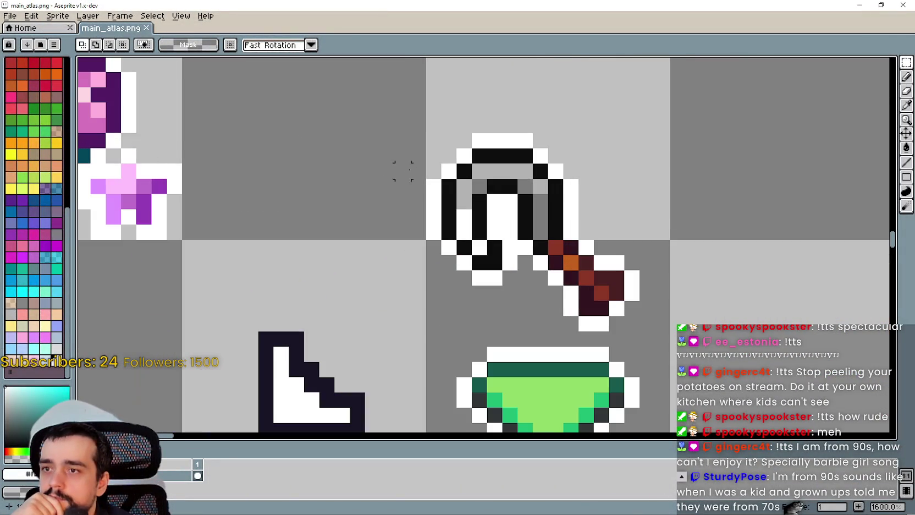
{"action": "left_click_drag", "start_coordinate": [433, 140], "coordinate": [658, 424]}
{"action": "scroll", "coordinate": [655, 412], "scroll_direction": "down", "scroll_amount": 2}
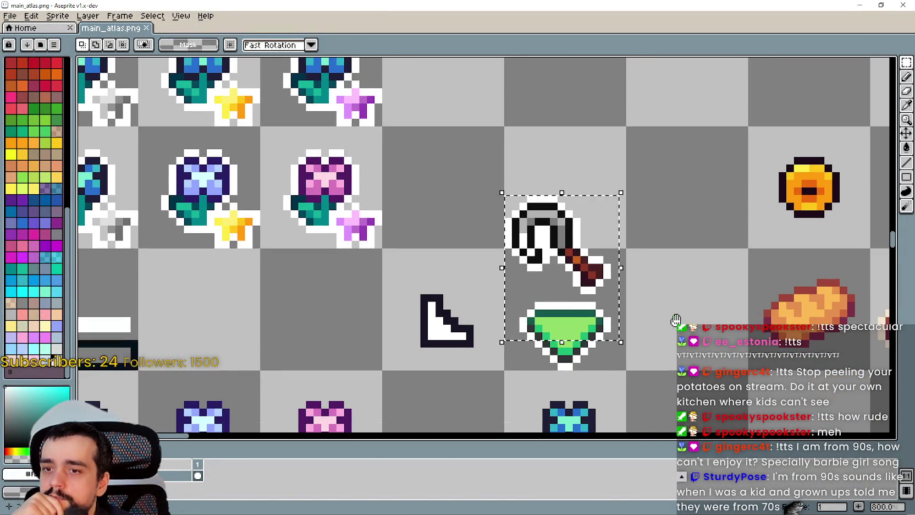
{"action": "left_click", "coordinate": [543, 372]}
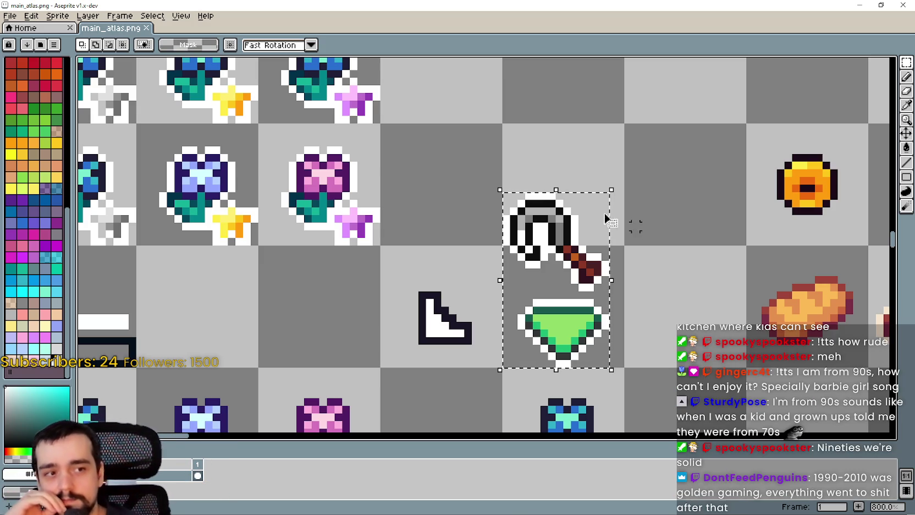
{"action": "scroll", "coordinate": [495, 187], "scroll_direction": "up", "scroll_amount": 1}
{"action": "scroll", "coordinate": [495, 202], "scroll_direction": "down", "scroll_amount": 1}
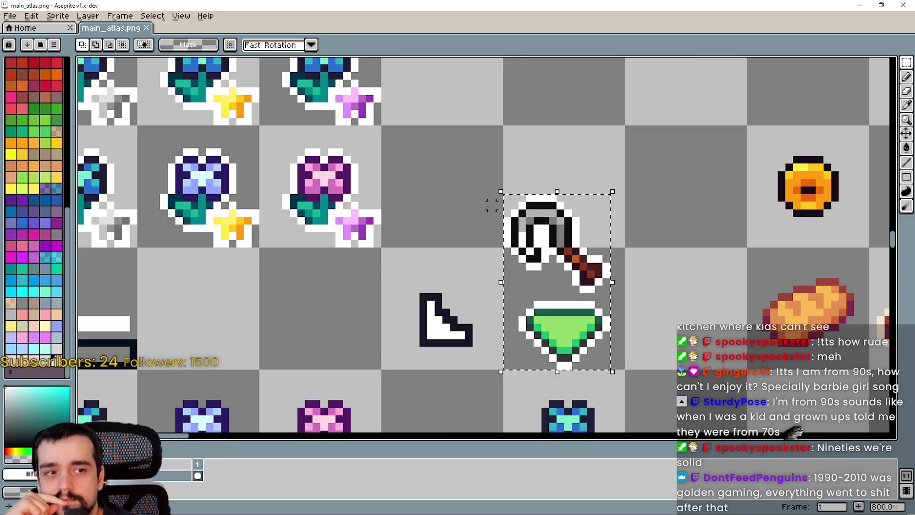
{"action": "scroll", "coordinate": [620, 319], "scroll_direction": "up", "scroll_amount": 2}
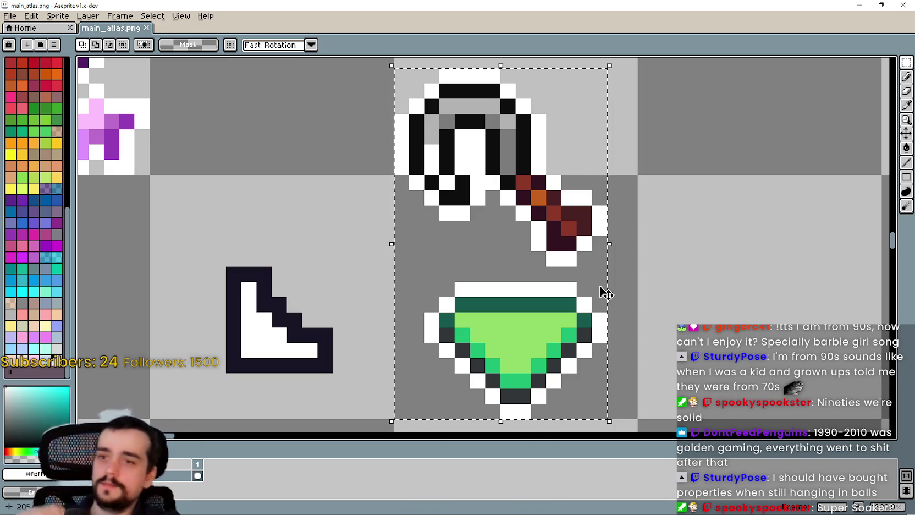
- Marquee-select the tool sprite in the atlas to check its bounds, undoing an accidental stretch
{"action": "scroll", "coordinate": [615, 137], "scroll_direction": "down", "scroll_amount": 1}
{"action": "scroll", "coordinate": [353, 140], "scroll_direction": "up", "scroll_amount": 1}
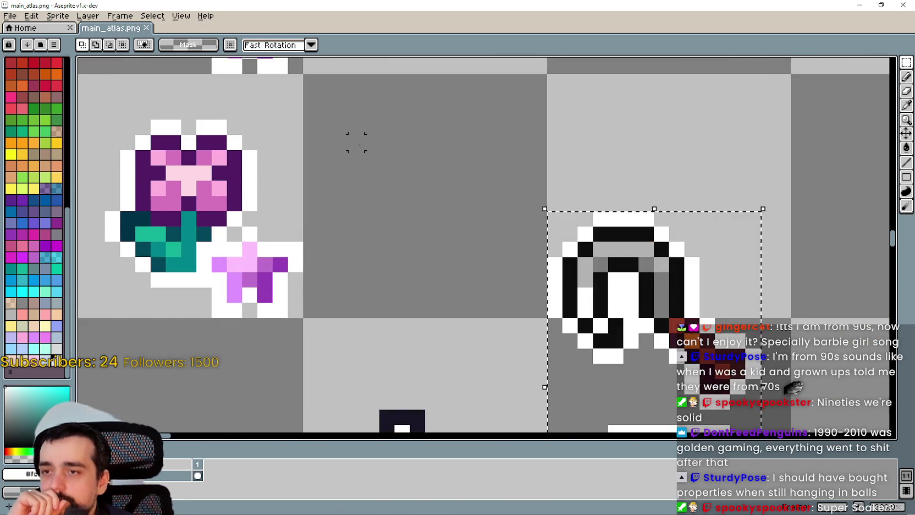
{"action": "scroll", "coordinate": [435, 251], "scroll_direction": "down", "scroll_amount": 1}
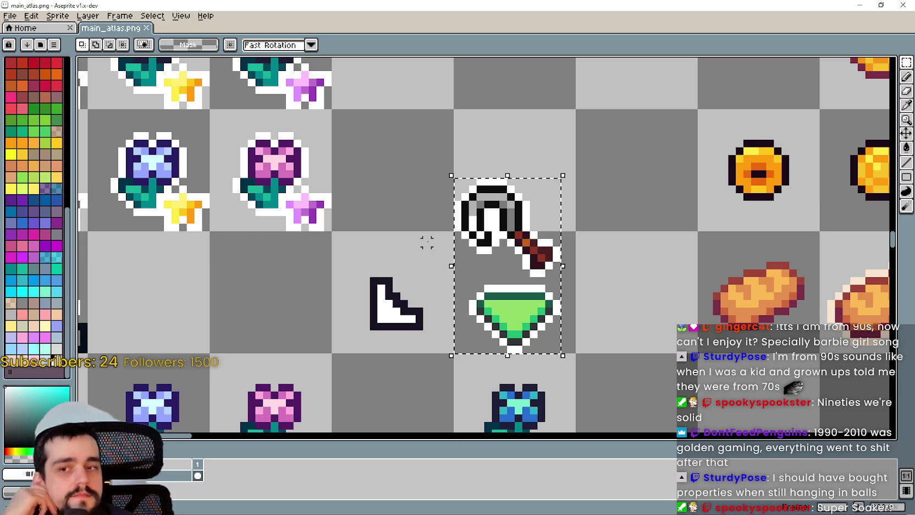
{"action": "left_click", "coordinate": [425, 234]}
{"action": "scroll", "coordinate": [426, 234], "scroll_direction": "up", "scroll_amount": 1}
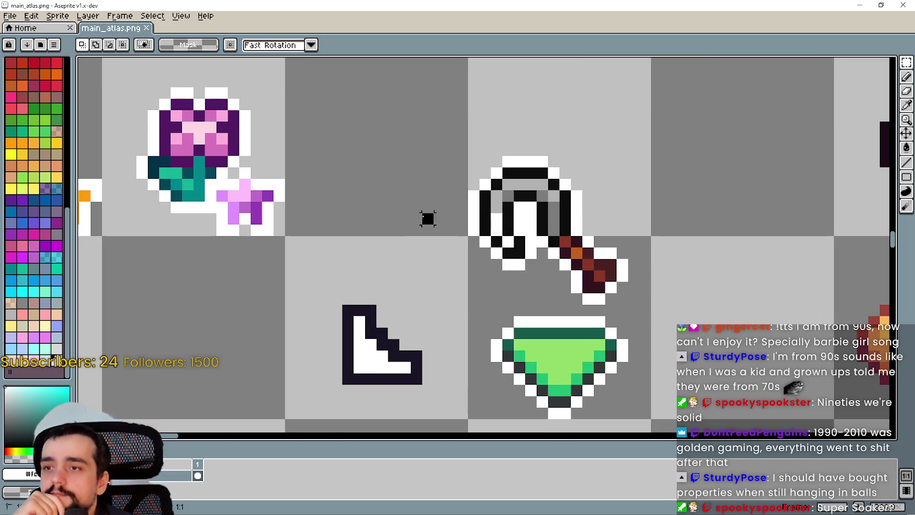
{"action": "left_click_drag", "start_coordinate": [426, 217], "coordinate": [376, 167]}
{"action": "scroll", "coordinate": [428, 286], "scroll_direction": "down", "scroll_amount": 1}
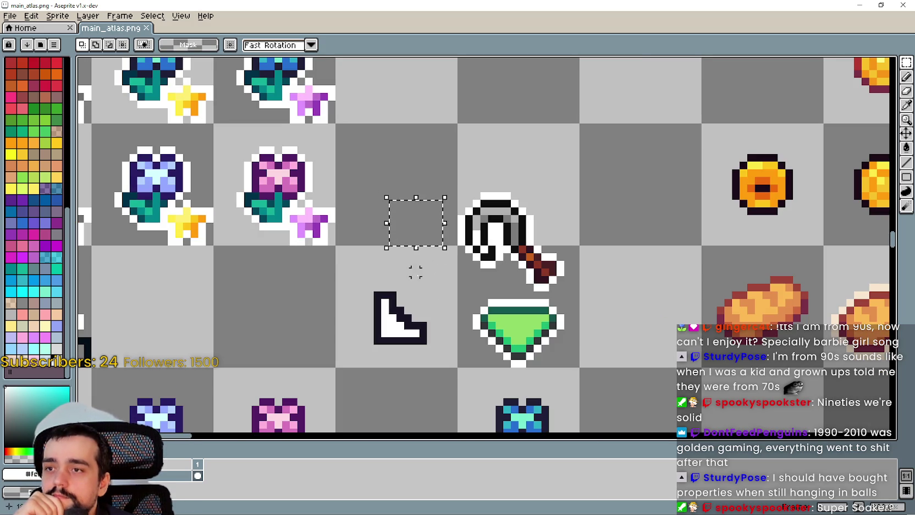
{"action": "left_click", "coordinate": [453, 225]}
{"action": "left_click_drag", "start_coordinate": [453, 226], "coordinate": [341, 127]}
{"action": "scroll", "coordinate": [517, 256], "scroll_direction": "down", "scroll_amount": 1}
{"action": "left_click_drag", "start_coordinate": [483, 177], "coordinate": [556, 250]}
{"action": "left_click_drag", "start_coordinate": [553, 320], "coordinate": [474, 231]}
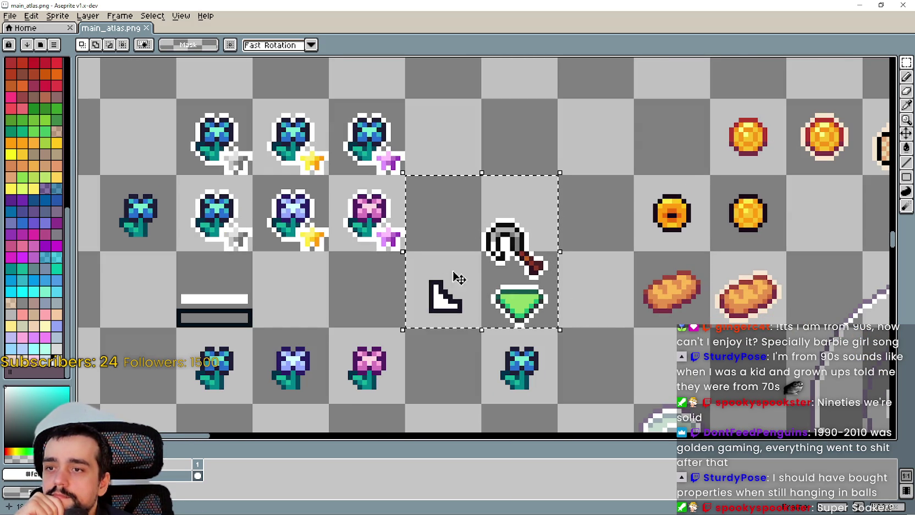
{"action": "left_click", "coordinate": [606, 325]}
{"action": "scroll", "coordinate": [500, 266], "scroll_direction": "up", "scroll_amount": 2}
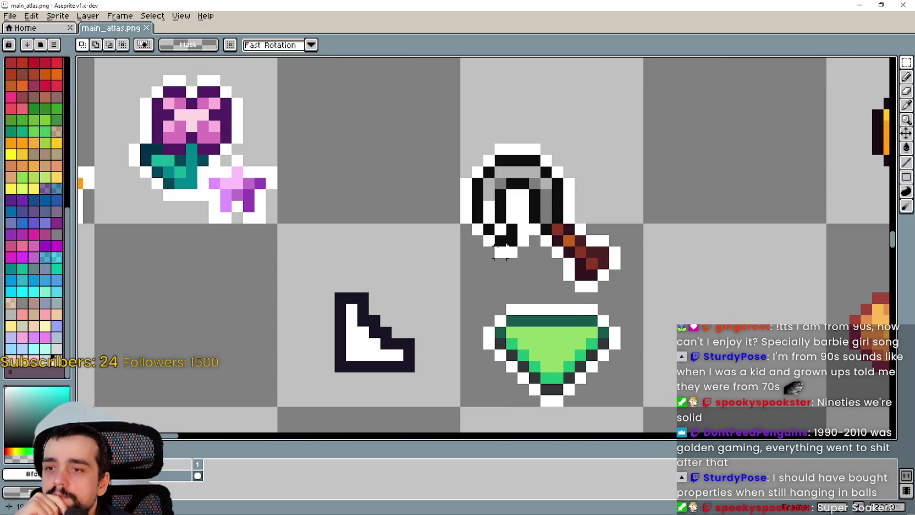
{"action": "left_click_drag", "start_coordinate": [452, 122], "coordinate": [636, 299]}
{"action": "scroll", "coordinate": [638, 302], "scroll_direction": "down", "scroll_amount": 1}
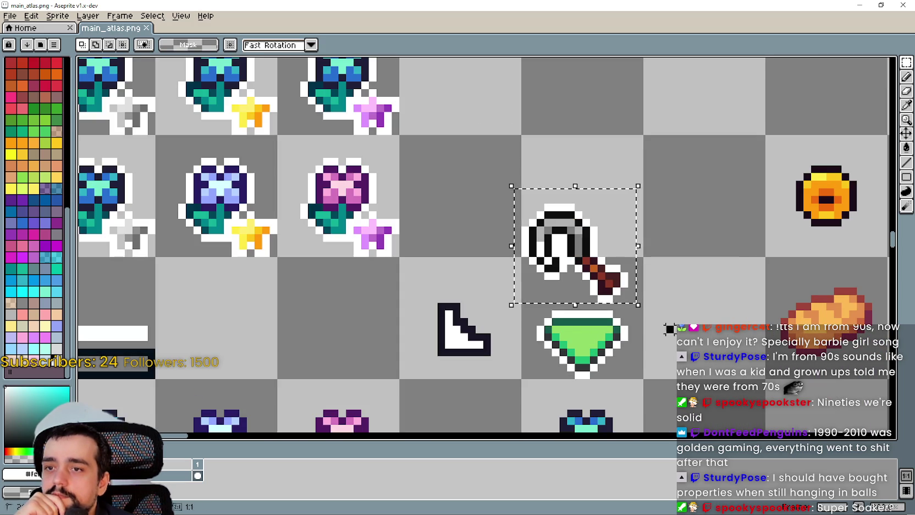
{"action": "key", "text": "ctrl+z"}
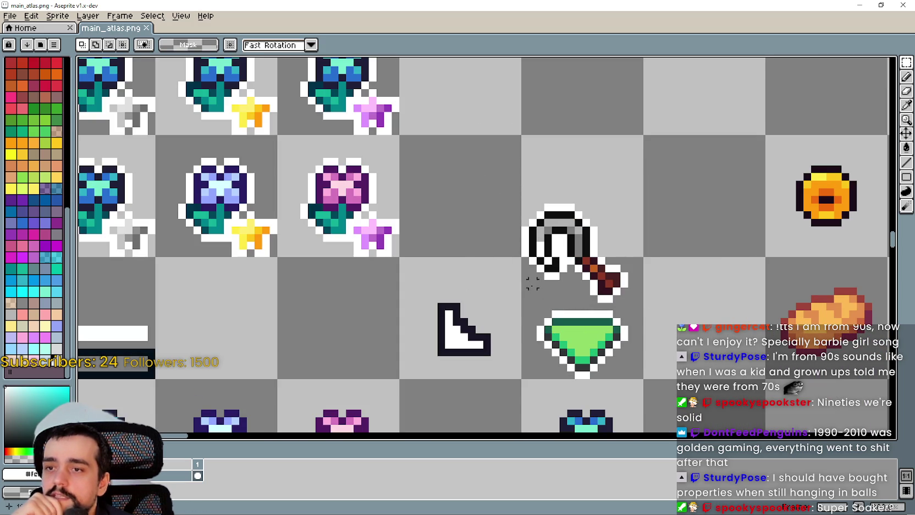
{"action": "left_click_drag", "start_coordinate": [525, 299], "coordinate": [660, 178]}
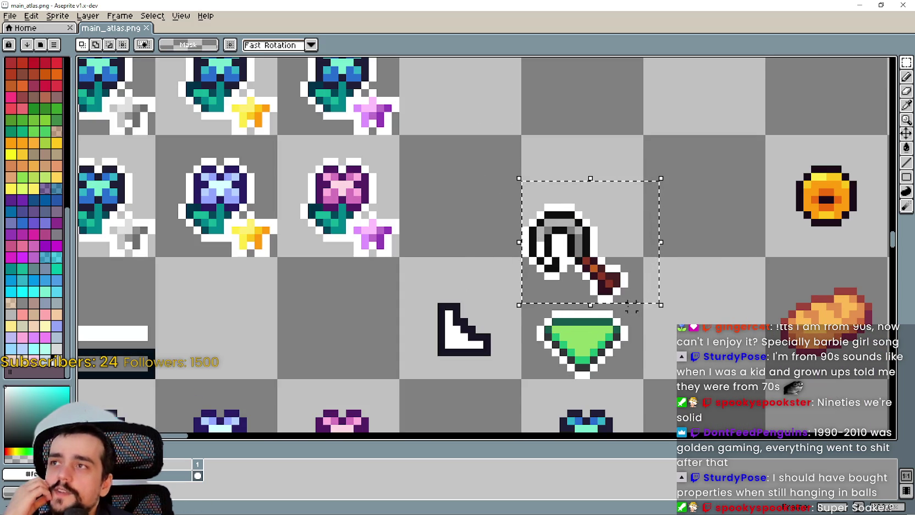
{"action": "left_click", "coordinate": [638, 306]}
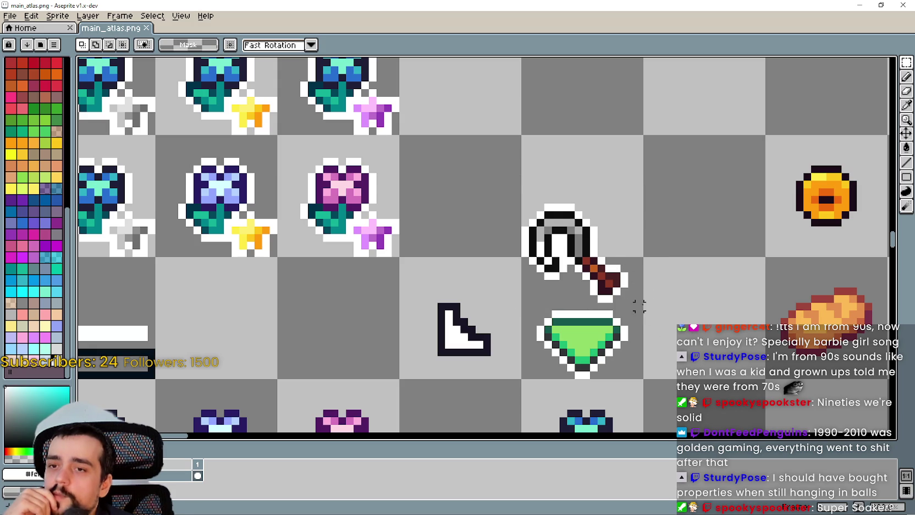
{"action": "mouse_move", "coordinate": [639, 306]}
{"action": "left_mouse_down"}
{"action": "mouse_move", "coordinate": [467, 171]}
{"action": "mouse_move", "coordinate": [498, 171]}
{"action": "left_mouse_up"}
{"action": "scroll", "coordinate": [441, 252], "scroll_direction": "up", "scroll_amount": 1}
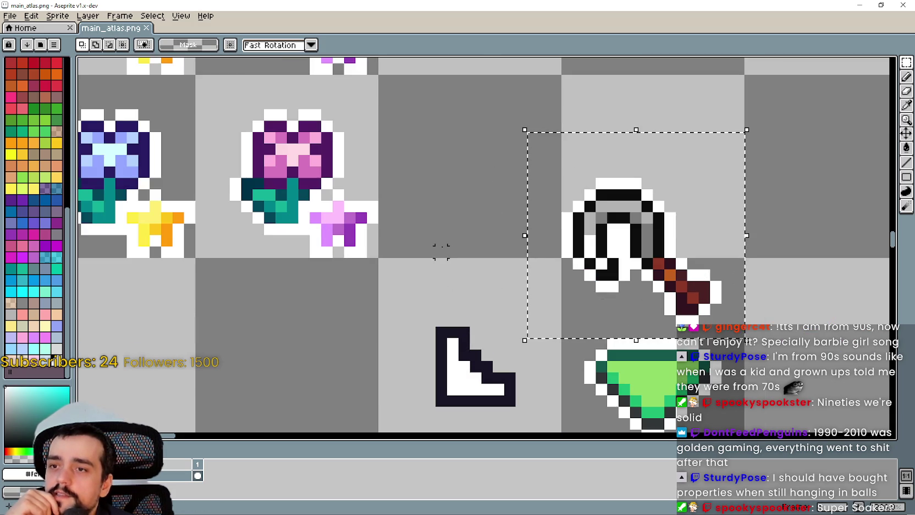
{"action": "scroll", "coordinate": [440, 242], "scroll_direction": "down", "scroll_amount": 2}
- Reselect the hammer sprite and outline its bounds with the rectangle tool, then cancel
{"action": "left_click", "coordinate": [444, 239]}
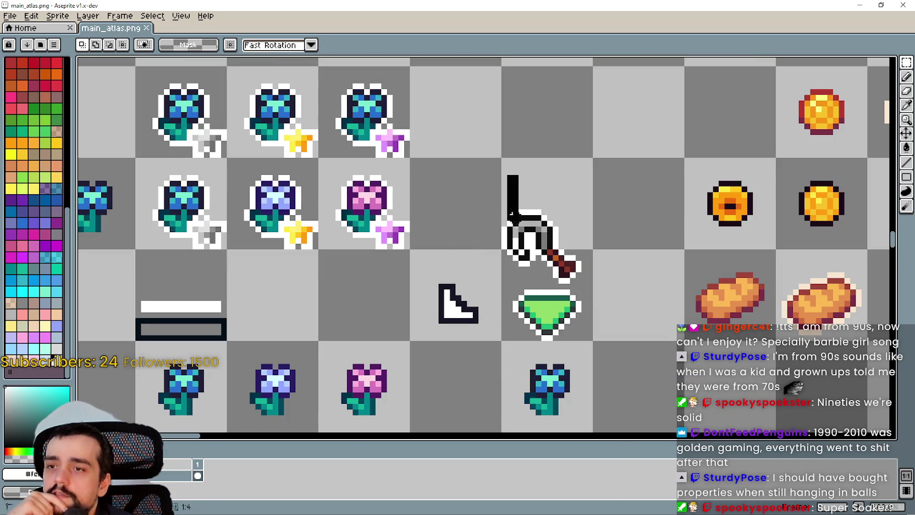
{"action": "mouse_move", "coordinate": [506, 174]}
{"action": "left_mouse_down"}
{"action": "mouse_move", "coordinate": [599, 295]}
{"action": "mouse_move", "coordinate": [496, 186]}
{"action": "left_mouse_up"}
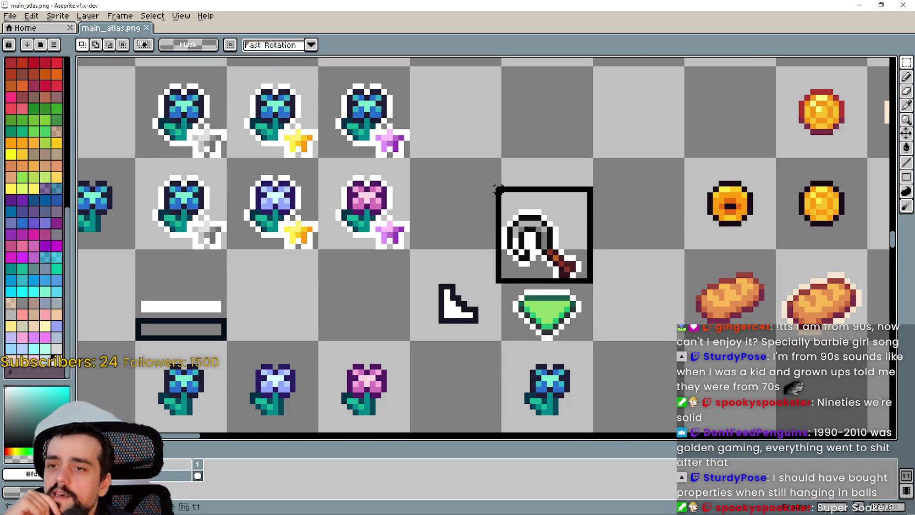
{"action": "scroll", "coordinate": [511, 247], "scroll_direction": "up", "scroll_amount": 2}
{"action": "scroll", "coordinate": [524, 258], "scroll_direction": "down", "scroll_amount": 1}
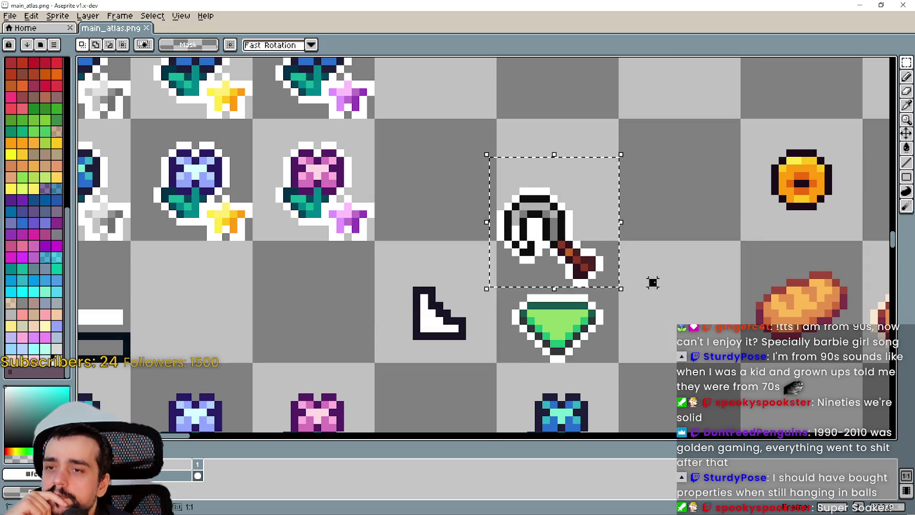
{"action": "left_click_drag", "start_coordinate": [620, 295], "coordinate": [479, 162]}
{"action": "scroll", "coordinate": [425, 207], "scroll_direction": "up", "scroll_amount": 2}
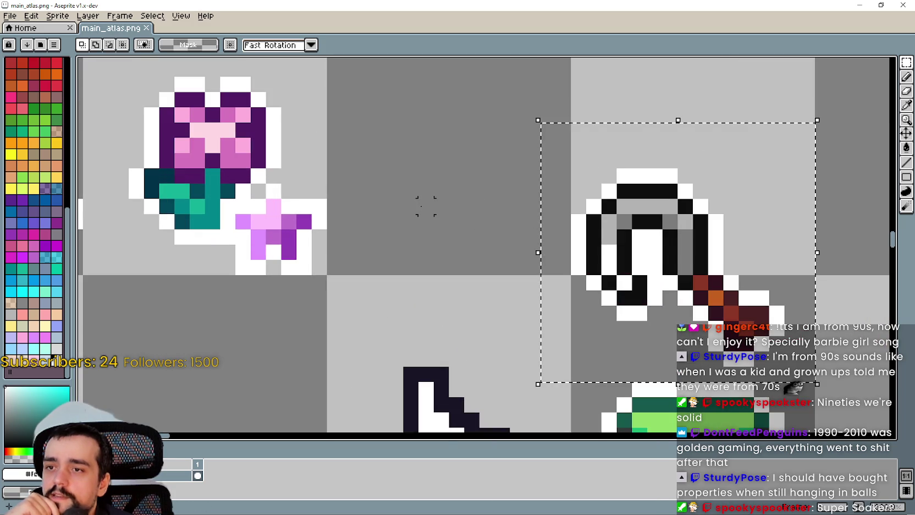
{"action": "left_click", "coordinate": [425, 206]}
{"action": "scroll", "coordinate": [424, 206], "scroll_direction": "down", "scroll_amount": 1}
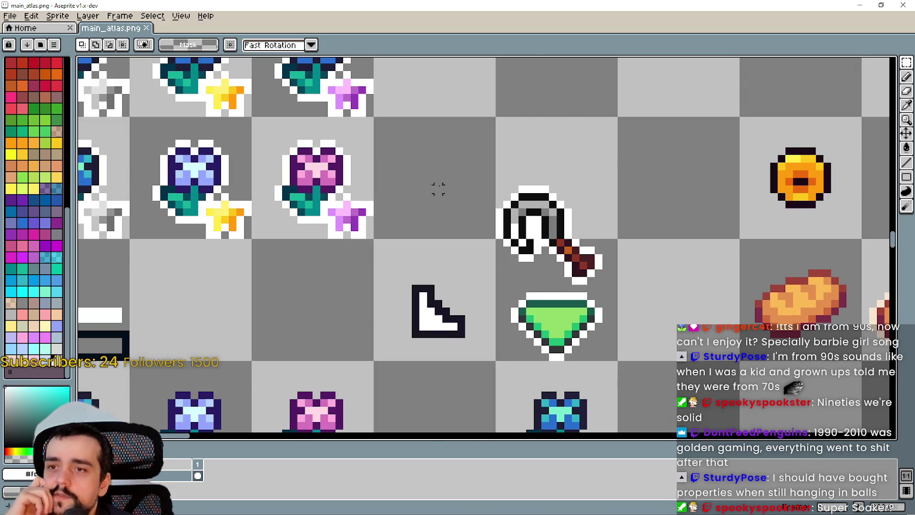
{"action": "mouse_move", "coordinate": [471, 169]}
{"action": "left_mouse_down"}
{"action": "mouse_move", "coordinate": [621, 271]}
{"action": "mouse_move", "coordinate": [619, 293]}
{"action": "left_mouse_up"}
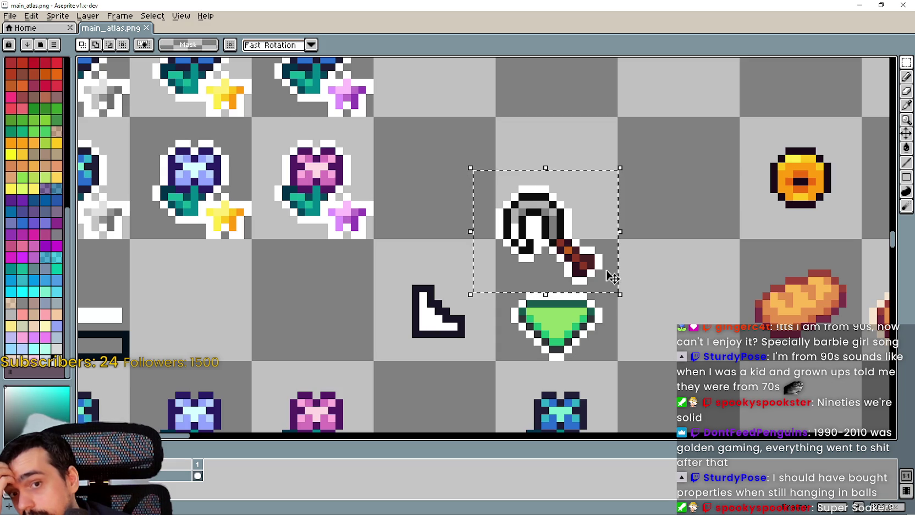
{"action": "left_click", "coordinate": [467, 219]}
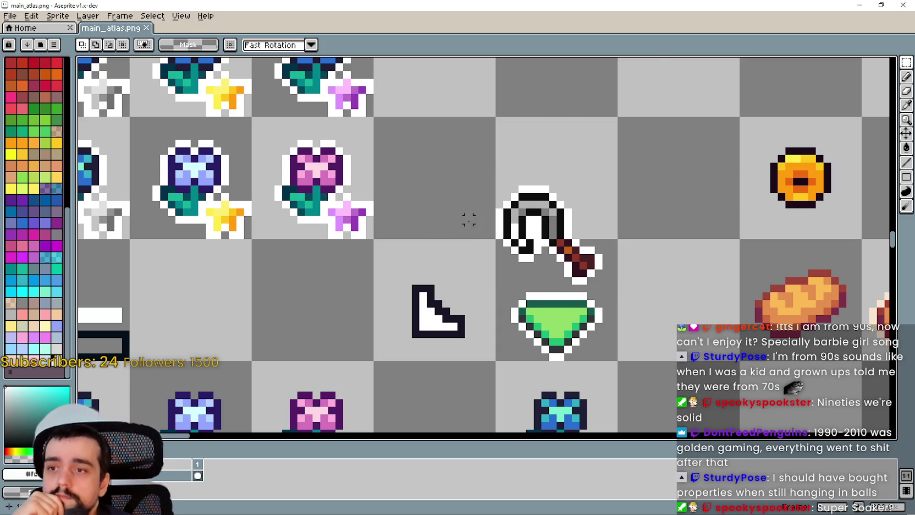
{"action": "scroll", "coordinate": [500, 185], "scroll_direction": "up", "scroll_amount": 1}
{"action": "left_click_drag", "start_coordinate": [499, 185], "coordinate": [441, 180]}
{"action": "mouse_move", "coordinate": [432, 140]}
{"action": "left_mouse_down"}
{"action": "mouse_move", "coordinate": [551, 266]}
{"action": "mouse_move", "coordinate": [627, 326]}
{"action": "mouse_move", "coordinate": [486, 204]}
{"action": "mouse_move", "coordinate": [438, 137]}
{"action": "left_mouse_up"}
{"action": "key", "text": "Escape"}
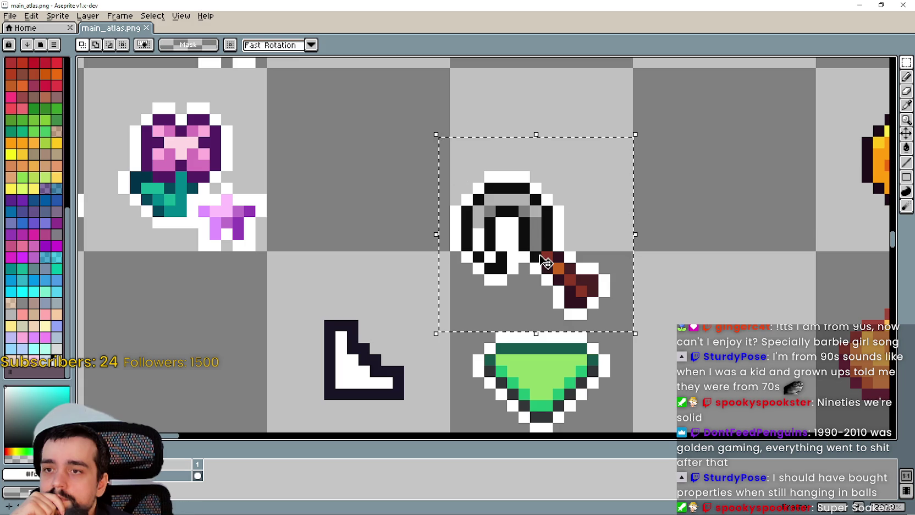
- Measure the area covering the hammer and green bowl, then return to Godot
{"action": "left_click", "coordinate": [717, 313]}
{"action": "scroll", "coordinate": [627, 336], "scroll_direction": "down", "scroll_amount": 1}
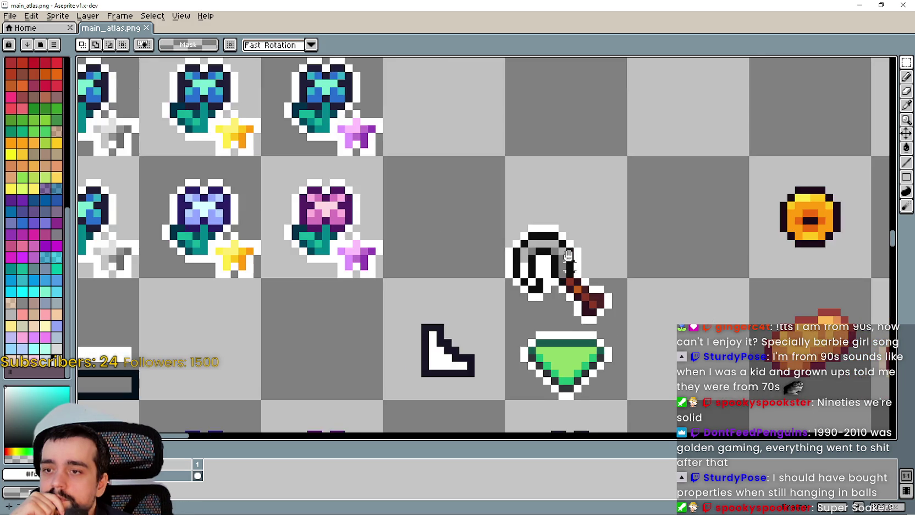
{"action": "left_click_drag", "start_coordinate": [518, 287], "coordinate": [516, 200]}
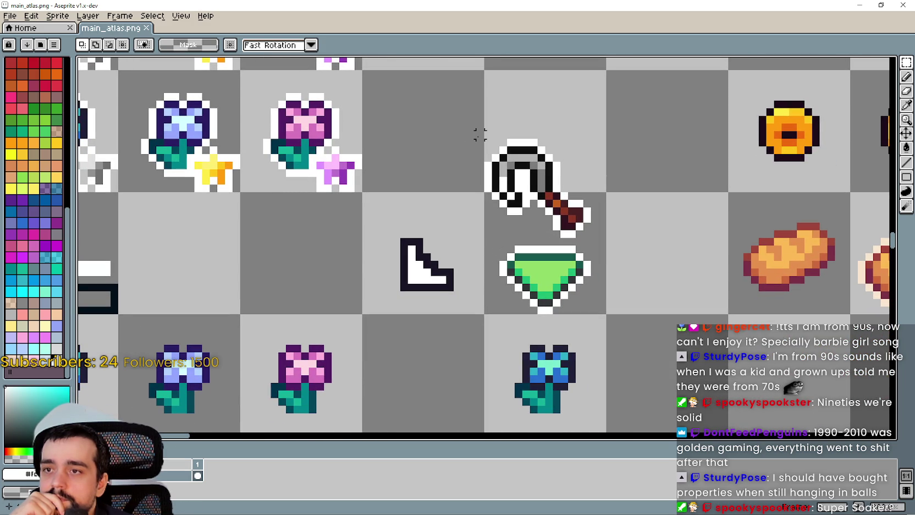
{"action": "left_click_drag", "start_coordinate": [479, 135], "coordinate": [602, 310]}
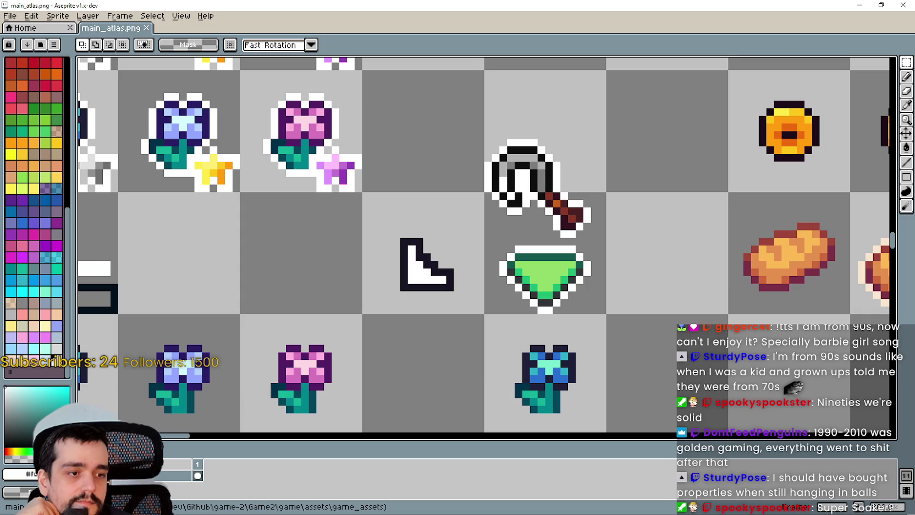
{"action": "key", "text": "alt+Tab"}
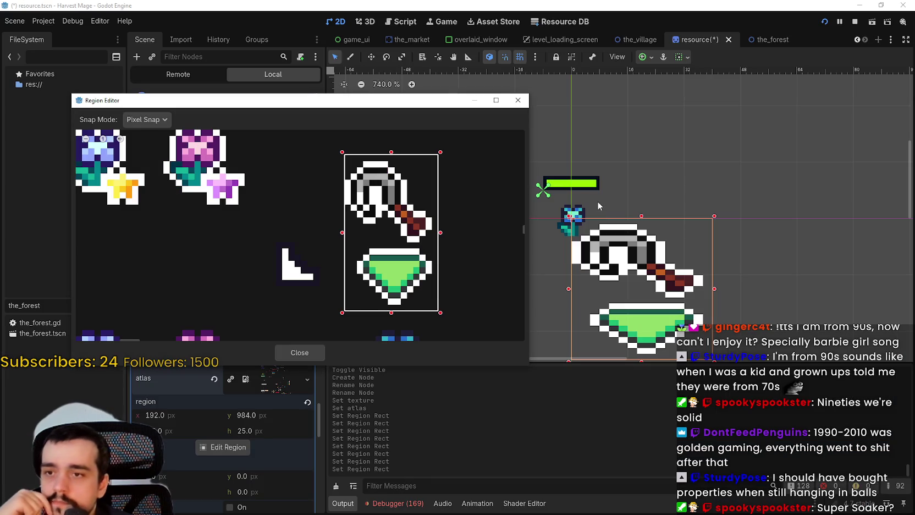
- Zoom the Region Editor preview to compare the pointer's region rect, then return to Aseprite
{"action": "scroll", "coordinate": [433, 239], "scroll_direction": "up", "scroll_amount": 2}
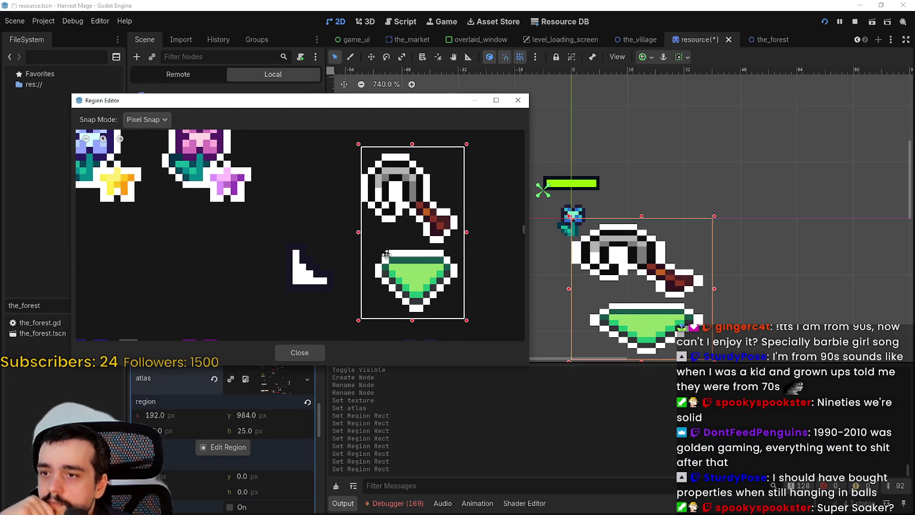
{"action": "scroll", "coordinate": [387, 251], "scroll_direction": "down", "scroll_amount": 1}
{"action": "scroll", "coordinate": [386, 218], "scroll_direction": "up", "scroll_amount": 1}
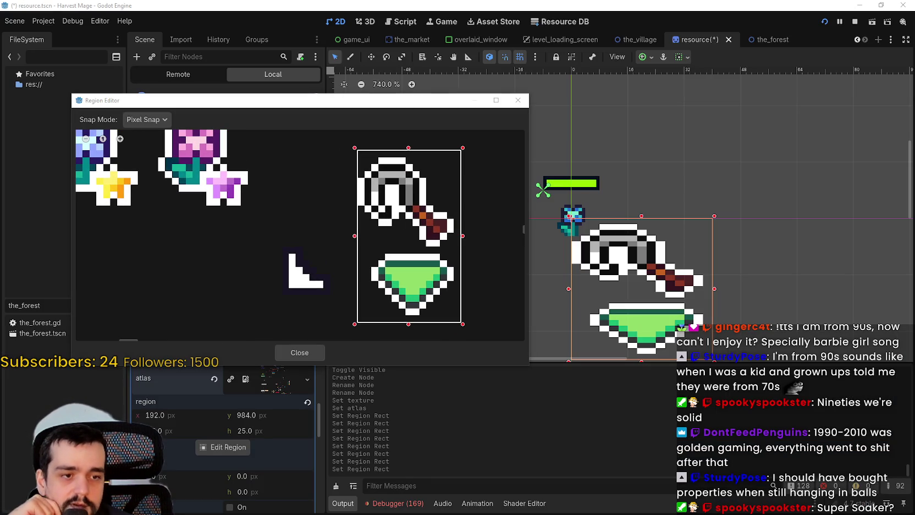
{"action": "key", "text": "alt+Tab"}
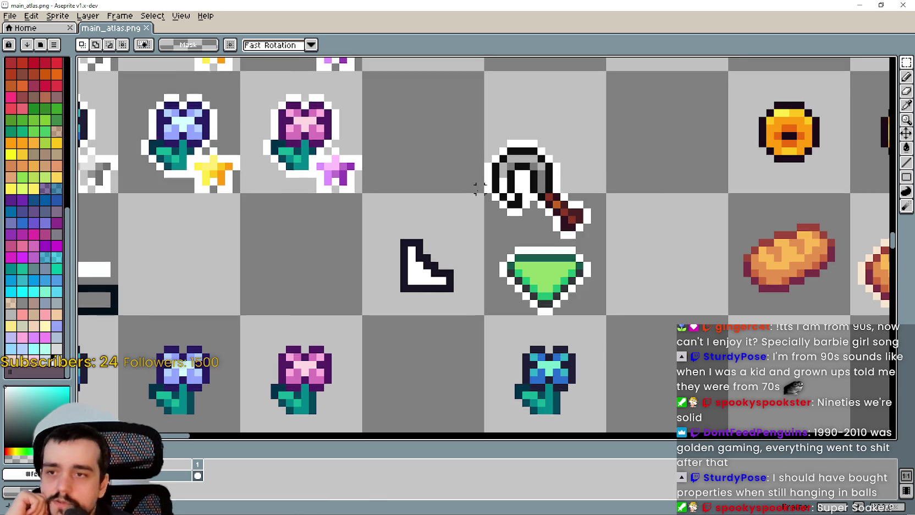
- Nudge the selected hammer sprite one pixel right and commit the move
{"action": "scroll", "coordinate": [475, 190], "scroll_direction": "up", "scroll_amount": 2}
{"action": "mouse_move", "coordinate": [468, 152]}
{"action": "left_mouse_down"}
{"action": "mouse_move", "coordinate": [569, 172]}
{"action": "mouse_move", "coordinate": [661, 264]}
{"action": "left_mouse_up"}
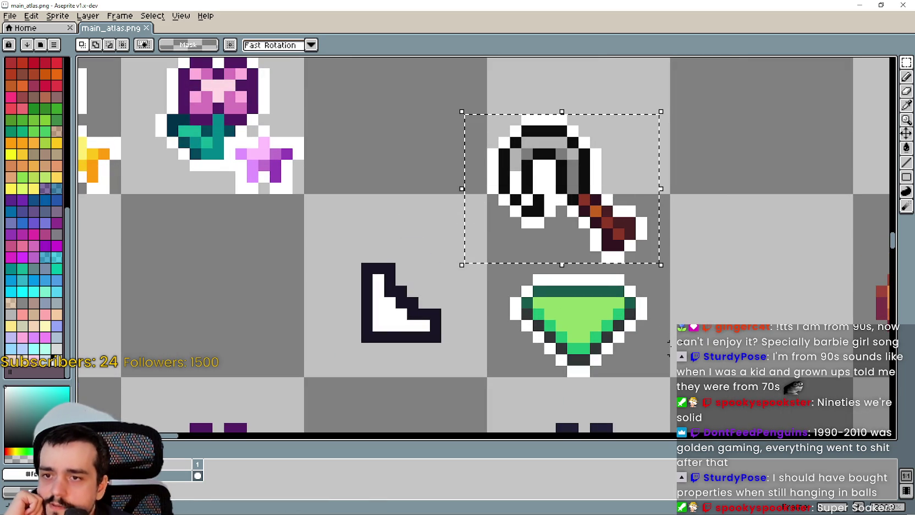
{"action": "key", "text": "Right"}
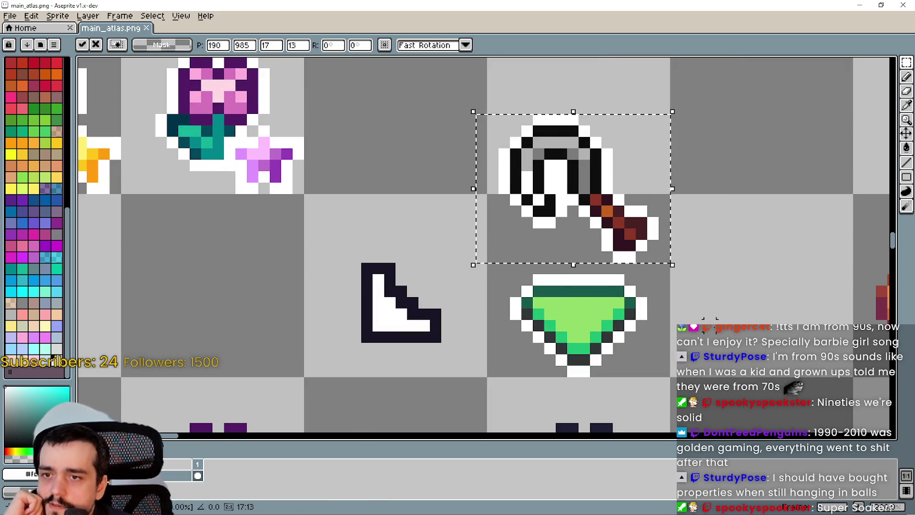
{"action": "key", "text": "Return"}
- Measure the empty strips left and right of the hammer and green bowl with selections
{"action": "left_click_drag", "start_coordinate": [451, 356], "coordinate": [500, 157]}
{"action": "mouse_move", "coordinate": [706, 356]}
{"action": "left_mouse_down"}
{"action": "mouse_move", "coordinate": [649, 228]}
{"action": "mouse_move", "coordinate": [656, 203]}
{"action": "left_mouse_up"}
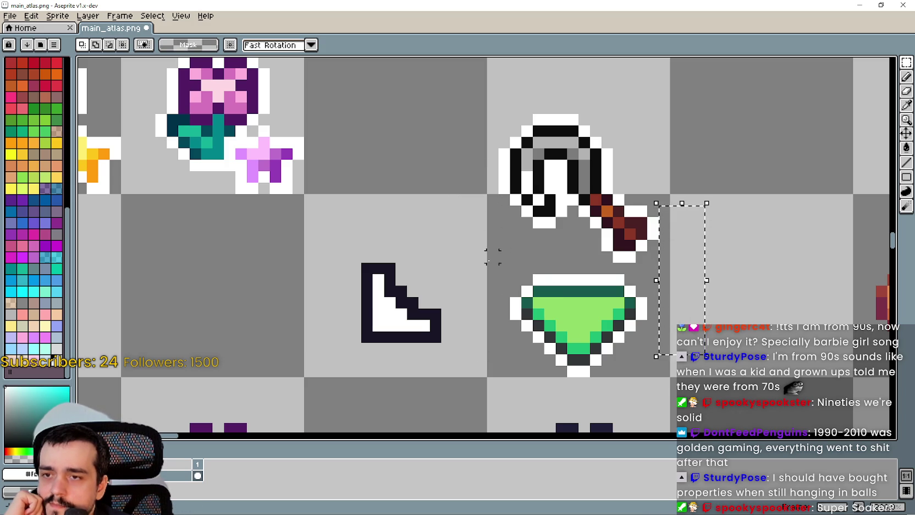
{"action": "mouse_move", "coordinate": [489, 261]}
{"action": "left_mouse_down"}
{"action": "mouse_move", "coordinate": [675, 121]}
{"action": "mouse_move", "coordinate": [681, 104]}
{"action": "left_mouse_up"}
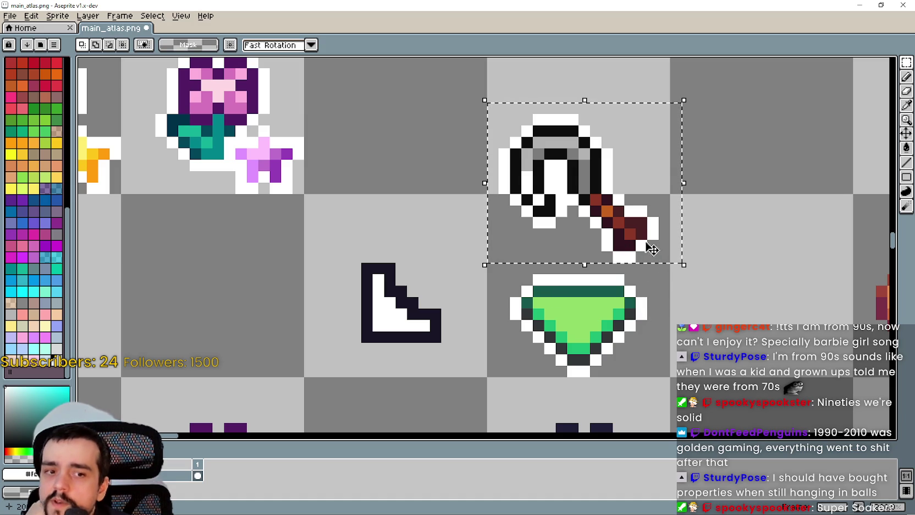
{"action": "left_click", "coordinate": [653, 348]}
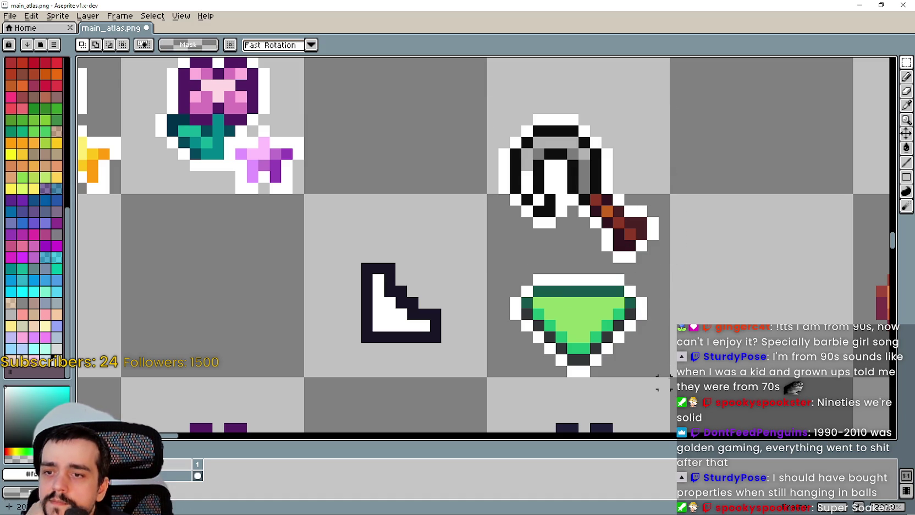
{"action": "left_click_drag", "start_coordinate": [674, 373], "coordinate": [514, 108]}
{"action": "mouse_move", "coordinate": [675, 123]}
{"action": "left_mouse_down"}
{"action": "mouse_move", "coordinate": [652, 122]}
{"action": "mouse_move", "coordinate": [663, 122]}
{"action": "left_mouse_up"}
{"action": "mouse_move", "coordinate": [458, 382]}
{"action": "left_mouse_down"}
{"action": "mouse_move", "coordinate": [509, 148]}
{"action": "mouse_move", "coordinate": [499, 147]}
{"action": "left_mouse_up"}
{"action": "mouse_move", "coordinate": [752, 379]}
{"action": "left_mouse_down"}
{"action": "mouse_move", "coordinate": [676, 239]}
{"action": "mouse_move", "coordinate": [656, 181]}
{"action": "left_mouse_up"}
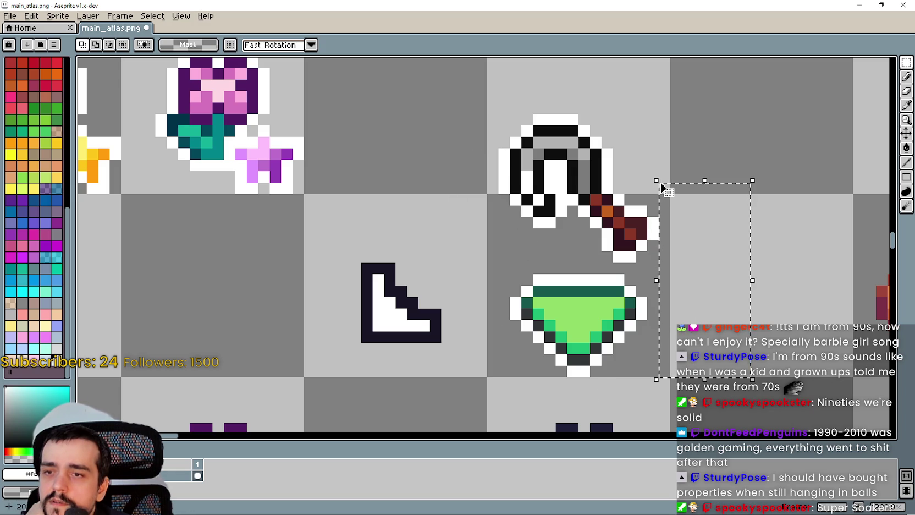
{"action": "key", "text": "u"}
{"action": "mouse_move", "coordinate": [443, 115]}
{"action": "left_mouse_down"}
{"action": "mouse_move", "coordinate": [505, 375]}
{"action": "mouse_move", "coordinate": [491, 384]}
{"action": "mouse_move", "coordinate": [494, 397]}
{"action": "left_mouse_up"}
{"action": "left_click_drag", "start_coordinate": [730, 367], "coordinate": [656, 169]}
- Check the gaps beside the green bowl and hammer handle, then save the atlas
{"action": "left_click", "coordinate": [641, 199]}
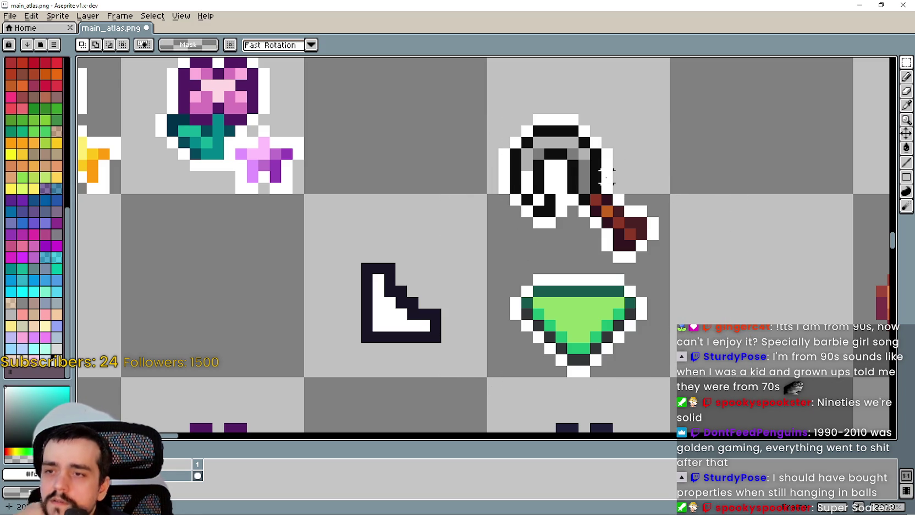
{"action": "mouse_move", "coordinate": [473, 390]}
{"action": "left_mouse_down"}
{"action": "mouse_move", "coordinate": [510, 251]}
{"action": "mouse_move", "coordinate": [512, 192]}
{"action": "left_mouse_up"}
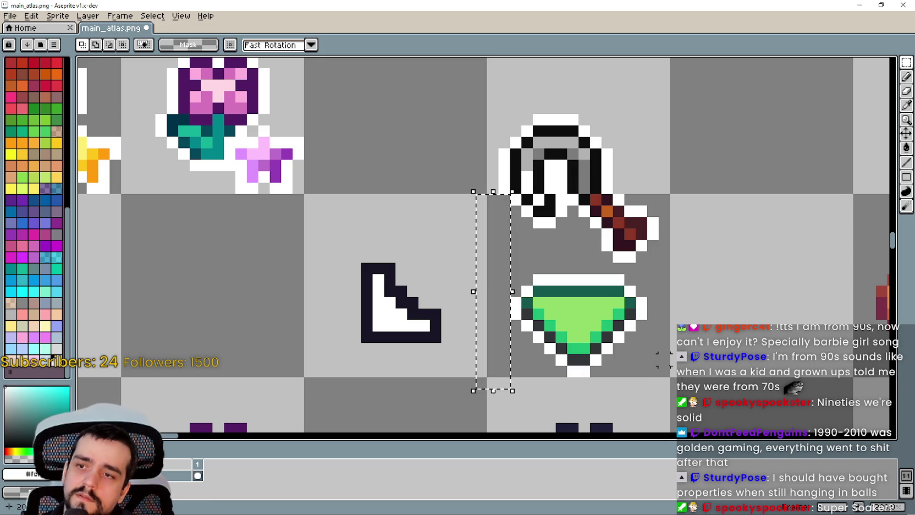
{"action": "left_click_drag", "start_coordinate": [684, 401], "coordinate": [645, 238]}
{"action": "key", "text": "ctrl+s"}
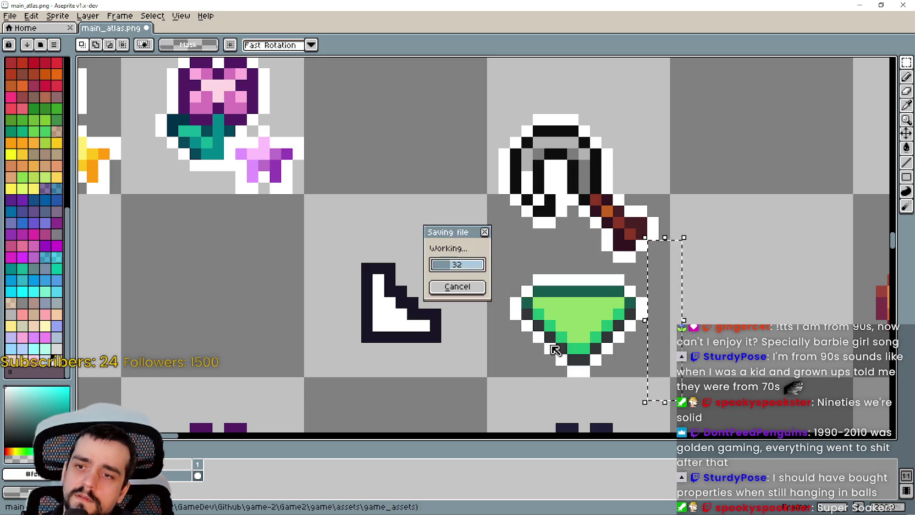
{"action": "key", "text": "ctrl+d"}
- Widen the targetPointer region rightward over the shifted hammer and close the Region Editor
{"action": "left_click", "coordinate": [864, 4]}
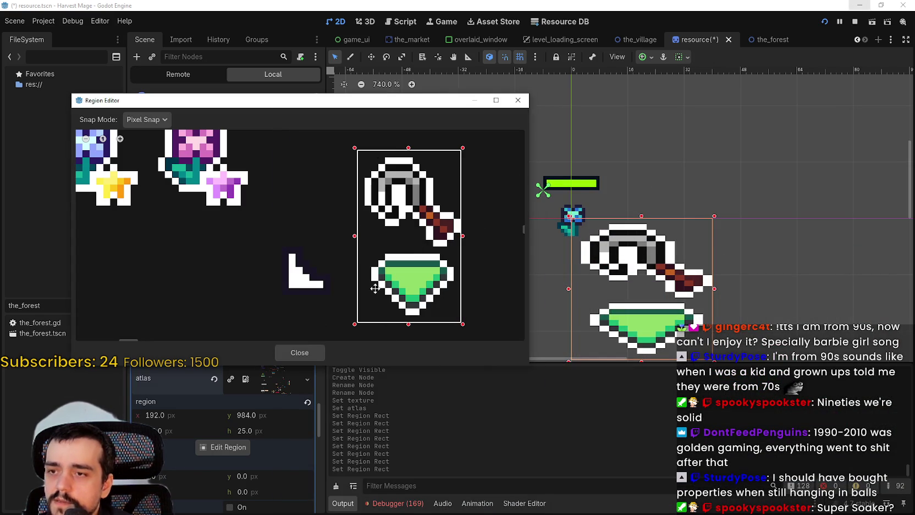
{"action": "left_click_drag", "start_coordinate": [465, 233], "coordinate": [469, 235]}
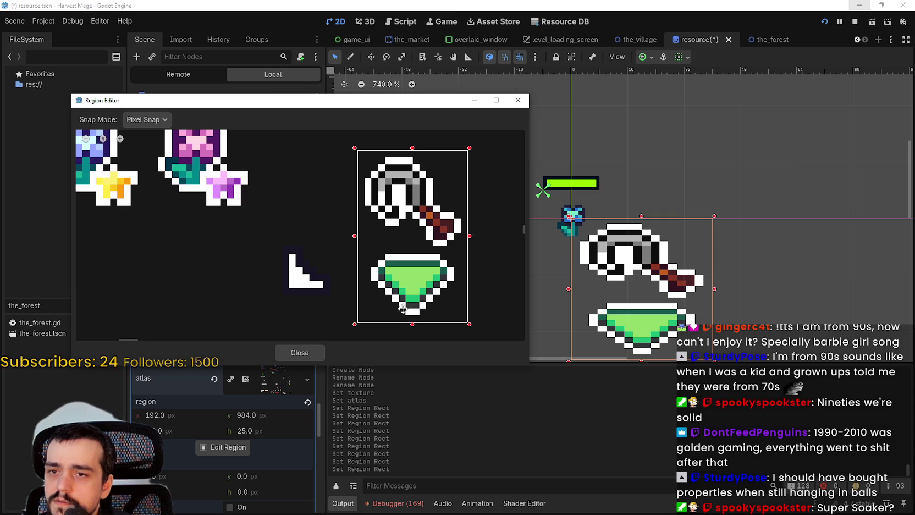
{"action": "left_click", "coordinate": [310, 347]}
{"action": "scroll", "coordinate": [289, 423], "scroll_direction": "up", "scroll_amount": 5}
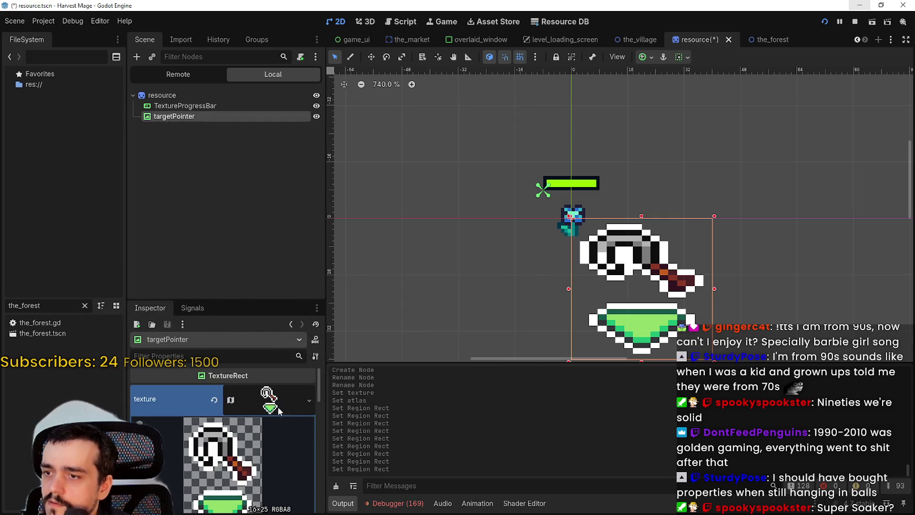
- Set expand mode to Fit Width Proportional and stretch mode to Keep Aspect Centered, then save the scene
{"action": "left_click", "coordinate": [267, 435]}
{"action": "left_click", "coordinate": [260, 422]}
{"action": "left_click", "coordinate": [278, 470]}
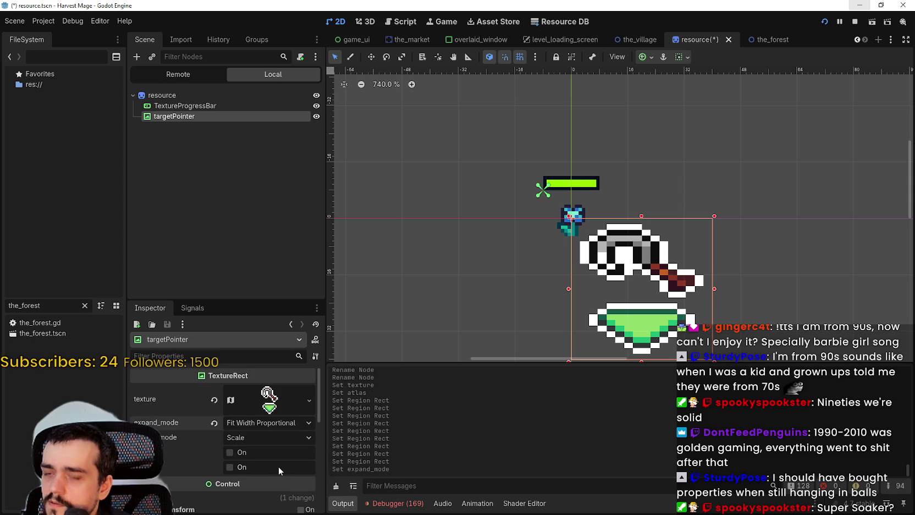
{"action": "left_click", "coordinate": [257, 422]}
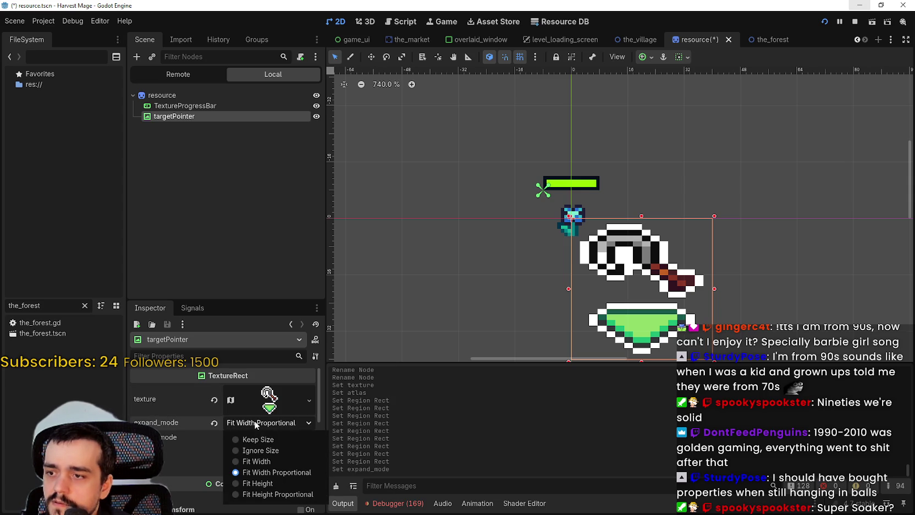
{"action": "left_click", "coordinate": [254, 420]}
{"action": "left_click", "coordinate": [262, 423]}
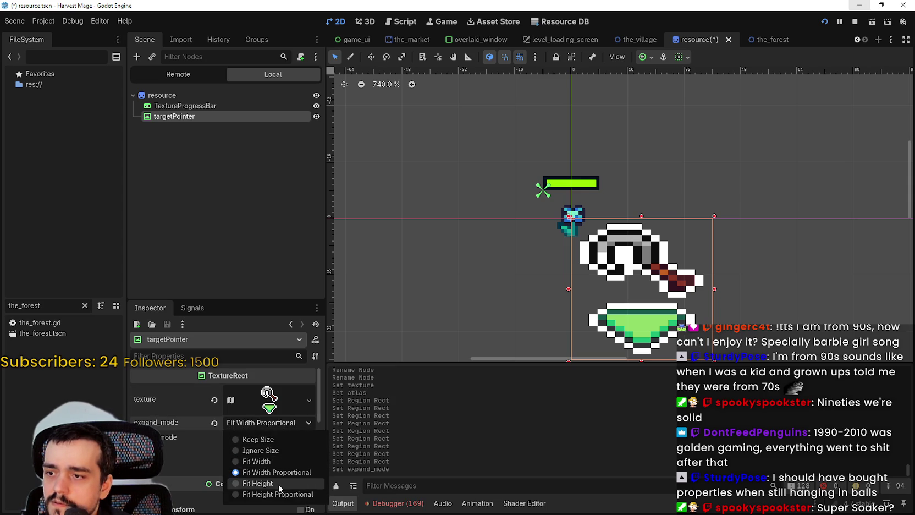
{"action": "left_click", "coordinate": [278, 483]}
{"action": "left_click", "coordinate": [253, 437]}
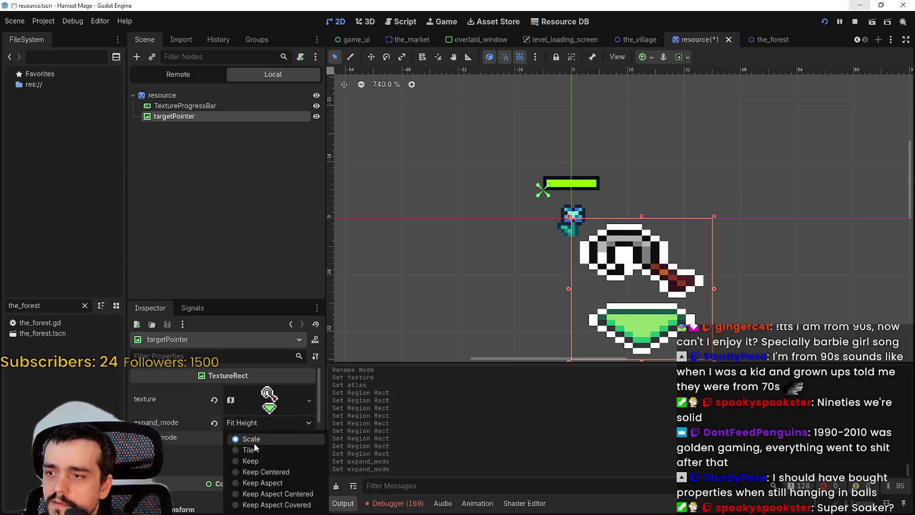
{"action": "left_click", "coordinate": [275, 493]}
{"action": "scroll", "coordinate": [541, 298], "scroll_direction": "down", "scroll_amount": 4}
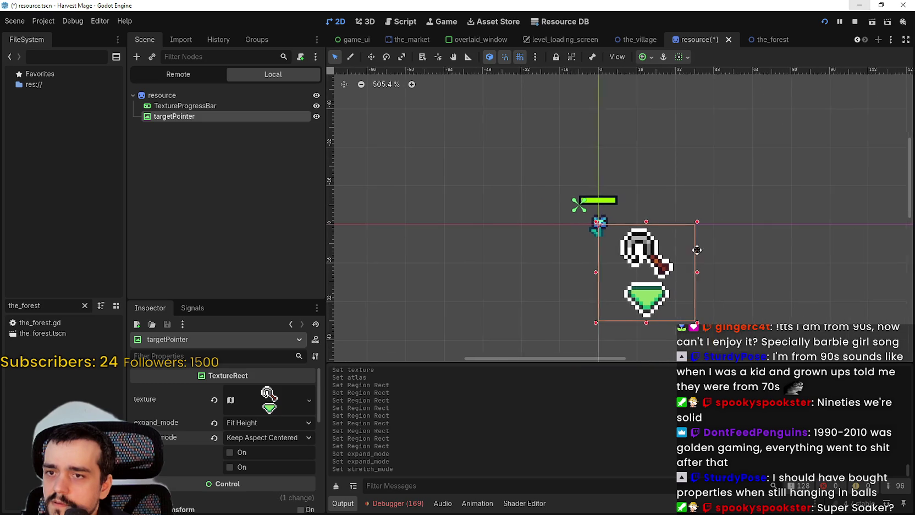
{"action": "left_click", "coordinate": [231, 425]}
{"action": "left_click", "coordinate": [262, 472]}
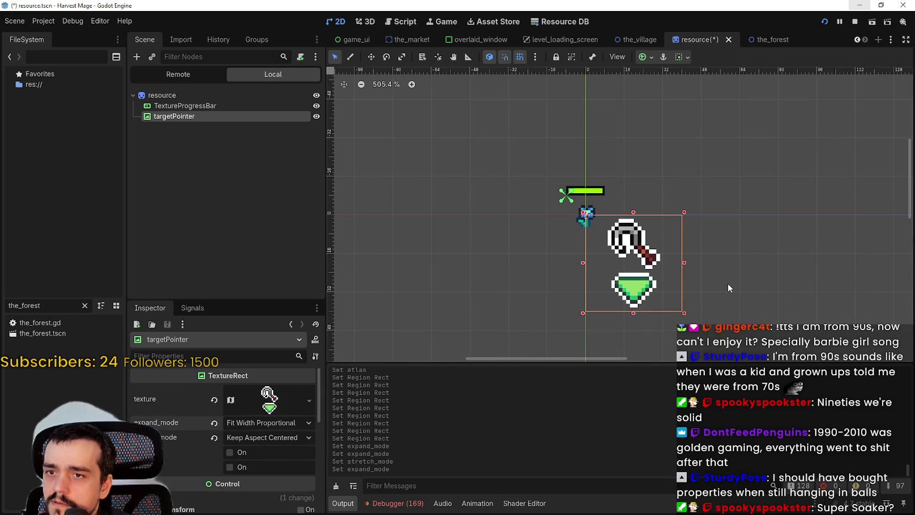
{"action": "scroll", "coordinate": [728, 283], "scroll_direction": "up", "scroll_amount": 1}
{"action": "key", "text": "ctrl+s"}
- Shrink the targetPointer rect to 18×16 in the viewport
{"action": "mouse_move", "coordinate": [668, 304]}
{"action": "left_mouse_down"}
{"action": "mouse_move", "coordinate": [647, 305]}
{"action": "mouse_move", "coordinate": [594, 198]}
{"action": "mouse_move", "coordinate": [630, 241]}
{"action": "mouse_move", "coordinate": [544, 221]}
{"action": "left_mouse_up"}
{"action": "scroll", "coordinate": [642, 219], "scroll_direction": "up", "scroll_amount": 7}
{"action": "scroll", "coordinate": [484, 209], "scroll_direction": "up", "scroll_amount": 4}
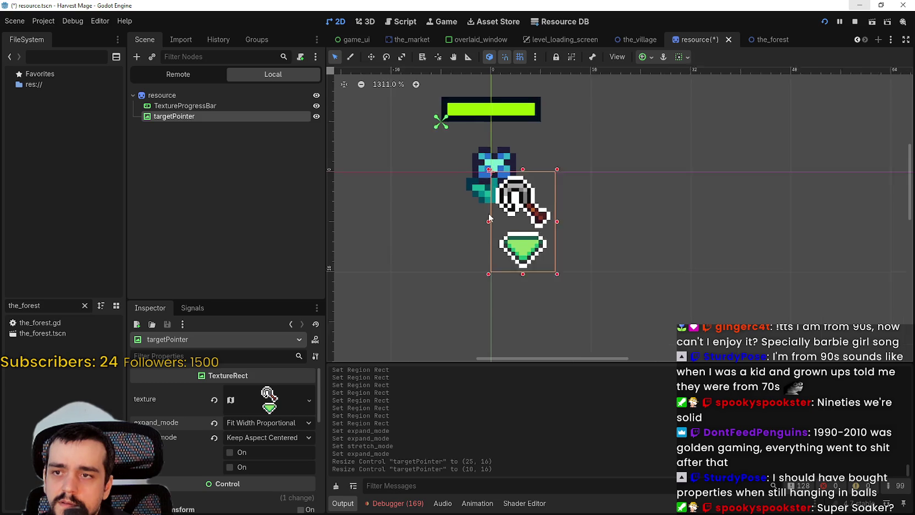
{"action": "scroll", "coordinate": [561, 275], "scroll_direction": "down", "scroll_amount": 4}
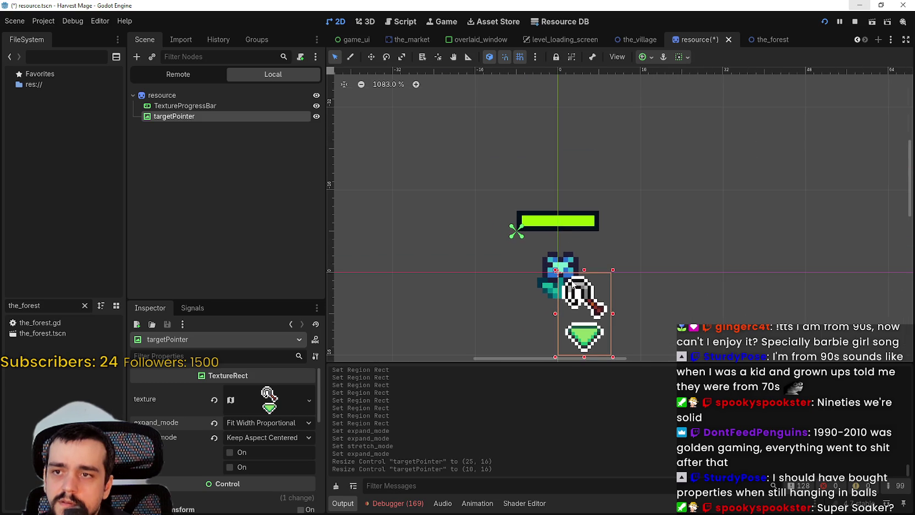
- Try container sizing alignments and the Center and Center Top anchor presets on targetPointer
{"action": "left_click", "coordinate": [687, 56]}
{"action": "left_click", "coordinate": [703, 92]}
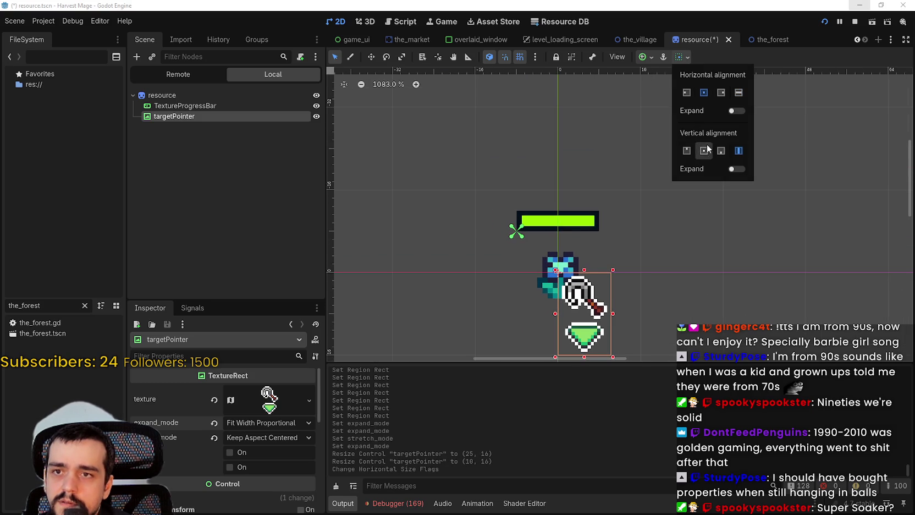
{"action": "left_click", "coordinate": [708, 150]}
{"action": "left_click", "coordinate": [686, 93]}
{"action": "left_click", "coordinate": [687, 150]}
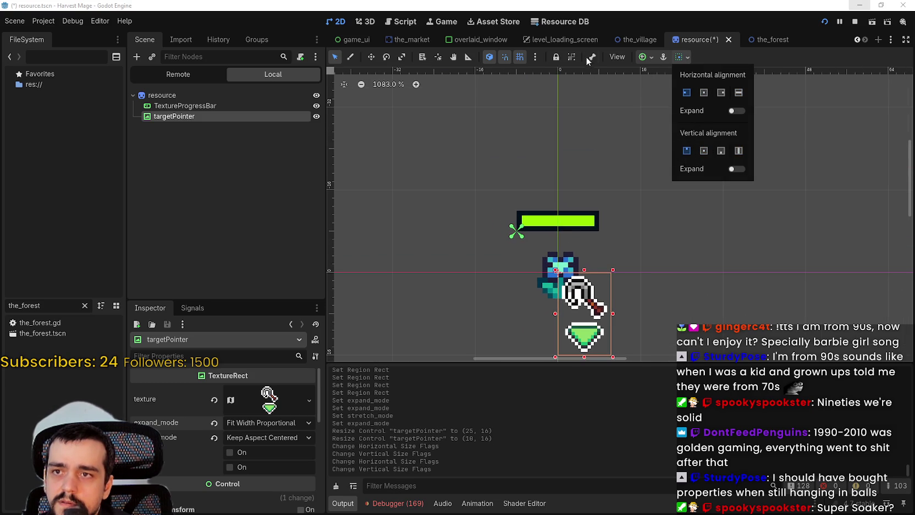
{"action": "left_click", "coordinate": [642, 56]}
{"action": "left_click", "coordinate": [642, 56]}
{"action": "left_click", "coordinate": [667, 111]}
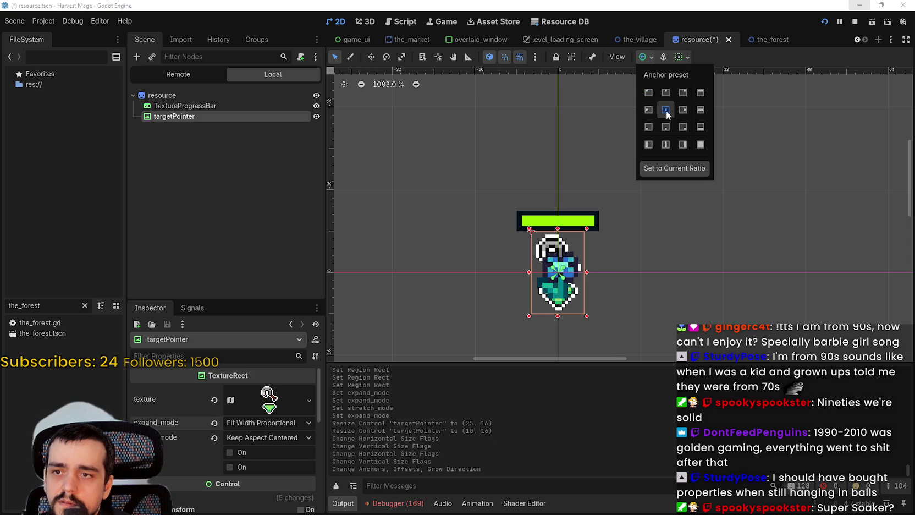
{"action": "left_click", "coordinate": [665, 94]}
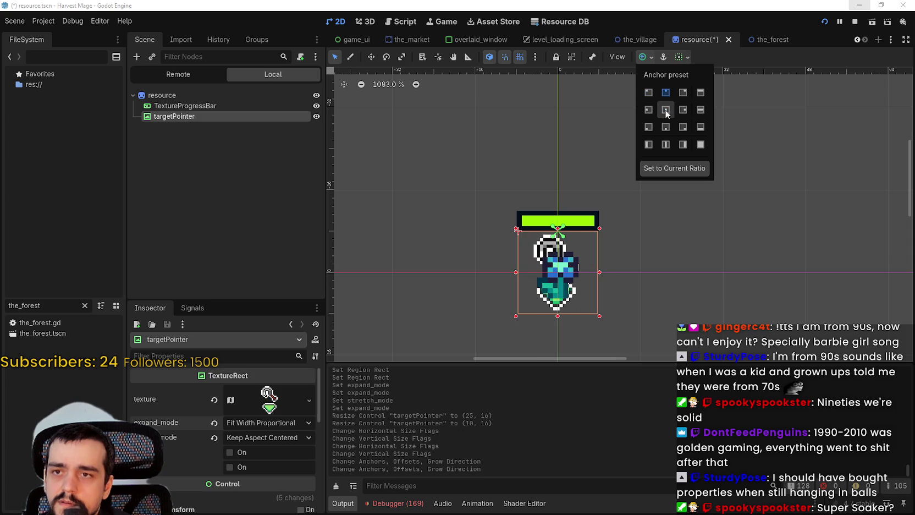
{"action": "left_click", "coordinate": [665, 111]}
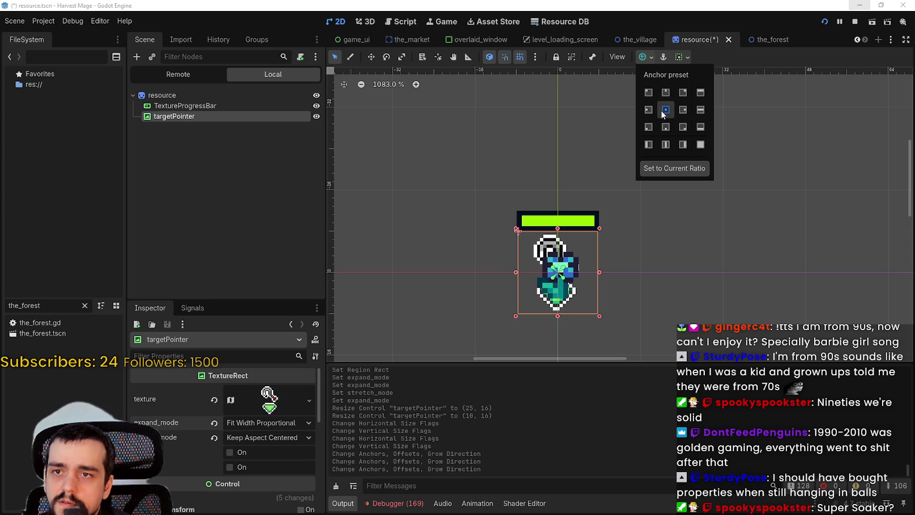
- Set targetPointer's container sizing to centred horizontally and vertically
{"action": "left_click", "coordinate": [681, 58]}
{"action": "left_click", "coordinate": [687, 92]}
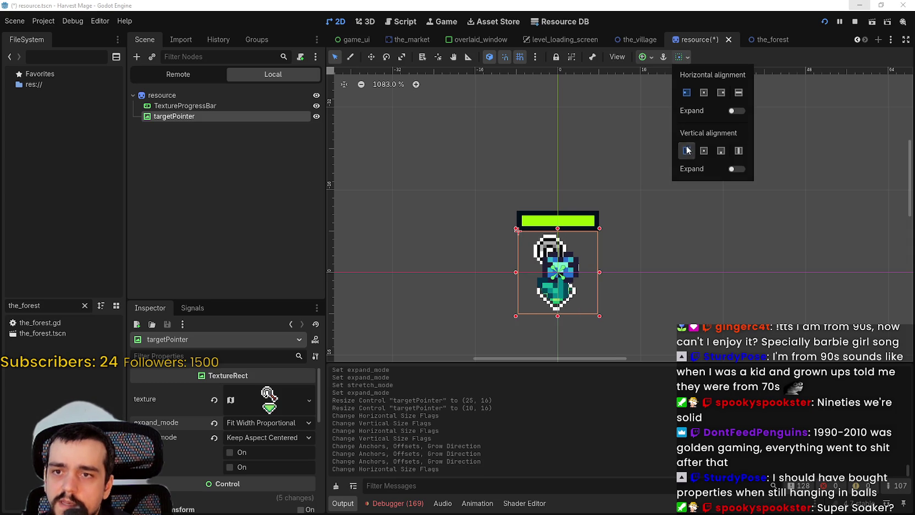
{"action": "left_click", "coordinate": [686, 150]}
{"action": "left_click", "coordinate": [705, 92]}
{"action": "left_click", "coordinate": [704, 152]}
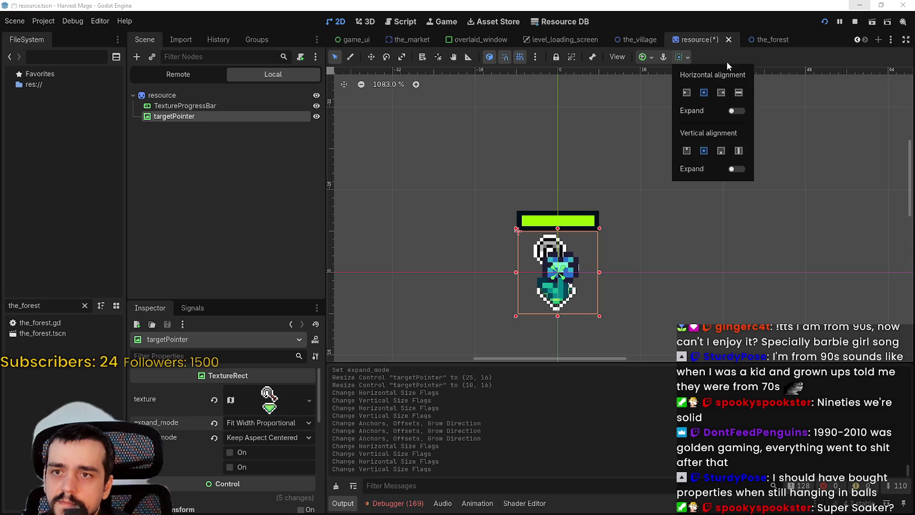
{"action": "left_click", "coordinate": [655, 163]}
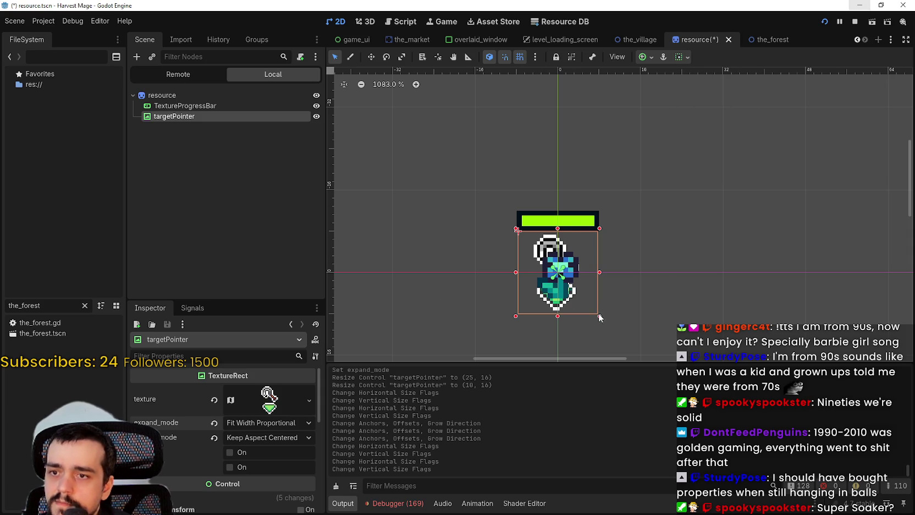
- Resize targetPointer to 10×8, then narrow it to 5×8
{"action": "mouse_move", "coordinate": [599, 318]}
{"action": "left_mouse_down"}
{"action": "mouse_move", "coordinate": [446, 311]}
{"action": "mouse_move", "coordinate": [322, 323]}
{"action": "mouse_move", "coordinate": [336, 279]}
{"action": "mouse_move", "coordinate": [330, 251]}
{"action": "left_mouse_up"}
{"action": "scroll", "coordinate": [501, 270], "scroll_direction": "up", "scroll_amount": 3}
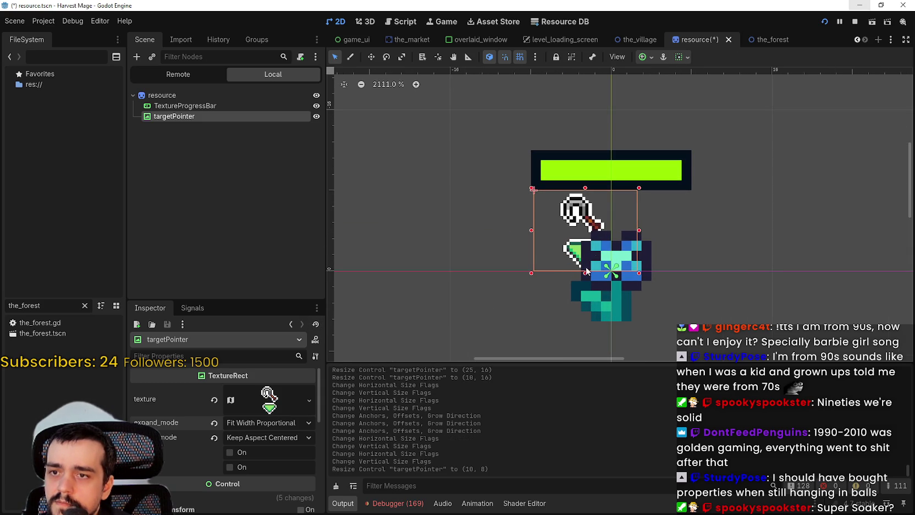
{"action": "left_click_drag", "start_coordinate": [582, 223], "coordinate": [583, 223]}
{"action": "left_click_drag", "start_coordinate": [640, 231], "coordinate": [587, 231]}
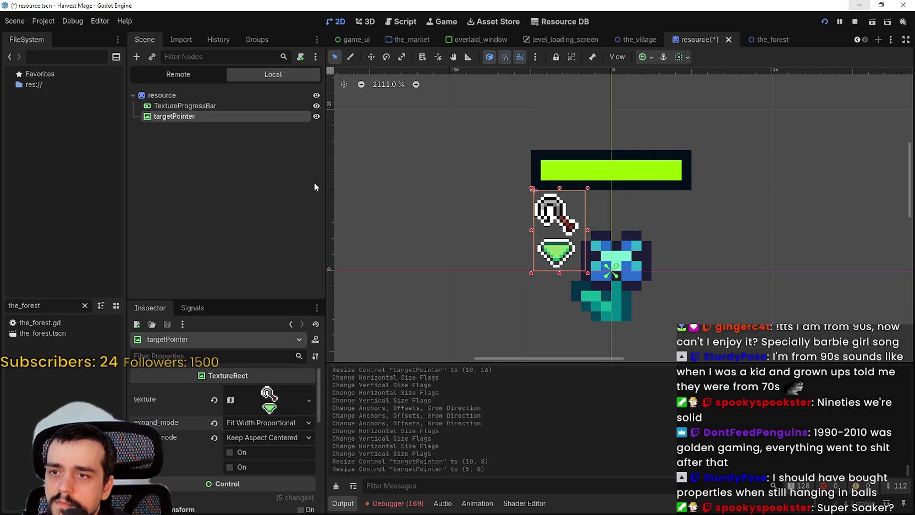
{"action": "scroll", "coordinate": [540, 229], "scroll_direction": "up", "scroll_amount": 4}
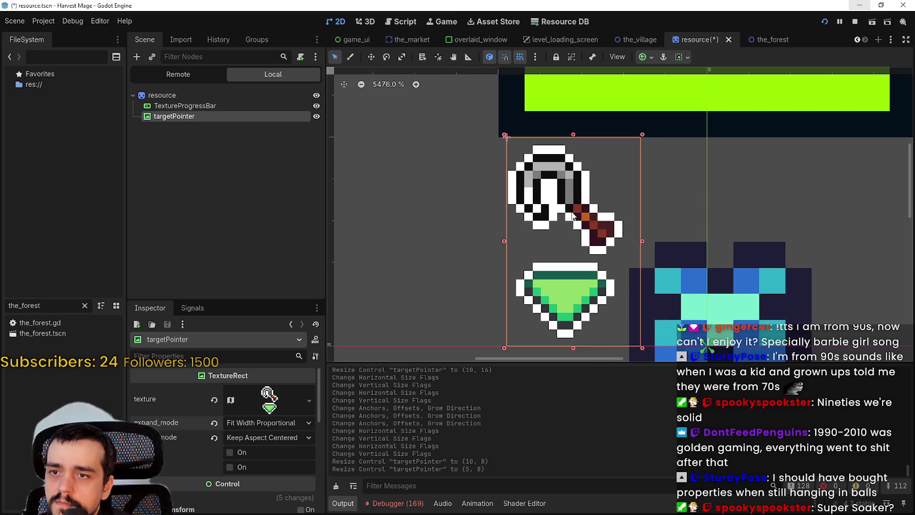
{"action": "scroll", "coordinate": [571, 216], "scroll_direction": "down", "scroll_amount": 2}
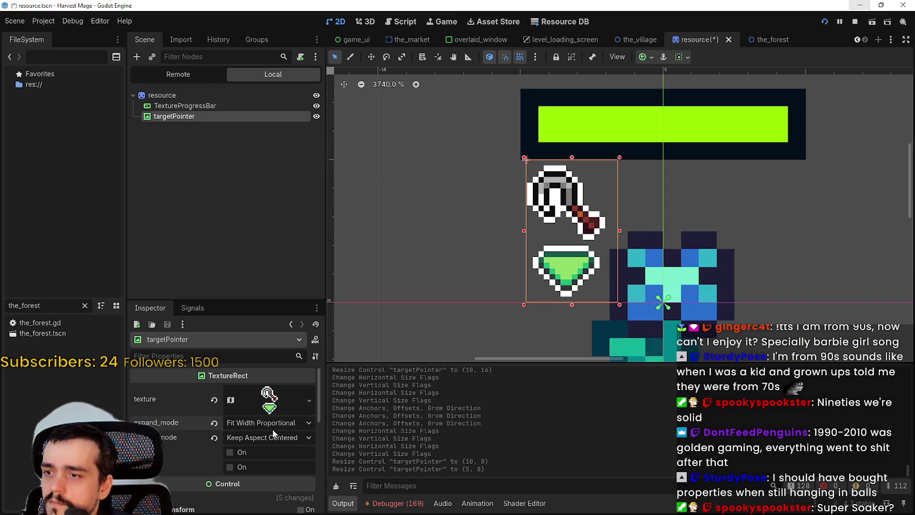
{"action": "scroll", "coordinate": [591, 258], "scroll_direction": "down", "scroll_amount": 1}
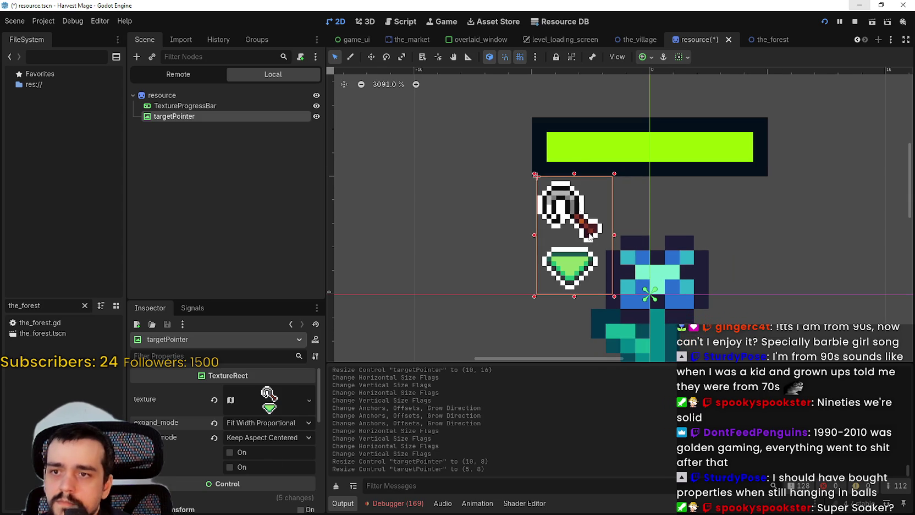
{"action": "scroll", "coordinate": [599, 184], "scroll_direction": "down", "scroll_amount": 2}
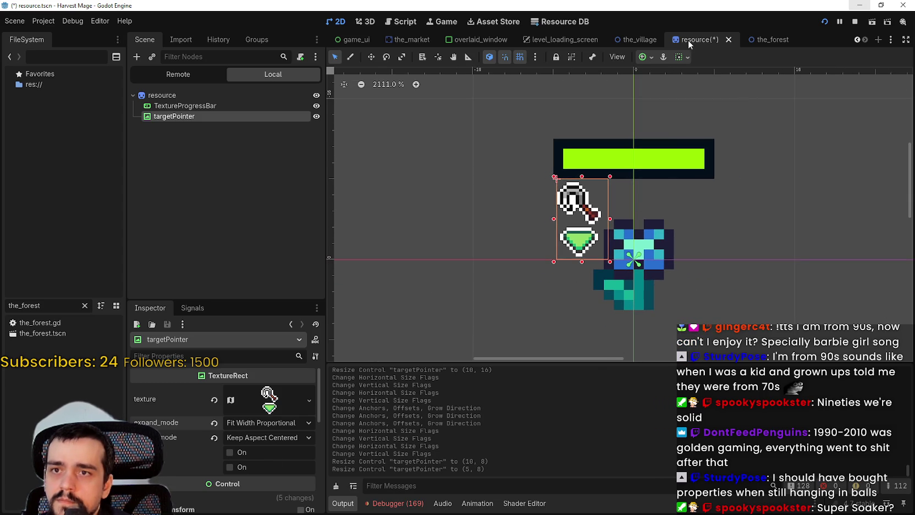
- Anchor targetPointer at Center Top and hide the TextureProgressBar
{"action": "left_click", "coordinate": [684, 56]}
{"action": "left_click", "coordinate": [645, 61]}
{"action": "left_click", "coordinate": [645, 60]}
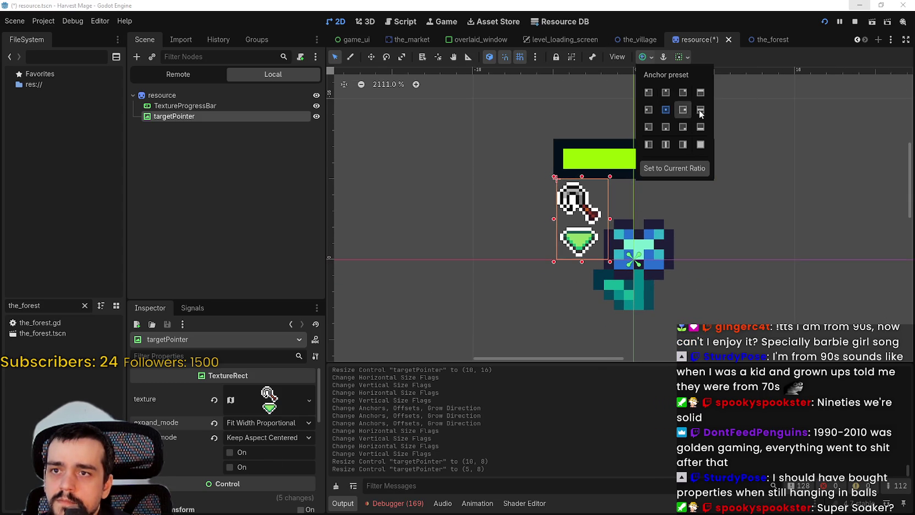
{"action": "left_click", "coordinate": [666, 93]}
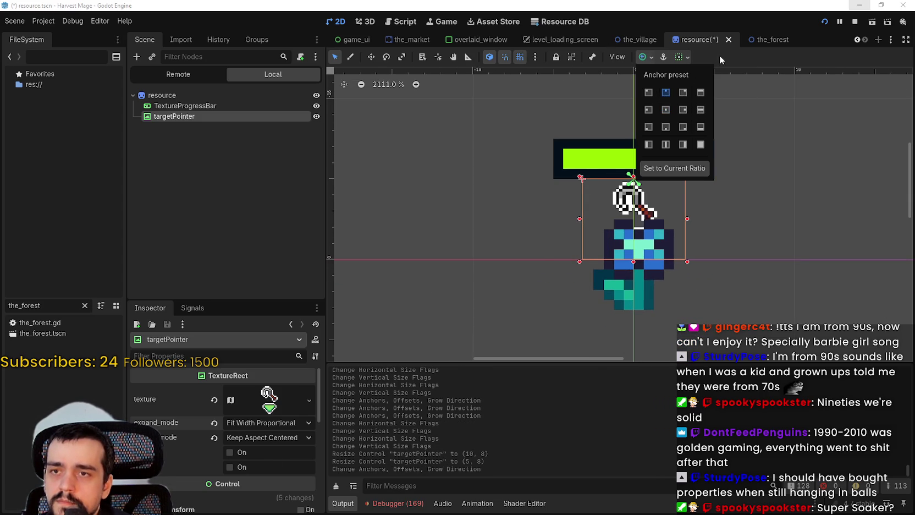
{"action": "scroll", "coordinate": [706, 202], "scroll_direction": "up", "scroll_amount": 1}
{"action": "scroll", "coordinate": [698, 237], "scroll_direction": "down", "scroll_amount": 3}
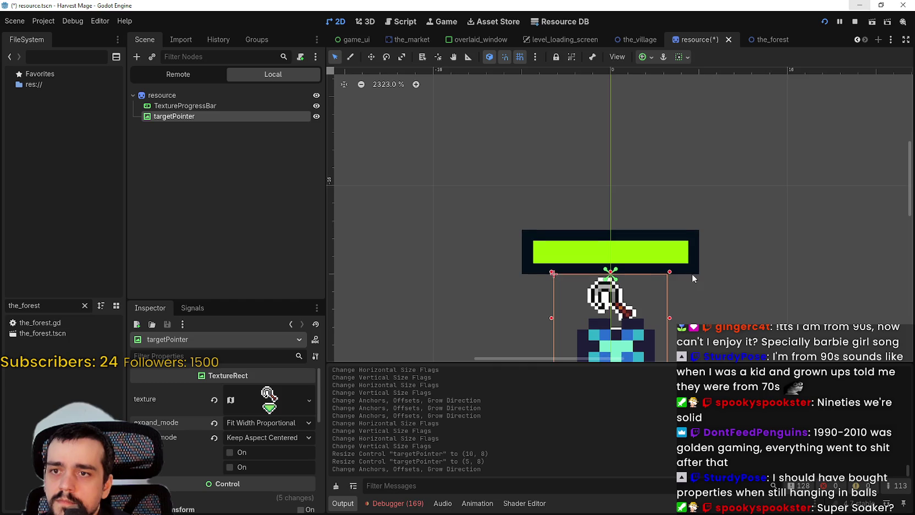
{"action": "left_click", "coordinate": [317, 105]}
- Try narrowing targetPointer to 5 wide, undoing both attempts
{"action": "scroll", "coordinate": [660, 245], "scroll_direction": "up", "scroll_amount": 3}
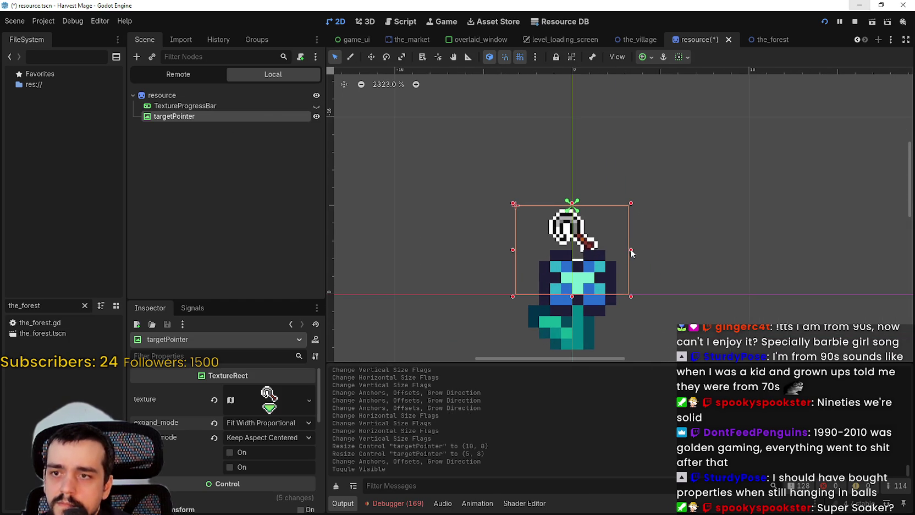
{"action": "left_click_drag", "start_coordinate": [631, 250], "coordinate": [574, 250]}
{"action": "scroll", "coordinate": [522, 249], "scroll_direction": "up", "scroll_amount": 1}
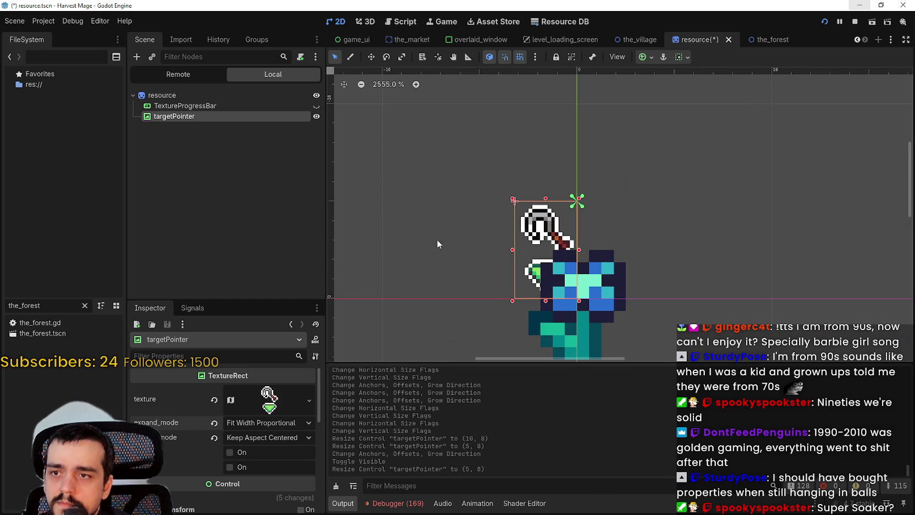
{"action": "key", "text": "ctrl+z"}
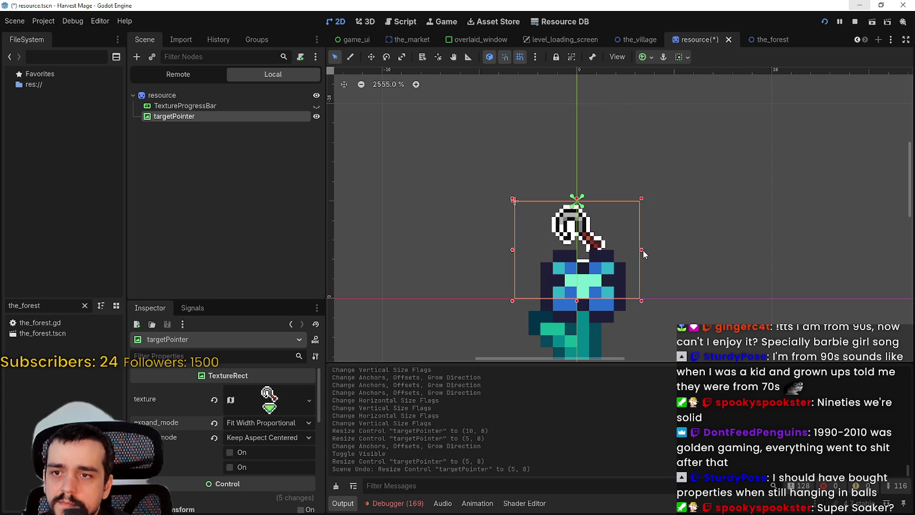
{"action": "left_click_drag", "start_coordinate": [643, 249], "coordinate": [491, 258]}
{"action": "key", "text": "ctrl+z"}
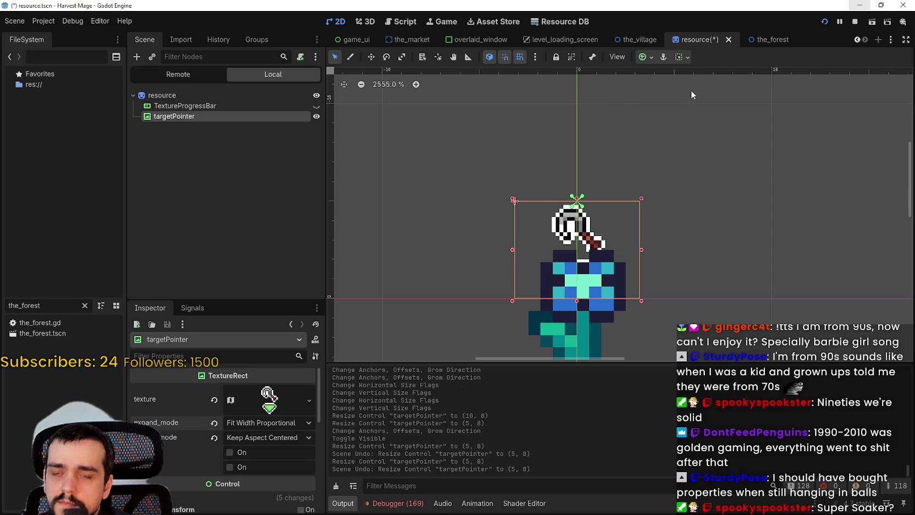
- Set sizing alignments to Begin, narrow targetPointer to 5×8 and anchor it Center Top
{"action": "left_click", "coordinate": [682, 57]}
{"action": "left_click", "coordinate": [703, 93]}
{"action": "left_click", "coordinate": [686, 92]}
{"action": "left_click", "coordinate": [688, 151]}
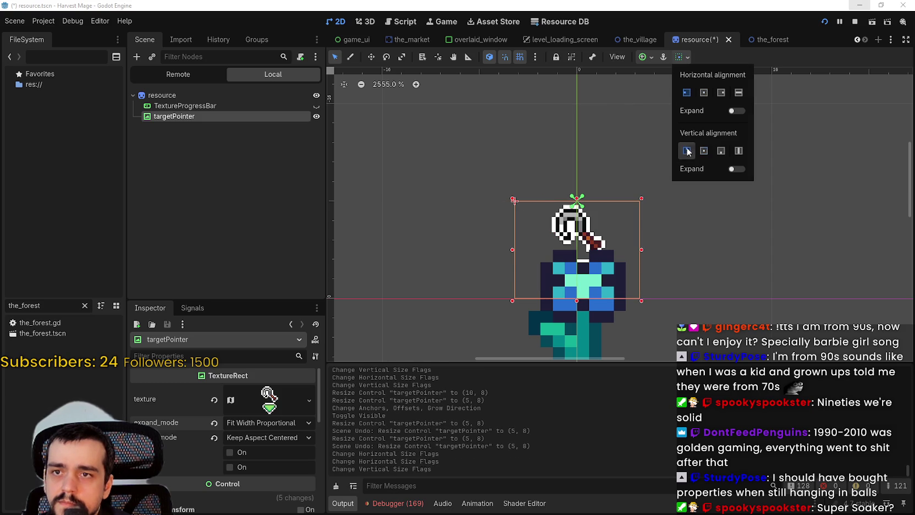
{"action": "left_click", "coordinate": [721, 65]}
{"action": "left_click_drag", "start_coordinate": [641, 247], "coordinate": [579, 249]}
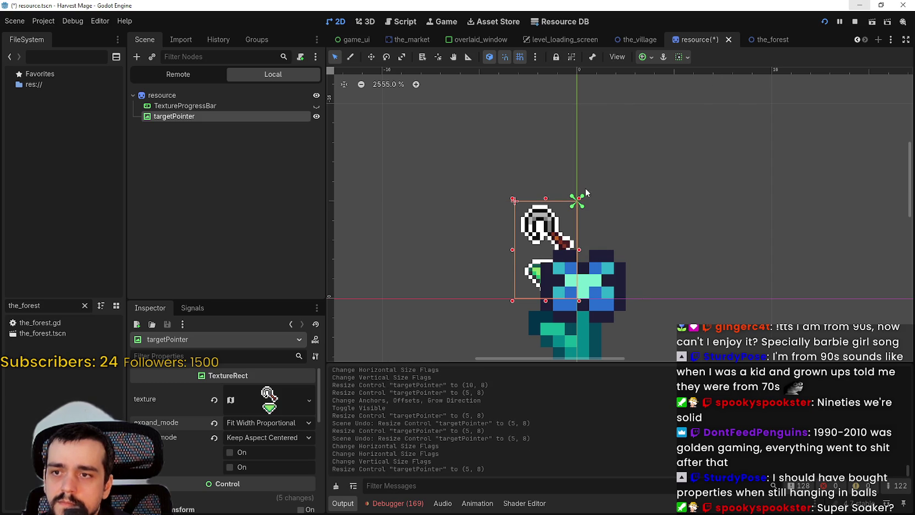
{"action": "left_click", "coordinate": [642, 56]}
{"action": "left_click", "coordinate": [666, 93]}
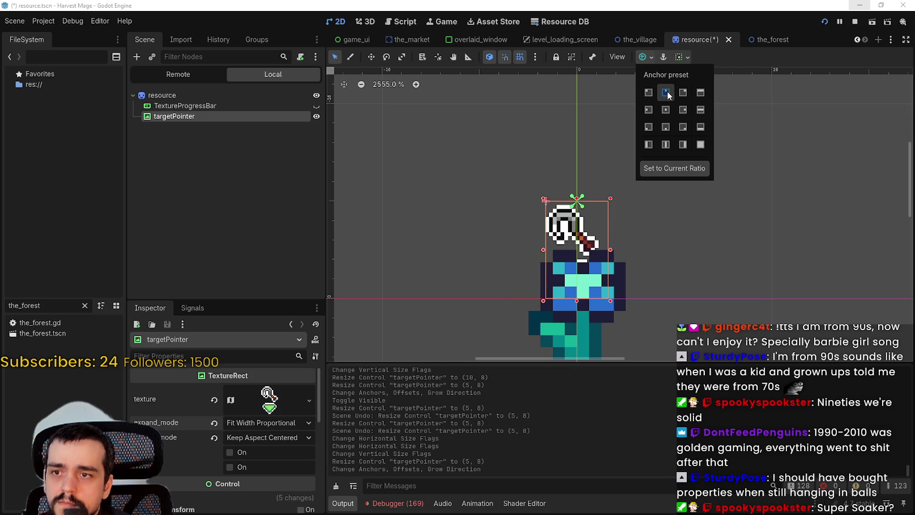
{"action": "left_click", "coordinate": [696, 58]}
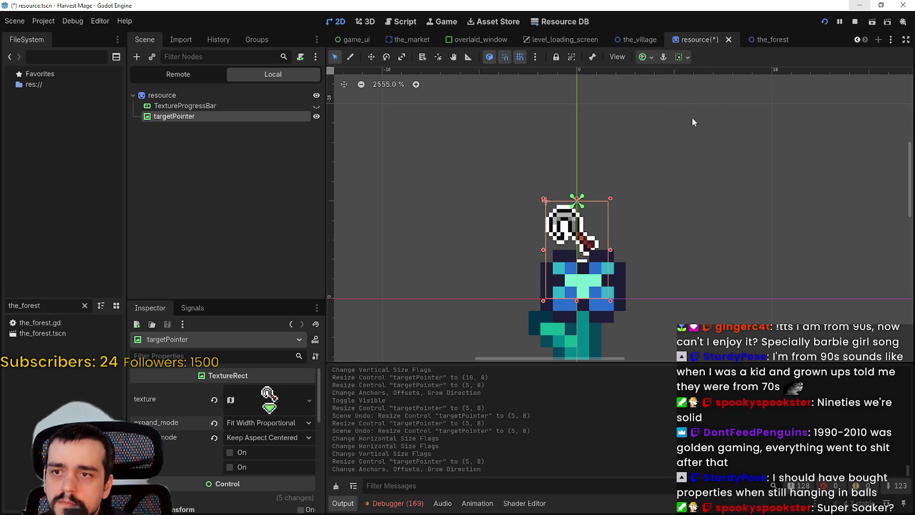
- Raise targetPointer several pixels toward the progress bar with the arrow keys
{"action": "key", "text": "Up"}
{"action": "key", "text": "Up"}
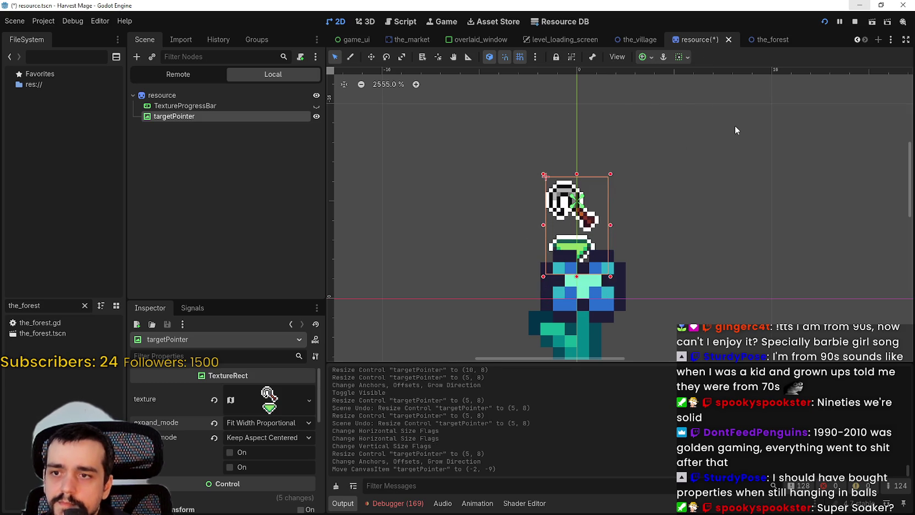
{"action": "key", "text": "Up"}
{"action": "key", "text": "Up"}
{"action": "key", "text": "Up"}
{"action": "scroll", "coordinate": [733, 138], "scroll_direction": "down", "scroll_amount": 3}
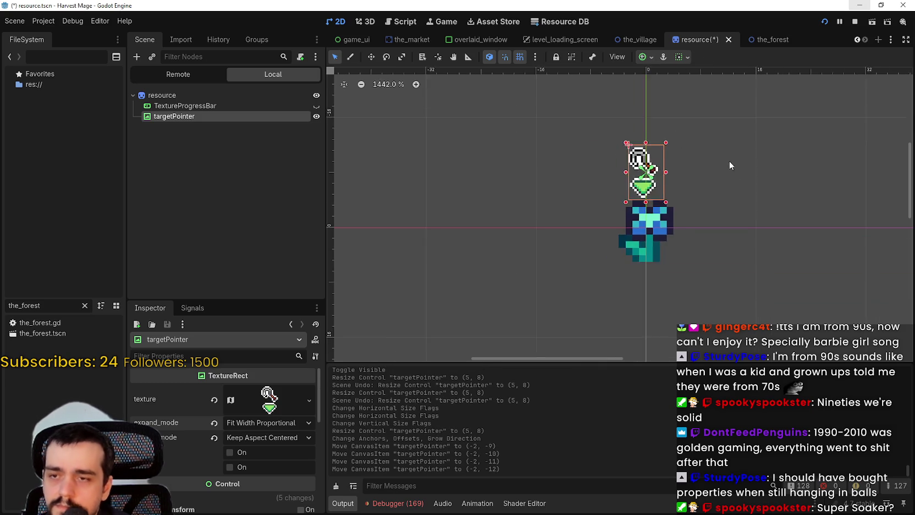
{"action": "scroll", "coordinate": [729, 161], "scroll_direction": "down", "scroll_amount": 1}
{"action": "key", "text": "Up"}
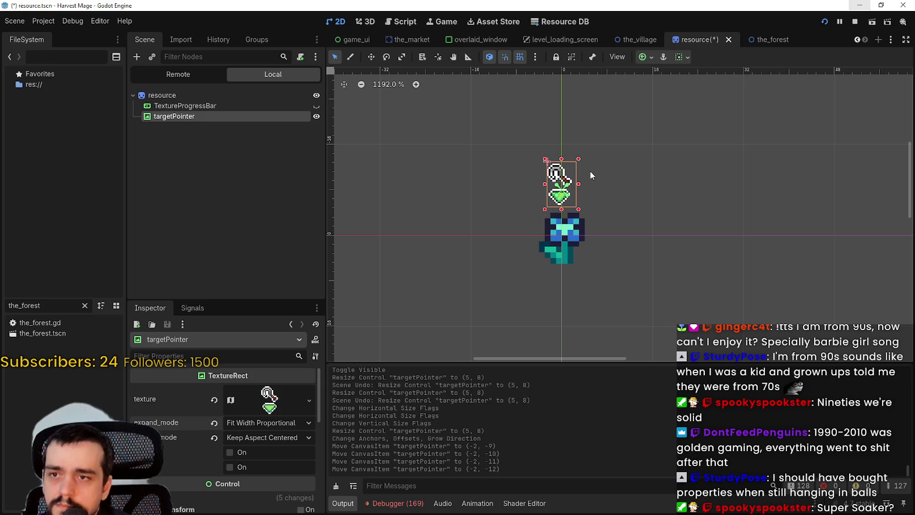
{"action": "scroll", "coordinate": [591, 173], "scroll_direction": "up", "scroll_amount": 2}
{"action": "left_click_drag", "start_coordinate": [563, 204], "coordinate": [573, 195]}
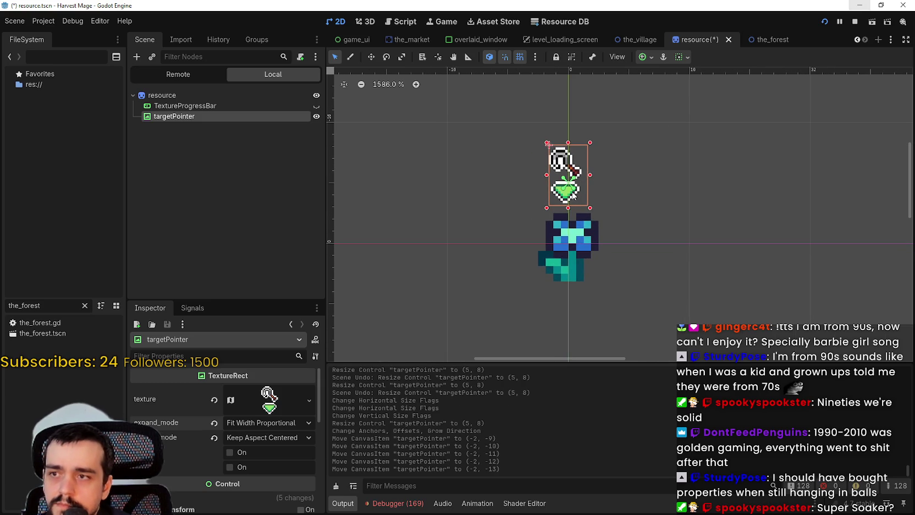
{"action": "scroll", "coordinate": [584, 197], "scroll_direction": "up", "scroll_amount": 1}
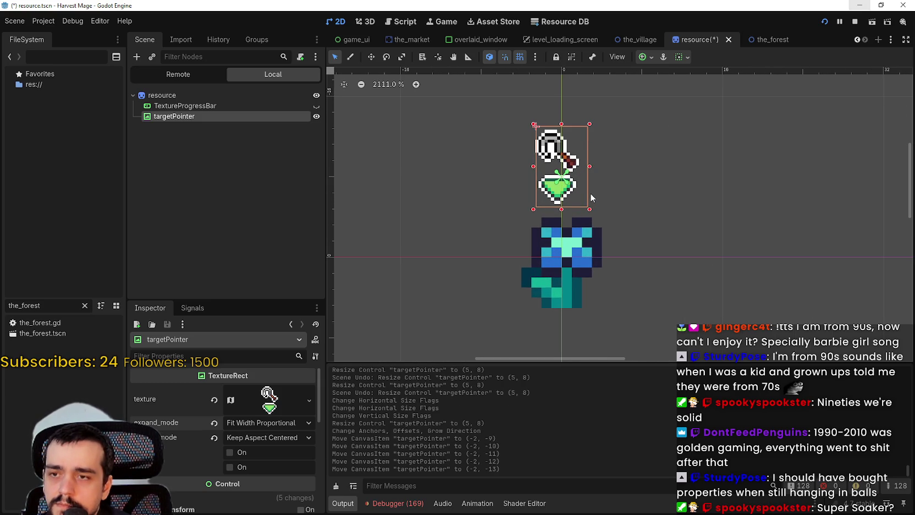
{"action": "scroll", "coordinate": [589, 193], "scroll_direction": "down", "scroll_amount": 2}
{"action": "scroll", "coordinate": [614, 219], "scroll_direction": "up", "scroll_amount": 2}
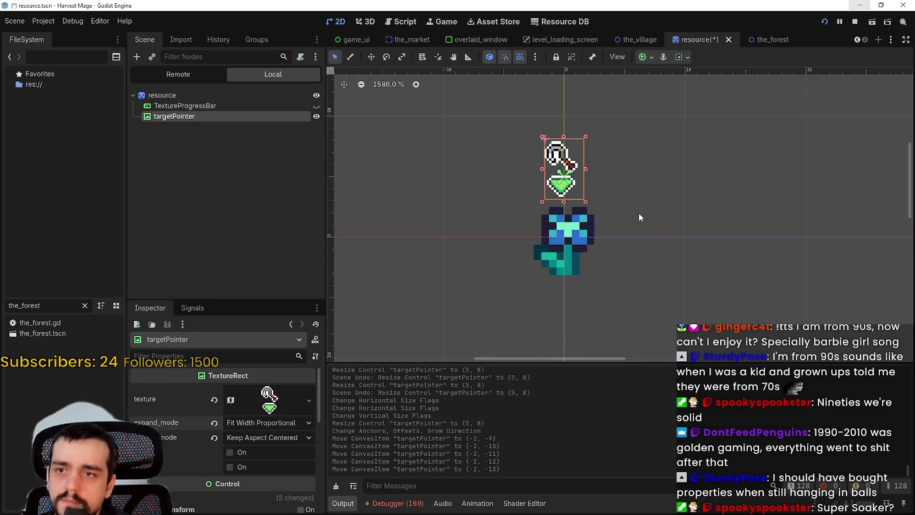
{"action": "key", "text": "Up"}
{"action": "key", "text": "Up"}
{"action": "key", "text": "Up"}
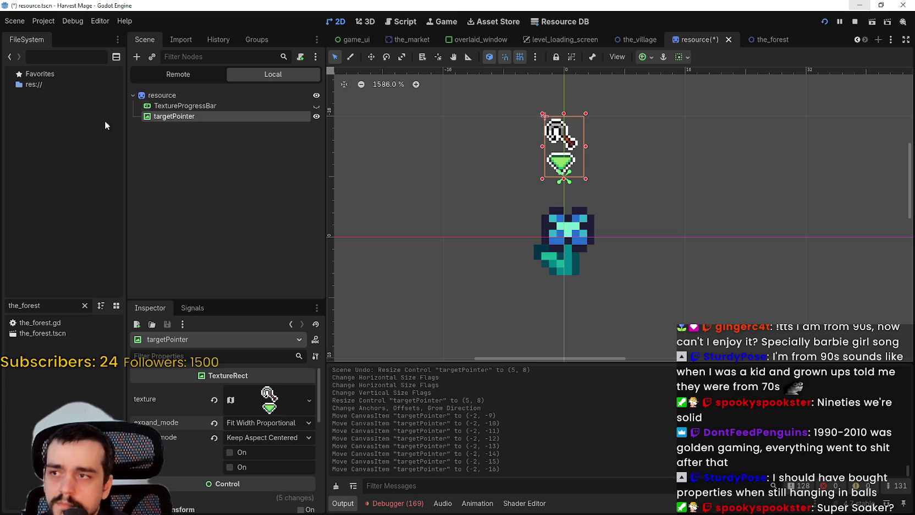
- Show TextureProgressBar again and fine-tune targetPointer to sit just above it at (-2.56, -20)
{"action": "left_click", "coordinate": [316, 105]}
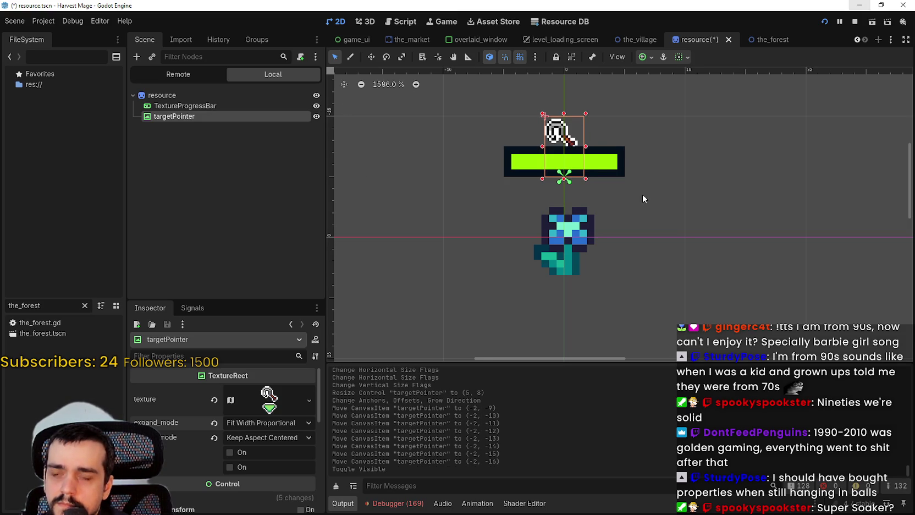
{"action": "scroll", "coordinate": [621, 220], "scroll_direction": "down", "scroll_amount": 1}
{"action": "key", "text": "Up"}
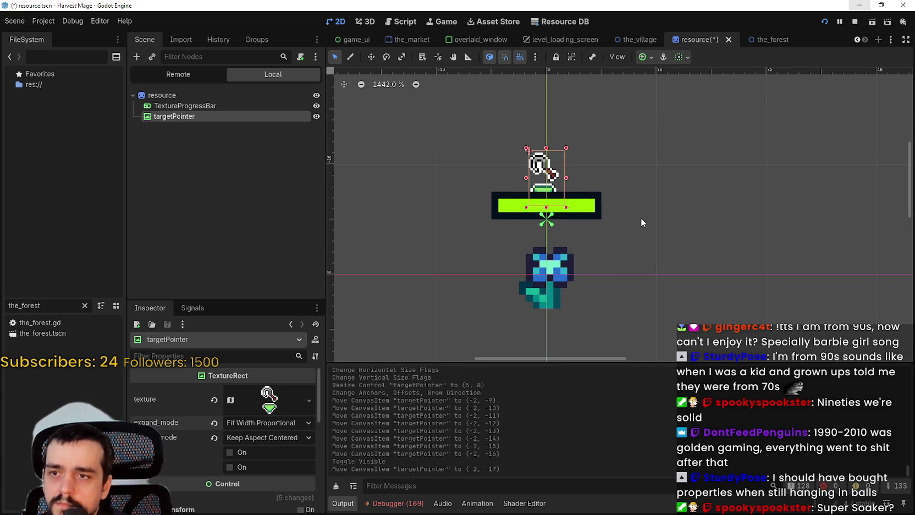
{"action": "key", "text": "Up"}
{"action": "key", "text": "Up"}
{"action": "key", "text": "Up"}
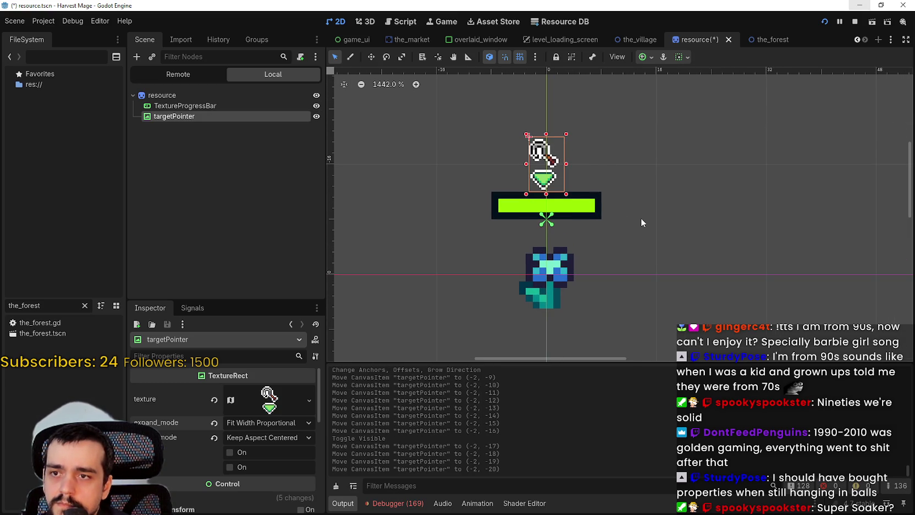
{"action": "key", "text": "Right"}
{"action": "key", "text": "Left"}
{"action": "key", "text": "Up"}
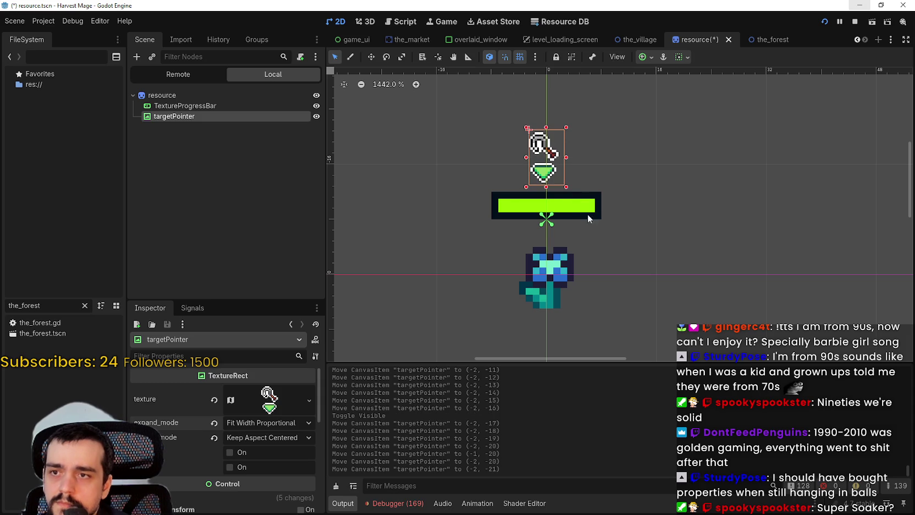
{"action": "scroll", "coordinate": [588, 214], "scroll_direction": "up", "scroll_amount": 7}
{"action": "key", "text": "Right"}
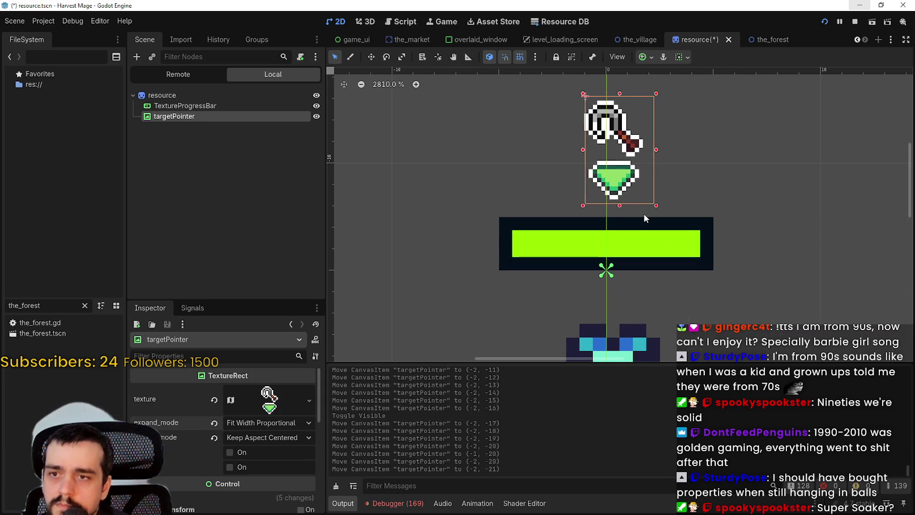
{"action": "key", "text": "Down"}
{"action": "scroll", "coordinate": [738, 157], "scroll_direction": "up", "scroll_amount": 4}
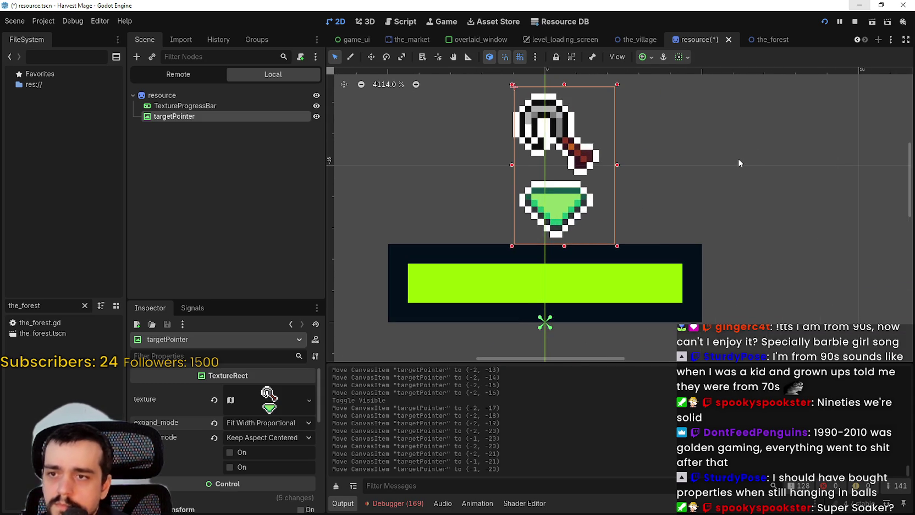
{"action": "key", "text": "Left"}
{"action": "scroll", "coordinate": [222, 470], "scroll_direction": "down", "scroll_amount": 3}
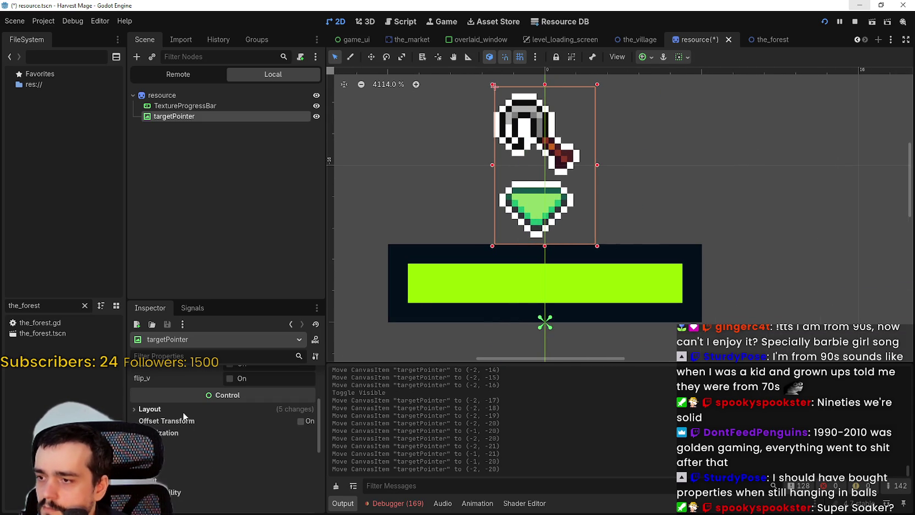
- Expand targetPointer's Layout properties in the Inspector
{"action": "left_click", "coordinate": [184, 412]}
{"action": "scroll", "coordinate": [242, 445], "scroll_direction": "down", "scroll_amount": 1}
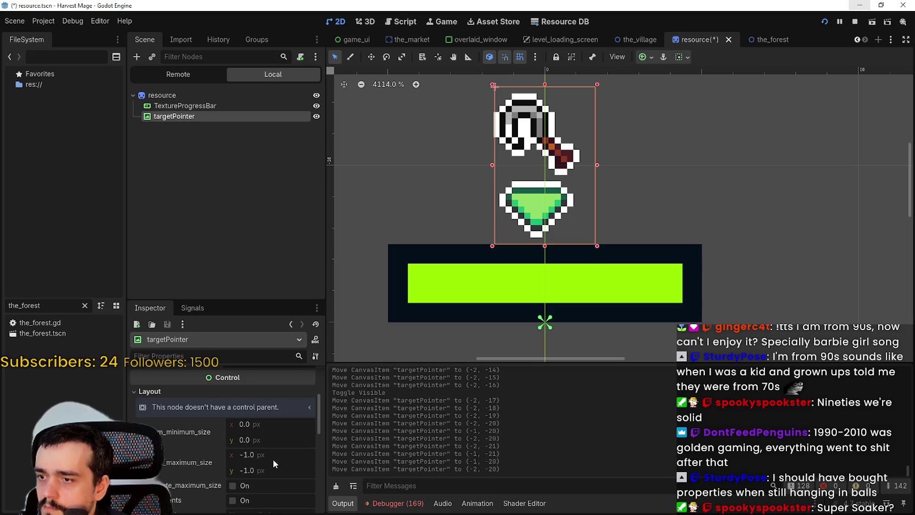
{"action": "scroll", "coordinate": [270, 455], "scroll_direction": "down", "scroll_amount": 5}
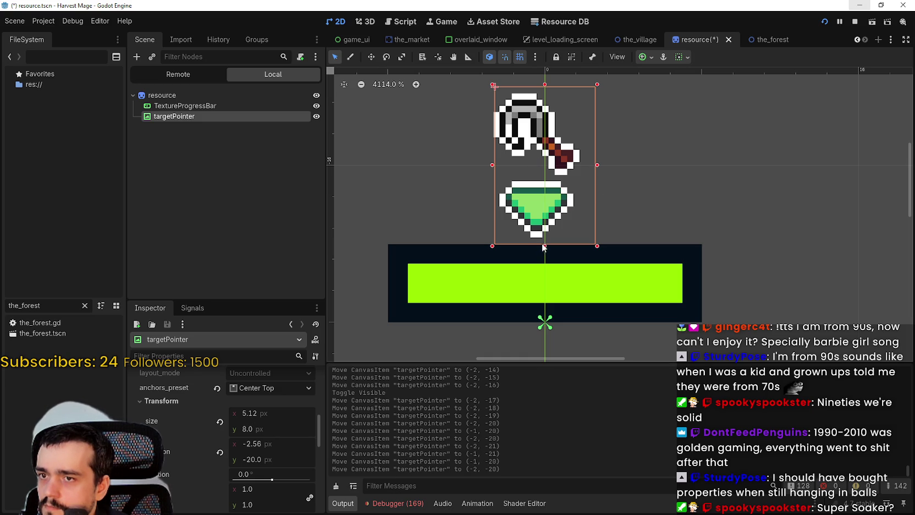
- Resize the targetPointer box and reset its texture expand mode to Keep Size
{"action": "left_click_drag", "start_coordinate": [543, 247], "coordinate": [539, 210]}
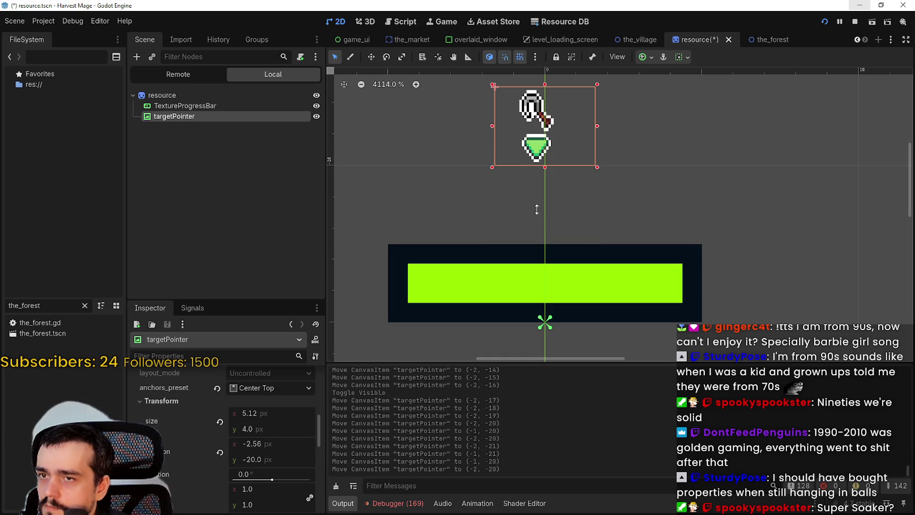
{"action": "scroll", "coordinate": [547, 218], "scroll_direction": "down", "scroll_amount": 5}
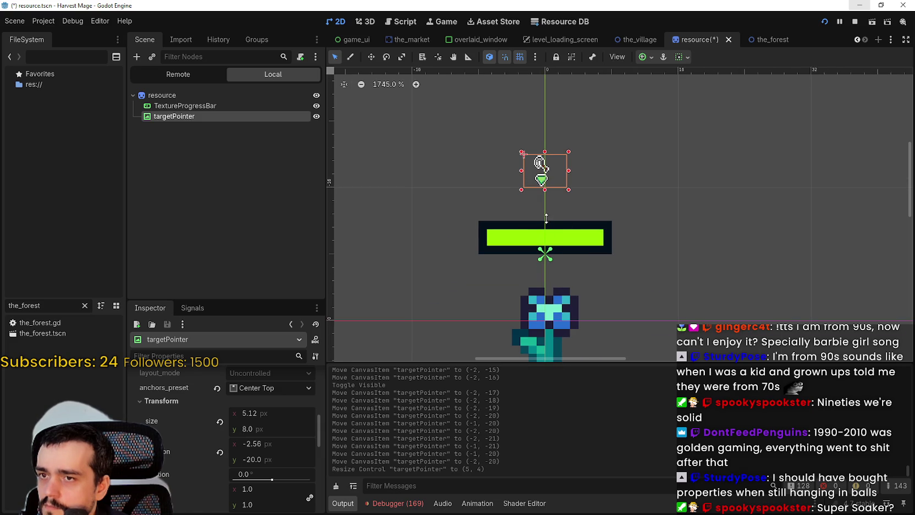
{"action": "left_click_drag", "start_coordinate": [546, 218], "coordinate": [546, 223]}
{"action": "scroll", "coordinate": [220, 457], "scroll_direction": "down", "scroll_amount": 5}
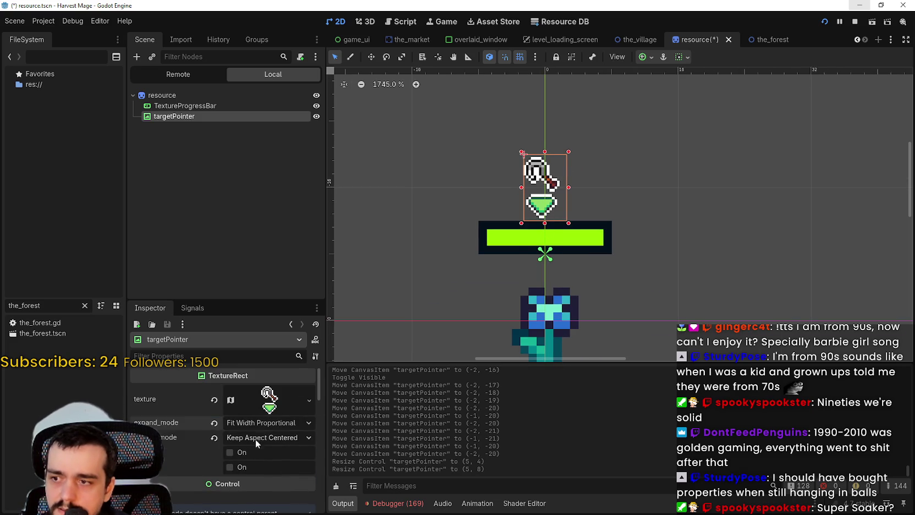
{"action": "left_click", "coordinate": [215, 423]}
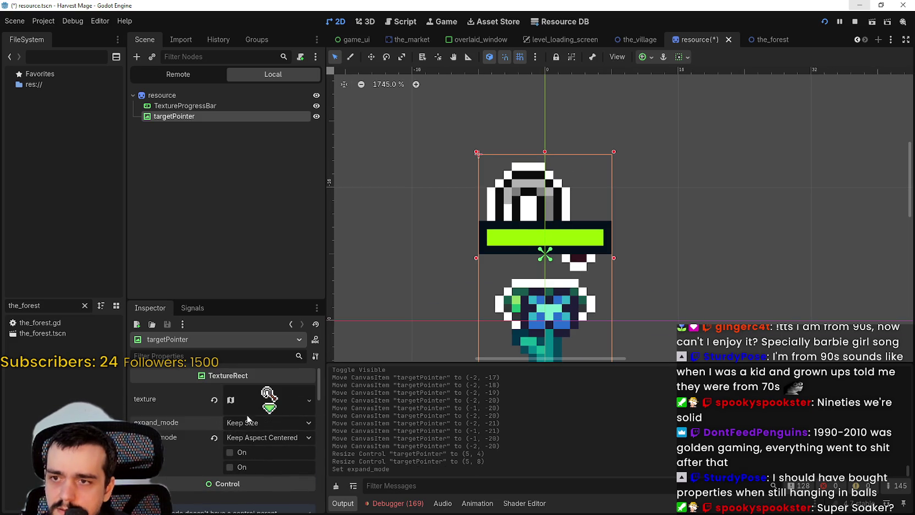
{"action": "scroll", "coordinate": [645, 262], "scroll_direction": "down", "scroll_amount": 3}
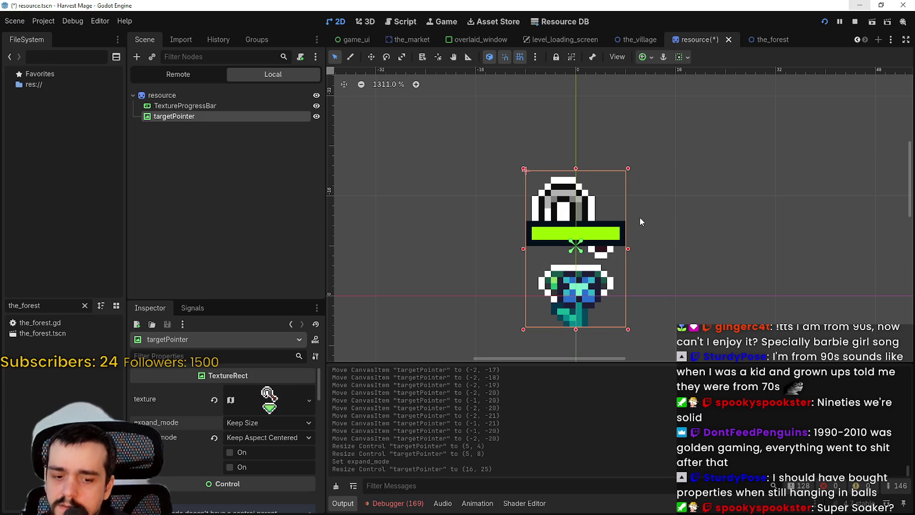
- Lift the enlarged targetPointer above the progress bar and save the scene
{"action": "key", "text": "Up"}
{"action": "key", "text": "Up"}
{"action": "key", "text": "Up"}
{"action": "key", "text": "Up"}
{"action": "key", "text": "Up"}
{"action": "key", "text": "Up"}
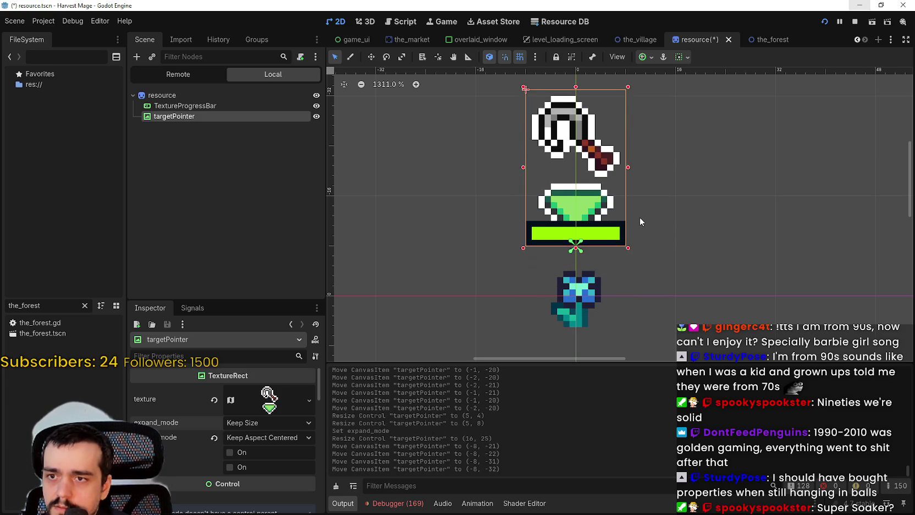
{"action": "key", "text": "Up"}
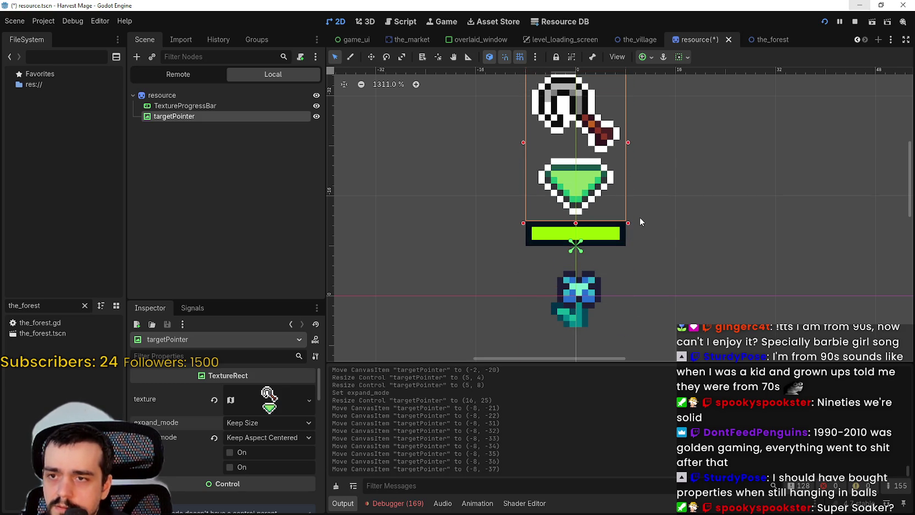
{"action": "key", "text": "ctrl+s"}
{"action": "scroll", "coordinate": [631, 176], "scroll_direction": "down", "scroll_amount": 4}
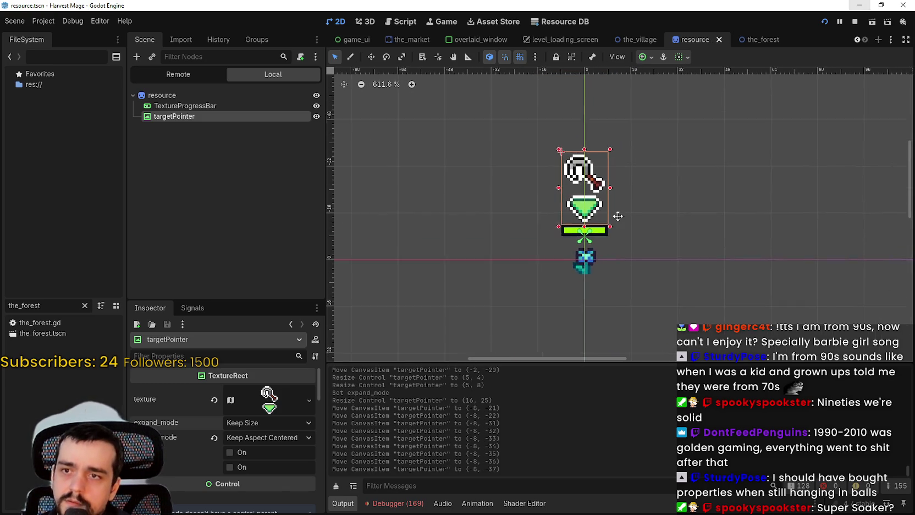
{"action": "scroll", "coordinate": [259, 469], "scroll_direction": "down", "scroll_amount": 3}
{"action": "scroll", "coordinate": [256, 440], "scroll_direction": "down", "scroll_amount": 3}
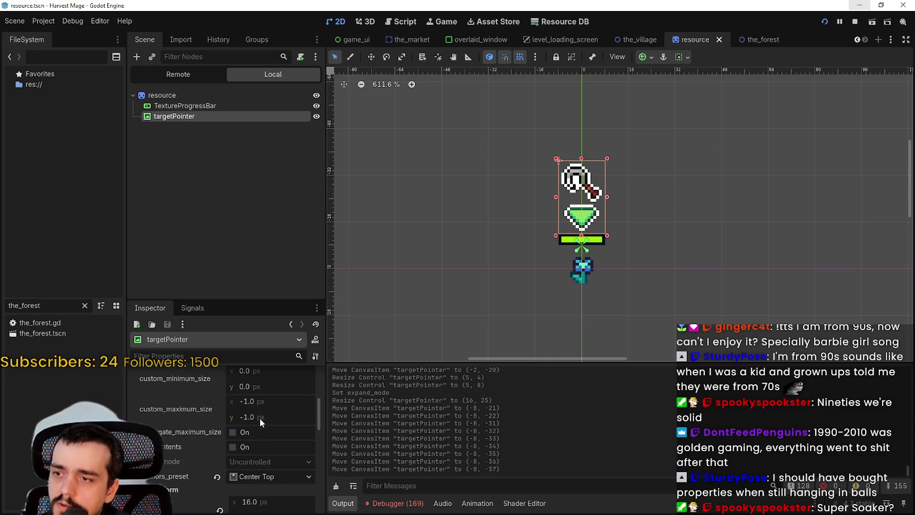
{"action": "scroll", "coordinate": [259, 437], "scroll_direction": "down", "scroll_amount": 3}
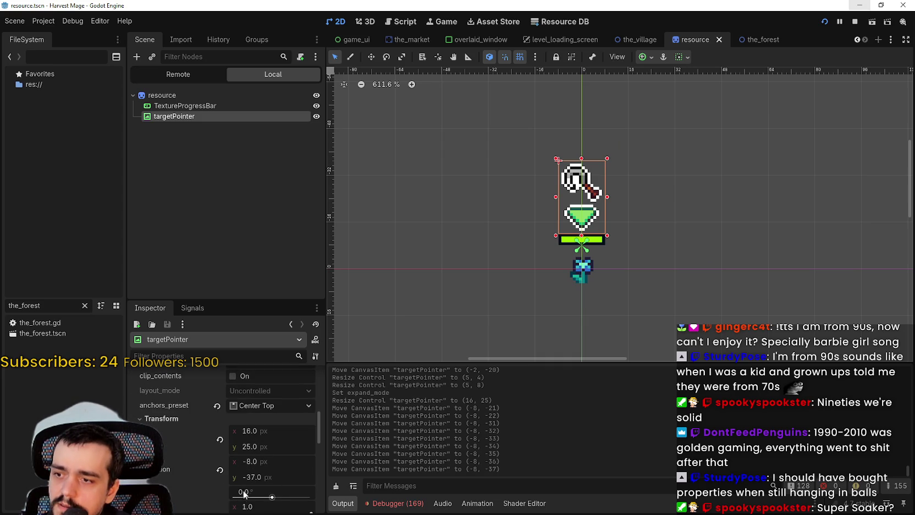
{"action": "scroll", "coordinate": [256, 475], "scroll_direction": "down", "scroll_amount": 2}
{"action": "scroll", "coordinate": [607, 252], "scroll_direction": "up", "scroll_amount": 5}
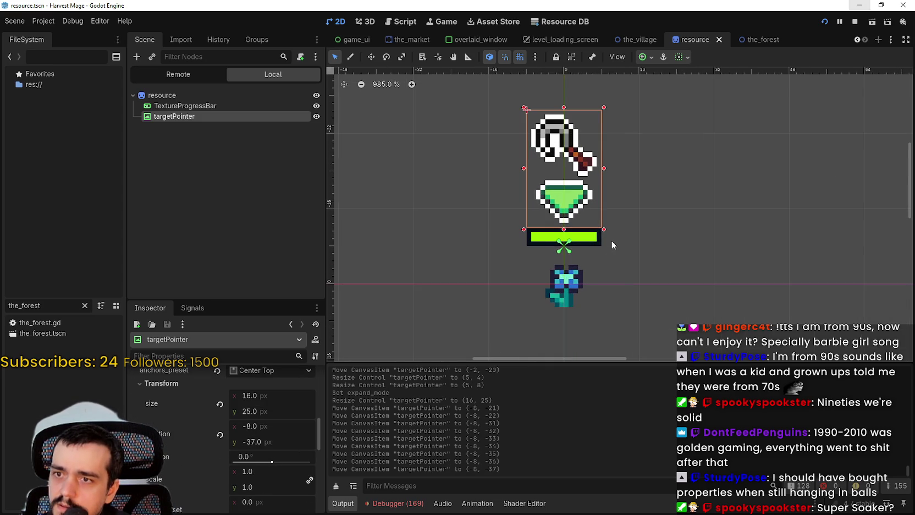
- Set targetPointer's scale to 0.5 and recentre it over the bar
{"action": "left_click", "coordinate": [275, 475]}
{"action": "type", "text": "0.5"}
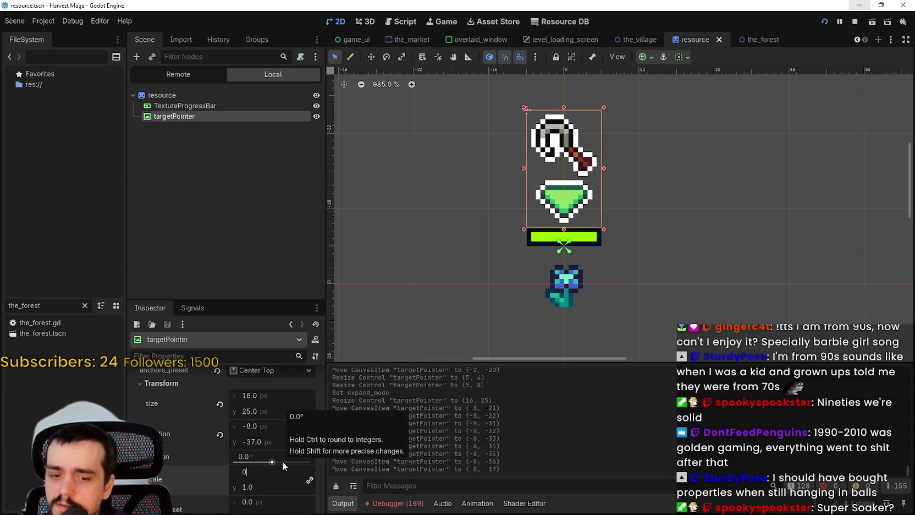
{"action": "key", "text": "Return"}
{"action": "scroll", "coordinate": [589, 171], "scroll_direction": "up", "scroll_amount": 4}
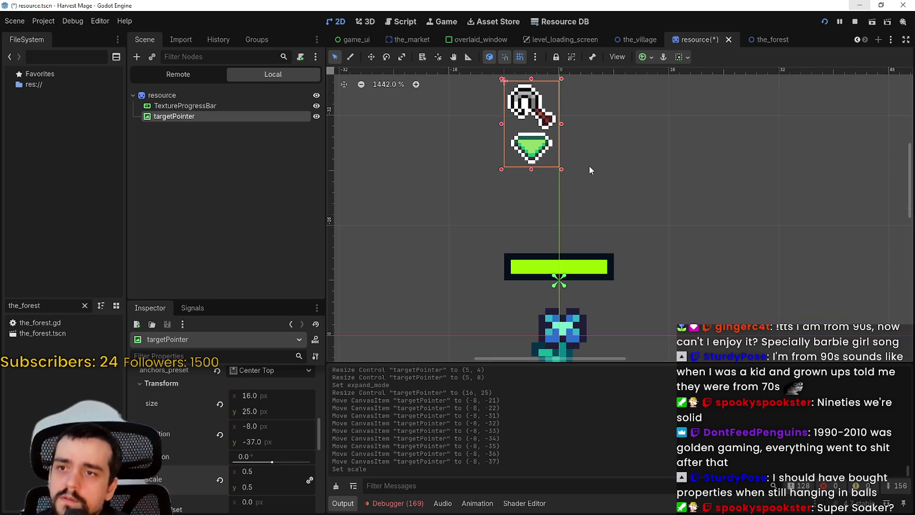
{"action": "key", "text": "Right"}
{"action": "key", "text": "Right"}
{"action": "key", "text": "Right"}
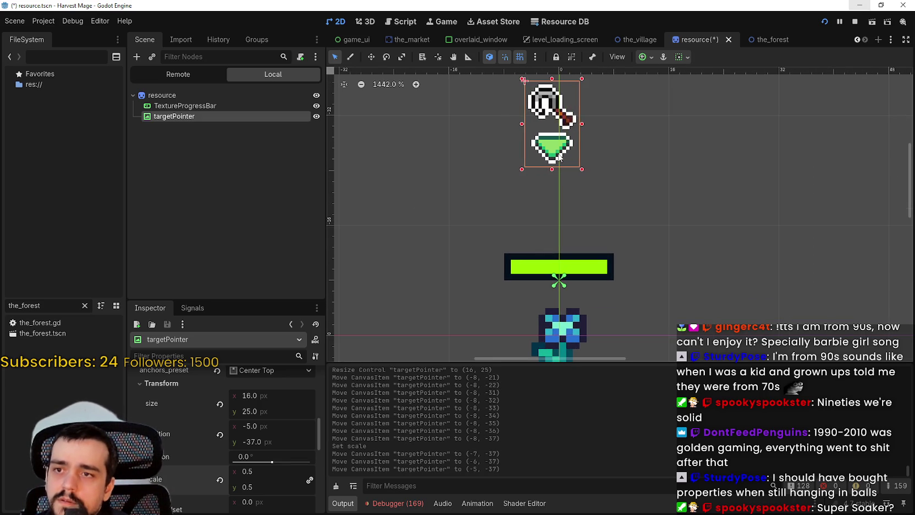
{"action": "key", "text": "Down"}
{"action": "key", "text": "Down"}
{"action": "key", "text": "Down"}
{"action": "key", "text": "Down"}
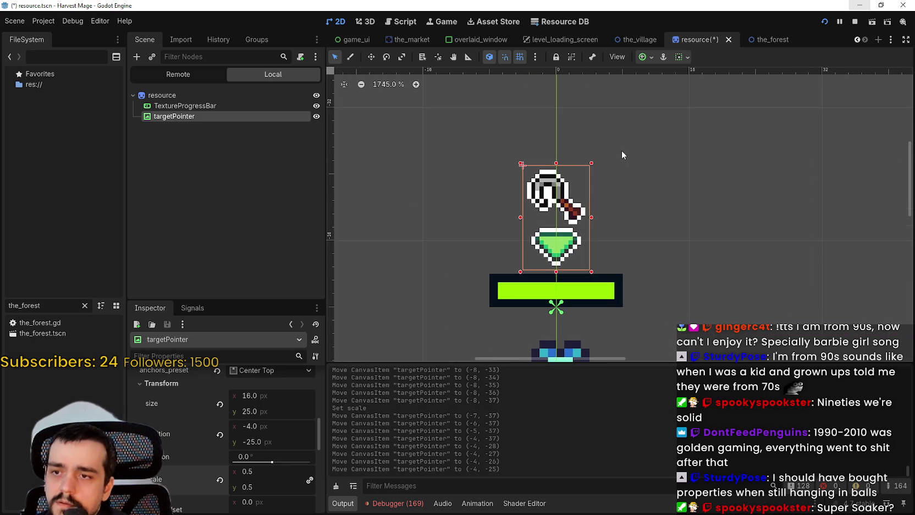
- Settle targetPointer at (-4, -25) just above the bar and save resource.tscn
{"action": "key", "text": "Down"}
{"action": "scroll", "coordinate": [621, 150], "scroll_direction": "up", "scroll_amount": 4}
{"action": "key", "text": "Up"}
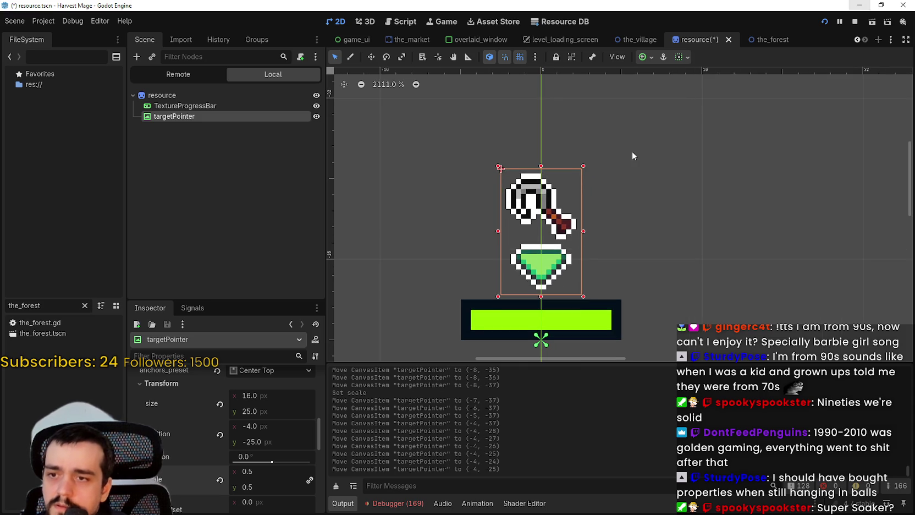
{"action": "key", "text": "ctrl+s"}
{"action": "scroll", "coordinate": [672, 174], "scroll_direction": "down", "scroll_amount": 5}
{"action": "scroll", "coordinate": [660, 216], "scroll_direction": "up", "scroll_amount": 2}
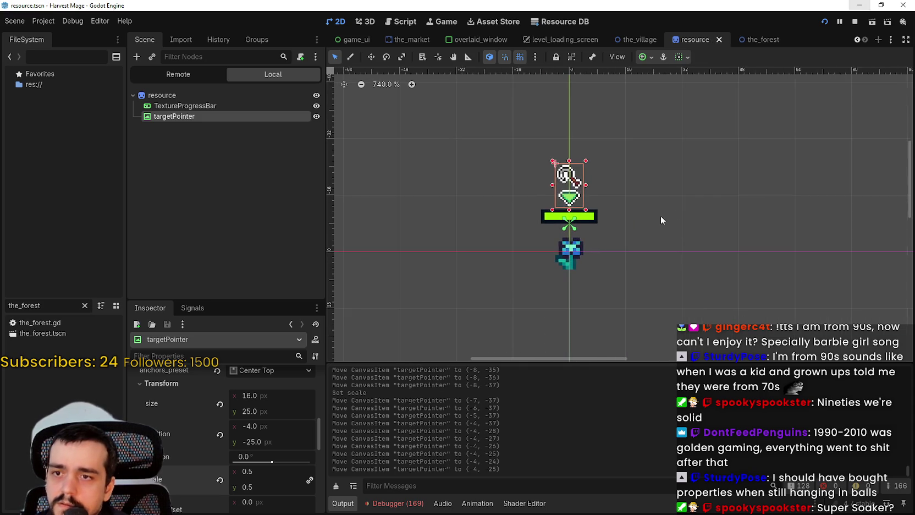
- Restart the game, continue the saved game, walk past the flowers to check their pointers, then close it
{"action": "left_click", "coordinate": [855, 24]}
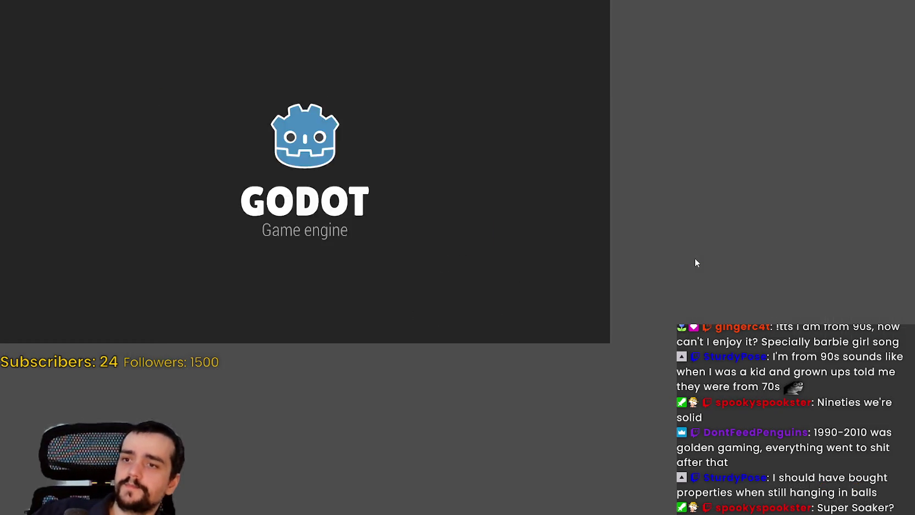
{"action": "key", "text": "Down"}
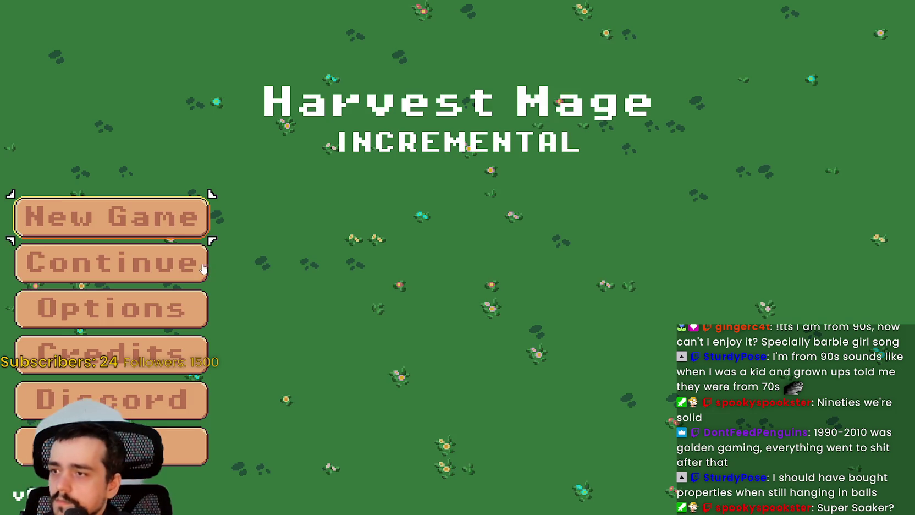
{"action": "key", "text": "Return"}
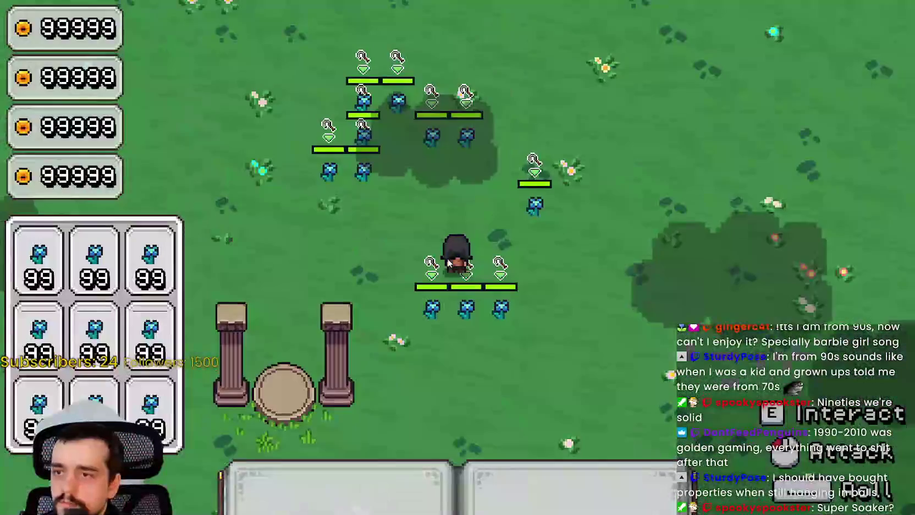
{"action": "key", "text": "a"}
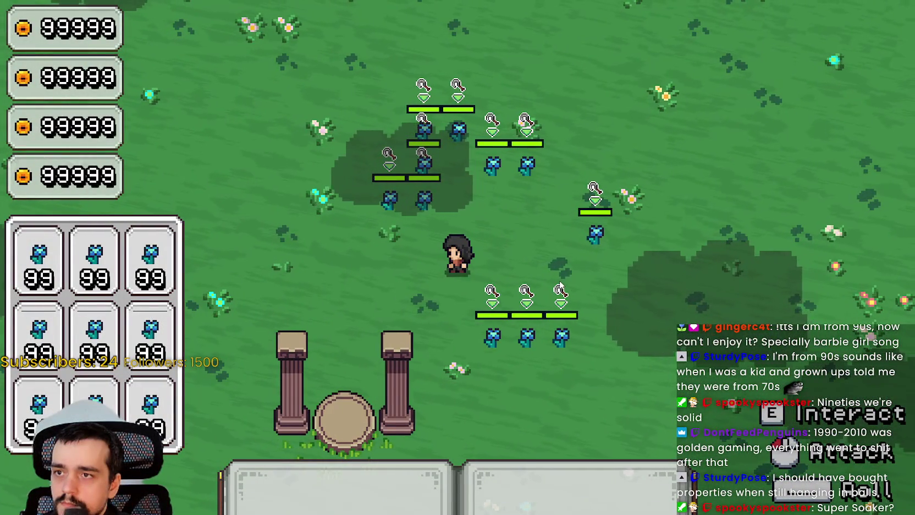
{"action": "key", "text": "a"}
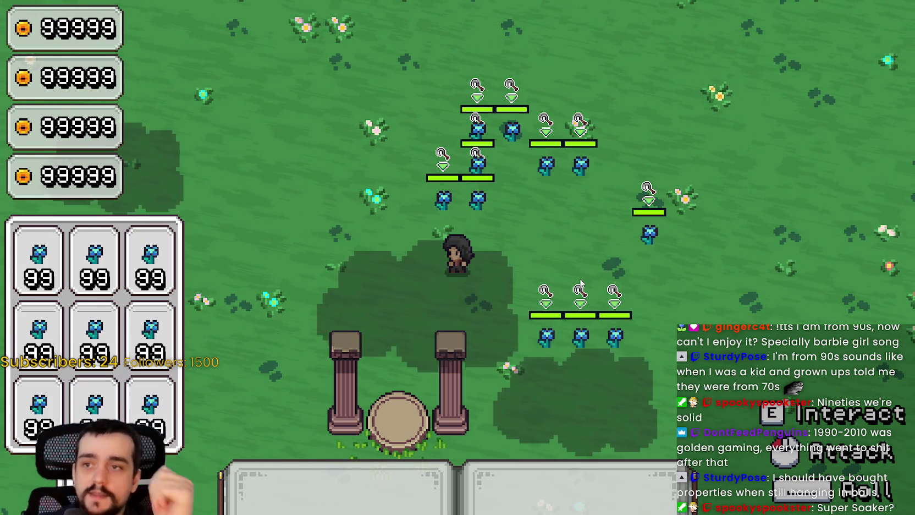
{"action": "key", "text": "d"}
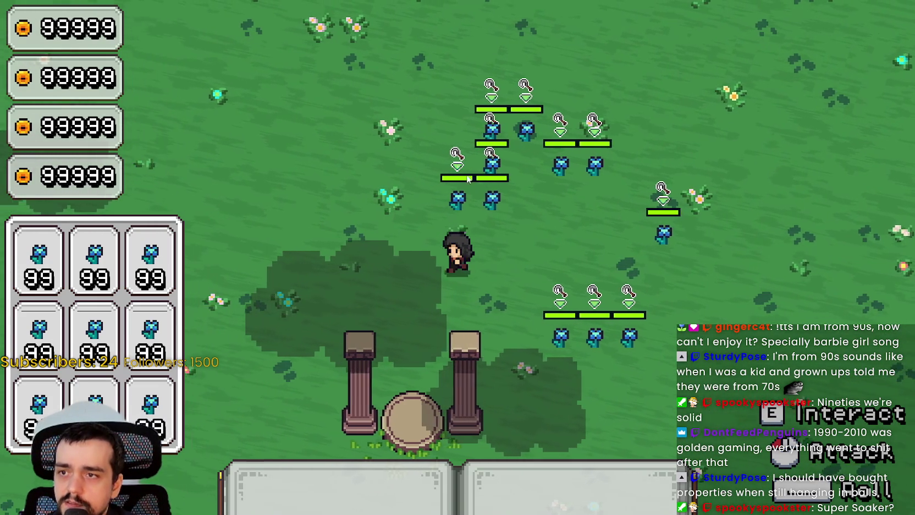
{"action": "key", "text": "F8"}
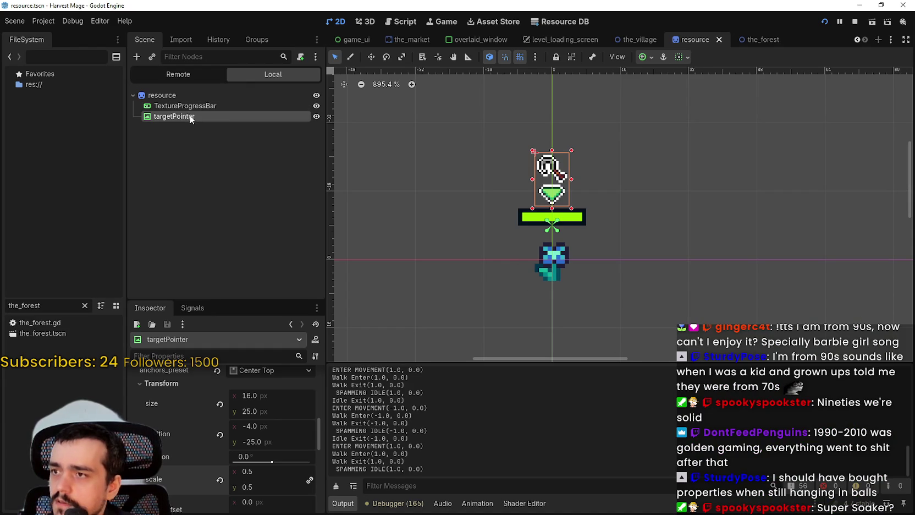
- Move targetPointer above TextureProgressBar in the Scene dock, then save and test-run the game
{"action": "left_click_drag", "start_coordinate": [177, 102], "coordinate": [183, 105]}
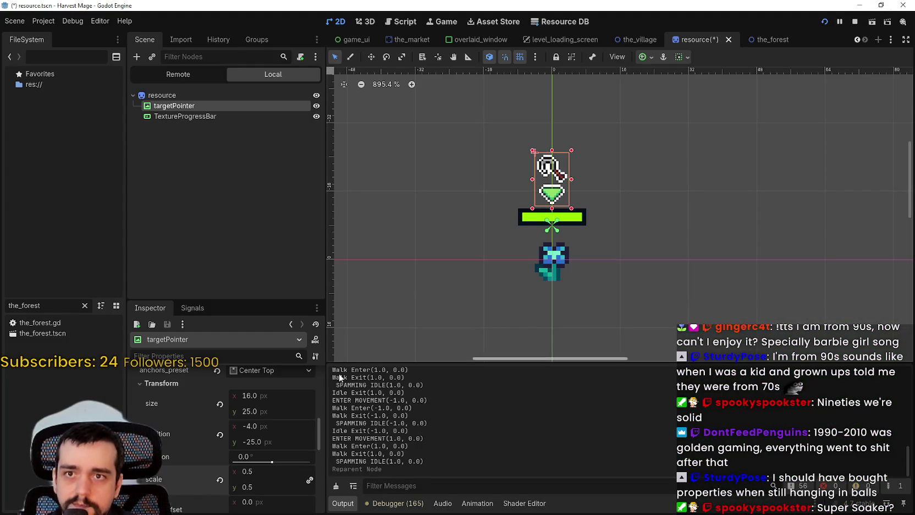
{"action": "key", "text": "F5"}
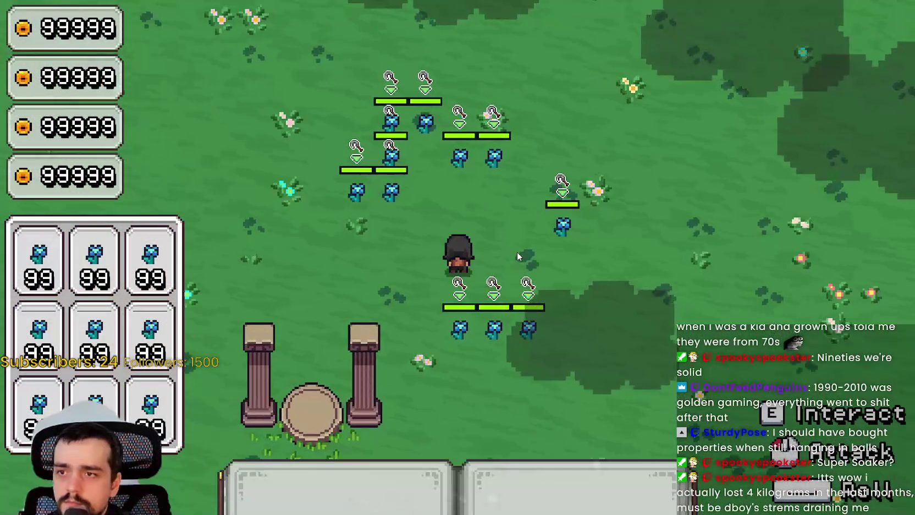
{"action": "key", "text": "F8"}
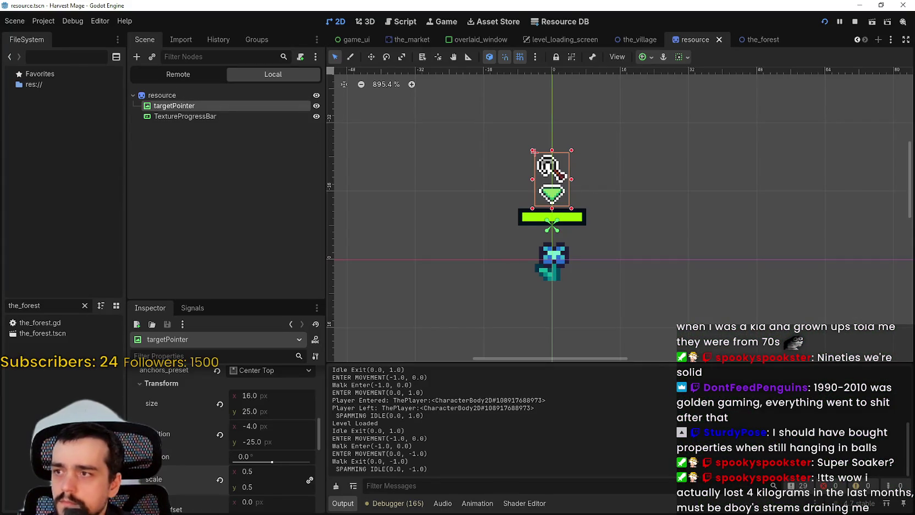
- Inspect targetPointer's CanvasItem Ordering settings, then select the TextureProgressBar node
{"action": "scroll", "coordinate": [162, 398], "scroll_direction": "down", "scroll_amount": 6}
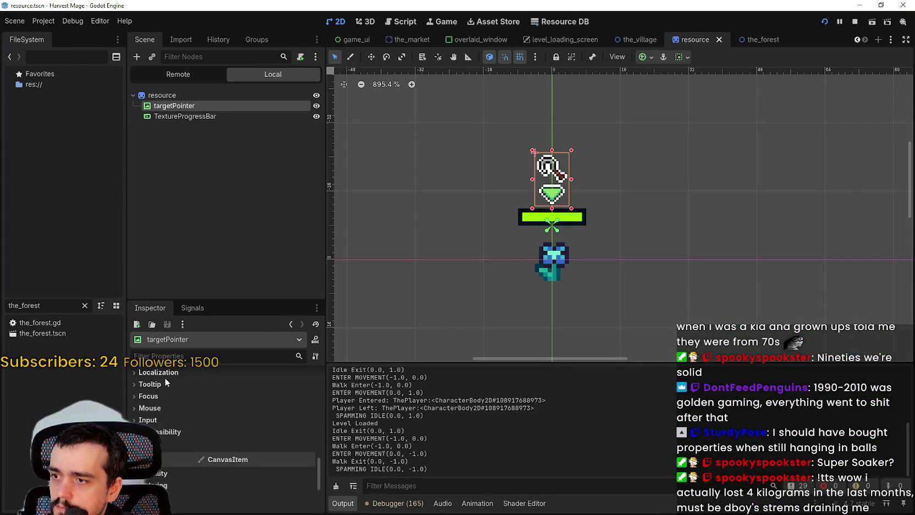
{"action": "scroll", "coordinate": [168, 411], "scroll_direction": "down", "scroll_amount": 3}
{"action": "left_click", "coordinate": [172, 414]}
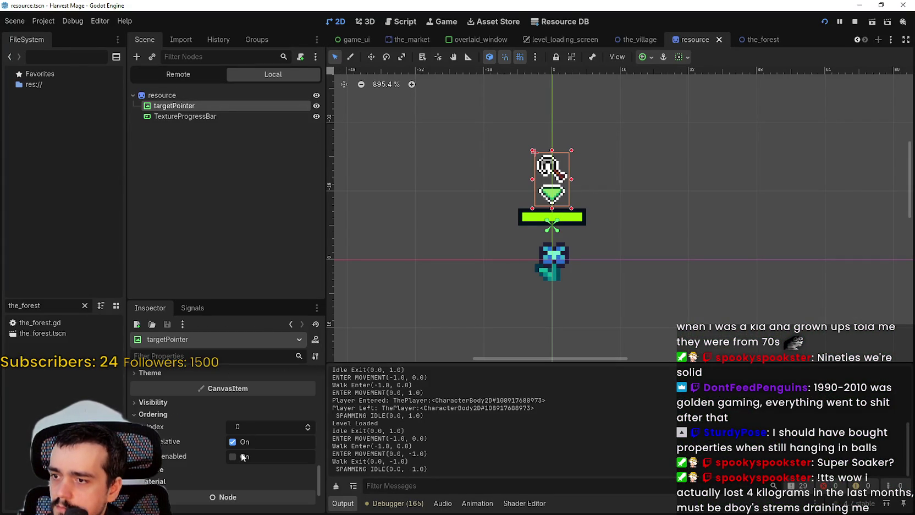
{"action": "left_click", "coordinate": [198, 117]}
{"action": "scroll", "coordinate": [484, 146], "scroll_direction": "up", "scroll_amount": 1}
{"action": "scroll", "coordinate": [258, 440], "scroll_direction": "up", "scroll_amount": 4}
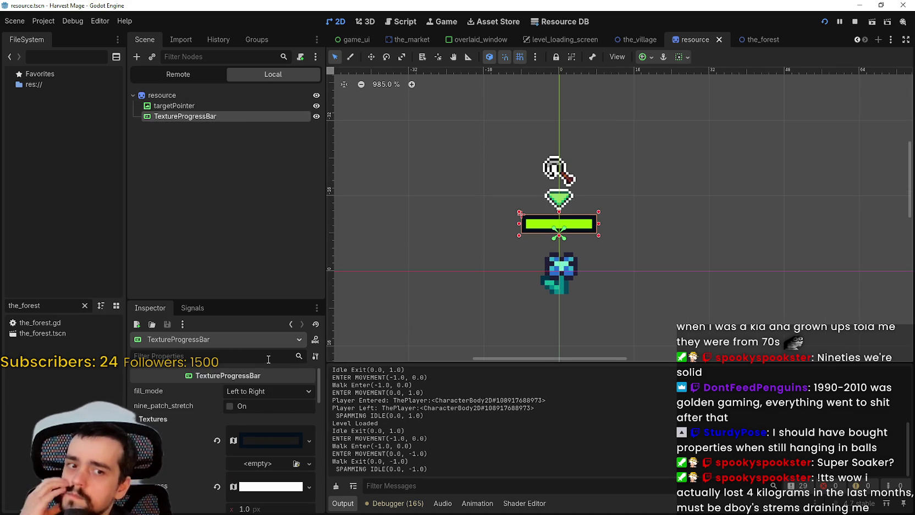
- Walk the player around the flower field with WASD to check each flower's pointer icon
{"action": "key", "text": "alt+Tab"}
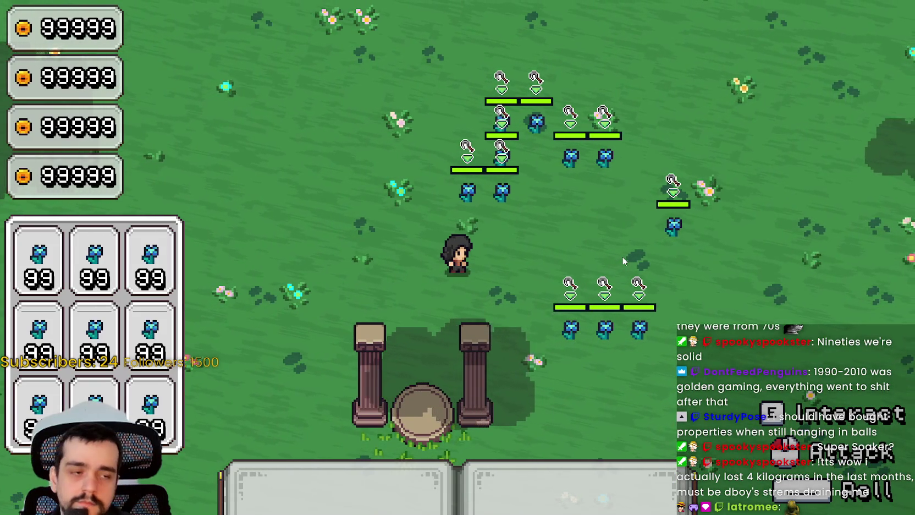
{"action": "key", "text": "d"}
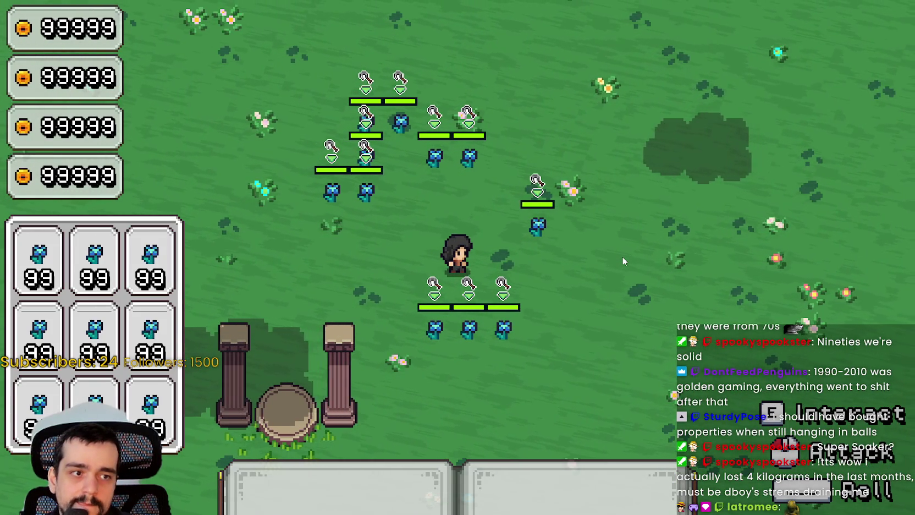
{"action": "key", "text": "a"}
{"action": "key", "text": "d"}
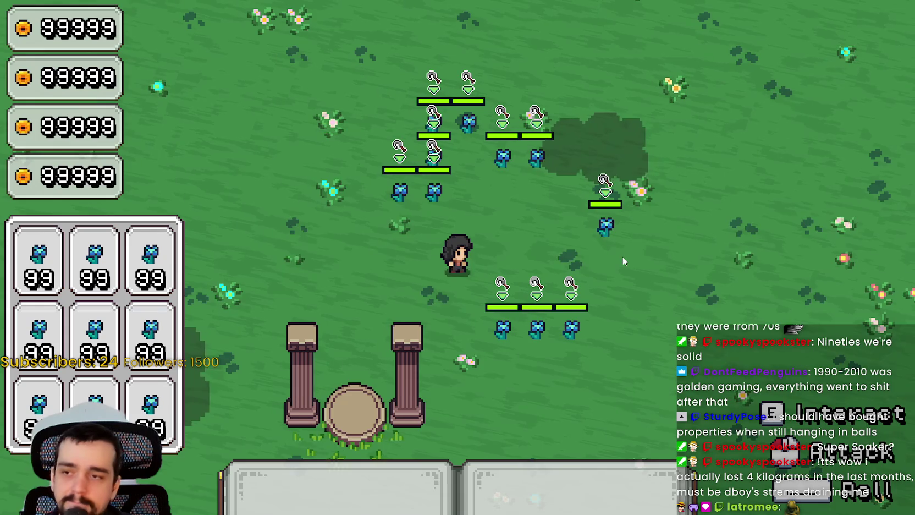
{"action": "key", "text": "a"}
{"action": "key", "text": "d"}
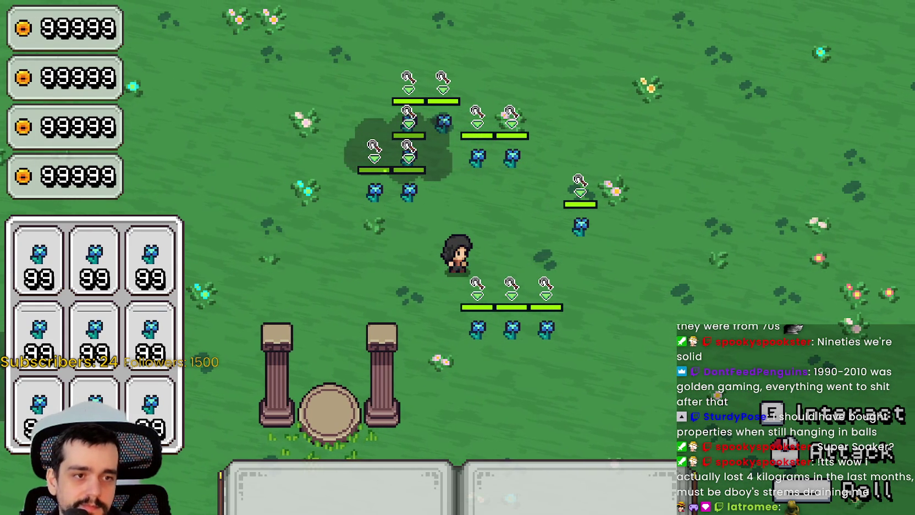
{"action": "key", "text": "w"}
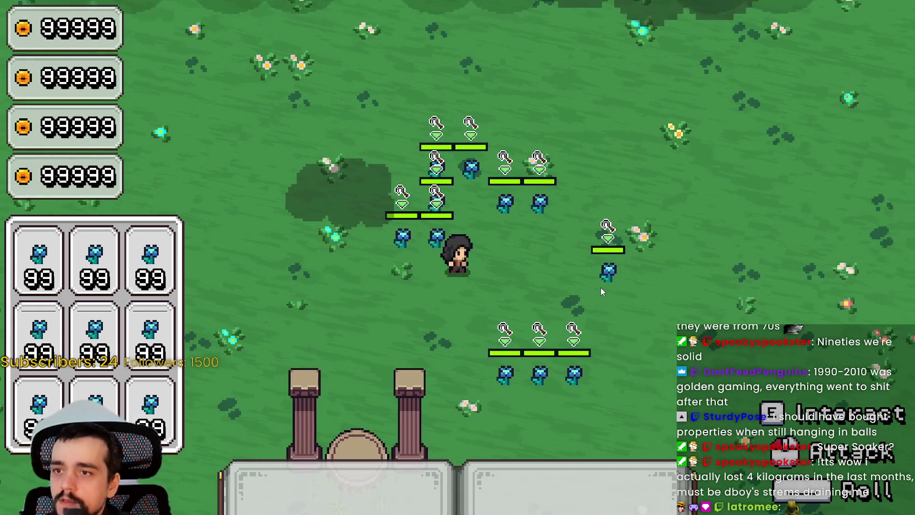
{"action": "left_click", "coordinate": [599, 285]}
{"action": "key", "text": "s"}
{"action": "key", "text": "a"}
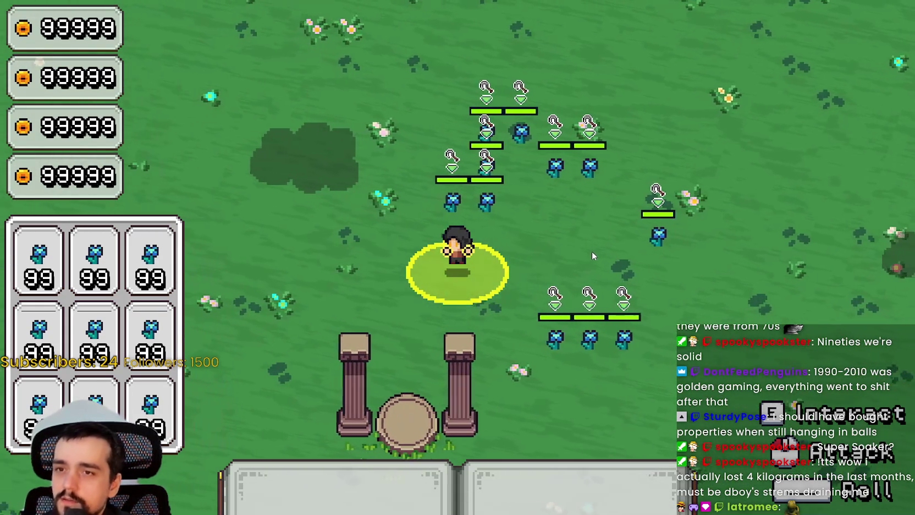
{"action": "key", "text": "d"}
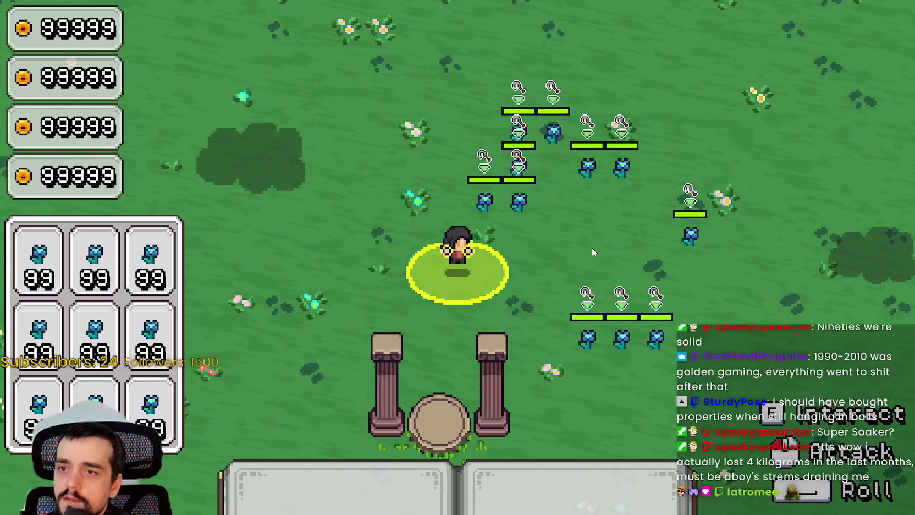
{"action": "key", "text": "w"}
{"action": "key", "text": "s"}
{"action": "key", "text": "d"}
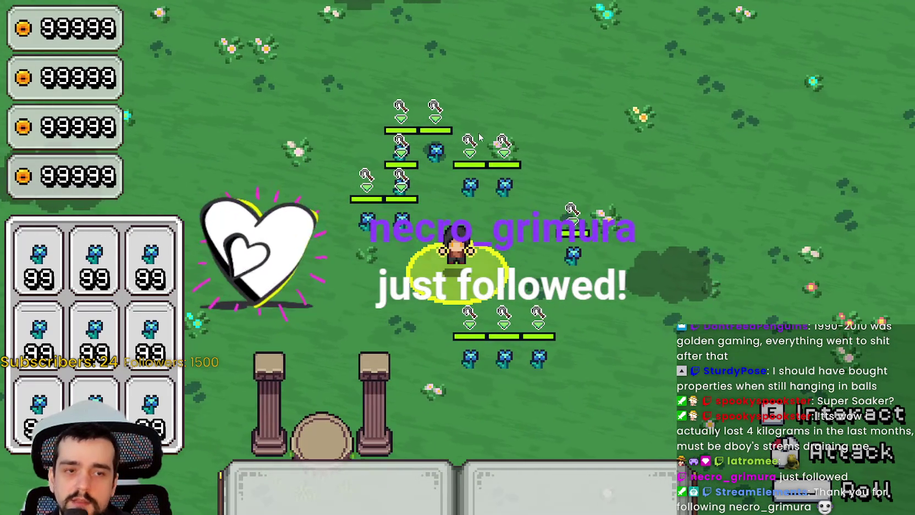
{"action": "key", "text": "a"}
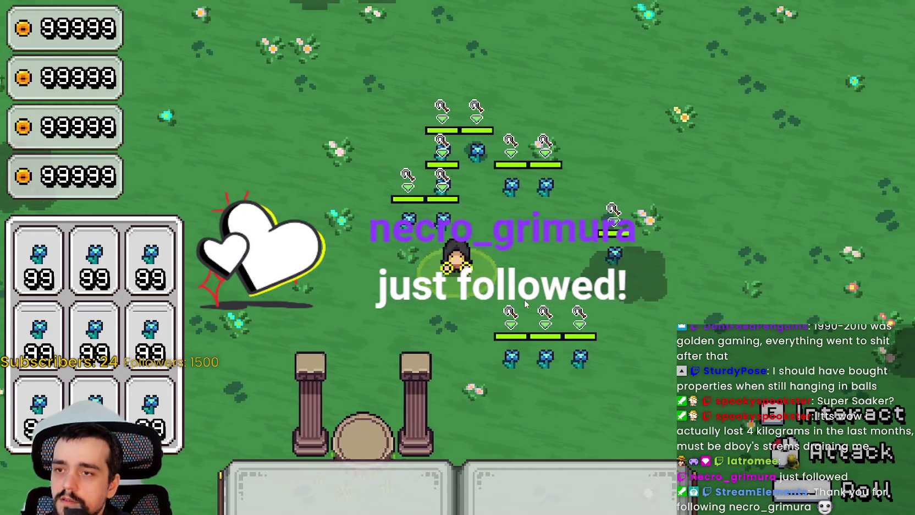
{"action": "key", "text": "a"}
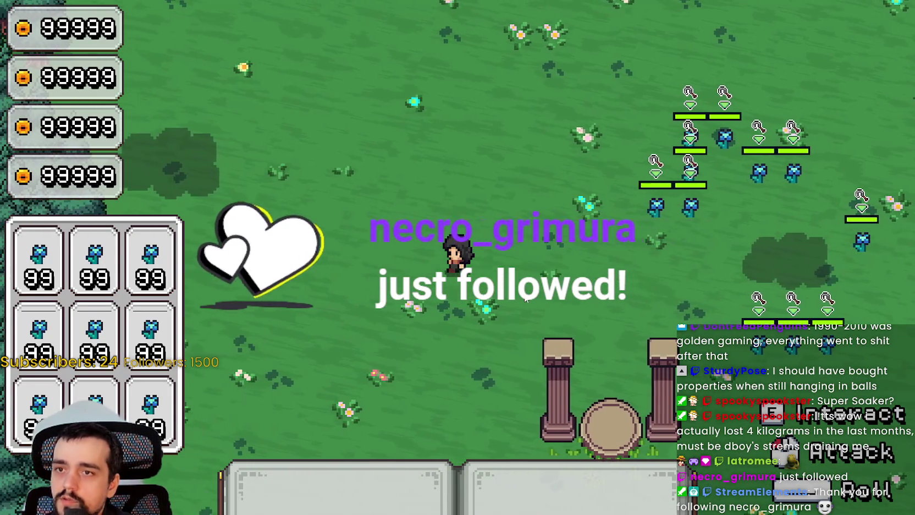
{"action": "key", "text": "d"}
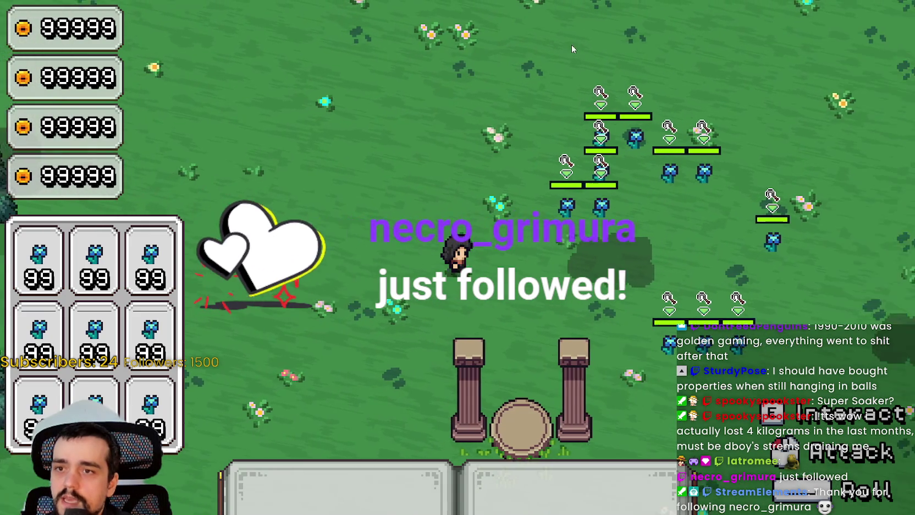
{"action": "key", "text": "a"}
{"action": "key", "text": "d"}
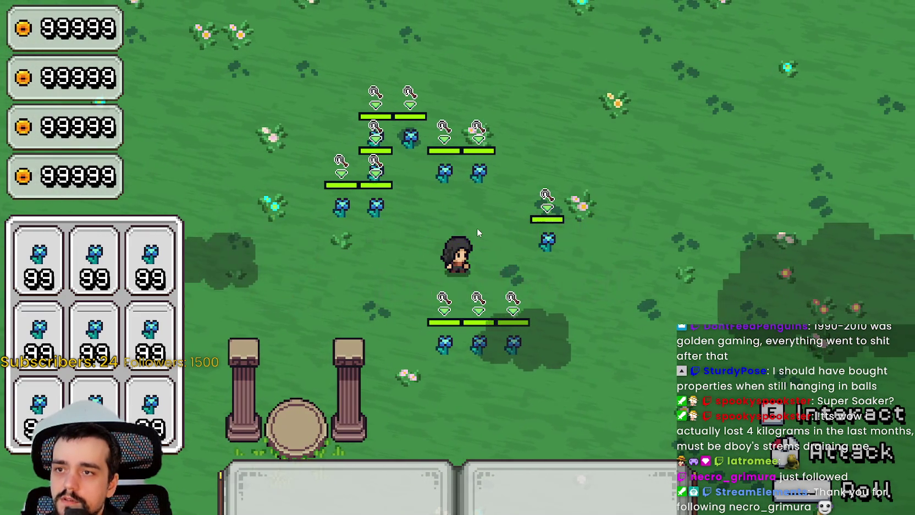
{"action": "key", "text": "a"}
{"action": "key", "text": "a"}
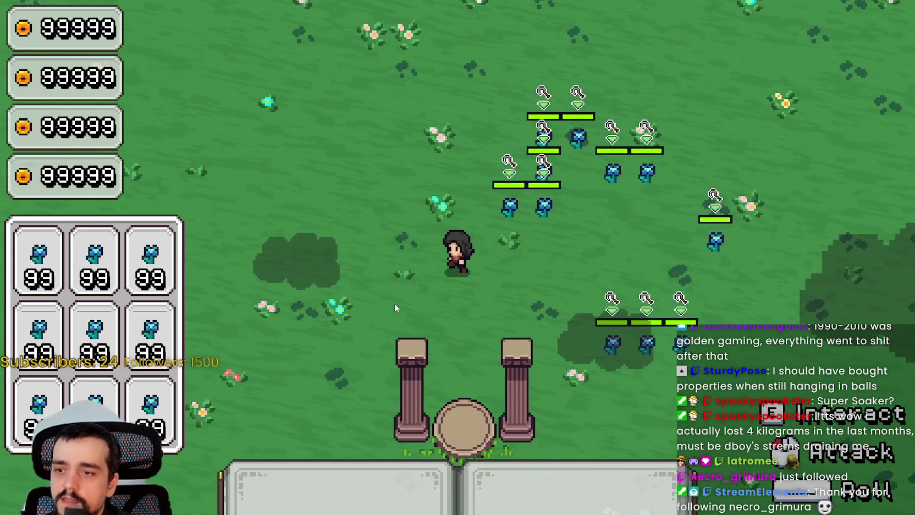
{"action": "key", "text": "d"}
{"action": "key", "text": "d"}
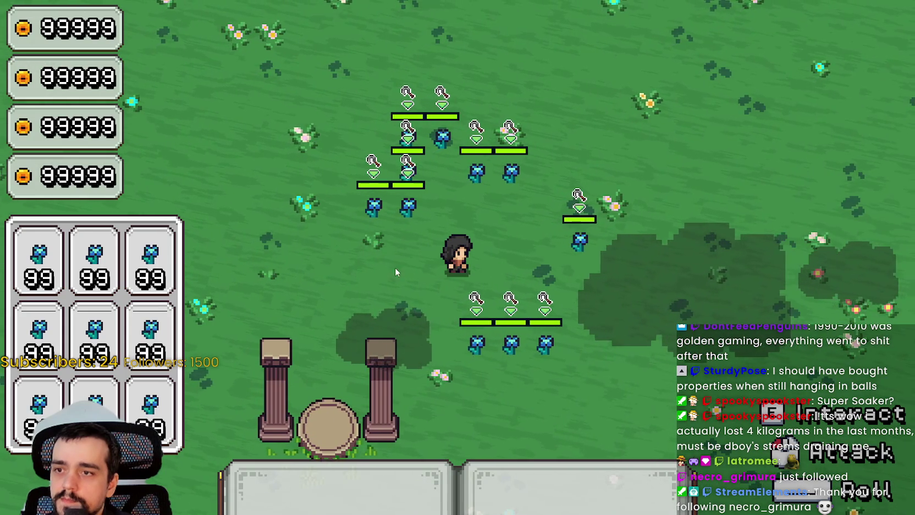
{"action": "key", "text": "a"}
{"action": "key", "text": "d"}
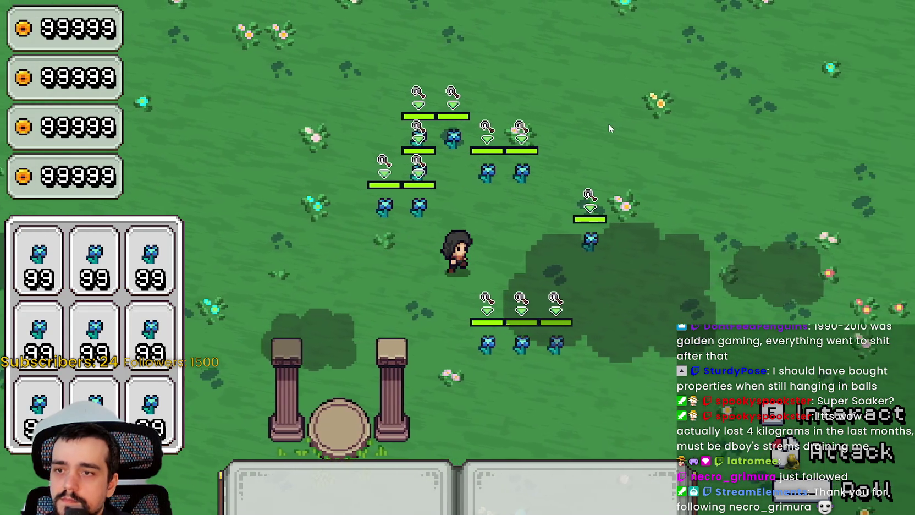
{"action": "key", "text": "w"}
{"action": "key", "text": "a"}
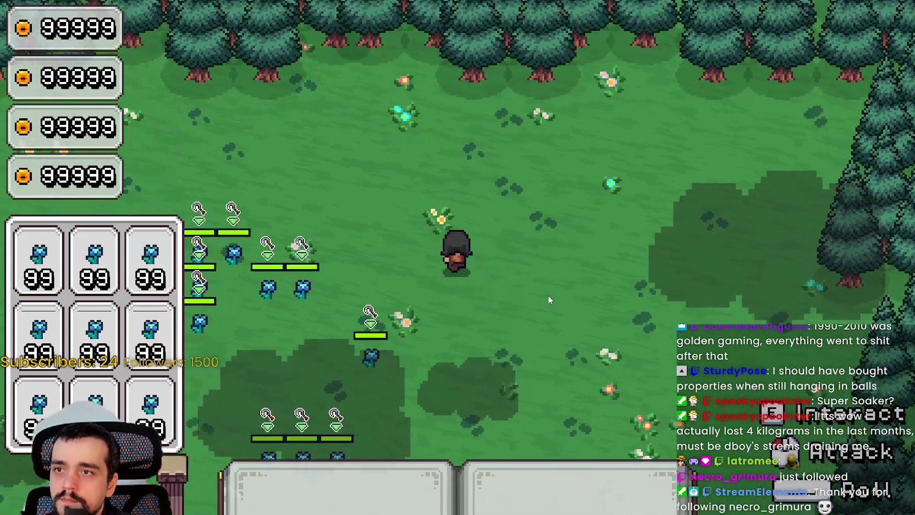
{"action": "key", "text": "s"}
{"action": "key", "text": "a"}
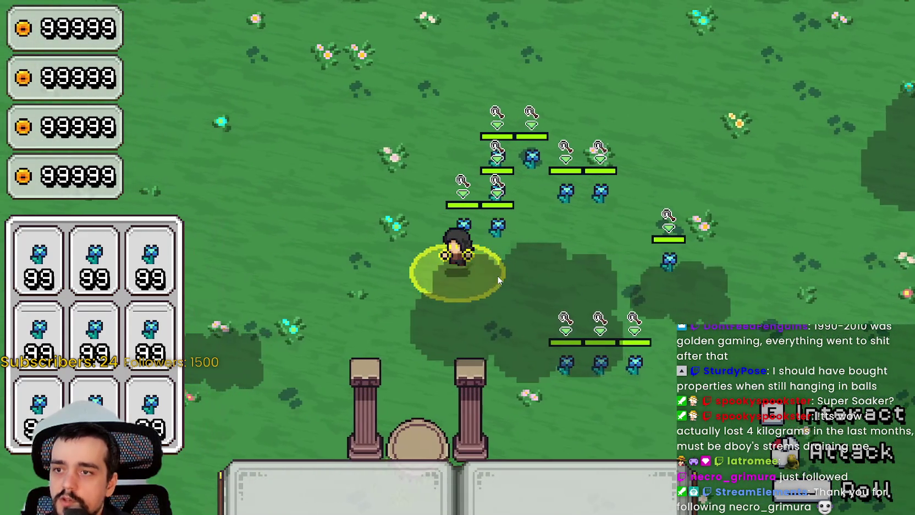
{"action": "key", "text": "d"}
{"action": "key", "text": "s"}
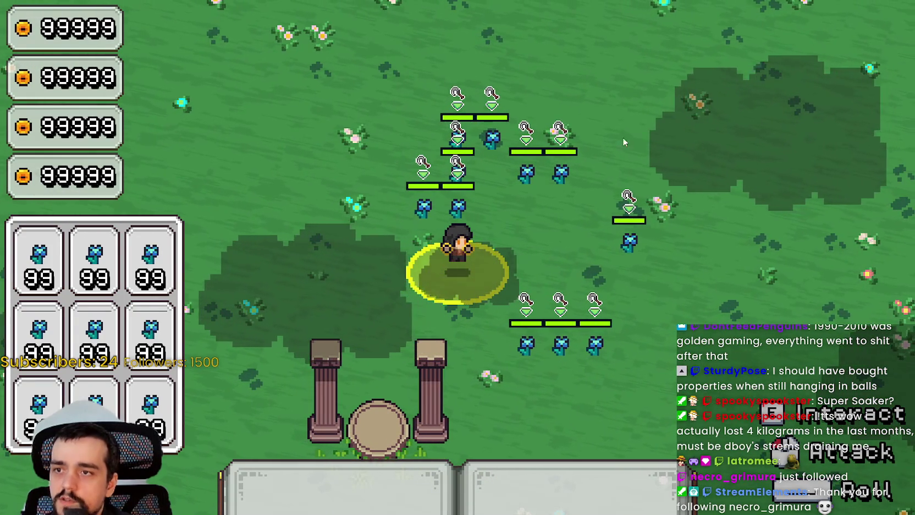
{"action": "key", "text": "d"}
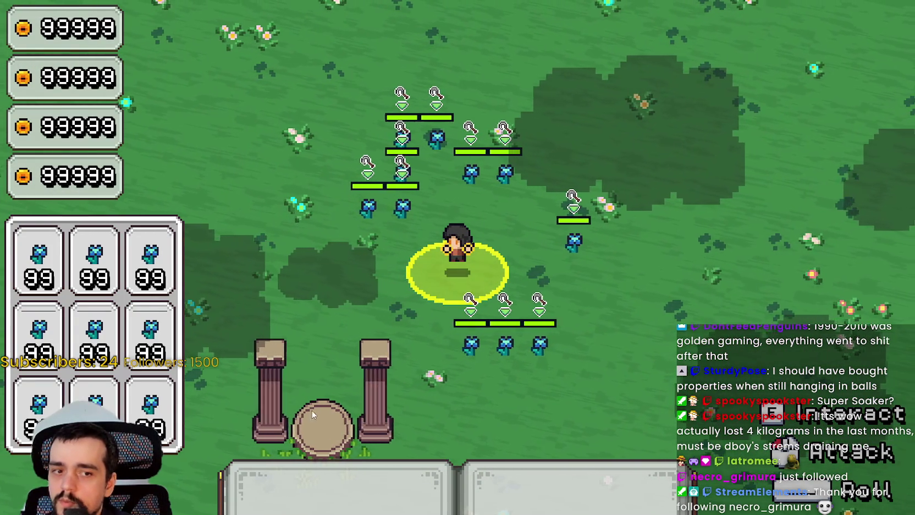
{"action": "key", "text": "a"}
{"action": "key", "text": "w"}
{"action": "key", "text": "a"}
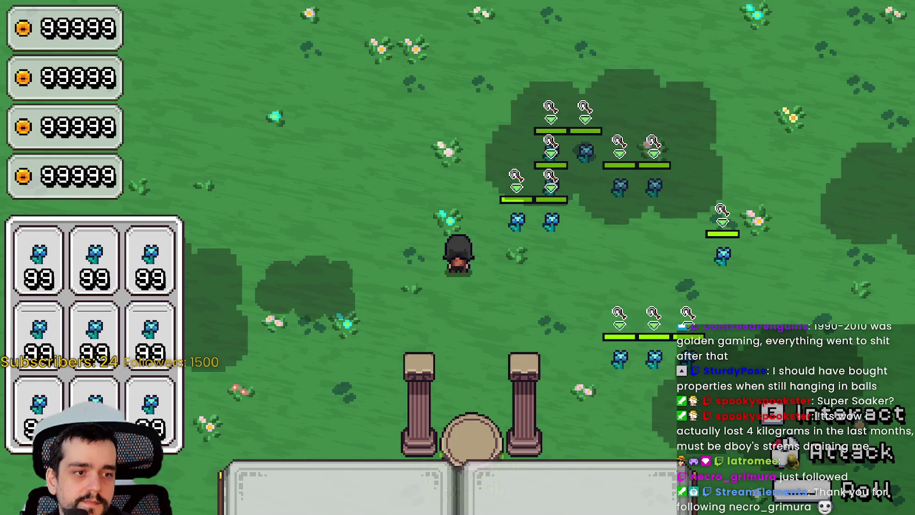
- Close the running game and save the scene
{"action": "key", "text": "F8"}
{"action": "scroll", "coordinate": [559, 161], "scroll_direction": "up", "scroll_amount": 2}
{"action": "key", "text": "ctrl+s"}
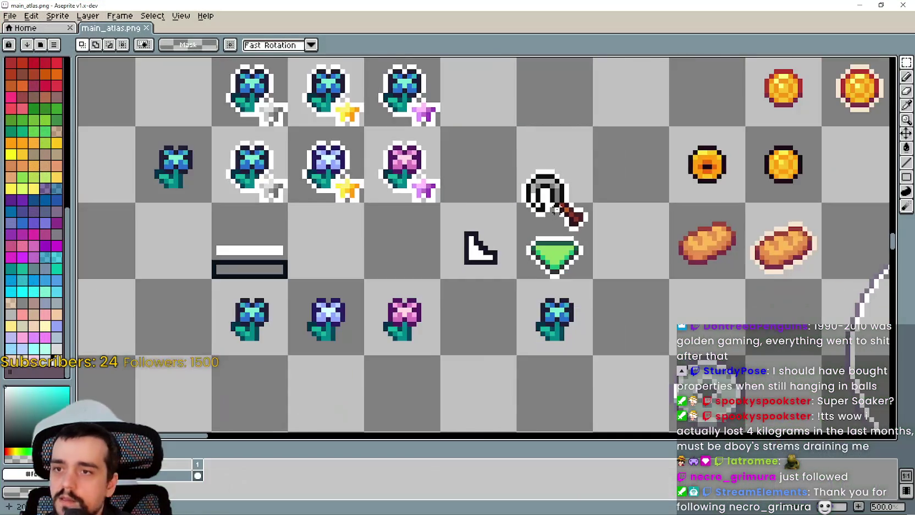
{"action": "scroll", "coordinate": [556, 209], "scroll_direction": "down", "scroll_amount": 5}
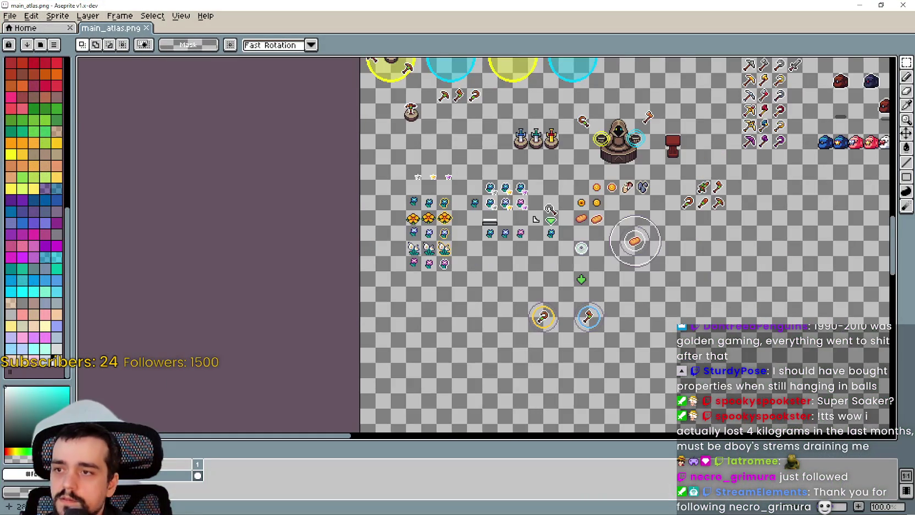
{"action": "scroll", "coordinate": [628, 186], "scroll_direction": "up", "scroll_amount": 3}
{"action": "mouse_move", "coordinate": [403, 253]}
{"action": "left_mouse_down"}
{"action": "mouse_move", "coordinate": [697, 266]}
{"action": "mouse_move", "coordinate": [665, 217]}
{"action": "left_mouse_up"}
{"action": "scroll", "coordinate": [665, 217], "scroll_direction": "down", "scroll_amount": 4}
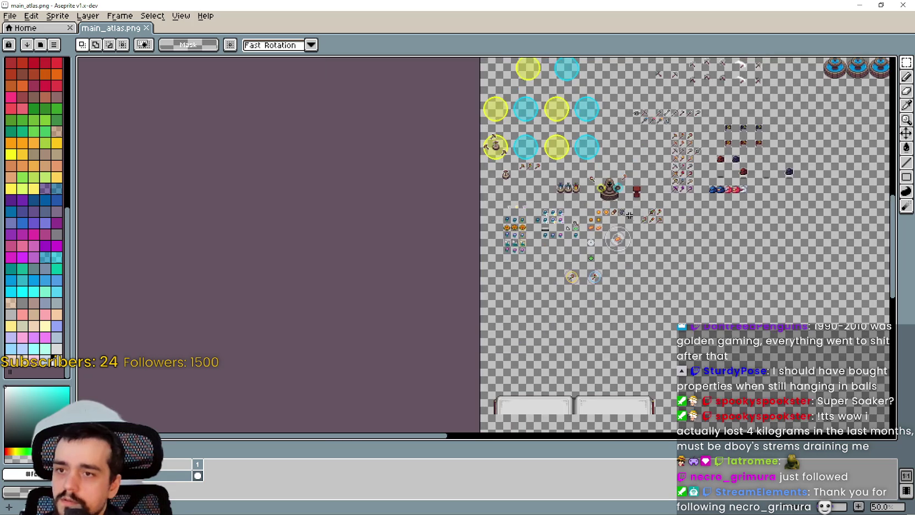
{"action": "left_click_drag", "start_coordinate": [560, 194], "coordinate": [465, 190]}
{"action": "scroll", "coordinate": [465, 190], "scroll_direction": "up", "scroll_amount": 1}
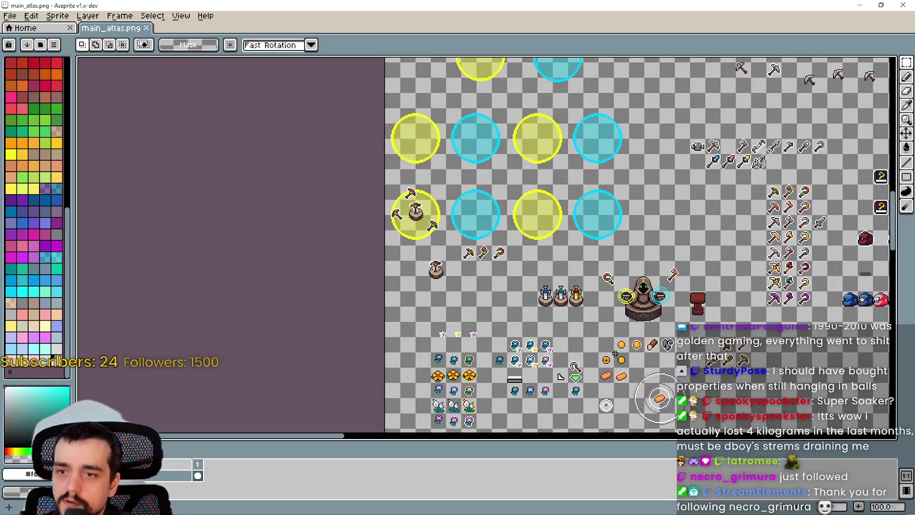
{"action": "scroll", "coordinate": [615, 354], "scroll_direction": "up", "scroll_amount": 4}
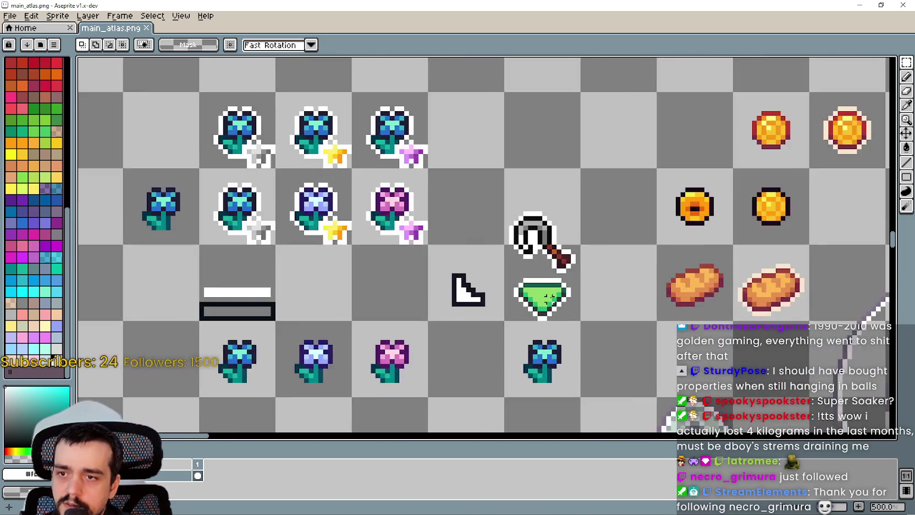
{"action": "scroll", "coordinate": [552, 297], "scroll_direction": "down", "scroll_amount": 5}
{"action": "scroll", "coordinate": [495, 293], "scroll_direction": "up", "scroll_amount": 1}
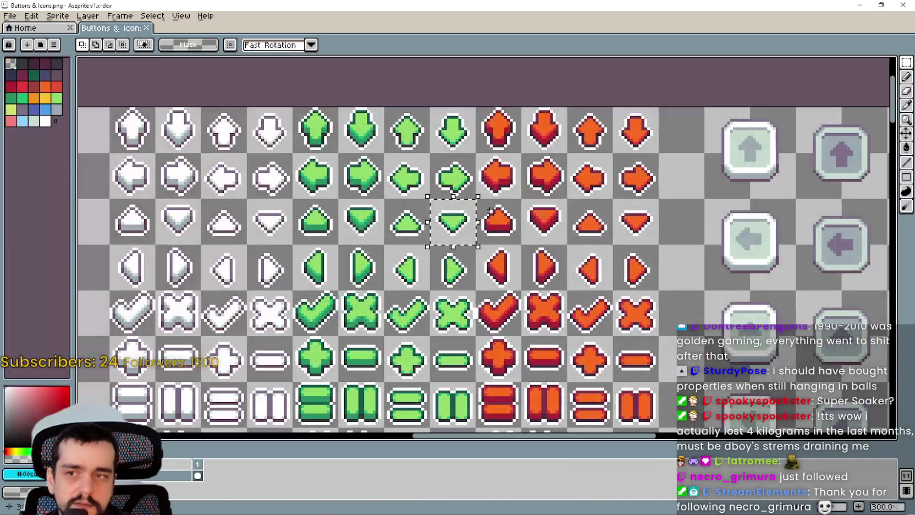
- Look over the coloured plus, minus and cross buttons on Buttons & Icons.png, then return to main_atlas.png
{"action": "scroll", "coordinate": [506, 214], "scroll_direction": "down", "scroll_amount": 4}
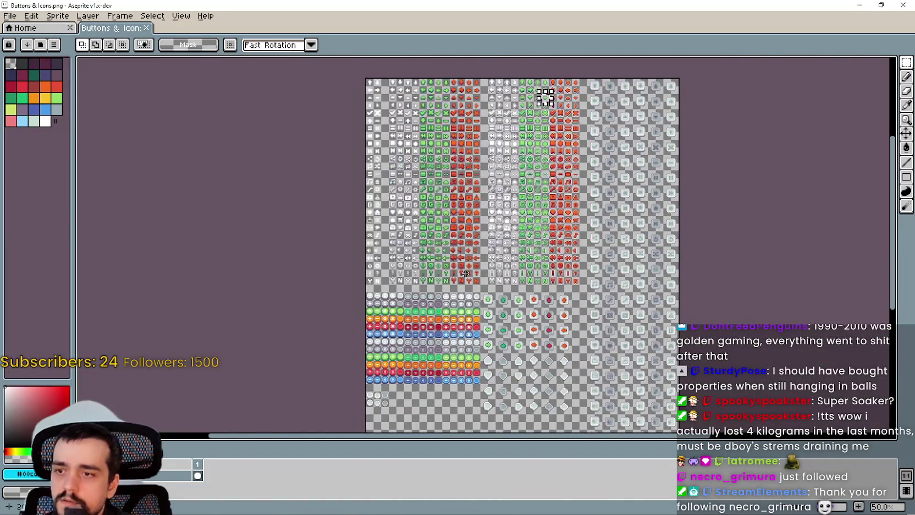
{"action": "scroll", "coordinate": [495, 259], "scroll_direction": "up", "scroll_amount": 2}
{"action": "scroll", "coordinate": [456, 278], "scroll_direction": "down", "scroll_amount": 1}
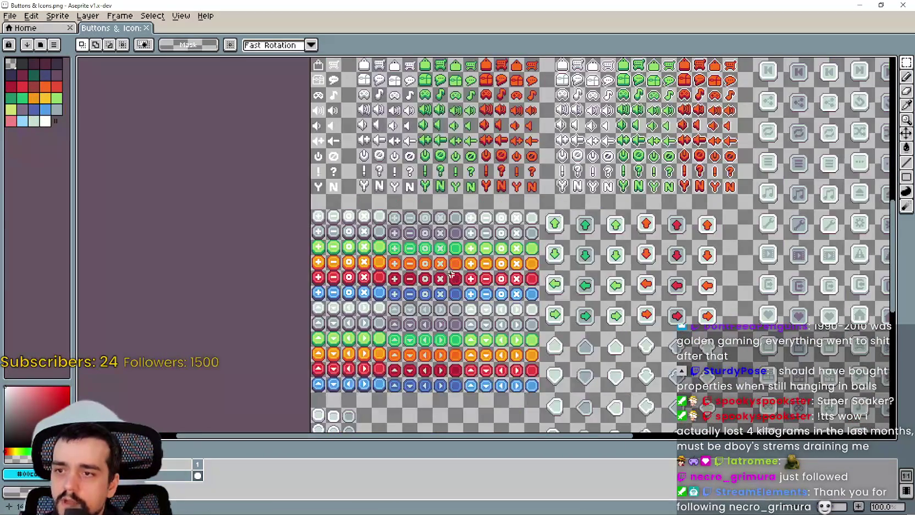
{"action": "scroll", "coordinate": [451, 273], "scroll_direction": "up", "scroll_amount": 1}
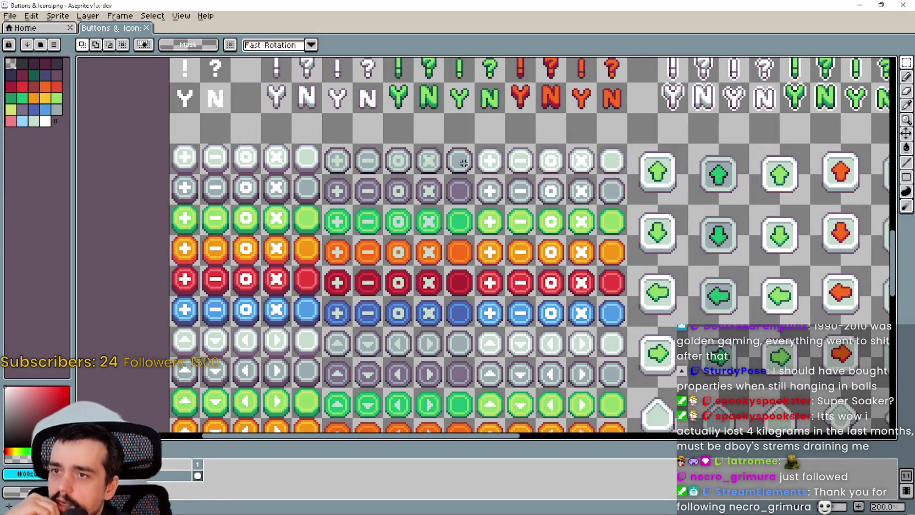
{"action": "scroll", "coordinate": [463, 163], "scroll_direction": "down", "scroll_amount": 3}
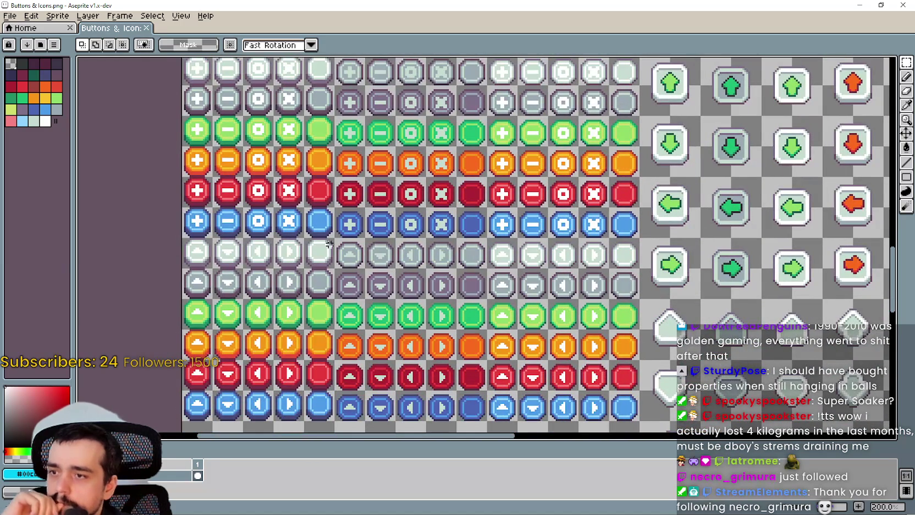
{"action": "scroll", "coordinate": [447, 86], "scroll_direction": "down", "scroll_amount": 2}
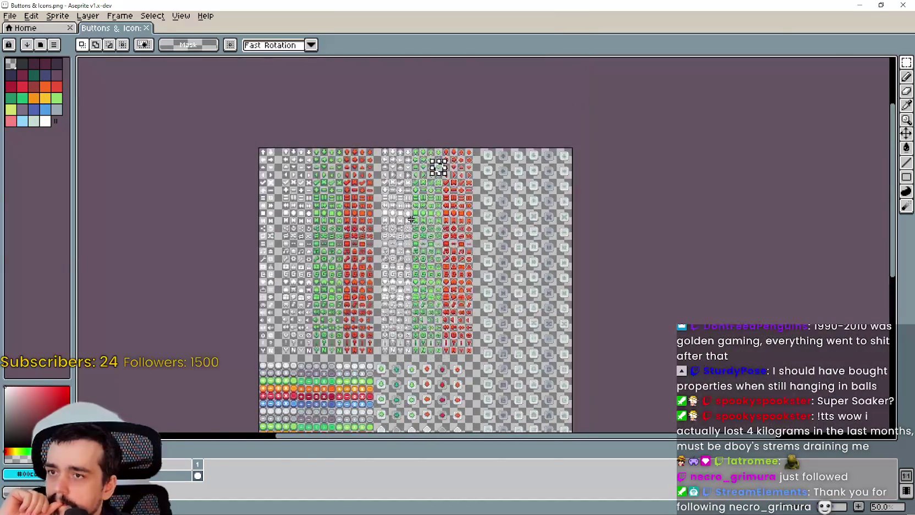
{"action": "scroll", "coordinate": [361, 174], "scroll_direction": "up", "scroll_amount": 2}
{"action": "scroll", "coordinate": [361, 174], "scroll_direction": "down", "scroll_amount": 2}
{"action": "scroll", "coordinate": [340, 267], "scroll_direction": "up", "scroll_amount": 3}
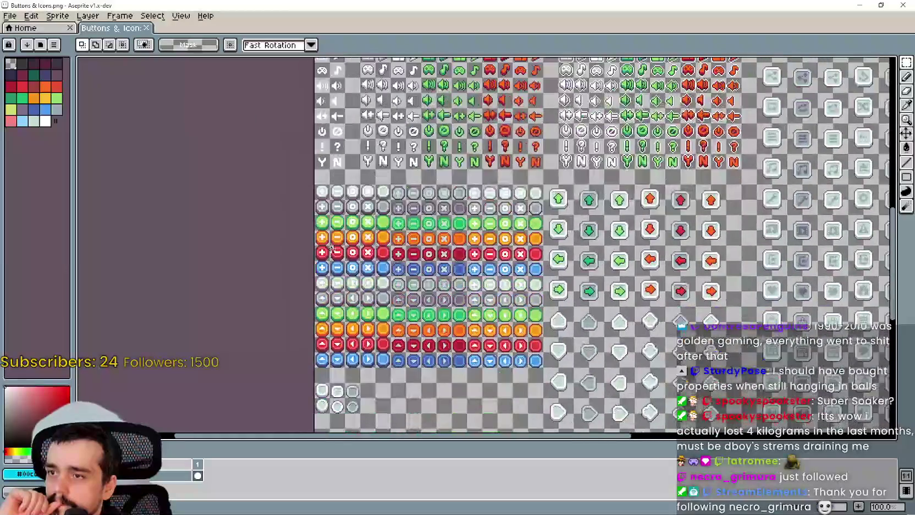
{"action": "scroll", "coordinate": [480, 224], "scroll_direction": "up", "scroll_amount": 2}
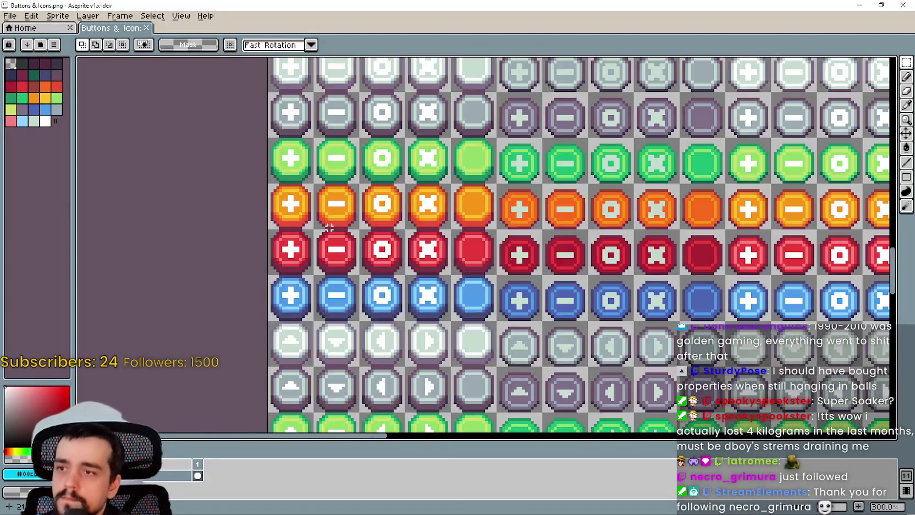
{"action": "left_click", "coordinate": [860, 8]}
- Paste the orange, red and blue minus buttons below the flower sprites and commit them
{"action": "scroll", "coordinate": [421, 218], "scroll_direction": "up", "scroll_amount": 3}
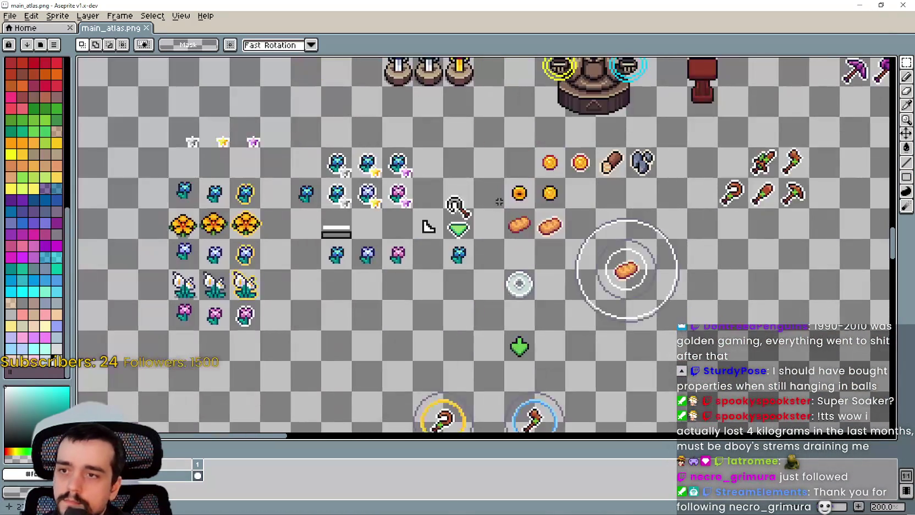
{"action": "scroll", "coordinate": [421, 219], "scroll_direction": "up", "scroll_amount": 2}
{"action": "scroll", "coordinate": [412, 220], "scroll_direction": "down", "scroll_amount": 6}
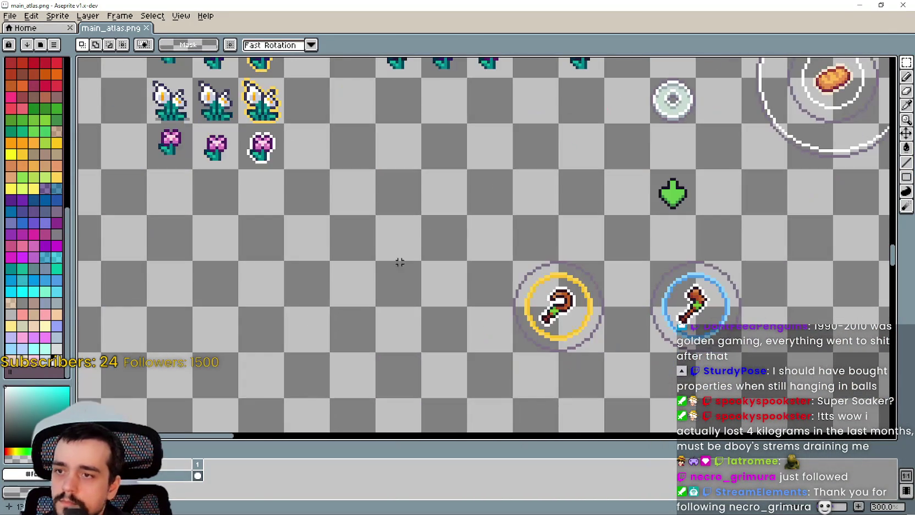
{"action": "key", "text": "ctrl+v"}
{"action": "mouse_move", "coordinate": [134, 230]}
{"action": "left_mouse_down"}
{"action": "mouse_move", "coordinate": [186, 246]}
{"action": "mouse_move", "coordinate": [435, 184]}
{"action": "left_mouse_up"}
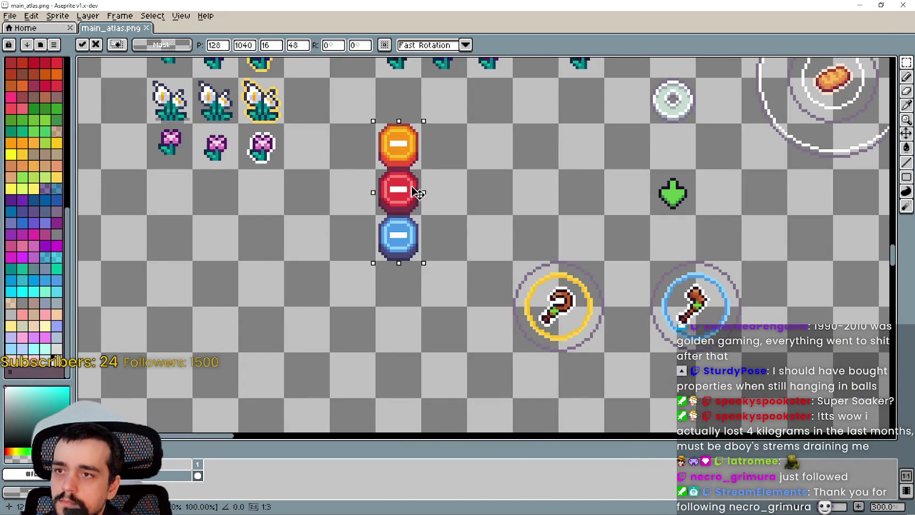
{"action": "scroll", "coordinate": [521, 212], "scroll_direction": "up", "scroll_amount": 3}
{"action": "key", "text": "Return"}
- Paste the pointer icon and green marker beside the minus buttons
{"action": "scroll", "coordinate": [500, 242], "scroll_direction": "up", "scroll_amount": 1}
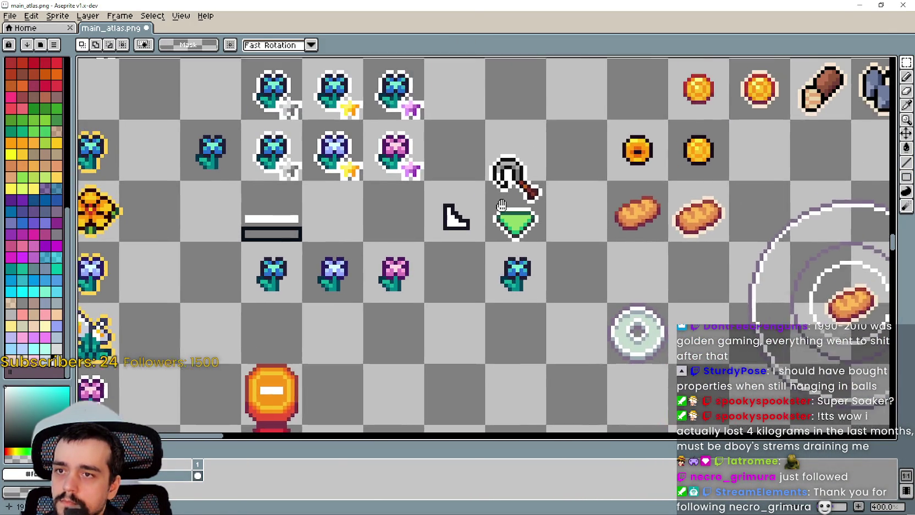
{"action": "scroll", "coordinate": [425, 419], "scroll_direction": "down", "scroll_amount": 3}
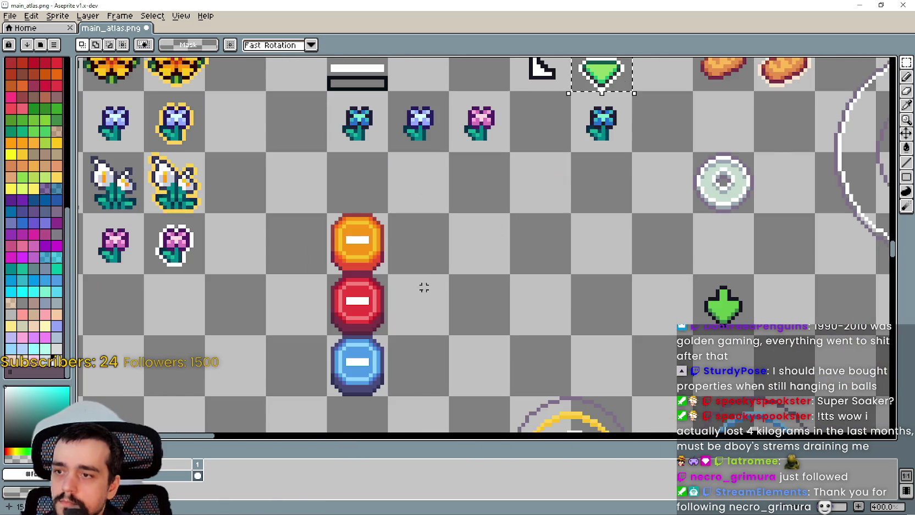
{"action": "key", "text": "ctrl+v"}
{"action": "left_click_drag", "start_coordinate": [605, 264], "coordinate": [419, 295]}
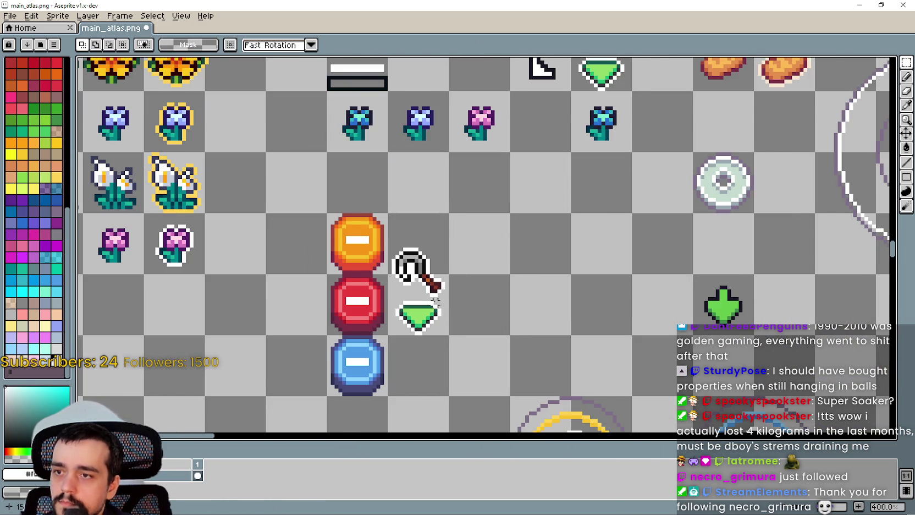
{"action": "scroll", "coordinate": [433, 215], "scroll_direction": "up", "scroll_amount": 2}
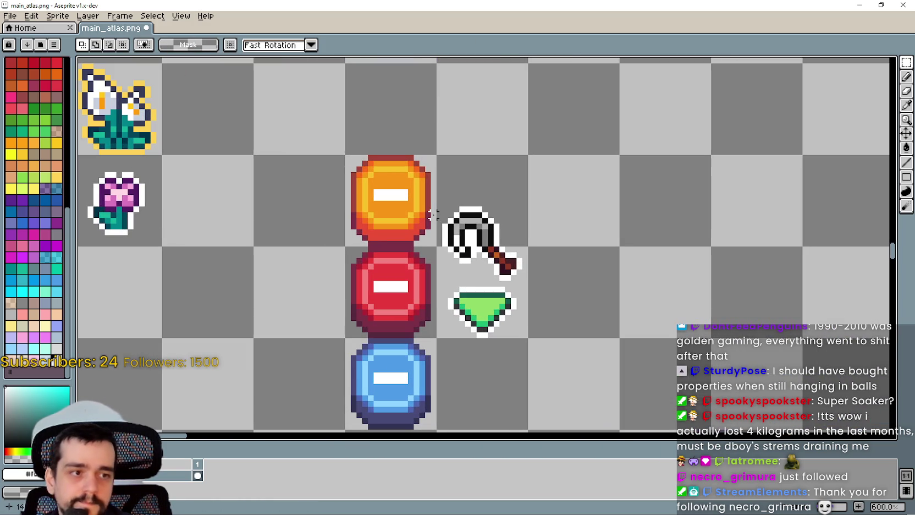
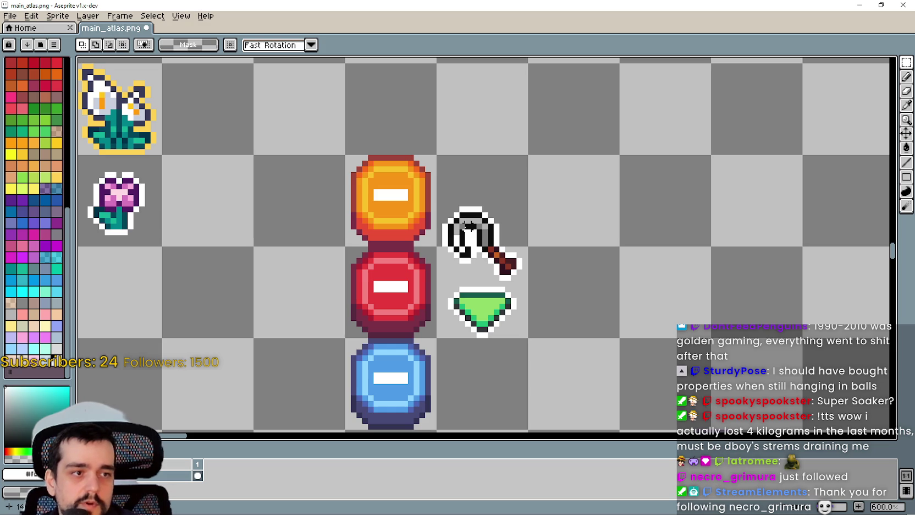
- Marquee-select the hook and green gem tile in main_atlas.png, then return to the Eyedropper
{"action": "scroll", "coordinate": [462, 231], "scroll_direction": "up", "scroll_amount": 1}
{"action": "scroll", "coordinate": [459, 226], "scroll_direction": "down", "scroll_amount": 2}
{"action": "scroll", "coordinate": [466, 199], "scroll_direction": "up", "scroll_amount": 1}
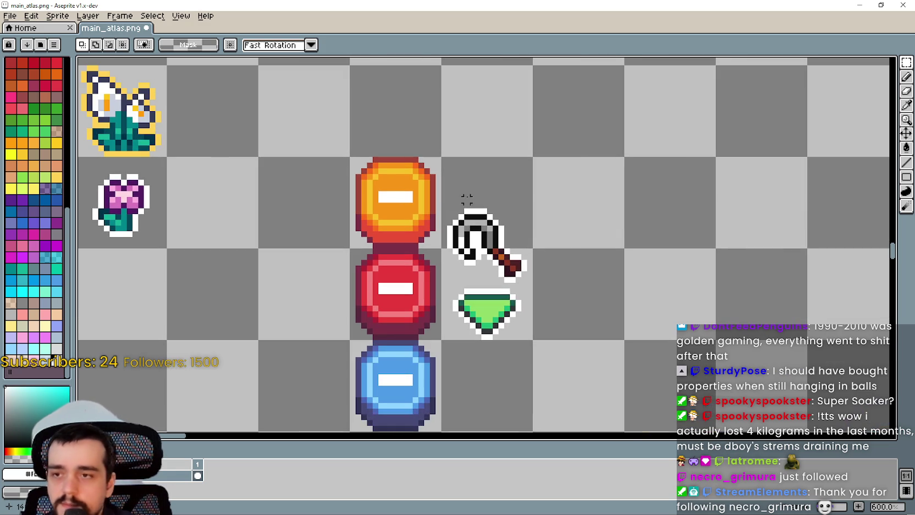
{"action": "left_click", "coordinate": [906, 104]}
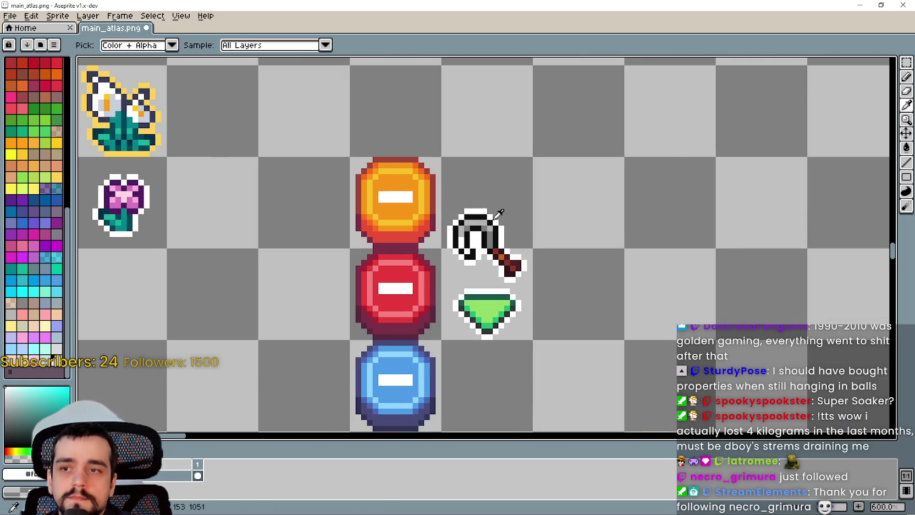
{"action": "scroll", "coordinate": [471, 209], "scroll_direction": "up", "scroll_amount": 4}
{"action": "scroll", "coordinate": [396, 165], "scroll_direction": "down", "scroll_amount": 4}
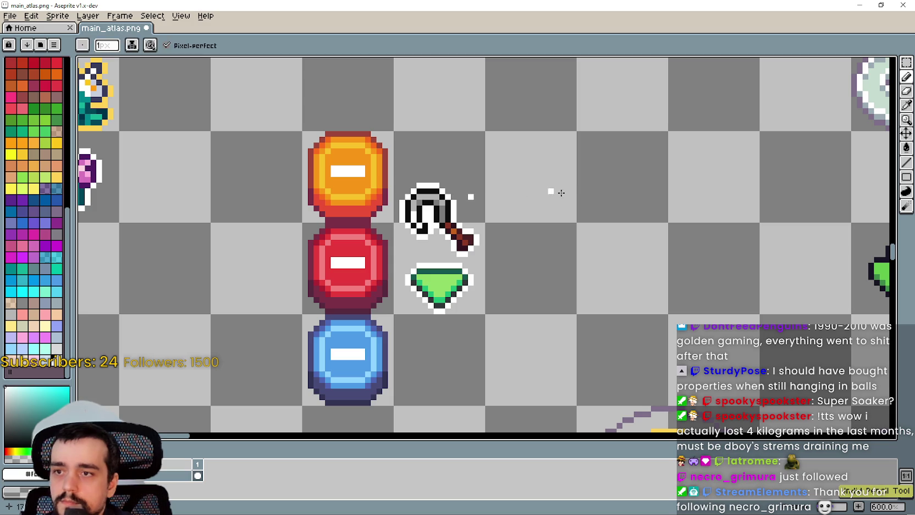
{"action": "key", "text": "m"}
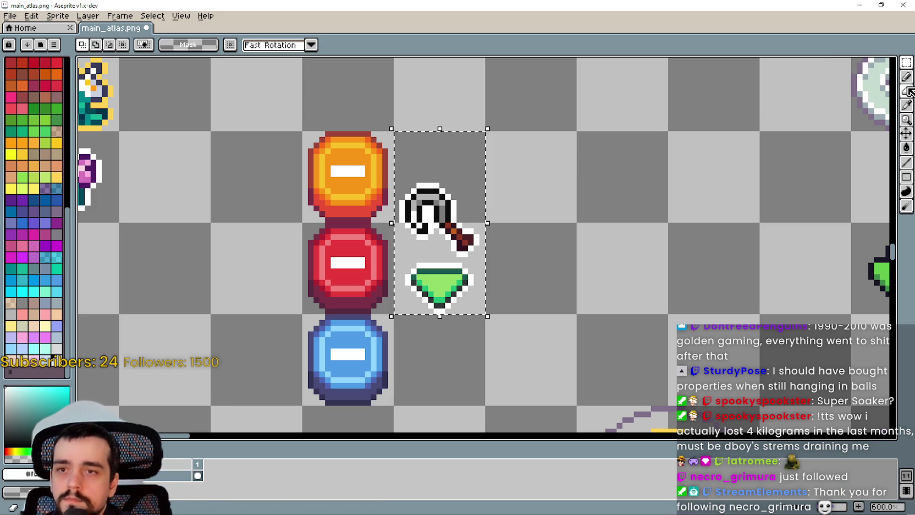
{"action": "left_click", "coordinate": [906, 105]}
{"action": "scroll", "coordinate": [575, 252], "scroll_direction": "down", "scroll_amount": 5}
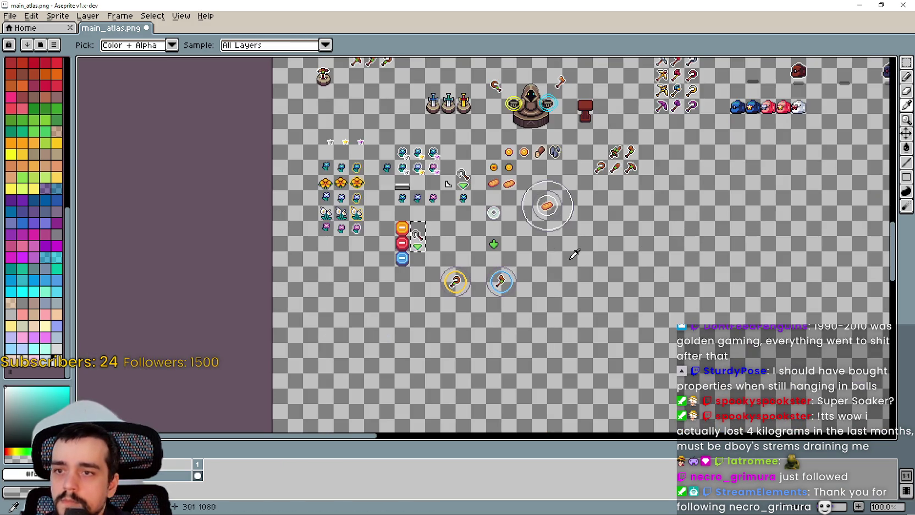
{"action": "left_click_drag", "start_coordinate": [574, 253], "coordinate": [347, 326]}
{"action": "scroll", "coordinate": [489, 296], "scroll_direction": "down", "scroll_amount": 1}
{"action": "scroll", "coordinate": [468, 267], "scroll_direction": "up", "scroll_amount": 2}
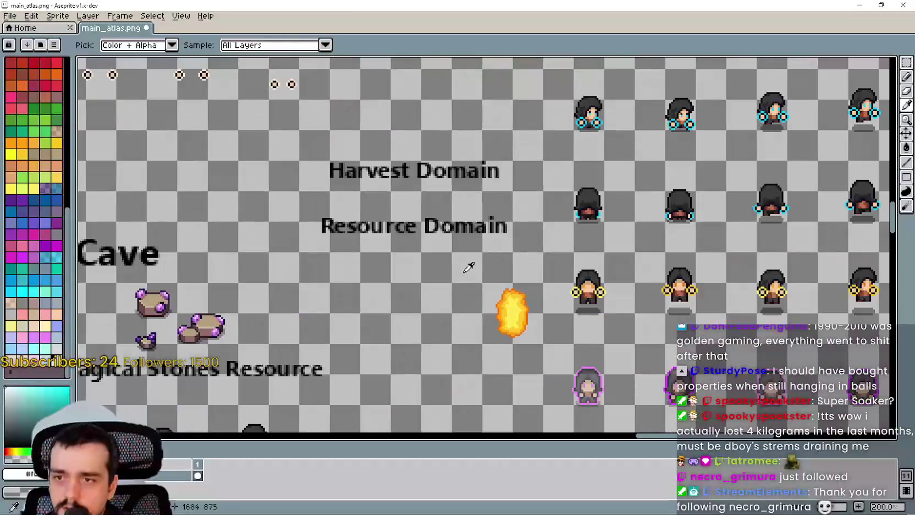
{"action": "scroll", "coordinate": [582, 281], "scroll_direction": "right", "scroll_amount": 3}
{"action": "scroll", "coordinate": [384, 270], "scroll_direction": "up", "scroll_amount": 4}
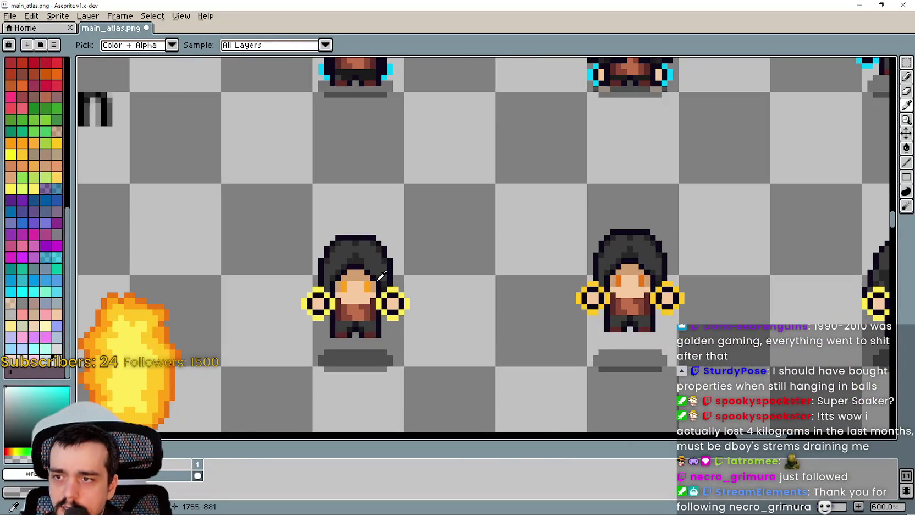
{"action": "scroll", "coordinate": [381, 276], "scroll_direction": "down", "scroll_amount": 3}
{"action": "scroll", "coordinate": [381, 276], "scroll_direction": "down", "scroll_amount": 1}
{"action": "scroll", "coordinate": [493, 268], "scroll_direction": "up", "scroll_amount": 3}
{"action": "scroll", "coordinate": [493, 268], "scroll_direction": "down", "scroll_amount": 1}
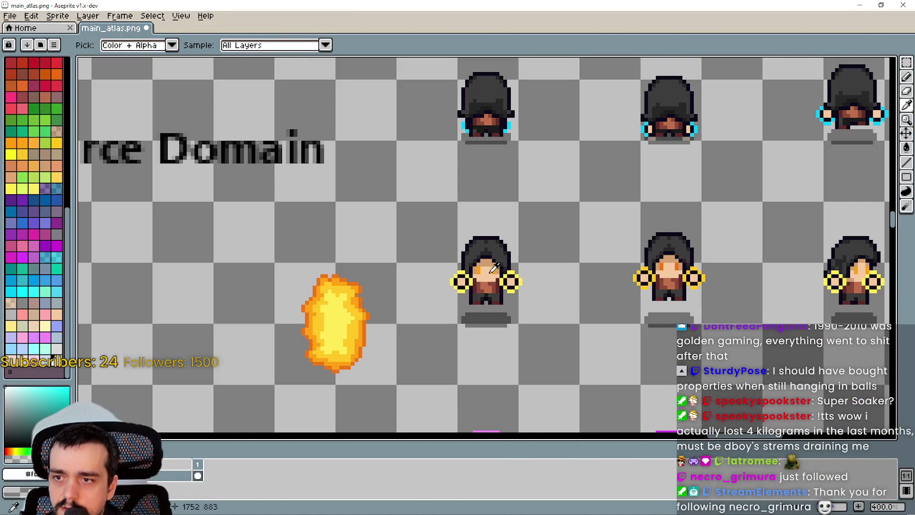
{"action": "scroll", "coordinate": [548, 254], "scroll_direction": "down", "scroll_amount": 2}
{"action": "scroll", "coordinate": [526, 302], "scroll_direction": "up", "scroll_amount": 8}
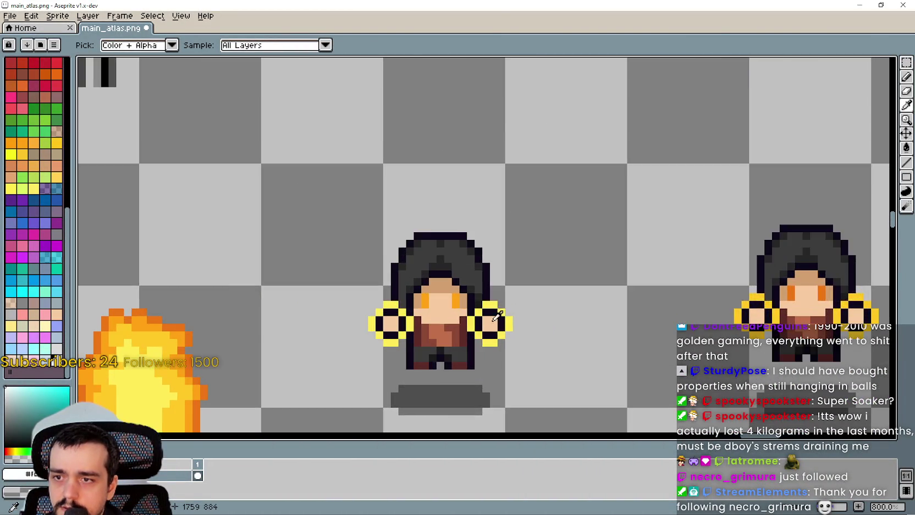
{"action": "scroll", "coordinate": [465, 314], "scroll_direction": "down", "scroll_amount": 6}
{"action": "scroll", "coordinate": [479, 280], "scroll_direction": "up", "scroll_amount": 5}
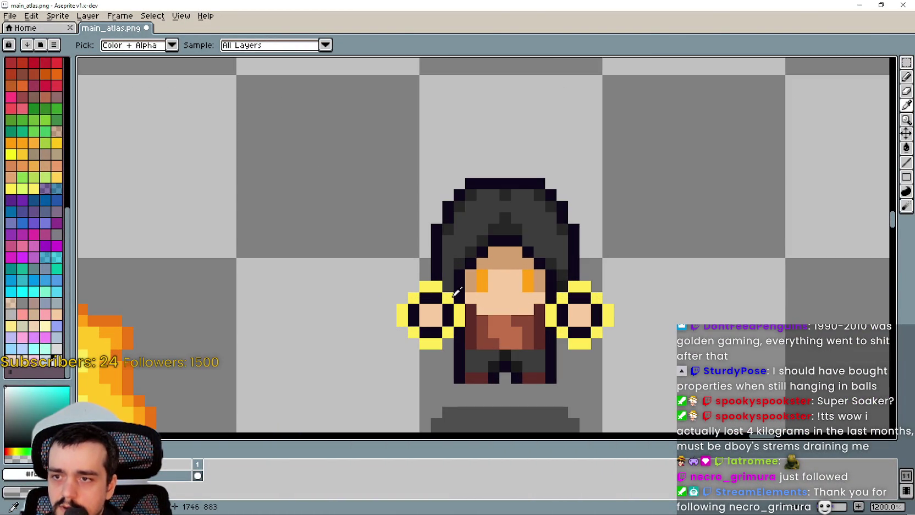
{"action": "scroll", "coordinate": [456, 294], "scroll_direction": "down", "scroll_amount": 2}
{"action": "scroll", "coordinate": [163, 272], "scroll_direction": "up", "scroll_amount": 2}
{"action": "scroll", "coordinate": [241, 257], "scroll_direction": "down", "scroll_amount": 2}
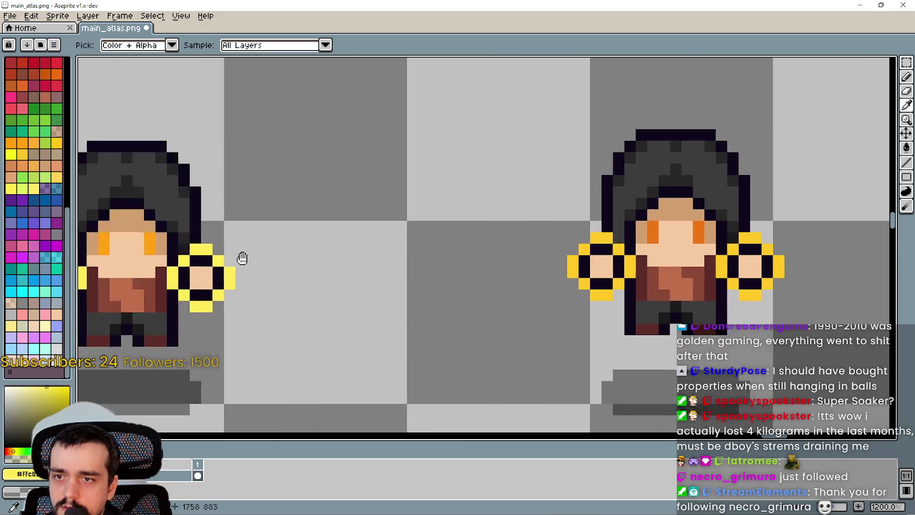
{"action": "scroll", "coordinate": [520, 281], "scroll_direction": "up", "scroll_amount": 2}
{"action": "scroll", "coordinate": [519, 280], "scroll_direction": "down", "scroll_amount": 4}
{"action": "scroll", "coordinate": [470, 272], "scroll_direction": "up", "scroll_amount": 4}
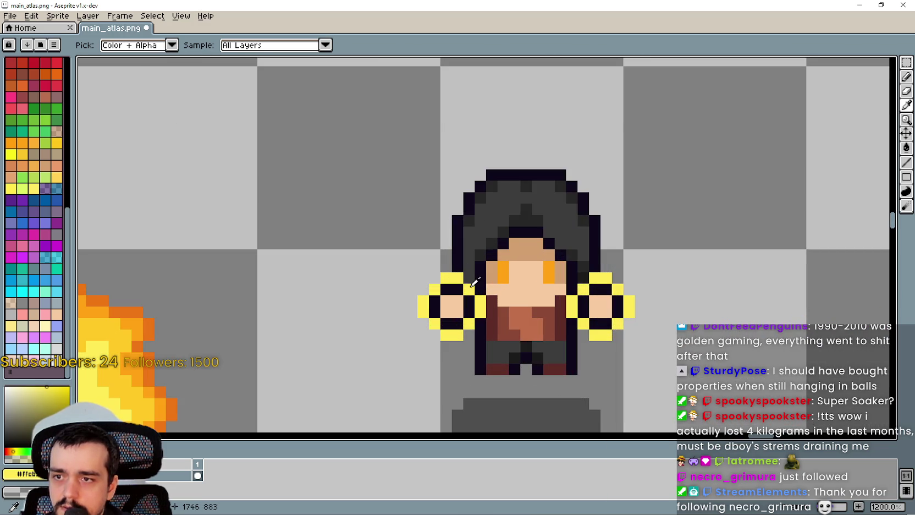
{"action": "scroll", "coordinate": [475, 282], "scroll_direction": "down", "scroll_amount": 9}
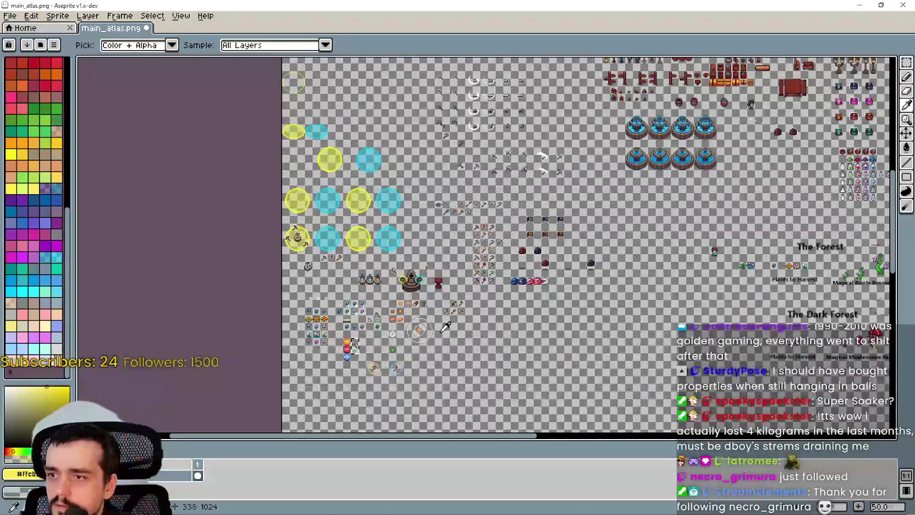
{"action": "scroll", "coordinate": [445, 327], "scroll_direction": "up", "scroll_amount": 6}
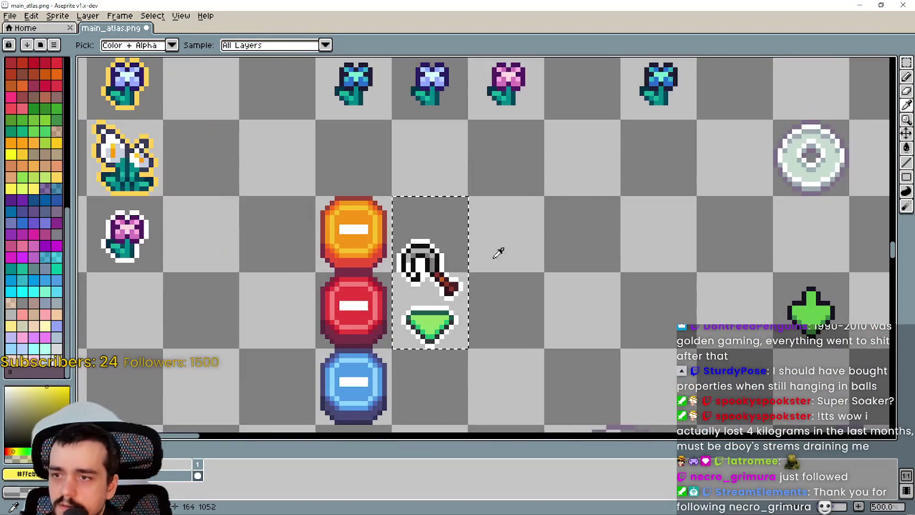
- Fill the hook and green gem sprite outlines yellow with the Paint Bucket
{"action": "scroll", "coordinate": [449, 249], "scroll_direction": "up", "scroll_amount": 2}
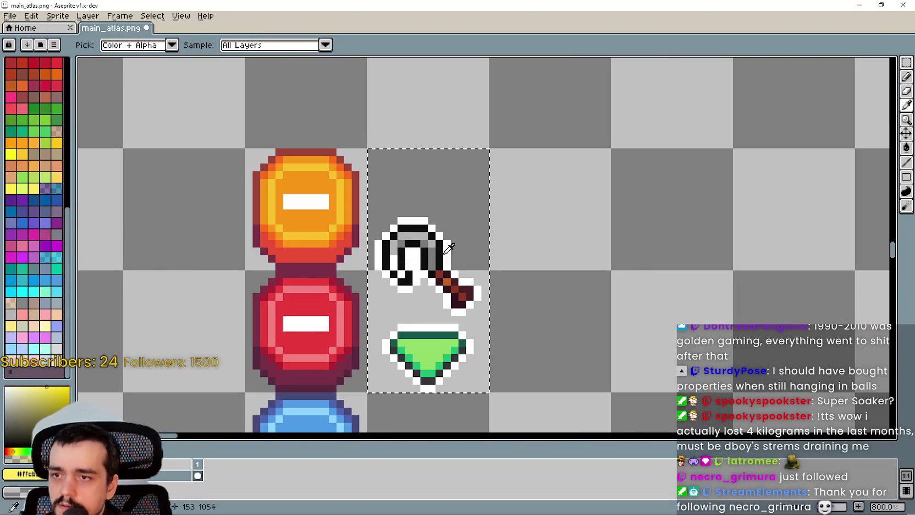
{"action": "left_click", "coordinate": [903, 151]}
{"action": "scroll", "coordinate": [456, 220], "scroll_direction": "up", "scroll_amount": 1}
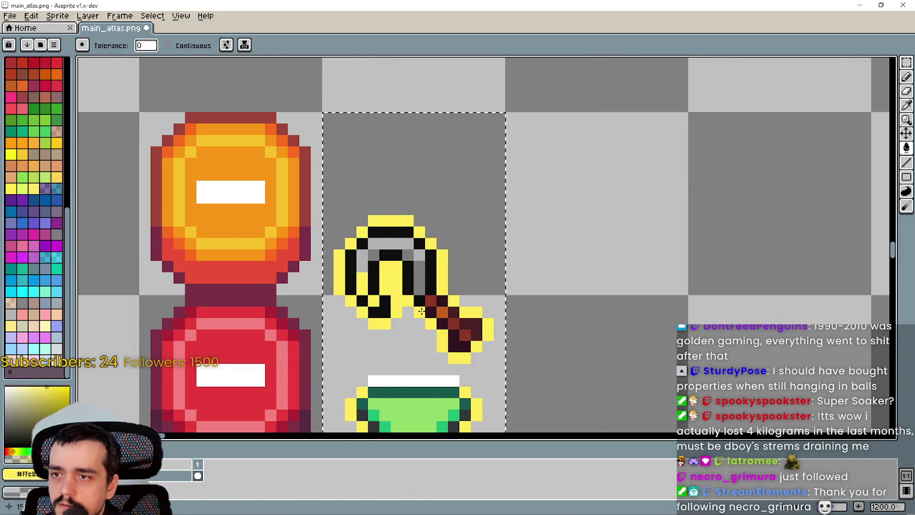
{"action": "scroll", "coordinate": [421, 311], "scroll_direction": "down", "scroll_amount": 3}
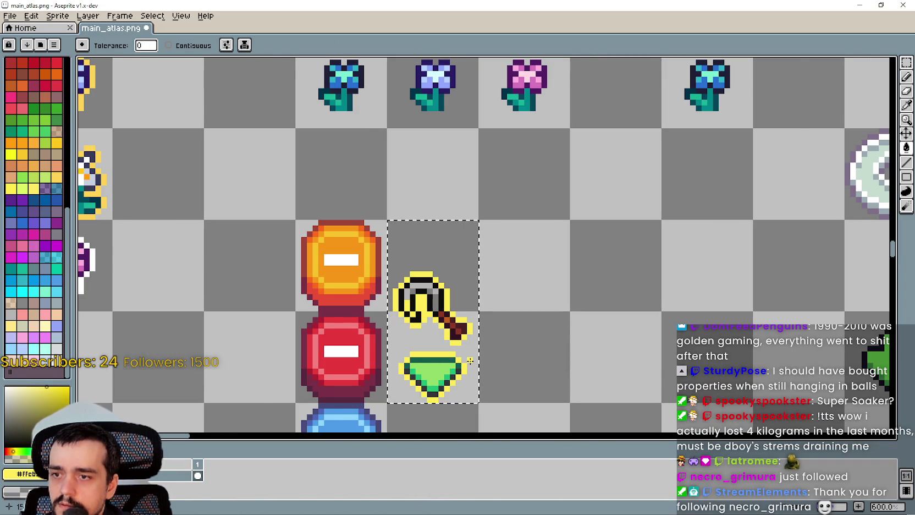
{"action": "scroll", "coordinate": [527, 365], "scroll_direction": "down", "scroll_amount": 1}
- Copy the hook-and-gem tile into the next slot to the right, nudged up one pixel
{"action": "left_click", "coordinate": [906, 62]}
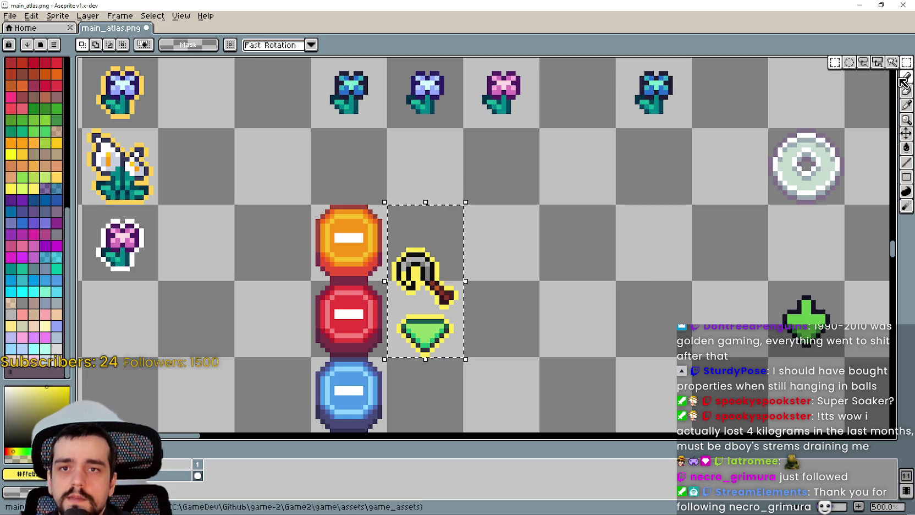
{"action": "scroll", "coordinate": [578, 322], "scroll_direction": "down", "scroll_amount": 1}
{"action": "mouse_move", "coordinate": [430, 341]}
{"action": "left_mouse_down"}
{"action": "mouse_move", "coordinate": [396, 308]}
{"action": "mouse_move", "coordinate": [388, 220]}
{"action": "left_mouse_up"}
{"action": "key", "text": "ctrl+c"}
{"action": "key", "text": "ctrl+v"}
{"action": "left_click_drag", "start_coordinate": [428, 311], "coordinate": [503, 311]}
{"action": "key", "text": "Return"}
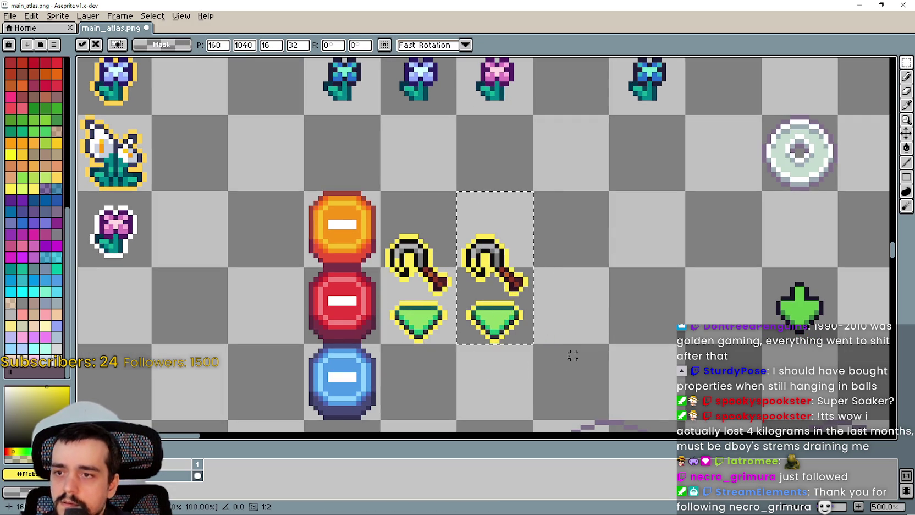
{"action": "key", "text": "Up"}
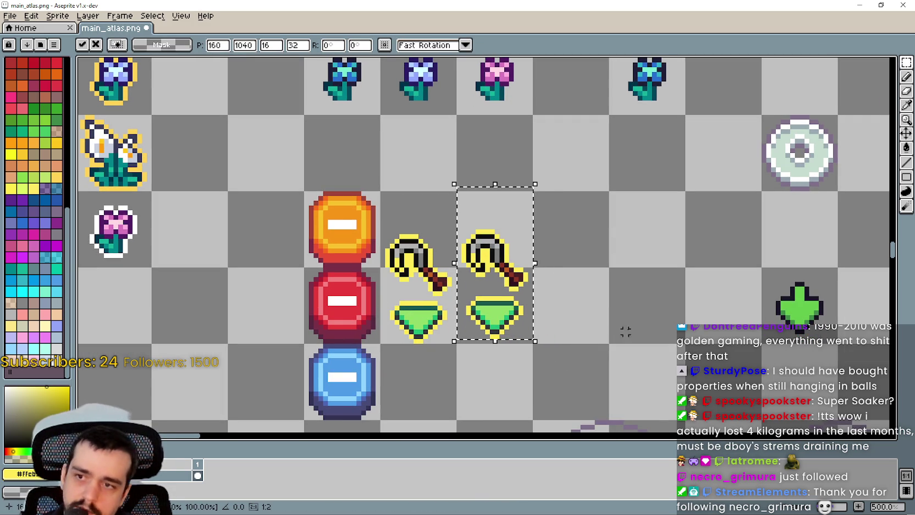
{"action": "key", "text": "Return"}
{"action": "scroll", "coordinate": [592, 318], "scroll_direction": "down", "scroll_amount": 1}
{"action": "scroll", "coordinate": [619, 252], "scroll_direction": "up", "scroll_amount": 1}
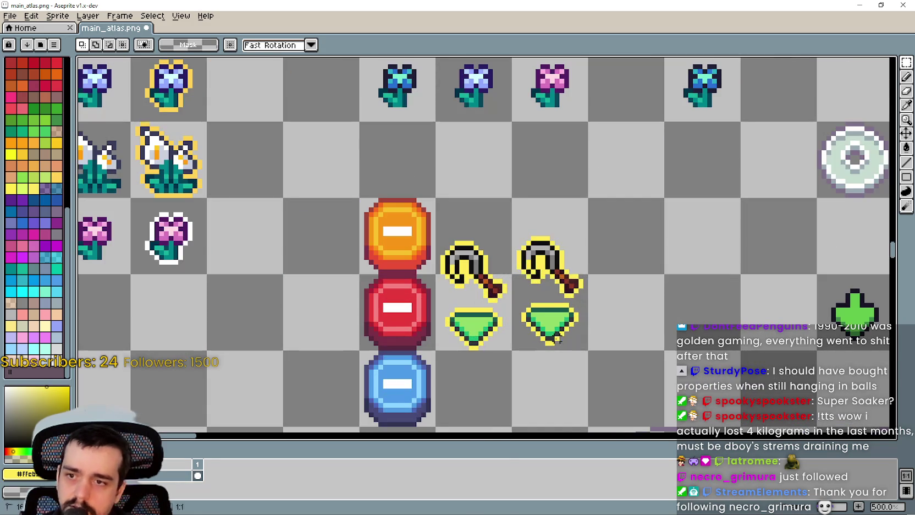
{"action": "scroll", "coordinate": [619, 252], "scroll_direction": "down", "scroll_amount": 8}
{"action": "scroll", "coordinate": [598, 255], "scroll_direction": "up", "scroll_amount": 5}
- Sample the character's orange eye colour from the atlas with the Eyedropper
{"action": "scroll", "coordinate": [577, 270], "scroll_direction": "down", "scroll_amount": 3}
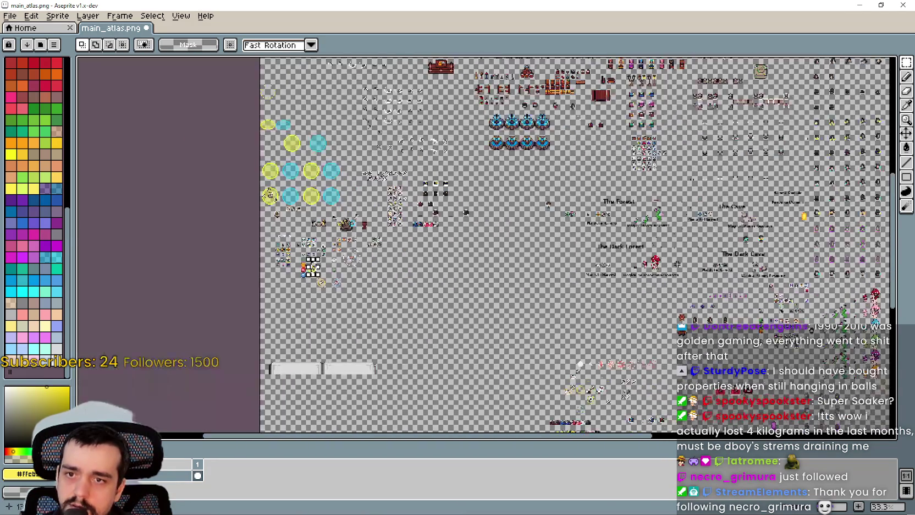
{"action": "scroll", "coordinate": [557, 285], "scroll_direction": "up", "scroll_amount": 1}
{"action": "scroll", "coordinate": [556, 286], "scroll_direction": "up", "scroll_amount": 3}
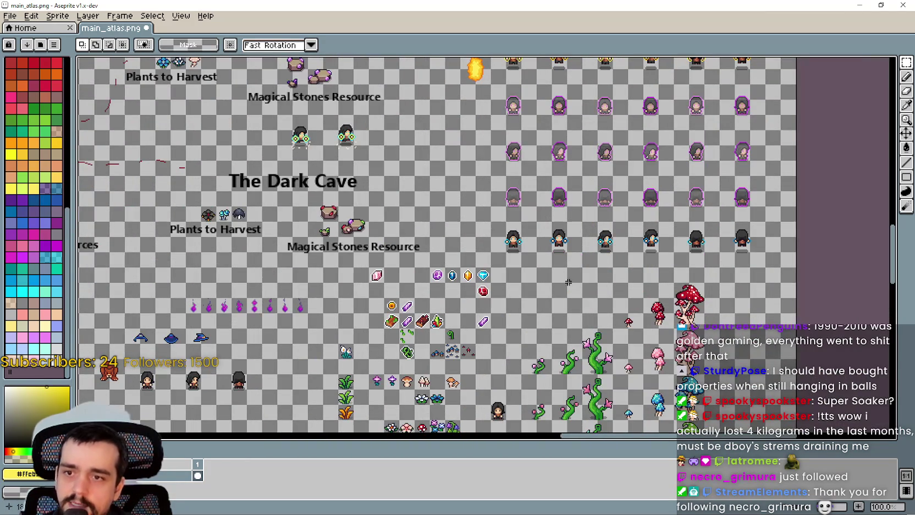
{"action": "scroll", "coordinate": [484, 197], "scroll_direction": "down", "scroll_amount": 1}
{"action": "scroll", "coordinate": [415, 296], "scroll_direction": "up", "scroll_amount": 1}
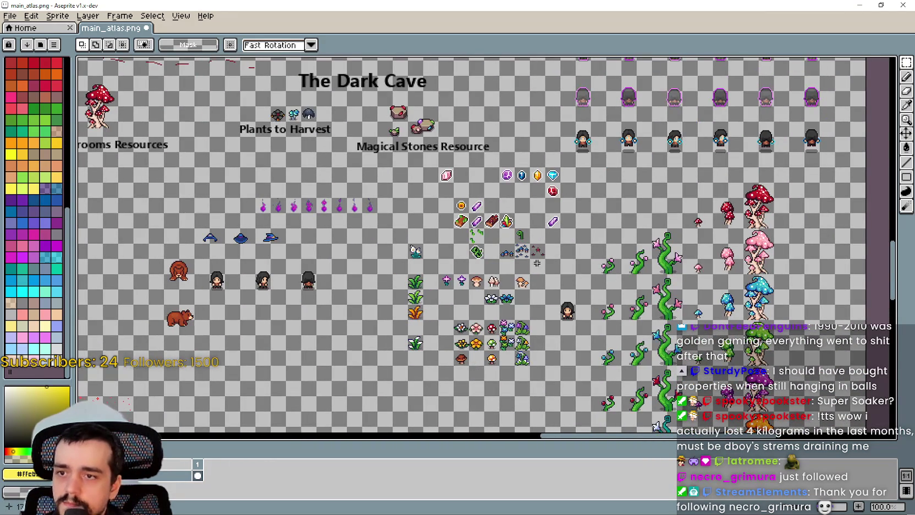
{"action": "scroll", "coordinate": [693, 283], "scroll_direction": "down", "scroll_amount": 1}
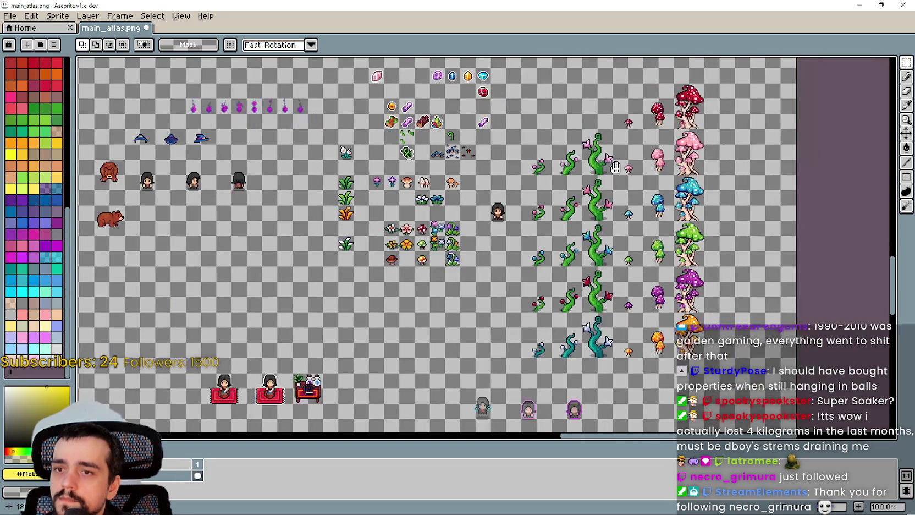
{"action": "scroll", "coordinate": [753, 297], "scroll_direction": "up", "scroll_amount": 1}
{"action": "scroll", "coordinate": [644, 142], "scroll_direction": "up", "scroll_amount": 2}
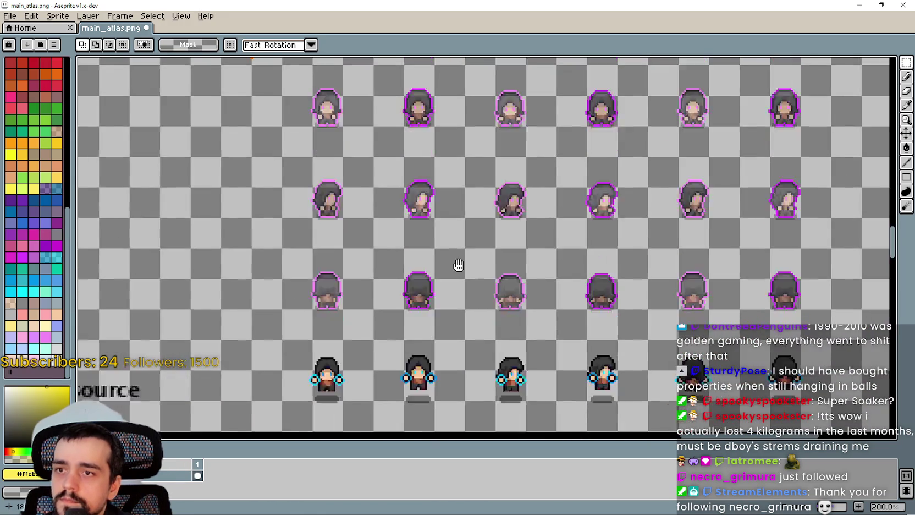
{"action": "scroll", "coordinate": [479, 209], "scroll_direction": "up", "scroll_amount": 3}
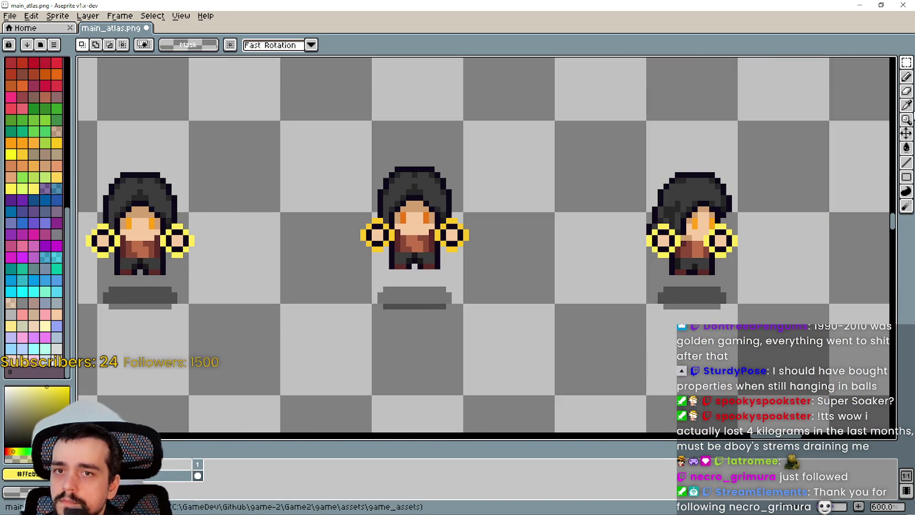
{"action": "left_click", "coordinate": [906, 105]}
{"action": "scroll", "coordinate": [479, 235], "scroll_direction": "up", "scroll_amount": 4}
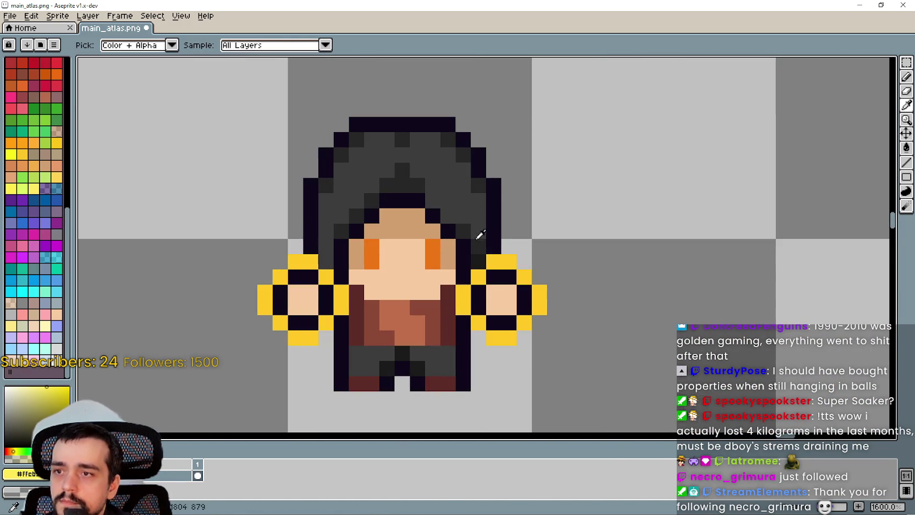
{"action": "left_click", "coordinate": [439, 247]}
{"action": "scroll", "coordinate": [439, 246], "scroll_direction": "down", "scroll_amount": 3}
- Pan to the neighbouring character sprites and sample the yellow of its rings
{"action": "left_click_drag", "start_coordinate": [290, 269], "coordinate": [411, 266]}
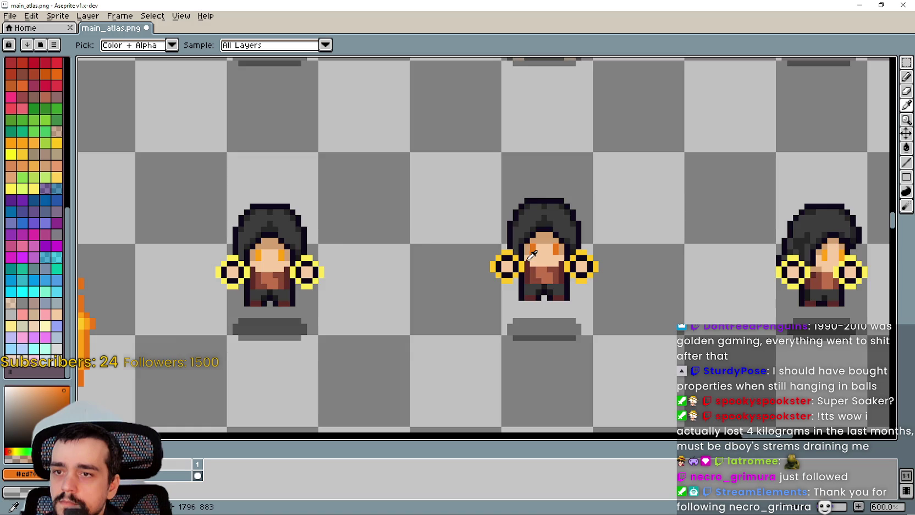
{"action": "scroll", "coordinate": [319, 239], "scroll_direction": "up", "scroll_amount": 1}
{"action": "scroll", "coordinate": [324, 236], "scroll_direction": "down", "scroll_amount": 1}
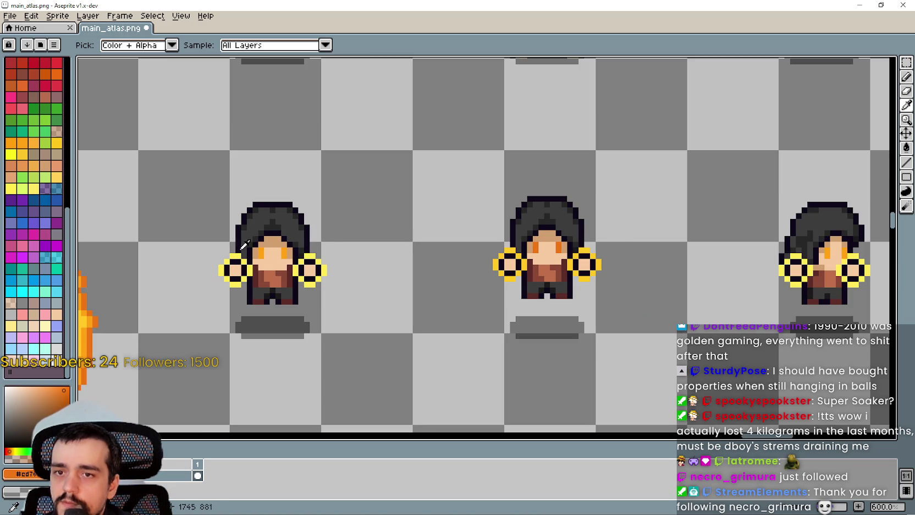
{"action": "scroll", "coordinate": [486, 266], "scroll_direction": "up", "scroll_amount": 3}
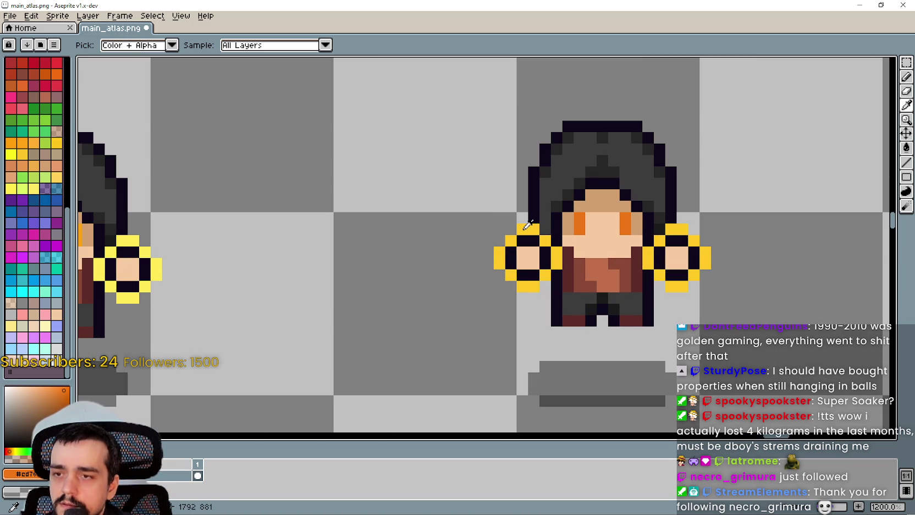
{"action": "left_click", "coordinate": [527, 224]}
{"action": "scroll", "coordinate": [475, 235], "scroll_direction": "down", "scroll_amount": 12}
{"action": "scroll", "coordinate": [478, 237], "scroll_direction": "up", "scroll_amount": 2}
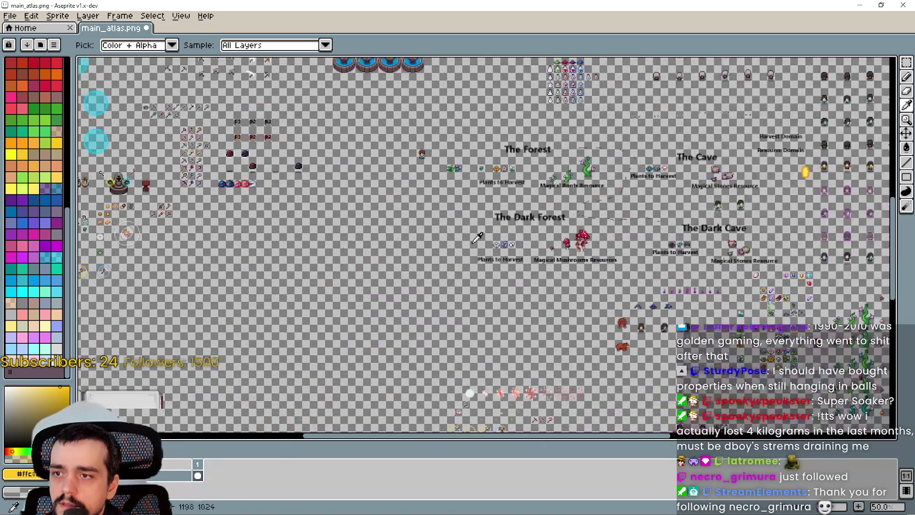
{"action": "scroll", "coordinate": [477, 237], "scroll_direction": "up", "scroll_amount": 4}
{"action": "scroll", "coordinate": [438, 259], "scroll_direction": "down", "scroll_amount": 3}
- Flood-fill the copied hook-and-gem outline with the darker yellow
{"action": "scroll", "coordinate": [506, 287], "scroll_direction": "up", "scroll_amount": 3}
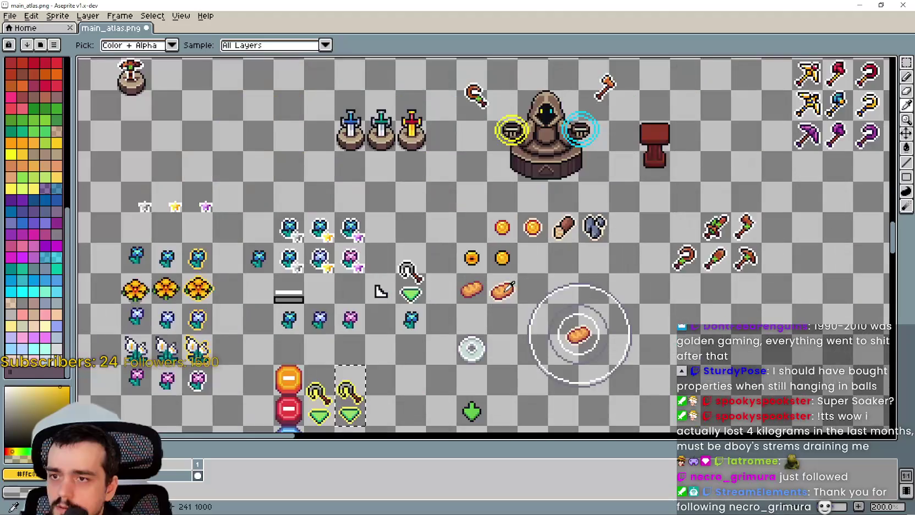
{"action": "scroll", "coordinate": [495, 258], "scroll_direction": "down", "scroll_amount": 3}
{"action": "scroll", "coordinate": [310, 299], "scroll_direction": "up", "scroll_amount": 2}
{"action": "scroll", "coordinate": [534, 320], "scroll_direction": "up", "scroll_amount": 3}
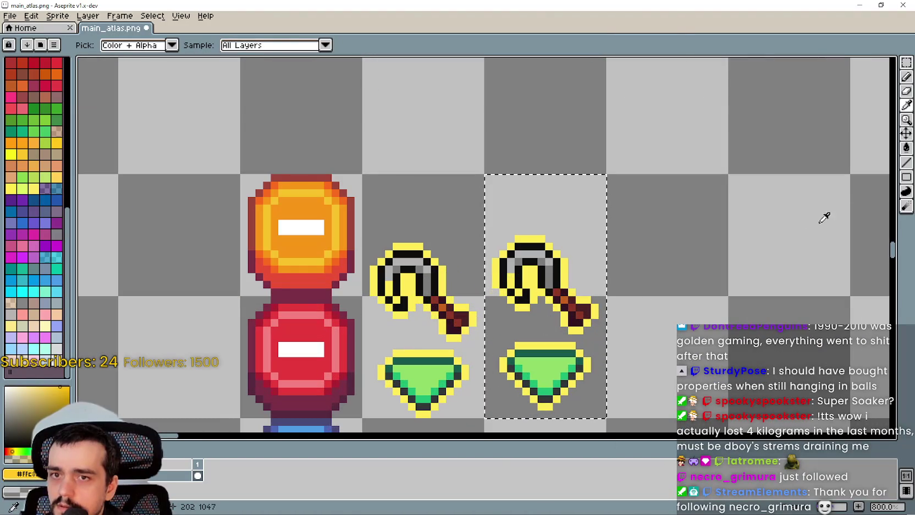
{"action": "left_click", "coordinate": [906, 148]}
{"action": "scroll", "coordinate": [516, 253], "scroll_direction": "up", "scroll_amount": 5}
{"action": "left_click", "coordinate": [516, 252]}
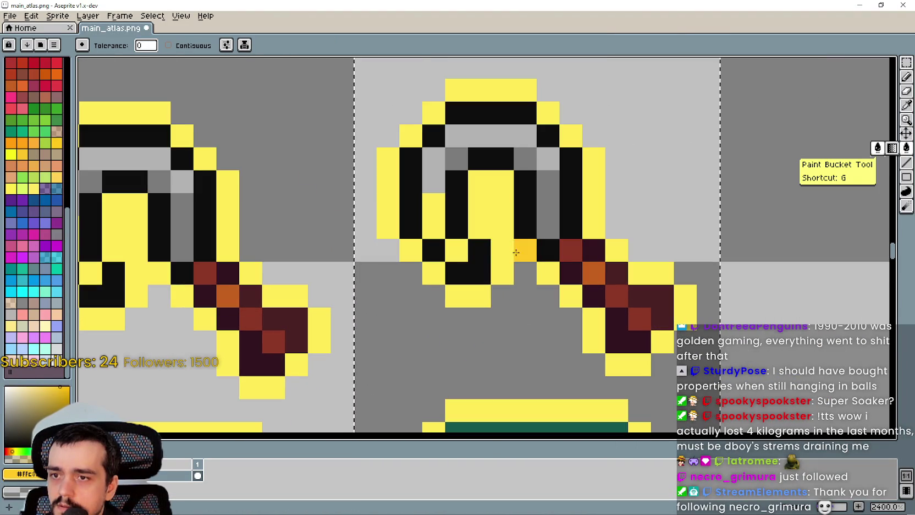
{"action": "scroll", "coordinate": [516, 253], "scroll_direction": "down", "scroll_amount": 4}
{"action": "left_click", "coordinate": [505, 263]}
{"action": "scroll", "coordinate": [505, 263], "scroll_direction": "down", "scroll_amount": 1}
{"action": "scroll", "coordinate": [500, 258], "scroll_direction": "up", "scroll_amount": 2}
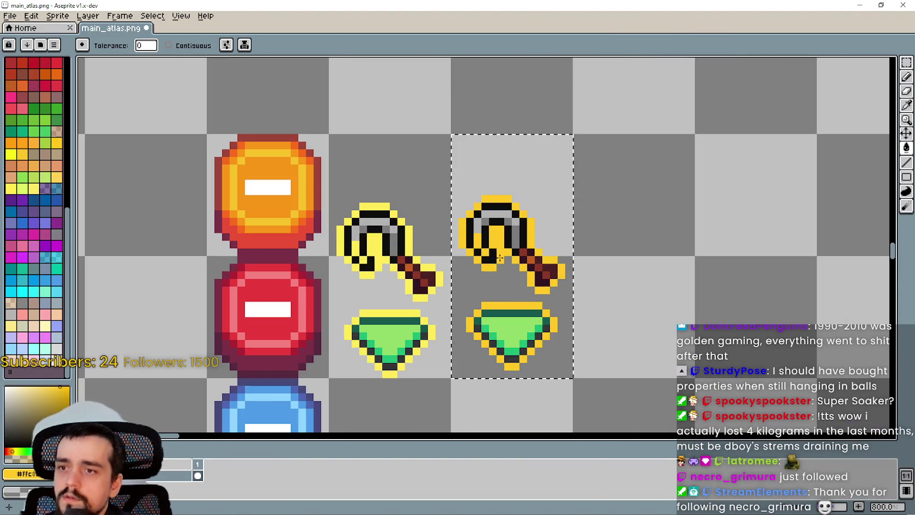
{"action": "scroll", "coordinate": [487, 245], "scroll_direction": "up", "scroll_amount": 2}
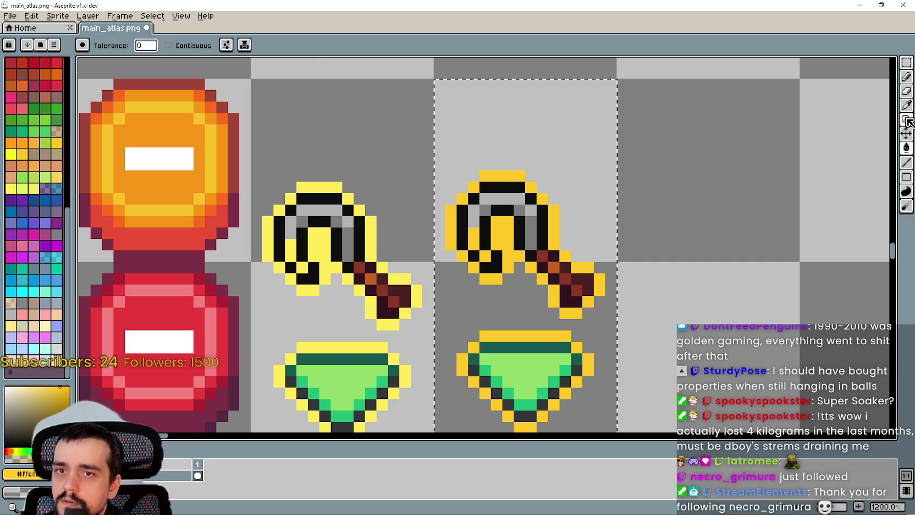
- Pick up white from the atlas as the drawing colour
{"action": "left_click", "coordinate": [906, 105]}
{"action": "scroll", "coordinate": [829, 125], "scroll_direction": "down", "scroll_amount": 5}
{"action": "left_click", "coordinate": [472, 325]}
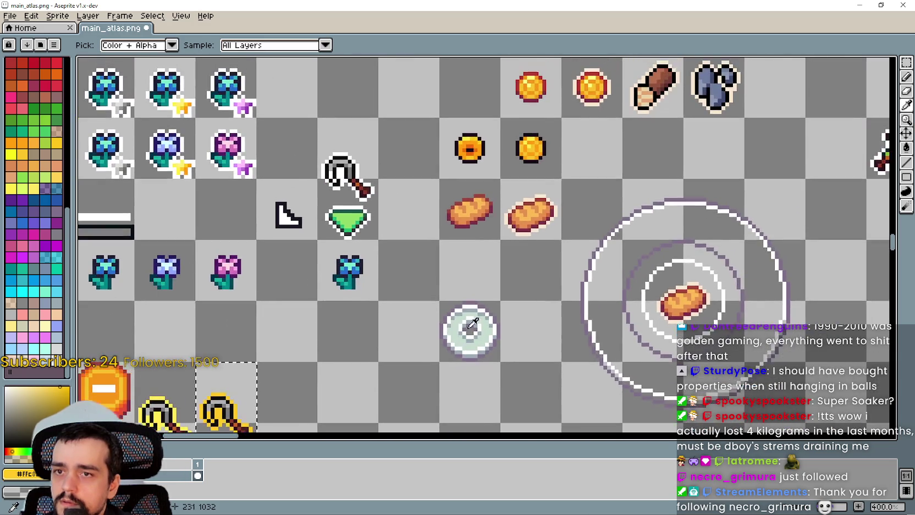
{"action": "scroll", "coordinate": [329, 157], "scroll_direction": "up", "scroll_amount": 3}
{"action": "left_click", "coordinate": [368, 175]}
{"action": "scroll", "coordinate": [368, 175], "scroll_direction": "down", "scroll_amount": 3}
{"action": "scroll", "coordinate": [465, 258], "scroll_direction": "up", "scroll_amount": 3}
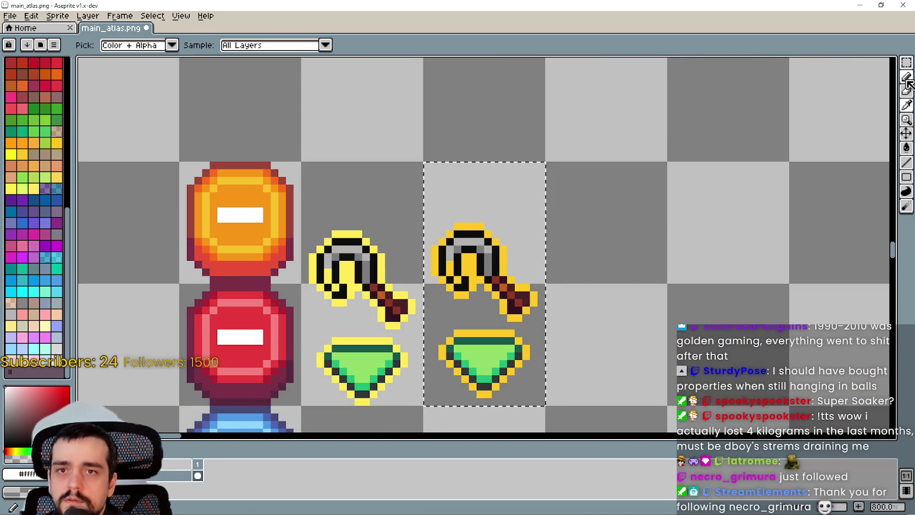
- Pencil three white highlight pixels onto the copied hook
{"action": "left_click", "coordinate": [906, 78]}
{"action": "scroll", "coordinate": [398, 311], "scroll_direction": "up", "scroll_amount": 4}
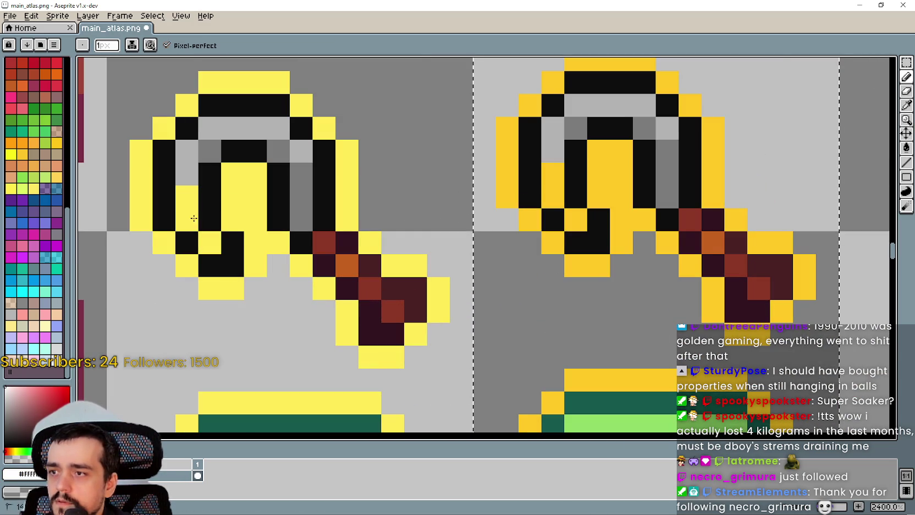
{"action": "scroll", "coordinate": [255, 220], "scroll_direction": "down", "scroll_amount": 3}
{"action": "scroll", "coordinate": [419, 235], "scroll_direction": "up", "scroll_amount": 1}
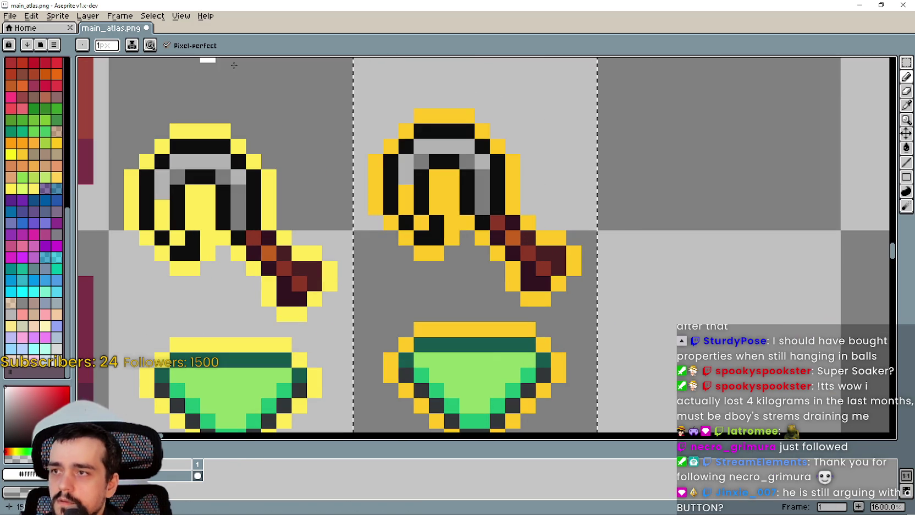
{"action": "left_click", "coordinate": [419, 217]}
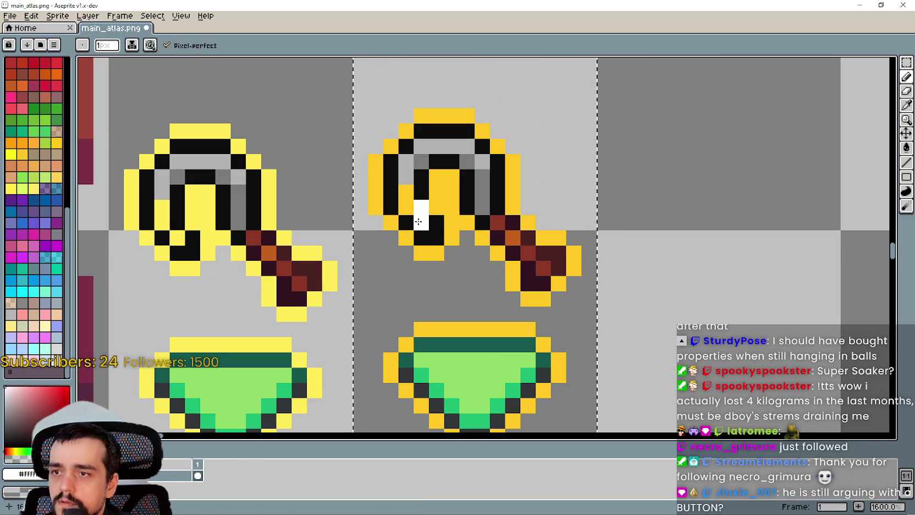
{"action": "left_click", "coordinate": [405, 207]}
{"action": "left_click", "coordinate": [390, 223]}
{"action": "scroll", "coordinate": [387, 253], "scroll_direction": "down", "scroll_amount": 2}
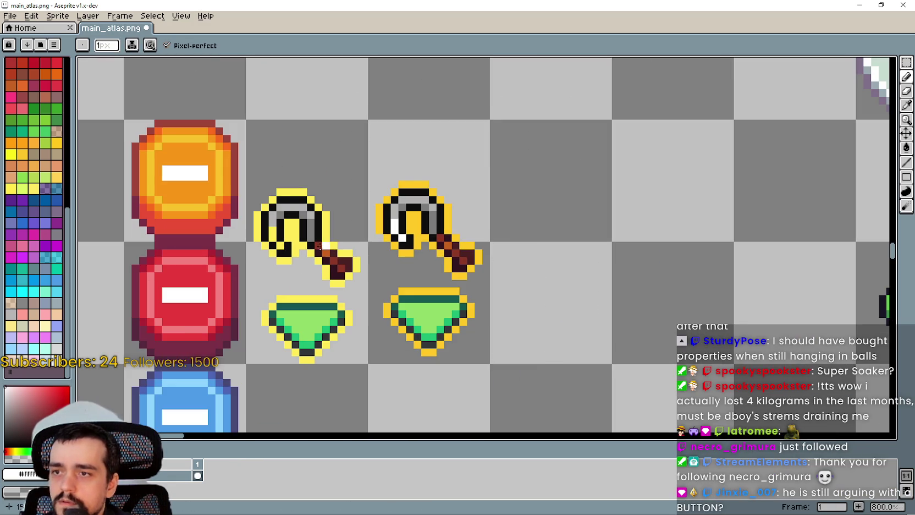
{"action": "scroll", "coordinate": [319, 245], "scroll_direction": "up", "scroll_amount": 4}
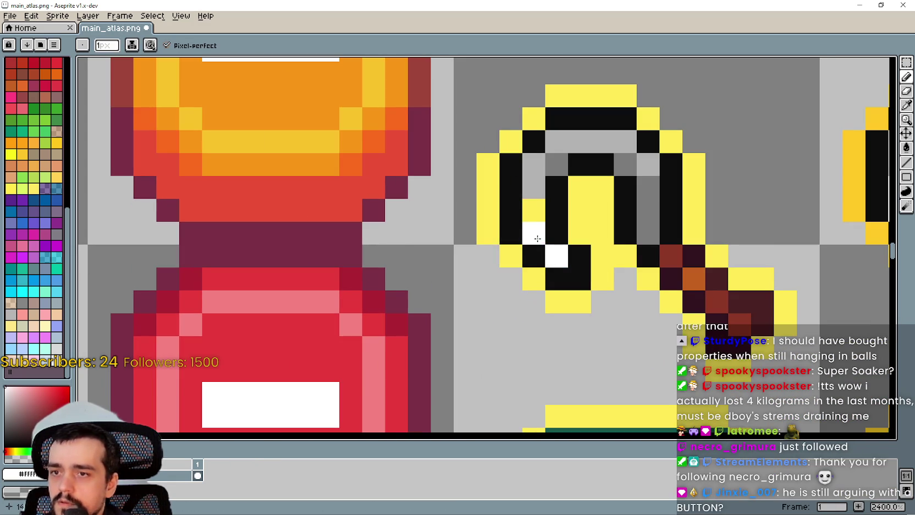
- Save the edited main_atlas.png
{"action": "scroll", "coordinate": [531, 224], "scroll_direction": "down", "scroll_amount": 5}
{"action": "key", "text": "ctrl+s"}
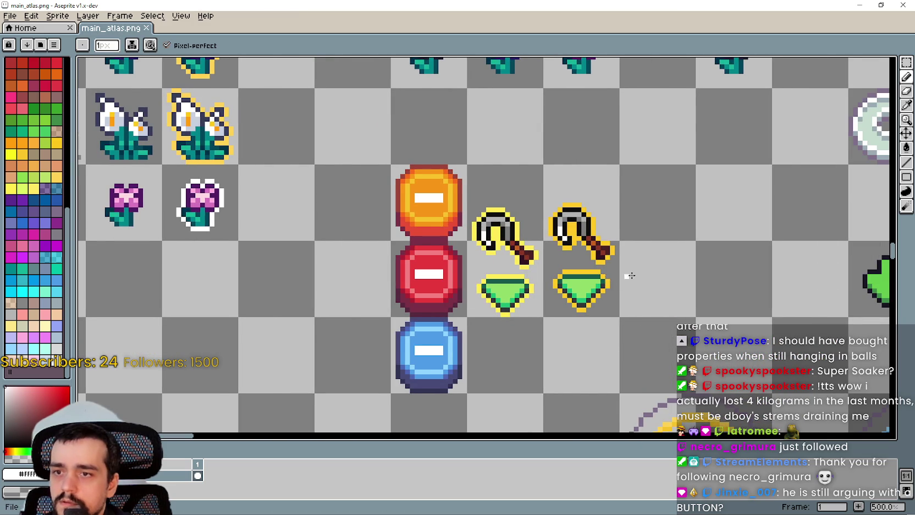
{"action": "scroll", "coordinate": [846, 94], "scroll_direction": "up", "scroll_amount": 1}
{"action": "scroll", "coordinate": [490, 303], "scroll_direction": "down", "scroll_amount": 1}
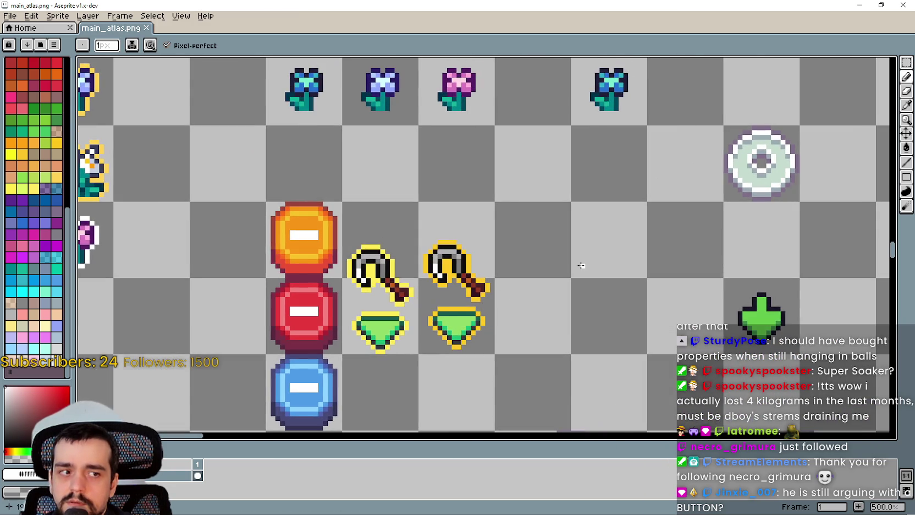
{"action": "scroll", "coordinate": [580, 266], "scroll_direction": "down", "scroll_amount": 1}
- Minimise Aseprite, return to Godot, and scroll the Inspector to targetPointer's Texture
{"action": "left_click", "coordinate": [866, 6]}
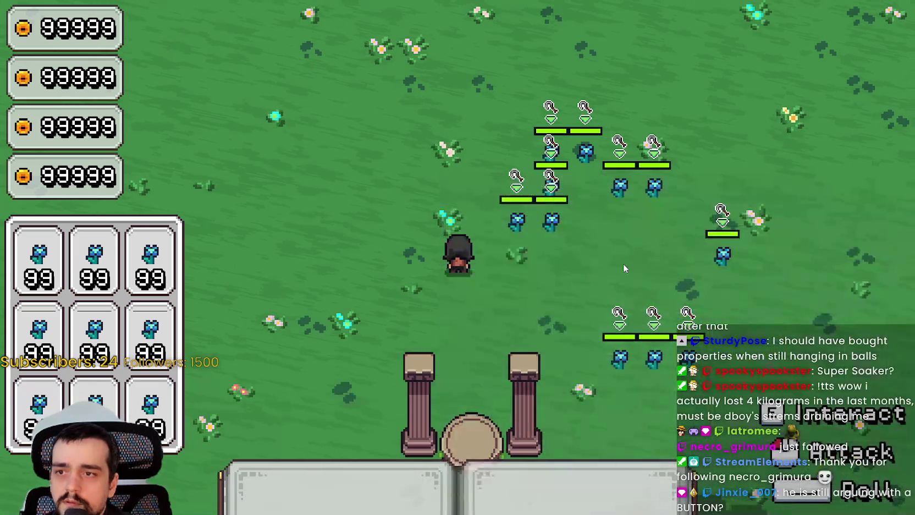
{"action": "key", "text": "alt+Tab"}
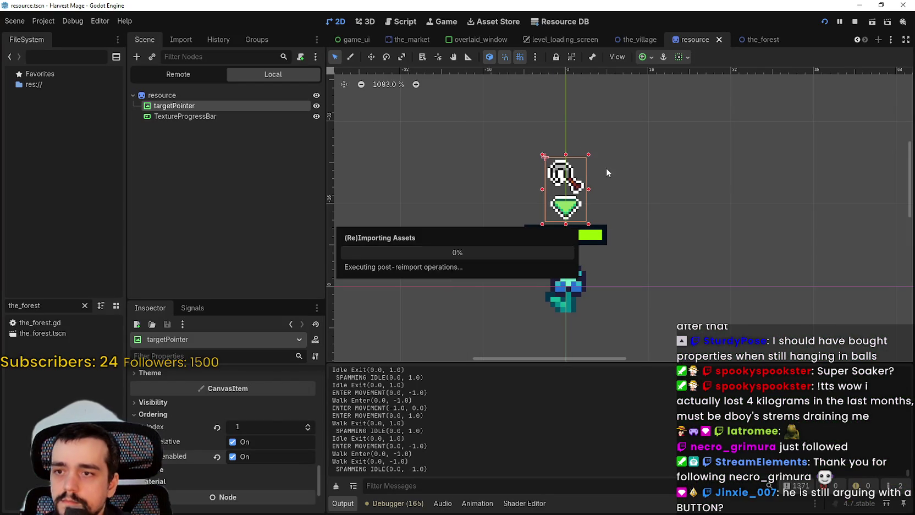
{"action": "scroll", "coordinate": [588, 204], "scroll_direction": "up", "scroll_amount": 1}
{"action": "scroll", "coordinate": [608, 186], "scroll_direction": "up", "scroll_amount": 1}
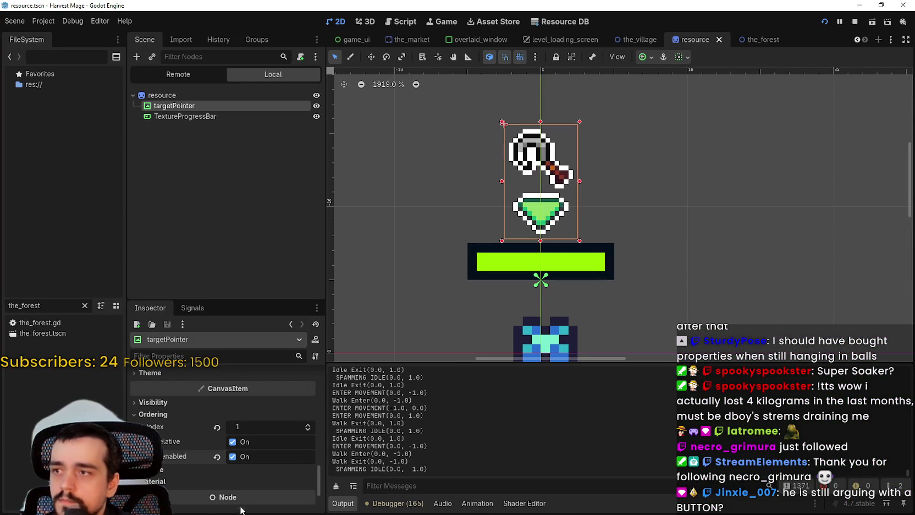
{"action": "scroll", "coordinate": [257, 475], "scroll_direction": "up", "scroll_amount": 3}
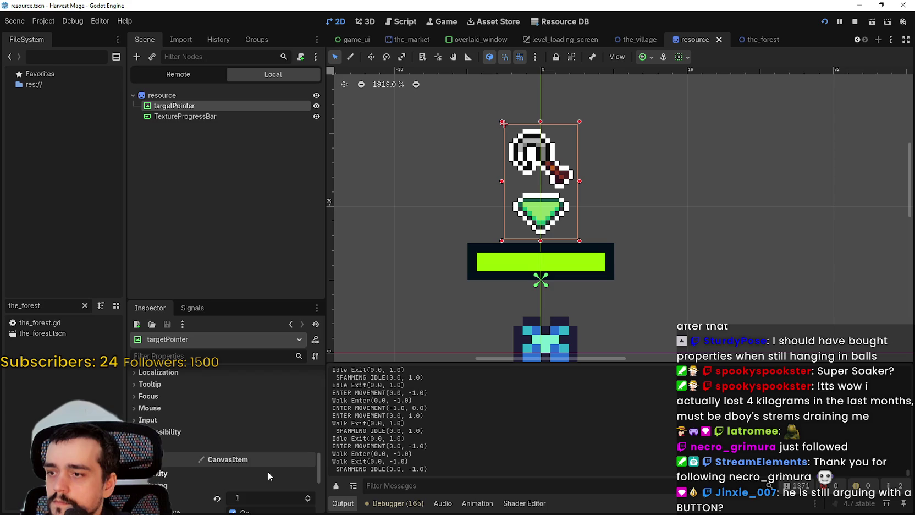
{"action": "scroll", "coordinate": [268, 471], "scroll_direction": "down", "scroll_amount": 1}
{"action": "scroll", "coordinate": [261, 468], "scroll_direction": "down", "scroll_amount": 1}
{"action": "scroll", "coordinate": [260, 468], "scroll_direction": "up", "scroll_amount": 1}
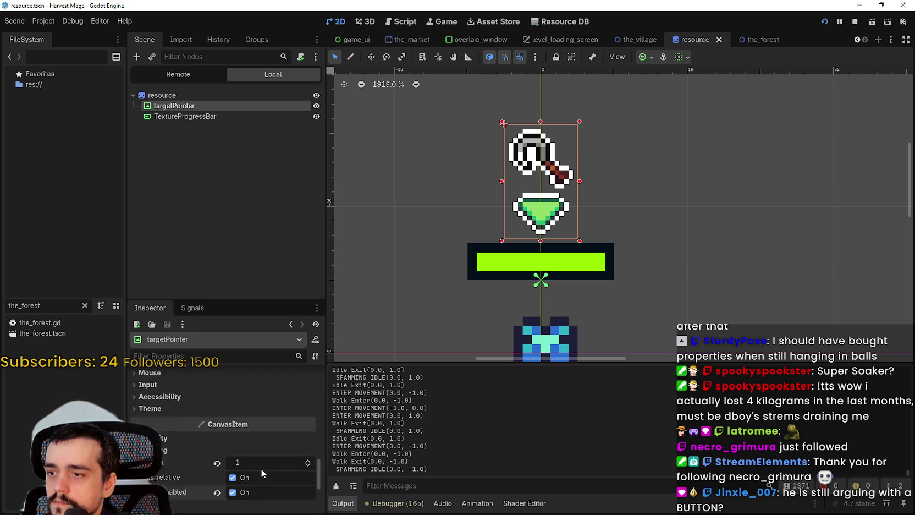
{"action": "scroll", "coordinate": [260, 469], "scroll_direction": "down", "scroll_amount": 2}
{"action": "scroll", "coordinate": [260, 467], "scroll_direction": "up", "scroll_amount": 6}
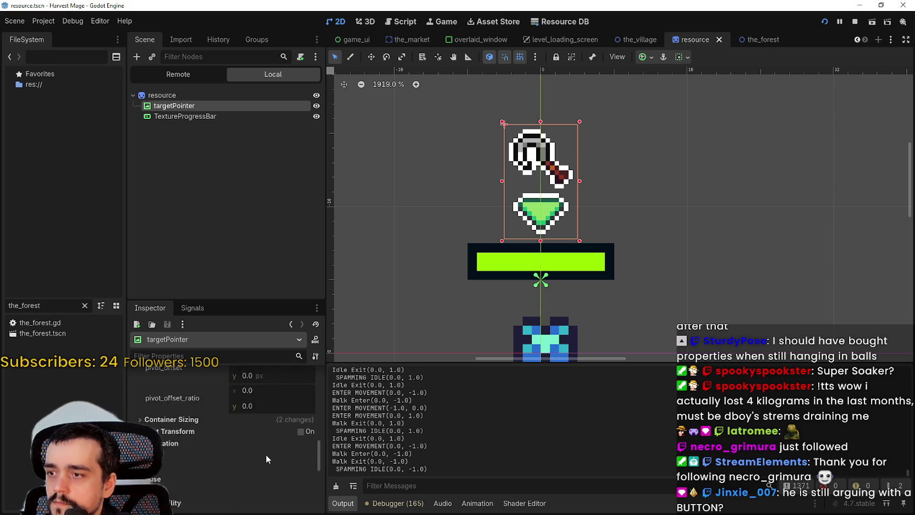
{"action": "scroll", "coordinate": [264, 454], "scroll_direction": "up", "scroll_amount": 5}
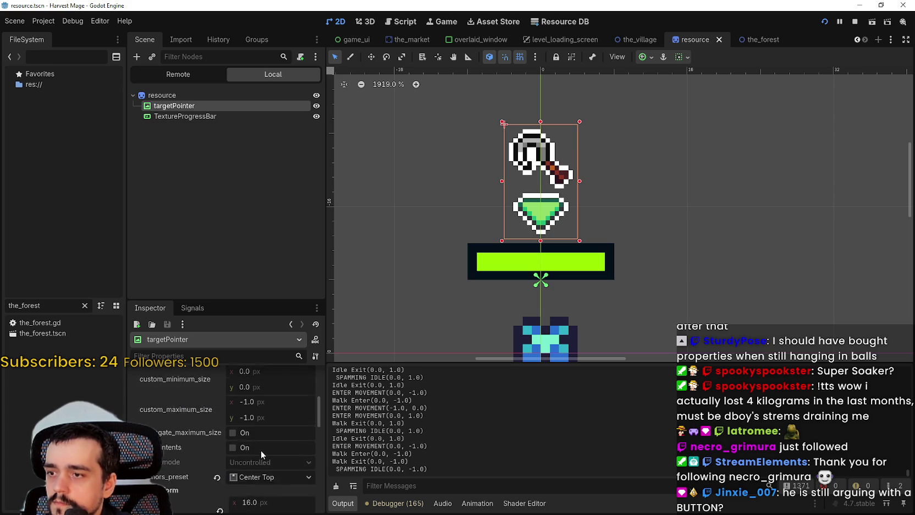
{"action": "scroll", "coordinate": [261, 450], "scroll_direction": "up", "scroll_amount": 4}
{"action": "mouse_move", "coordinate": [222, 423]}
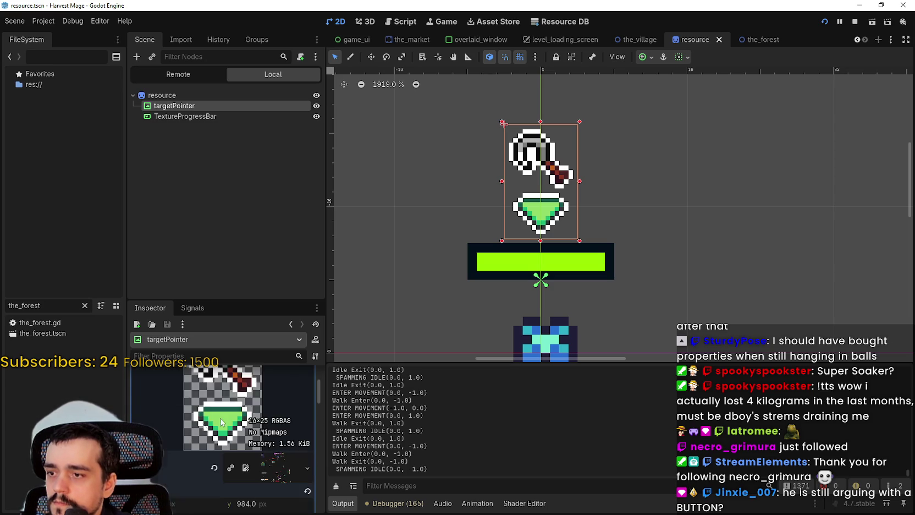
{"action": "scroll", "coordinate": [222, 423], "scroll_direction": "down", "scroll_amount": 2}
- Open the targetPointer texture's region editor and set Snap Mode to Grid Snap
{"action": "left_click", "coordinate": [222, 501]}
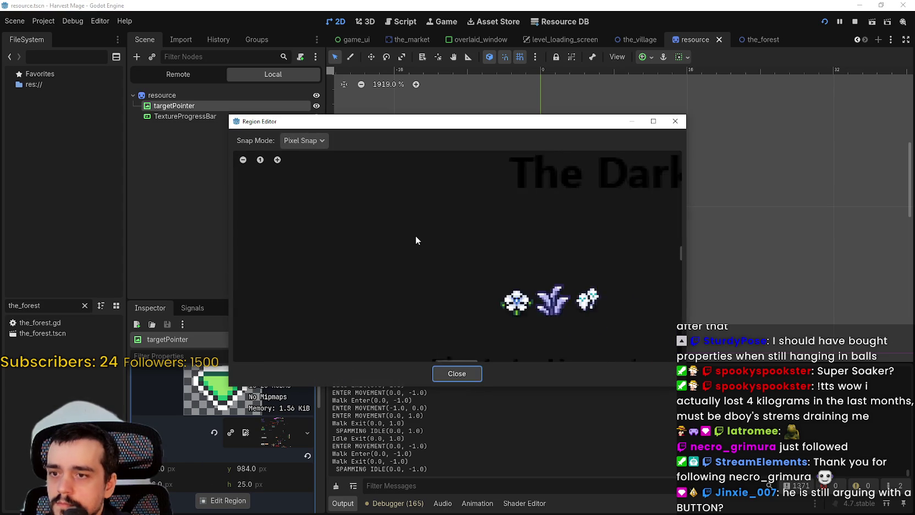
{"action": "scroll", "coordinate": [417, 236], "scroll_direction": "down", "scroll_amount": 8}
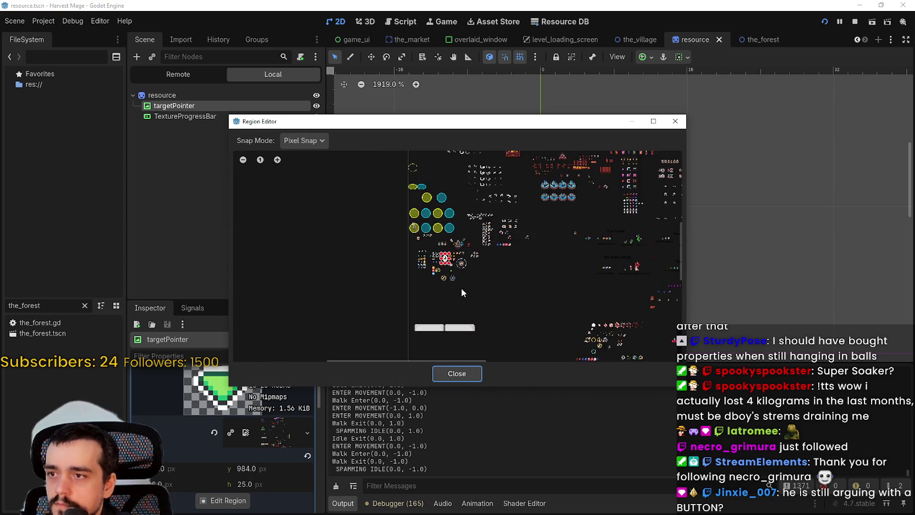
{"action": "scroll", "coordinate": [462, 293], "scroll_direction": "up", "scroll_amount": 5}
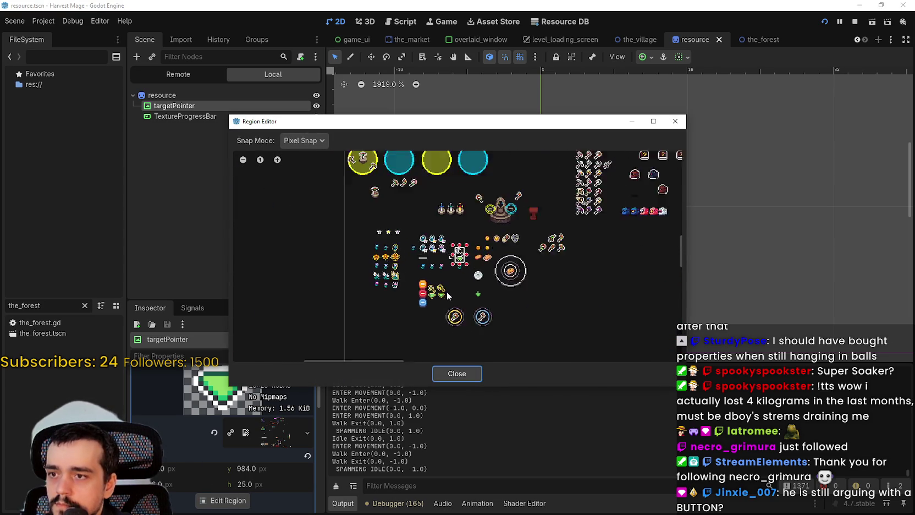
{"action": "scroll", "coordinate": [447, 288], "scroll_direction": "up", "scroll_amount": 5}
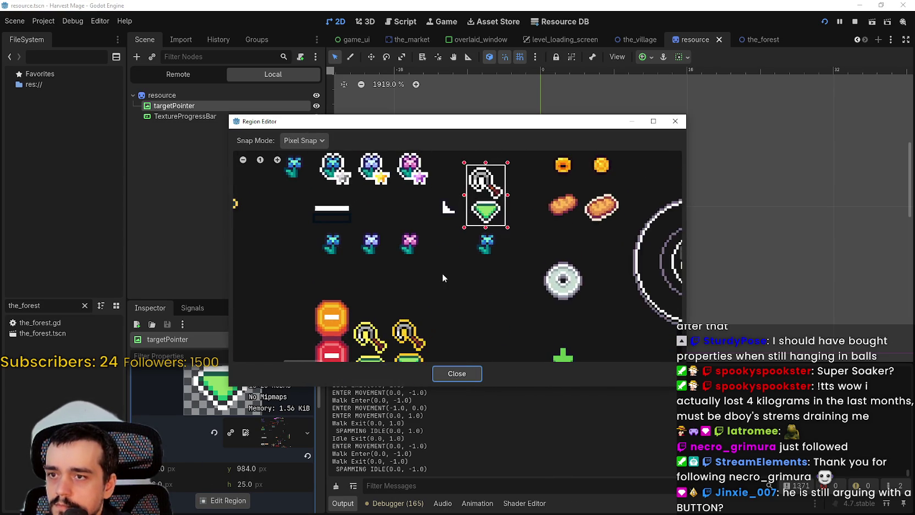
{"action": "left_click_drag", "start_coordinate": [410, 298], "coordinate": [453, 243]}
{"action": "left_click", "coordinate": [304, 140]}
{"action": "left_click", "coordinate": [313, 180]}
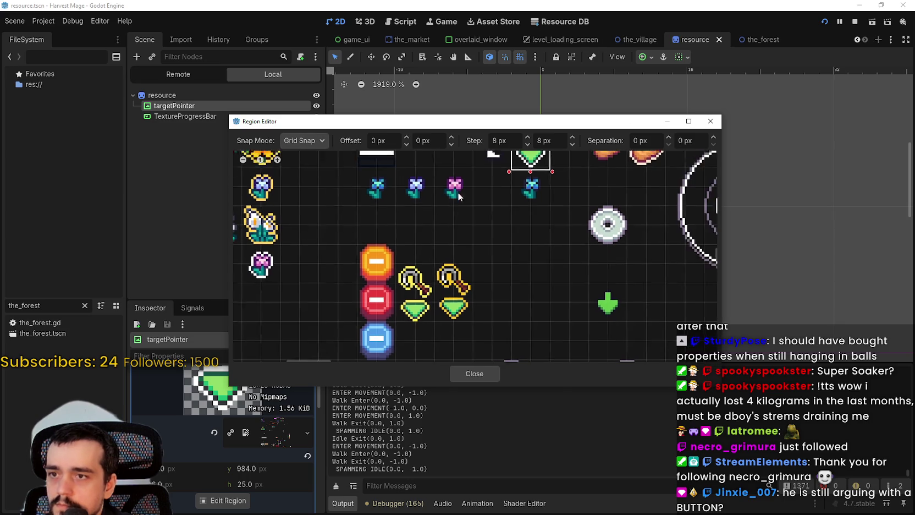
- Draw the texture region around both hook-and-gem pairs on the 8 px grid
{"action": "scroll", "coordinate": [459, 195], "scroll_direction": "down", "scroll_amount": 2}
{"action": "scroll", "coordinate": [466, 237], "scroll_direction": "up", "scroll_amount": 3}
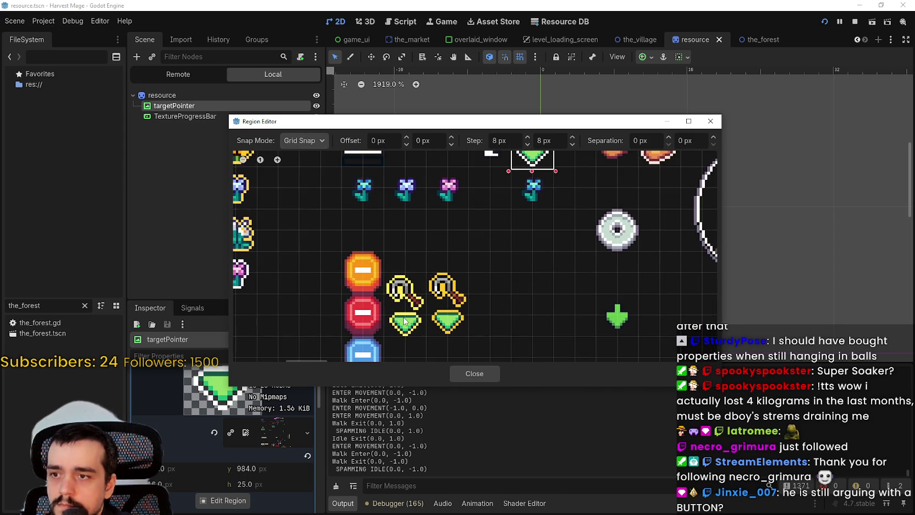
{"action": "left_click_drag", "start_coordinate": [405, 320], "coordinate": [410, 286]}
{"action": "scroll", "coordinate": [457, 235], "scroll_direction": "up", "scroll_amount": 2}
{"action": "scroll", "coordinate": [382, 294], "scroll_direction": "down", "scroll_amount": 1}
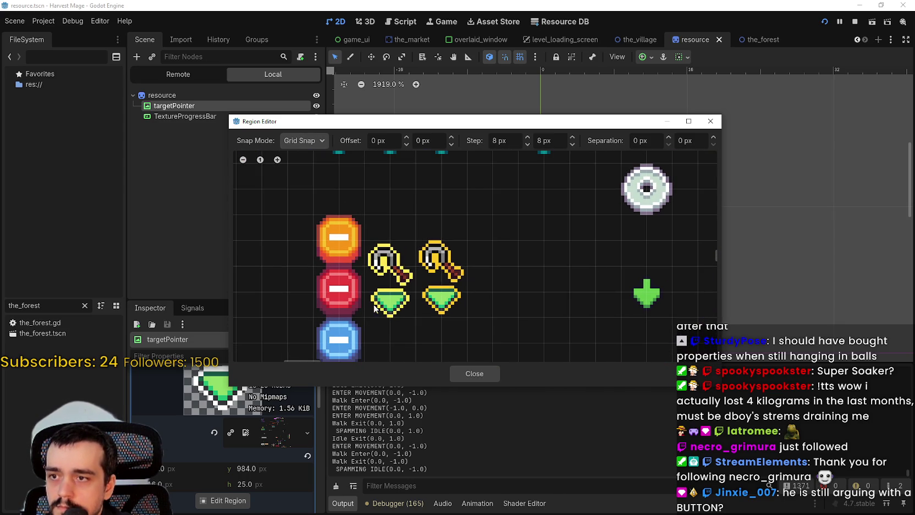
{"action": "mouse_move", "coordinate": [364, 318]}
{"action": "left_mouse_down"}
{"action": "mouse_move", "coordinate": [415, 250]}
{"action": "mouse_move", "coordinate": [468, 279]}
{"action": "left_mouse_up"}
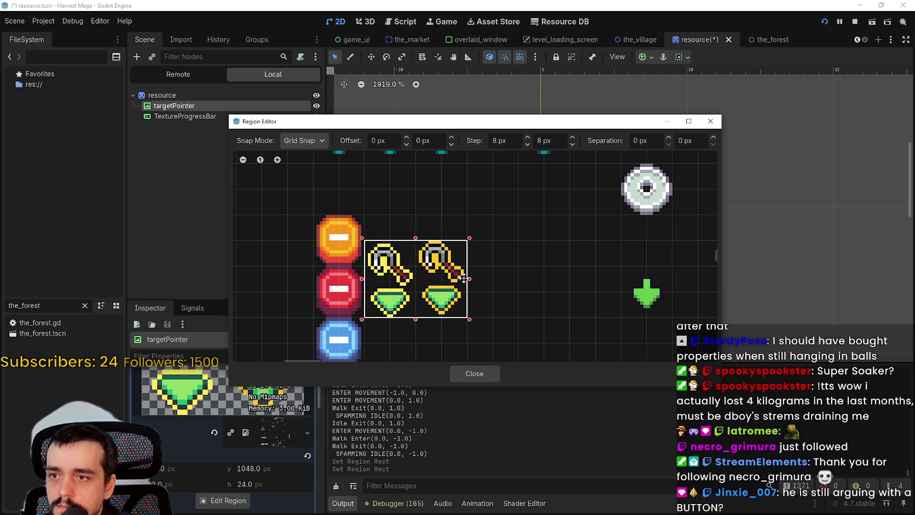
{"action": "left_click", "coordinate": [463, 374]}
{"action": "scroll", "coordinate": [245, 431], "scroll_direction": "up", "scroll_amount": 2}
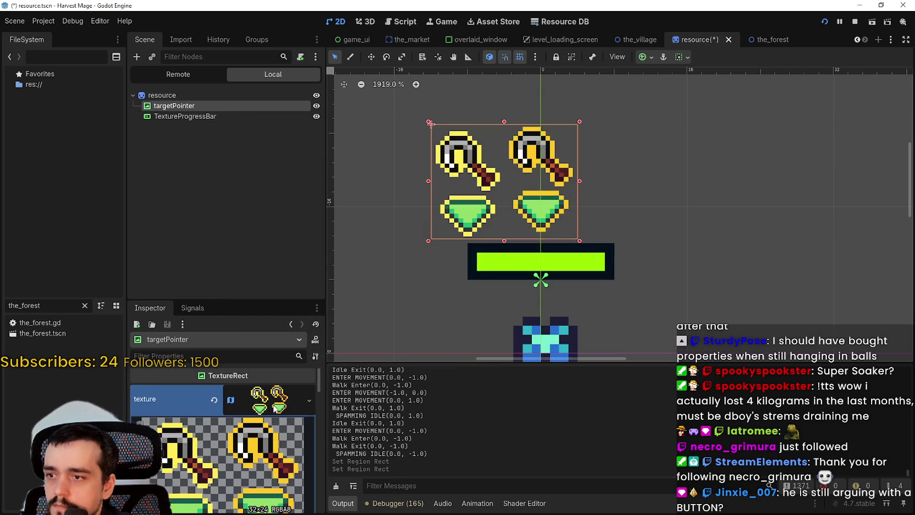
{"action": "scroll", "coordinate": [253, 458], "scroll_direction": "down", "scroll_amount": 2}
{"action": "scroll", "coordinate": [244, 439], "scroll_direction": "up", "scroll_amount": 2}
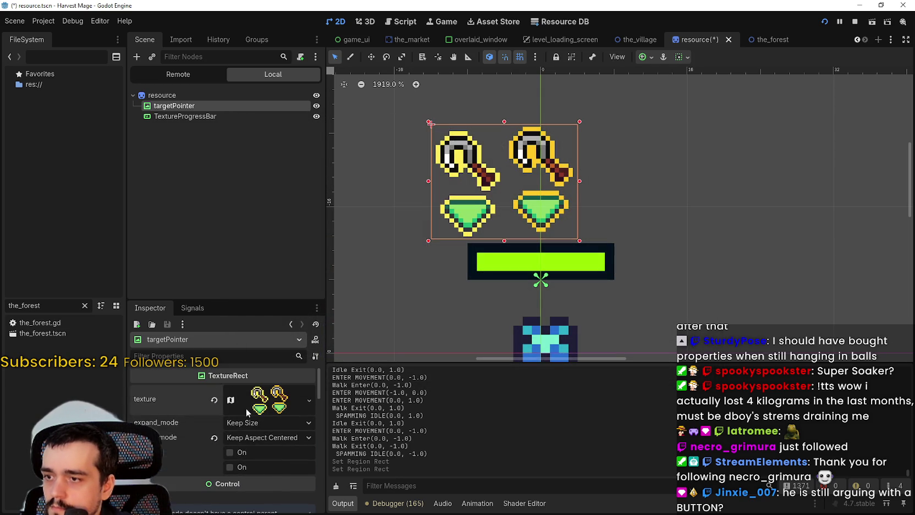
{"action": "left_click", "coordinate": [253, 406]}
{"action": "scroll", "coordinate": [248, 406], "scroll_direction": "down", "scroll_amount": 1}
{"action": "scroll", "coordinate": [248, 406], "scroll_direction": "down", "scroll_amount": 3}
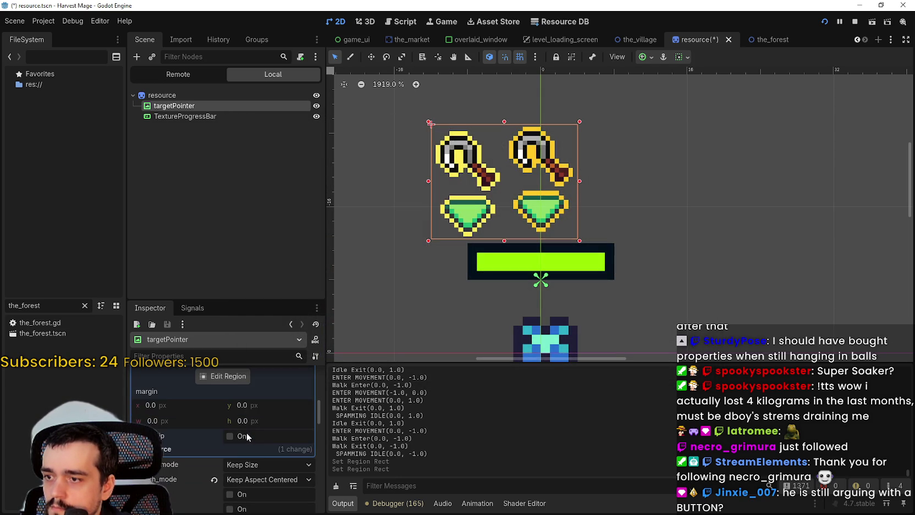
{"action": "scroll", "coordinate": [246, 436], "scroll_direction": "down", "scroll_amount": 2}
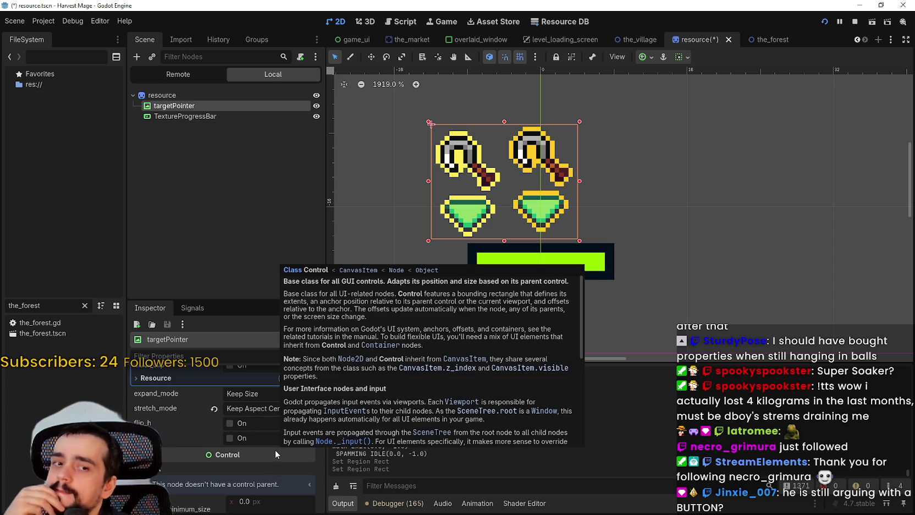
{"action": "scroll", "coordinate": [279, 498], "scroll_direction": "up", "scroll_amount": 2}
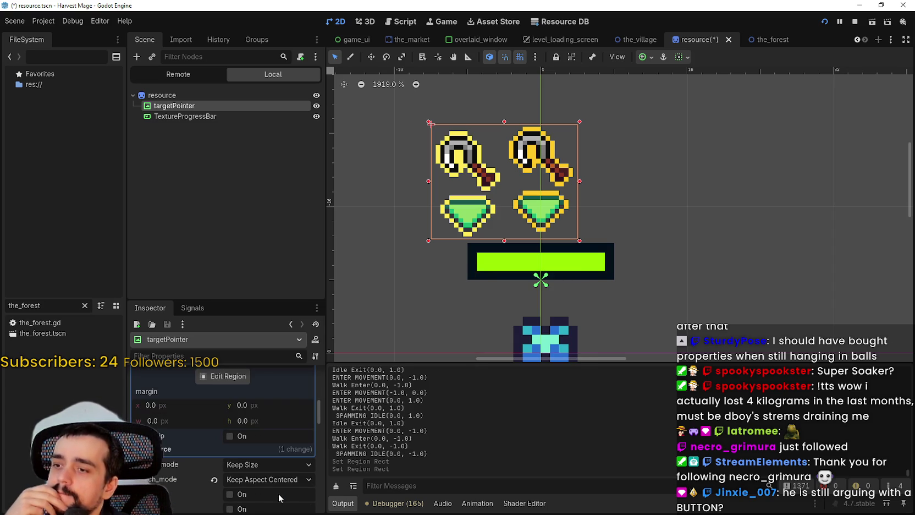
{"action": "scroll", "coordinate": [281, 486], "scroll_direction": "up", "scroll_amount": 2}
{"action": "scroll", "coordinate": [280, 485], "scroll_direction": "up", "scroll_amount": 2}
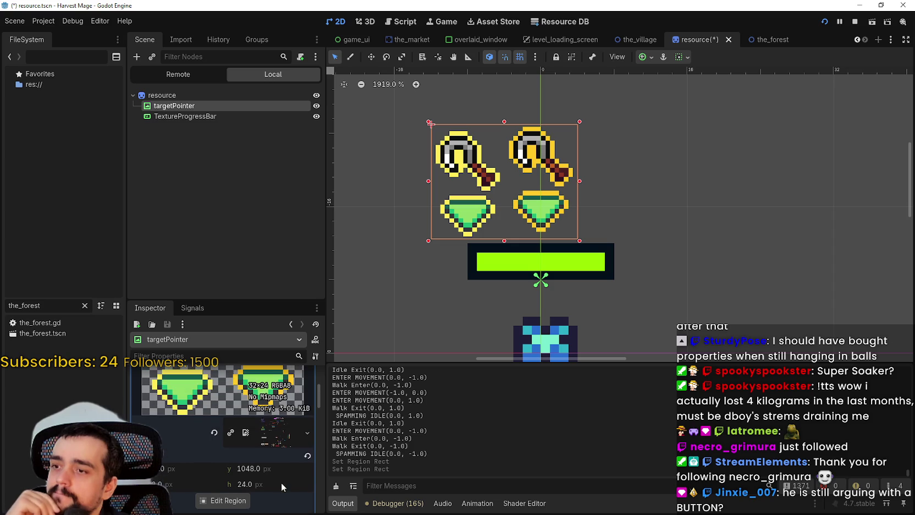
{"action": "scroll", "coordinate": [278, 473], "scroll_direction": "down", "scroll_amount": 6}
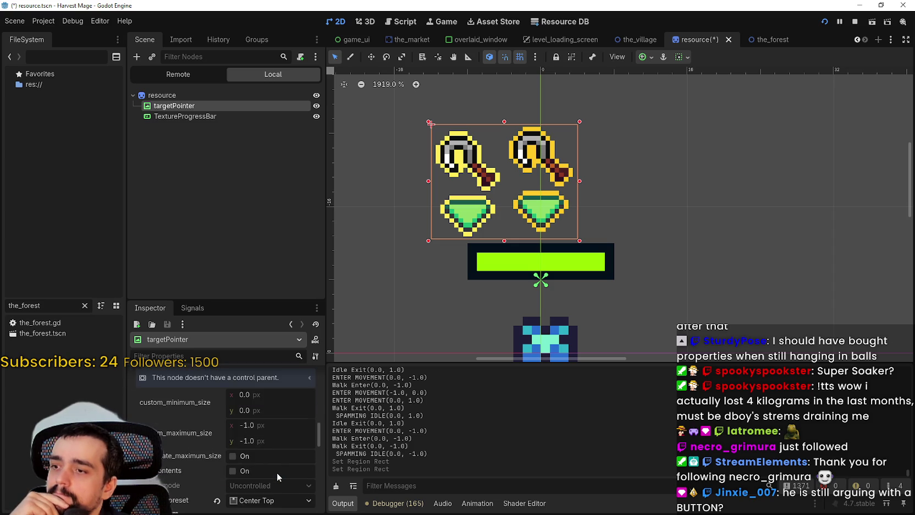
{"action": "scroll", "coordinate": [277, 472], "scroll_direction": "down", "scroll_amount": 5}
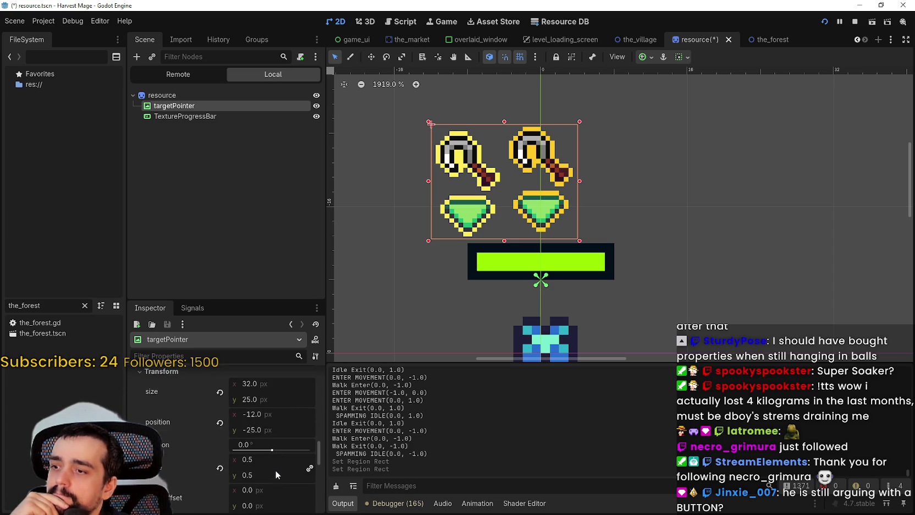
{"action": "scroll", "coordinate": [275, 474], "scroll_direction": "down", "scroll_amount": 3}
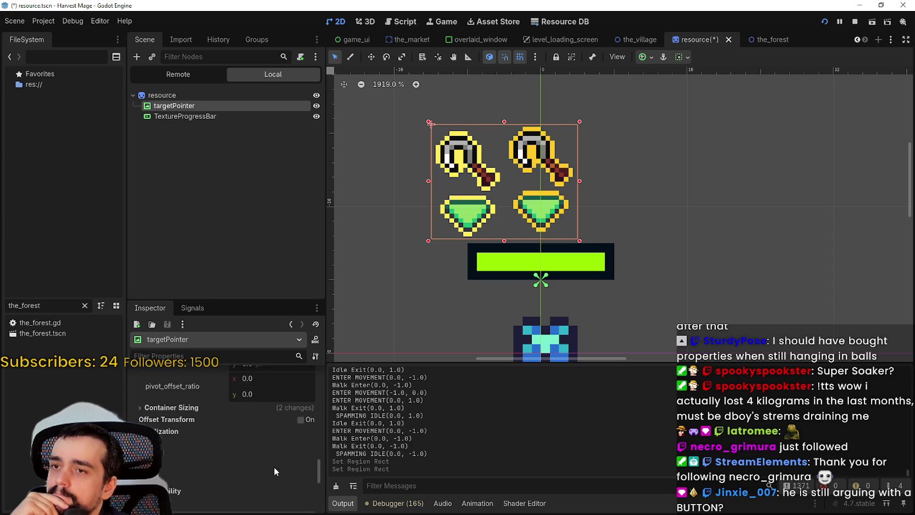
{"action": "scroll", "coordinate": [273, 466], "scroll_direction": "down", "scroll_amount": 5}
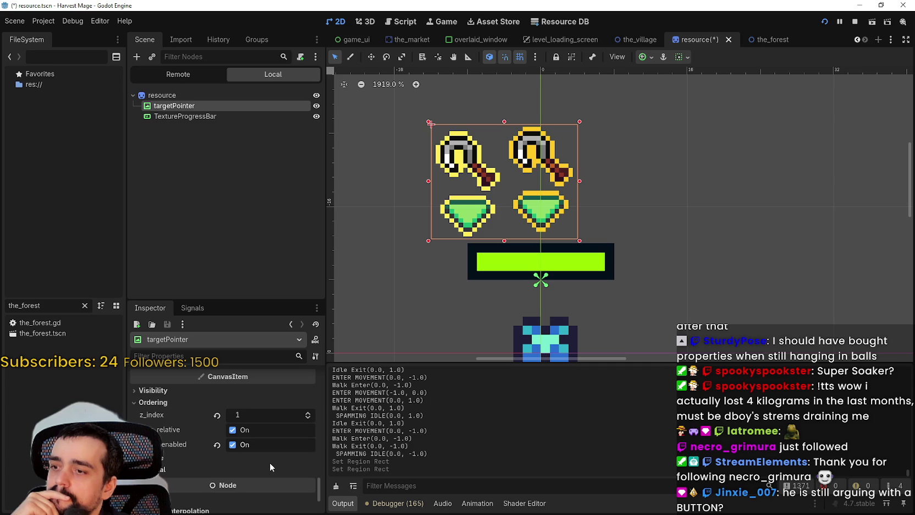
{"action": "scroll", "coordinate": [270, 463], "scroll_direction": "up", "scroll_amount": 10}
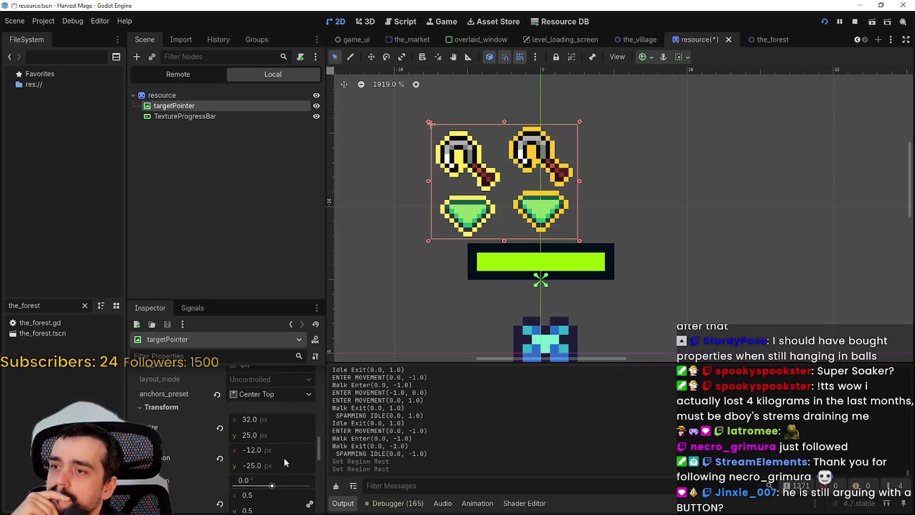
{"action": "scroll", "coordinate": [286, 456], "scroll_direction": "up", "scroll_amount": 4}
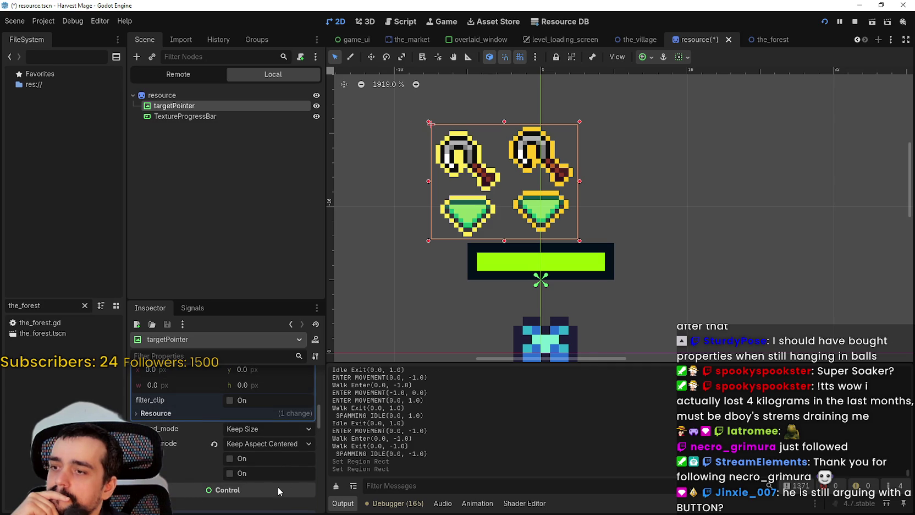
{"action": "scroll", "coordinate": [277, 484], "scroll_direction": "up", "scroll_amount": 4}
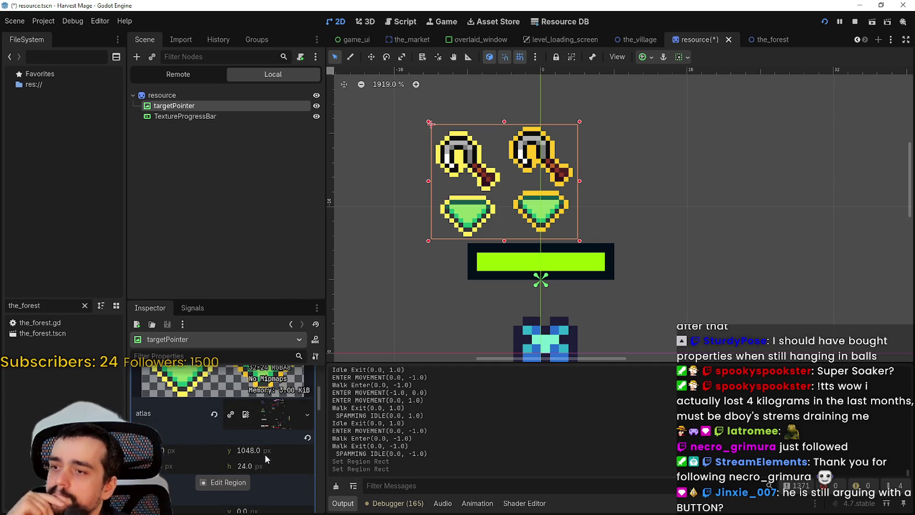
{"action": "scroll", "coordinate": [265, 458], "scroll_direction": "up", "scroll_amount": 4}
{"action": "left_click", "coordinate": [279, 396]}
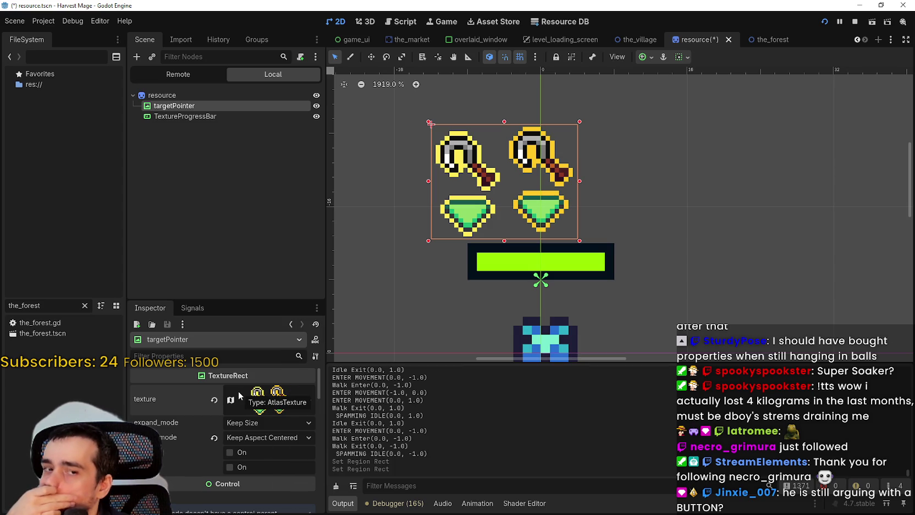
- Change the targetPointer node's type to Sprite2D
{"action": "right_click", "coordinate": [197, 107]}
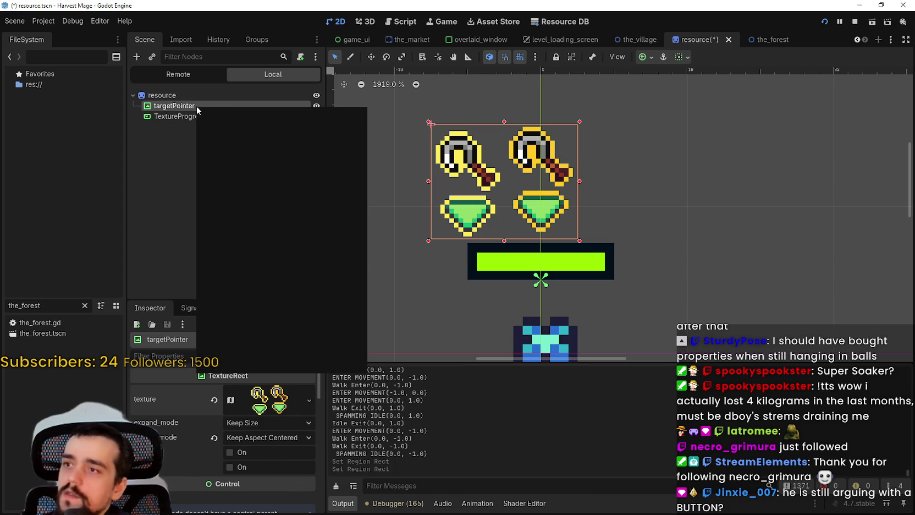
{"action": "left_click", "coordinate": [258, 232]}
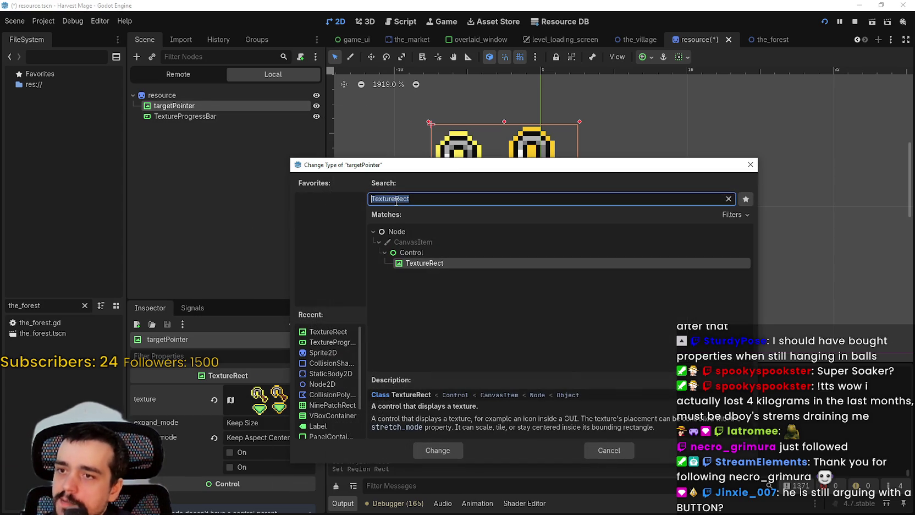
{"action": "type", "text": "sprite"}
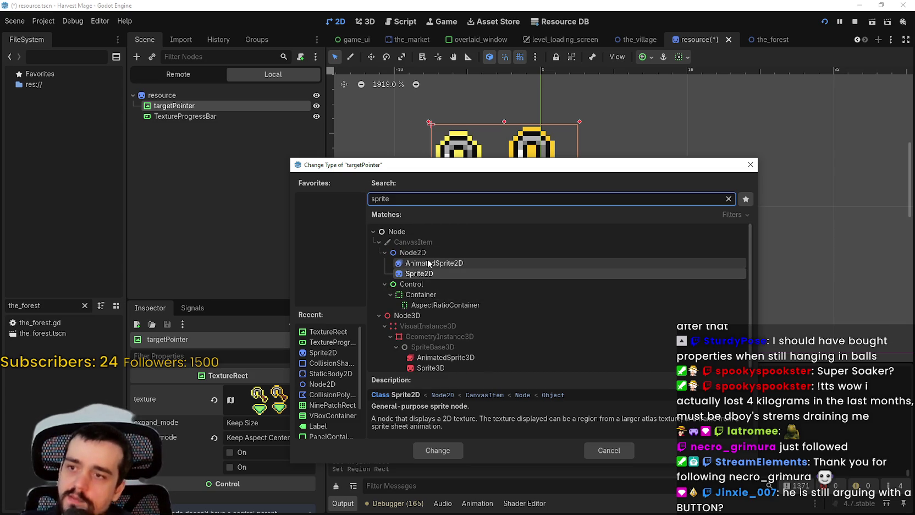
{"action": "left_click", "coordinate": [437, 449]}
- Split the targetPointer texture into 2 horizontal frames
{"action": "scroll", "coordinate": [466, 312], "scroll_direction": "down", "scroll_amount": 3}
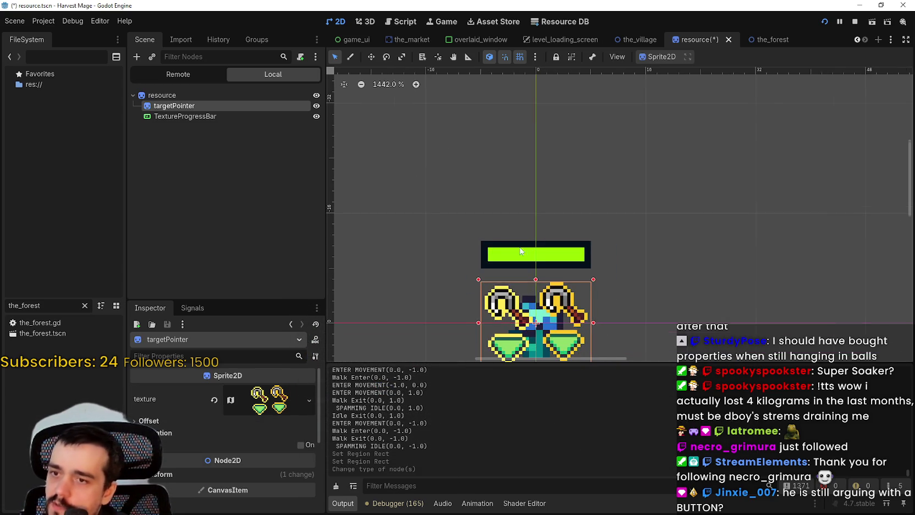
{"action": "left_click", "coordinate": [191, 426]}
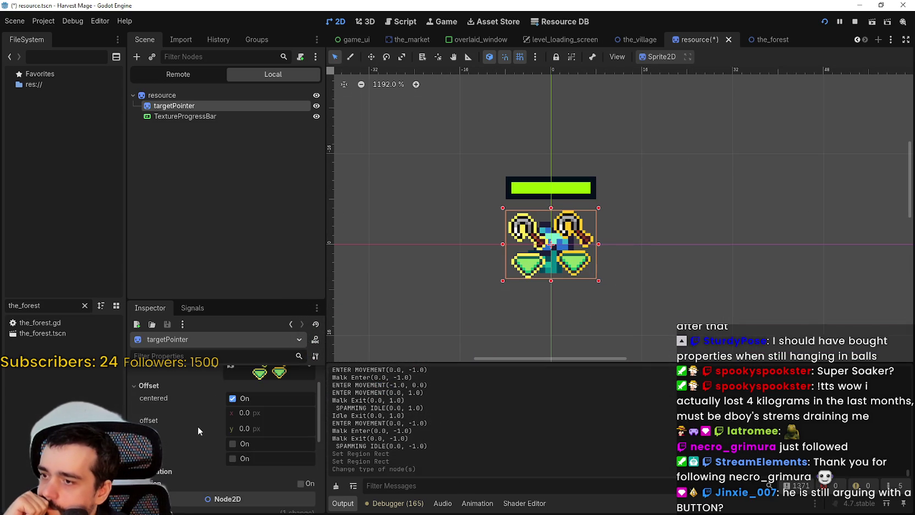
{"action": "scroll", "coordinate": [198, 429], "scroll_direction": "down", "scroll_amount": 2}
{"action": "left_click", "coordinate": [163, 421]}
{"action": "scroll", "coordinate": [203, 465], "scroll_direction": "down", "scroll_amount": 1}
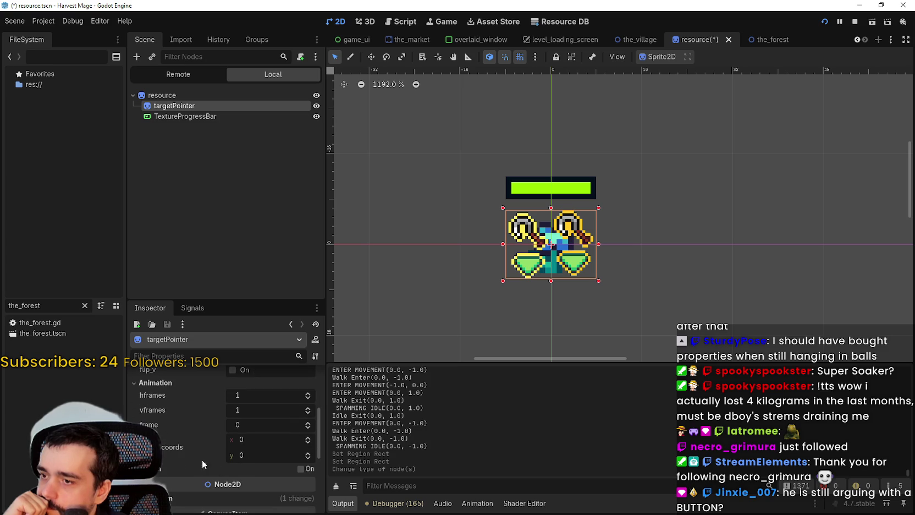
{"action": "left_click", "coordinate": [309, 393]}
- Nudge targetPointer up three pixels so it sits above the progress bar
{"action": "scroll", "coordinate": [578, 204], "scroll_direction": "up", "scroll_amount": 2}
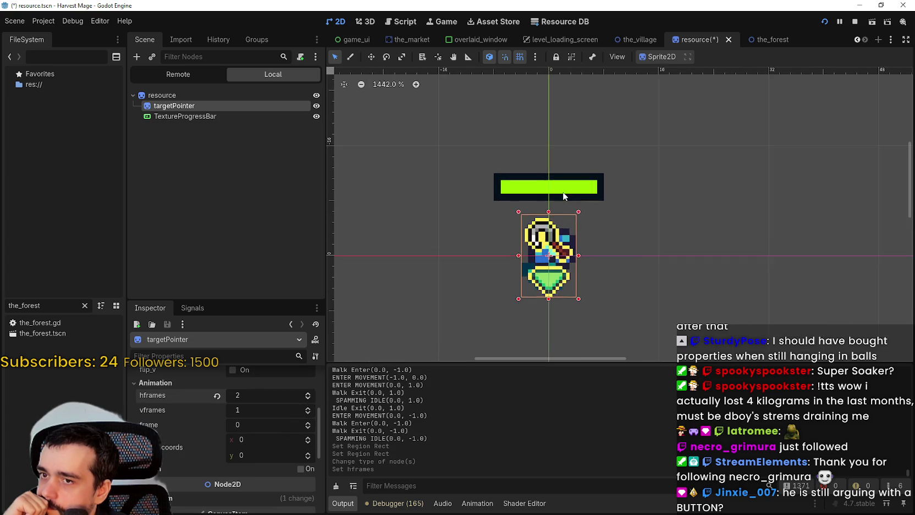
{"action": "key", "text": "Up"}
{"action": "key", "text": "Up"}
{"action": "key", "text": "Up"}
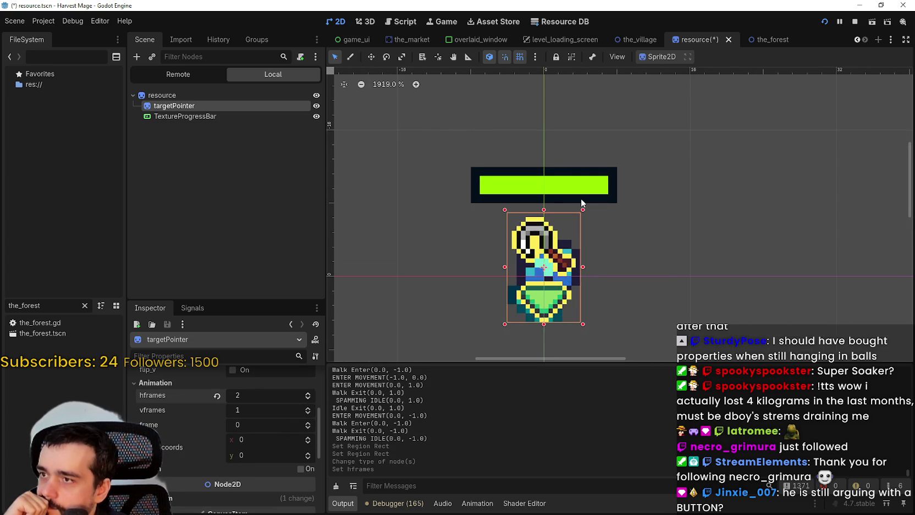
{"action": "key", "text": "Up"}
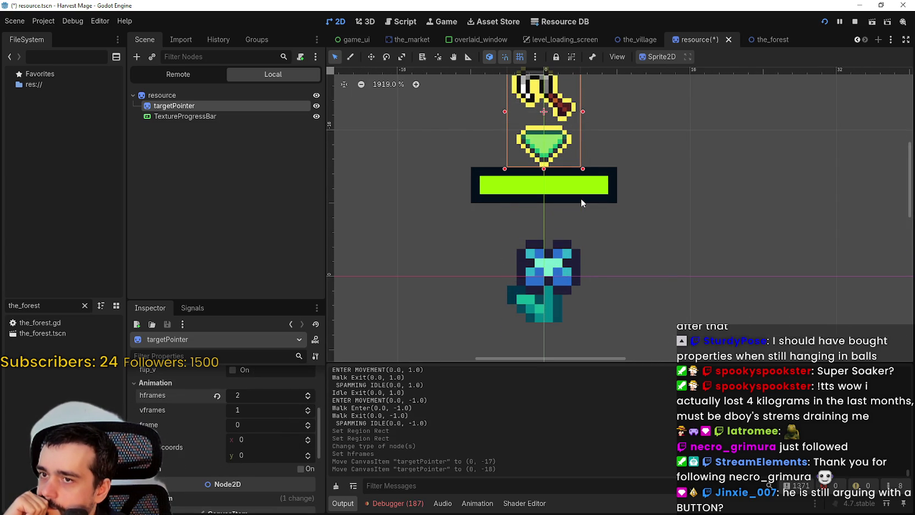
{"action": "left_click", "coordinate": [371, 59]}
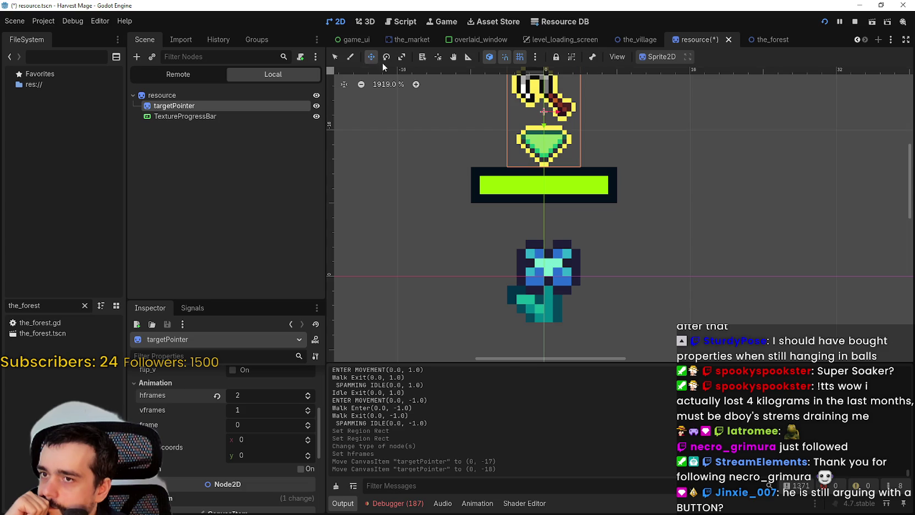
{"action": "scroll", "coordinate": [367, 119], "scroll_direction": "up", "scroll_amount": 3}
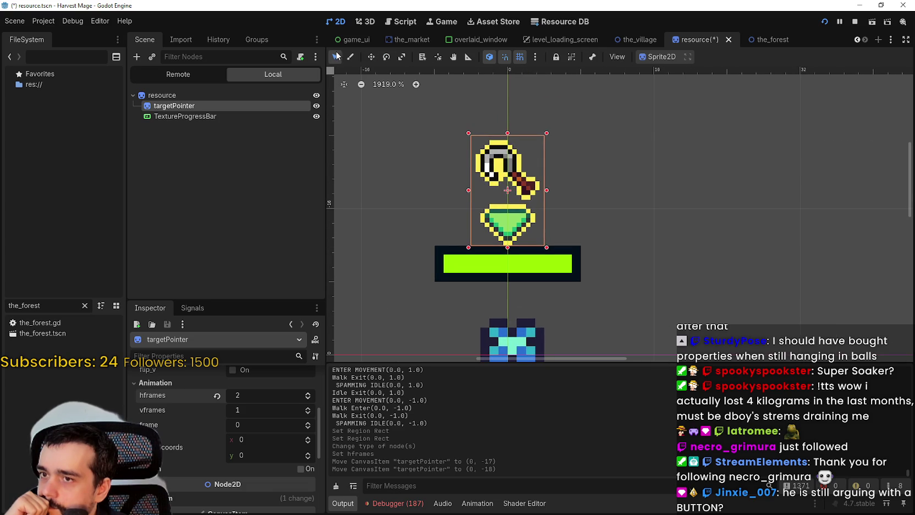
{"action": "scroll", "coordinate": [424, 217], "scroll_direction": "down", "scroll_amount": 5}
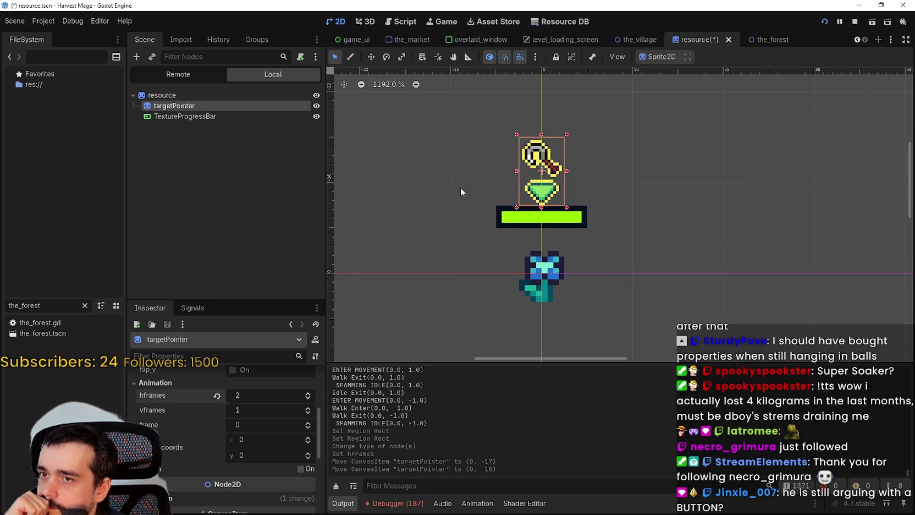
{"action": "key", "text": "Up"}
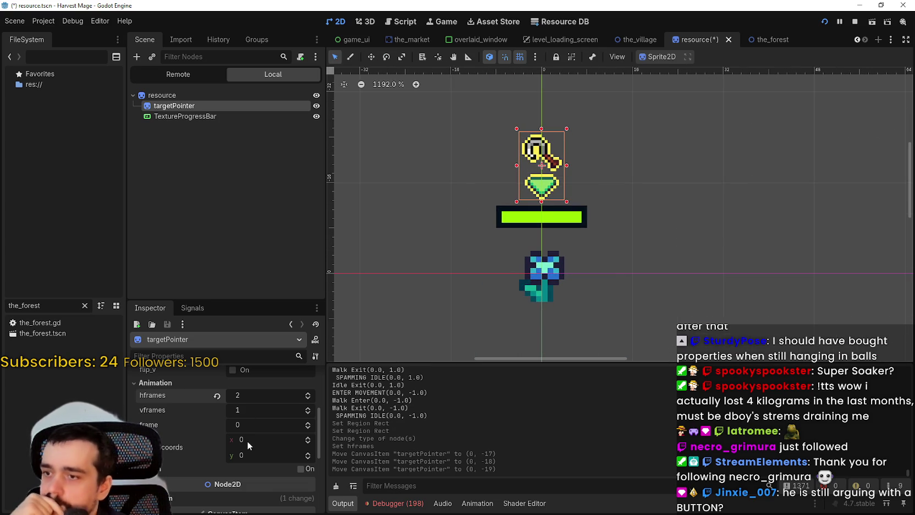
{"action": "scroll", "coordinate": [281, 424], "scroll_direction": "up", "scroll_amount": 2}
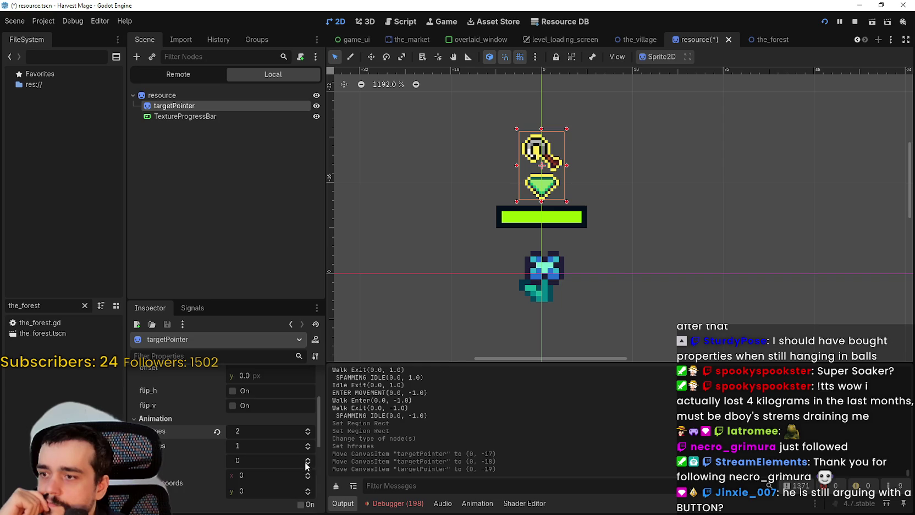
{"action": "scroll", "coordinate": [307, 465], "scroll_direction": "down", "scroll_amount": 1}
- Toggle the sprite between its two frames, ending back on frame 0
{"action": "left_click", "coordinate": [308, 440]}
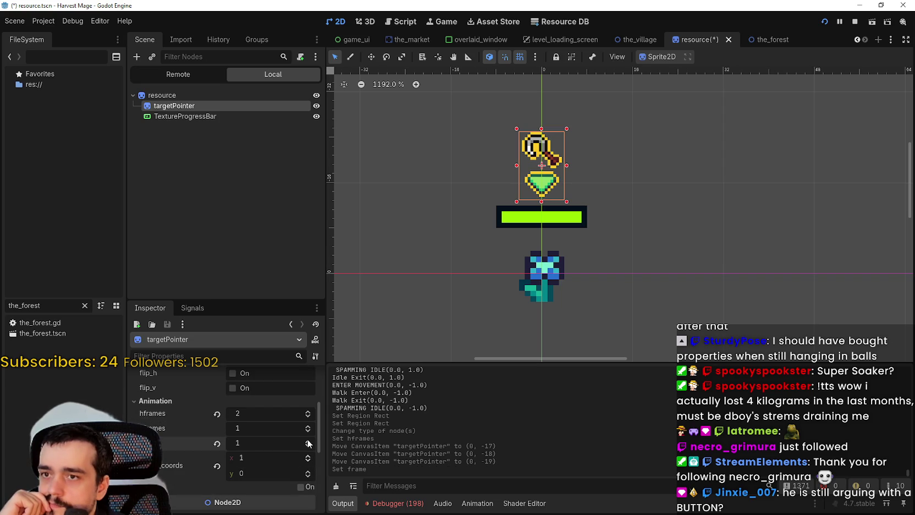
{"action": "left_click", "coordinate": [308, 445]}
{"action": "left_click", "coordinate": [308, 440]}
{"action": "left_click", "coordinate": [309, 446]}
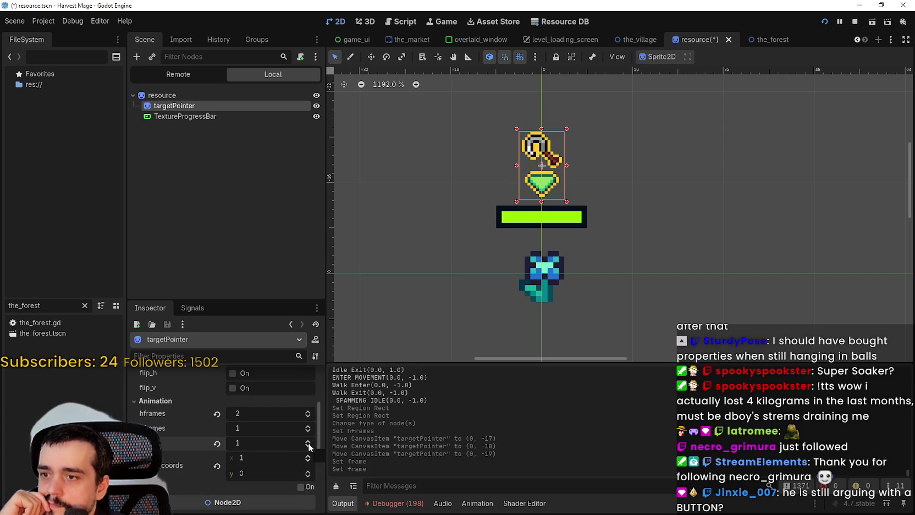
{"action": "left_click", "coordinate": [308, 447]}
{"action": "left_click", "coordinate": [308, 446]}
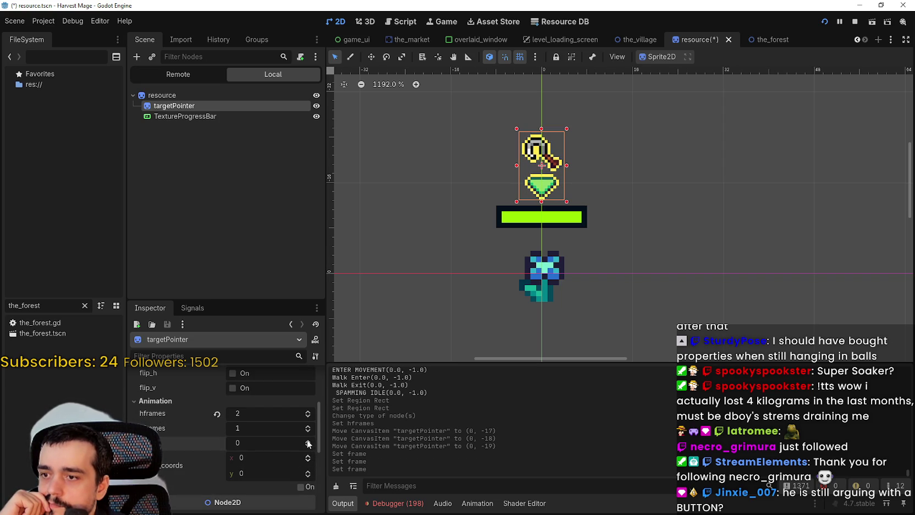
{"action": "left_click", "coordinate": [308, 441]}
{"action": "left_click", "coordinate": [308, 445]}
{"action": "left_click", "coordinate": [308, 441]}
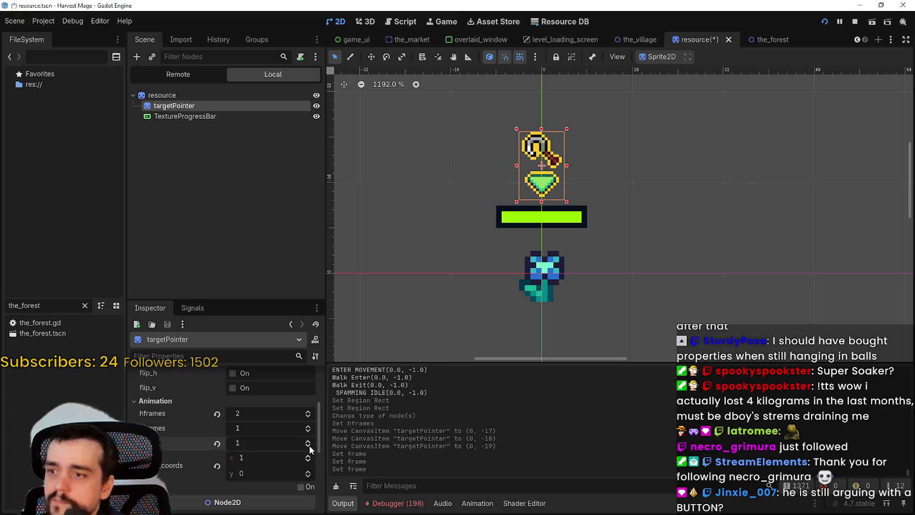
{"action": "left_click", "coordinate": [309, 446]}
- Save the scene and select the resource root node
{"action": "key", "text": "ctrl+s"}
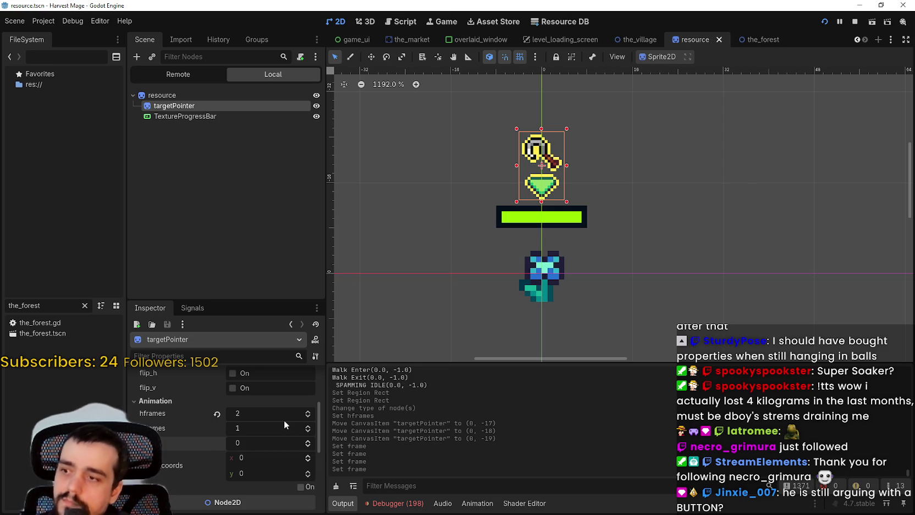
{"action": "scroll", "coordinate": [284, 419], "scroll_direction": "up", "scroll_amount": 5}
{"action": "scroll", "coordinate": [591, 191], "scroll_direction": "up", "scroll_amount": 1}
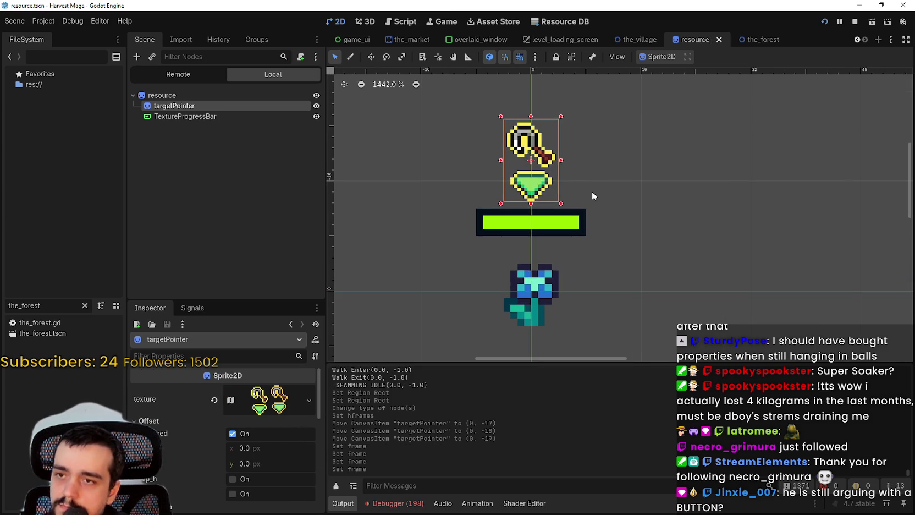
{"action": "key", "text": "ctrl+s"}
{"action": "left_click", "coordinate": [297, 99]}
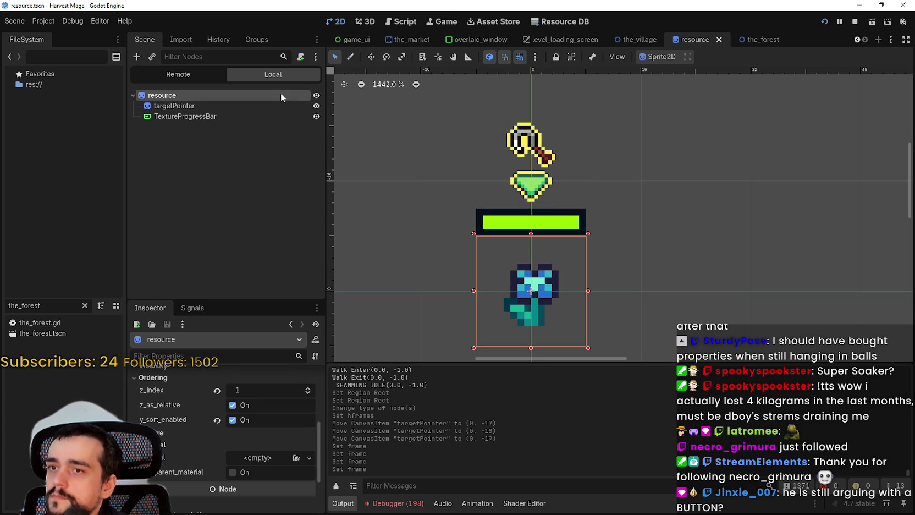
- Attach a newly created script to the resource node
{"action": "right_click", "coordinate": [280, 95]}
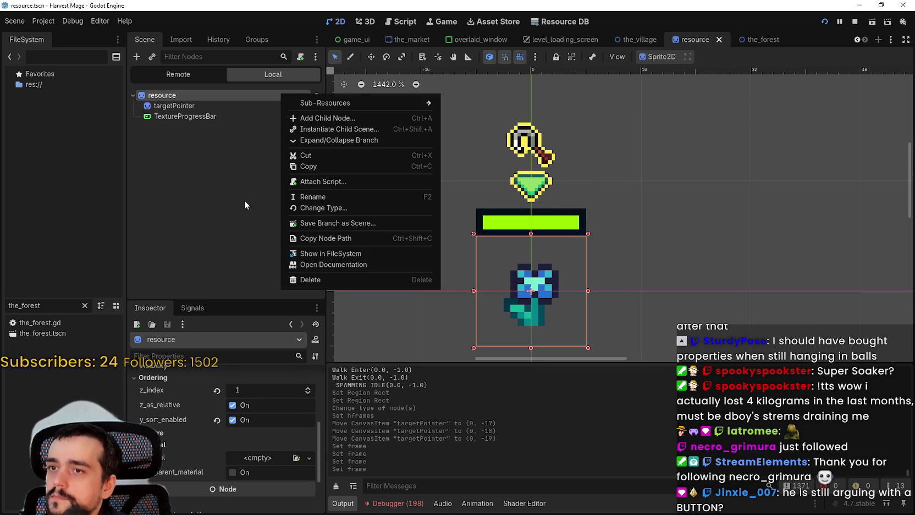
{"action": "left_click", "coordinate": [326, 183]}
{"action": "left_click", "coordinate": [409, 334]}
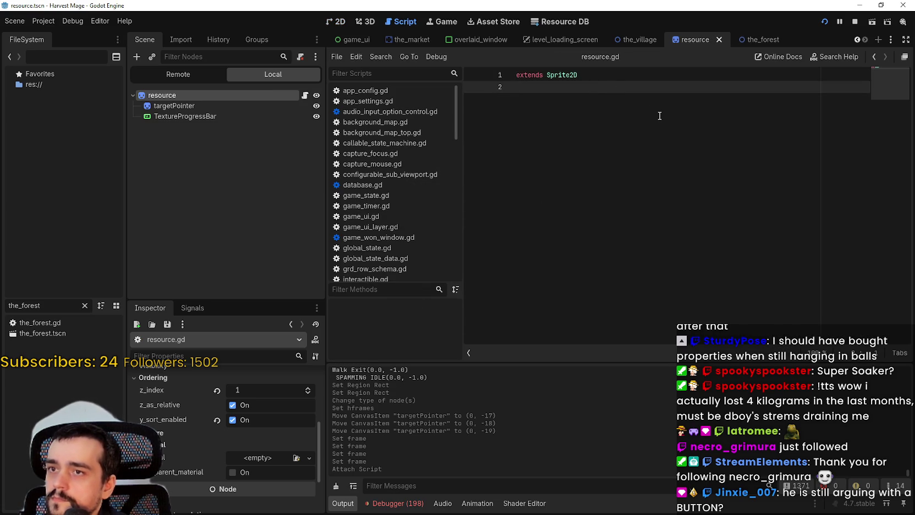
- Add an empty _ready function below extends Sprite2D
{"action": "key", "text": "Return"}
{"action": "type", "text": "func re"}
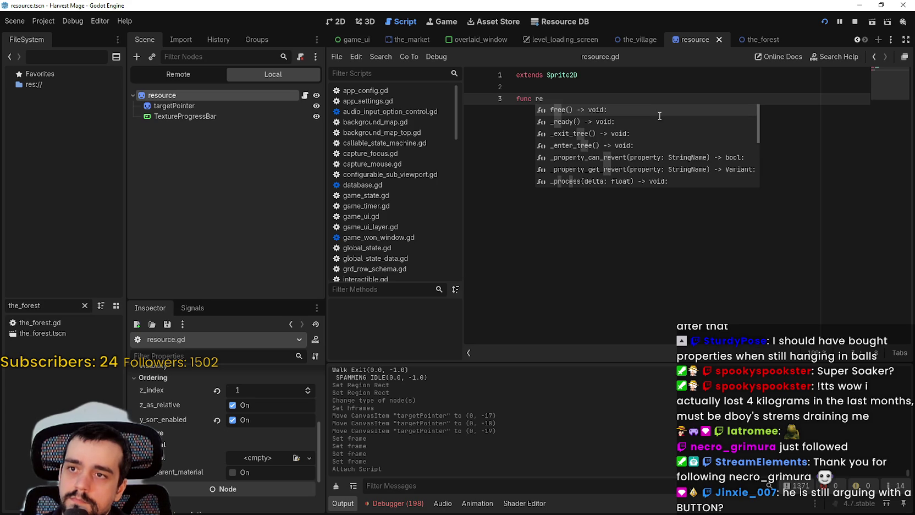
{"action": "key", "text": "Return"}
{"action": "key", "text": "Return"}
{"action": "key", "text": "ctrl+z"}
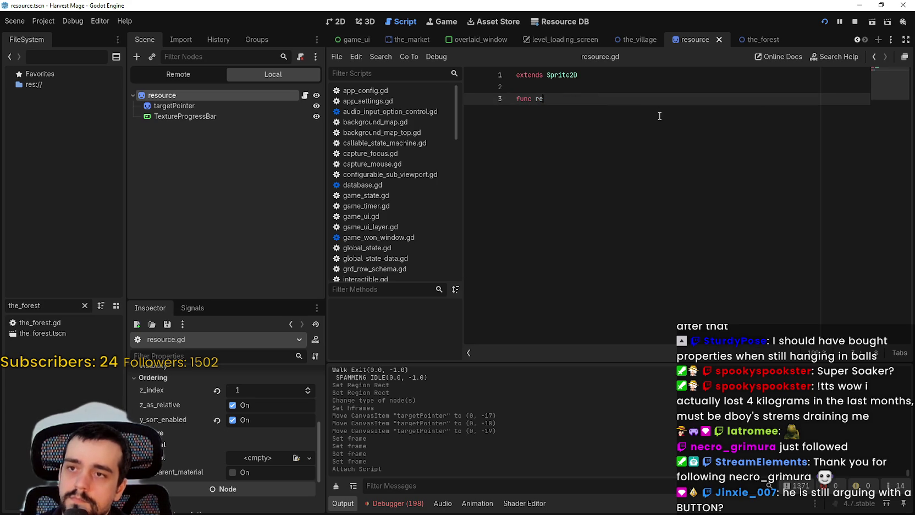
{"action": "key", "text": "Return"}
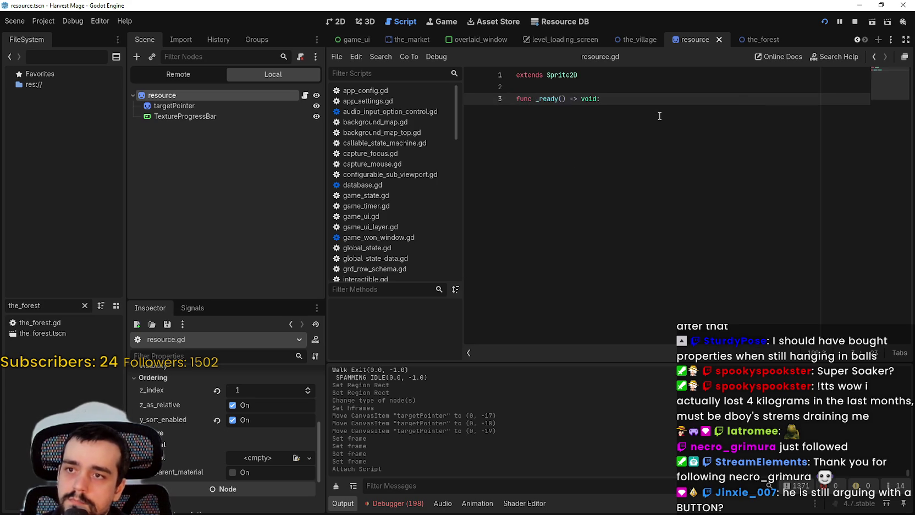
{"action": "key", "text": "Return"}
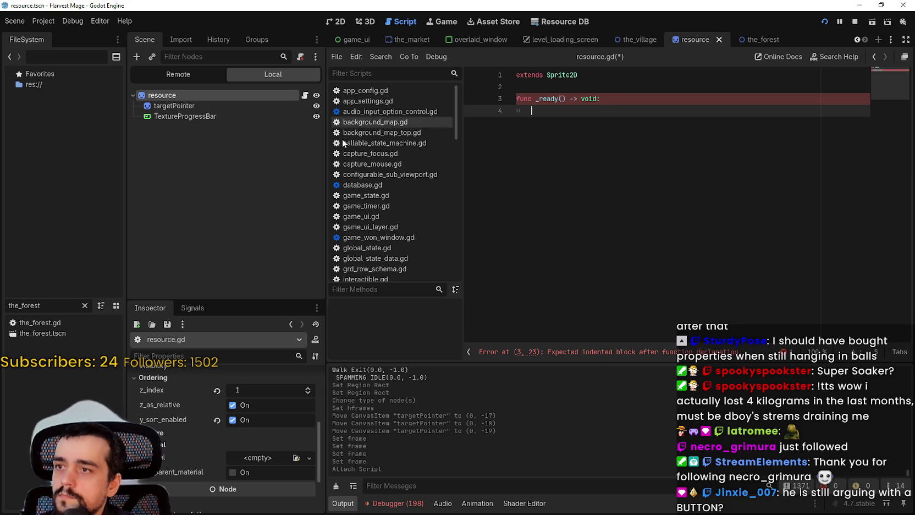
{"action": "left_click", "coordinate": [198, 105]}
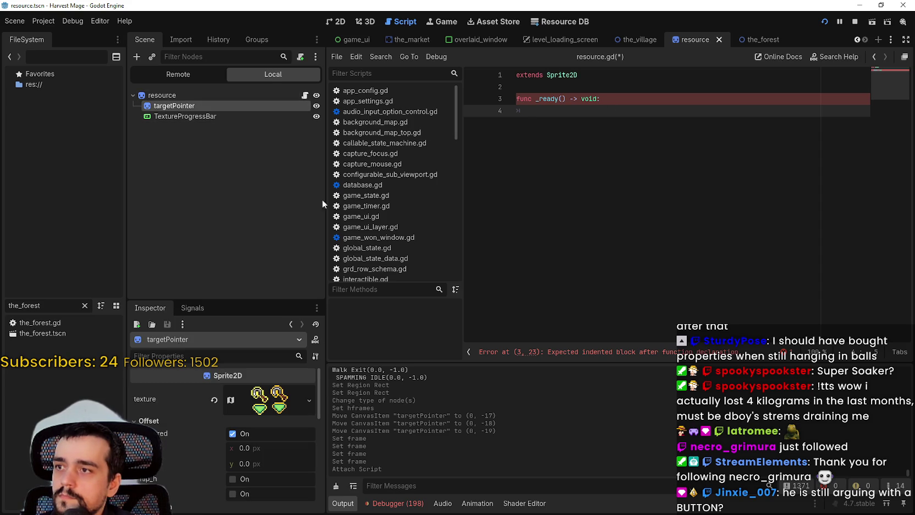
{"action": "left_click_drag", "start_coordinate": [175, 105], "coordinate": [556, 83]}
{"action": "left_click", "coordinate": [630, 74]}
{"action": "left_click", "coordinate": [624, 96]}
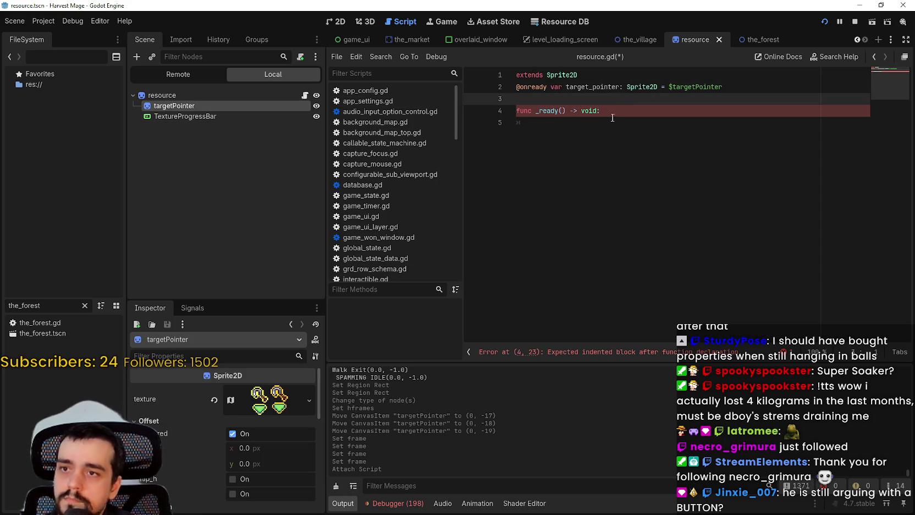
- In _ready, declare var tween: Tween = create_tween()
{"action": "left_click", "coordinate": [612, 121]}
{"action": "type", "text": "ta"}
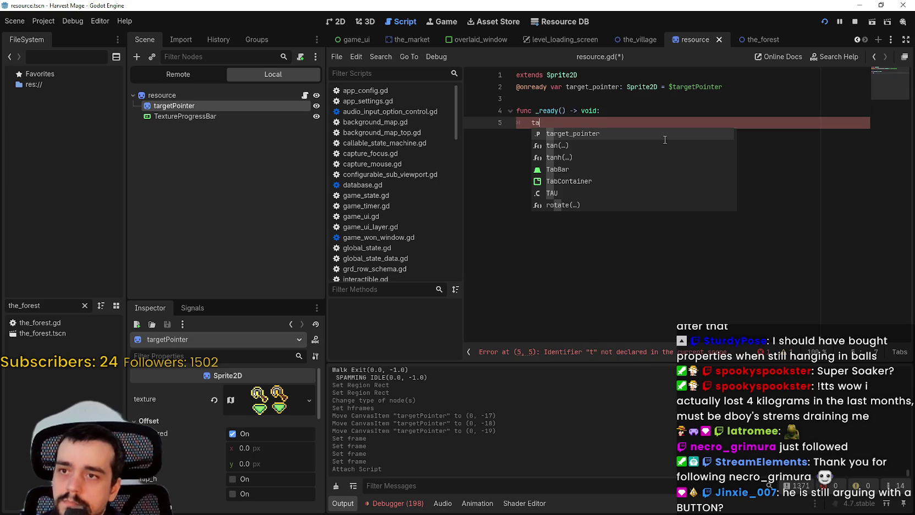
{"action": "key", "text": "Return"}
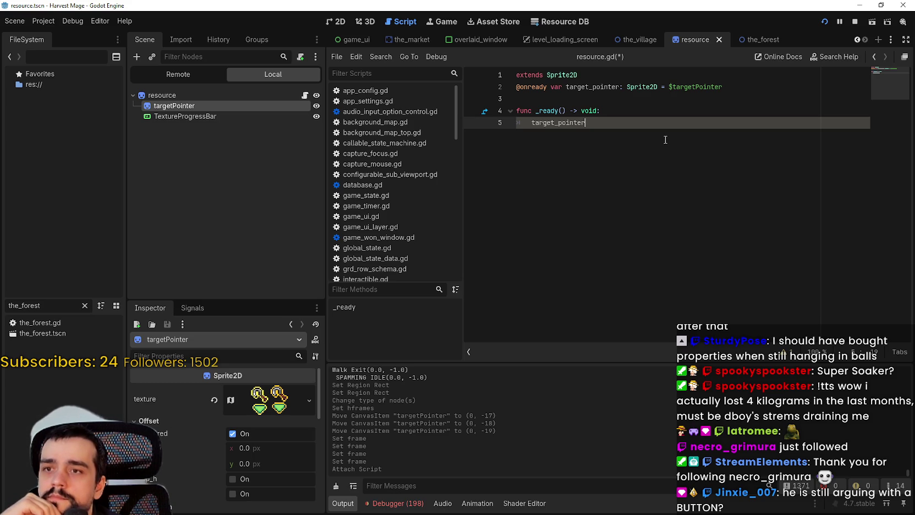
{"action": "key", "text": "BackSpace"}
{"action": "key", "text": "BackSpace"}
{"action": "key", "text": "BackSpace"}
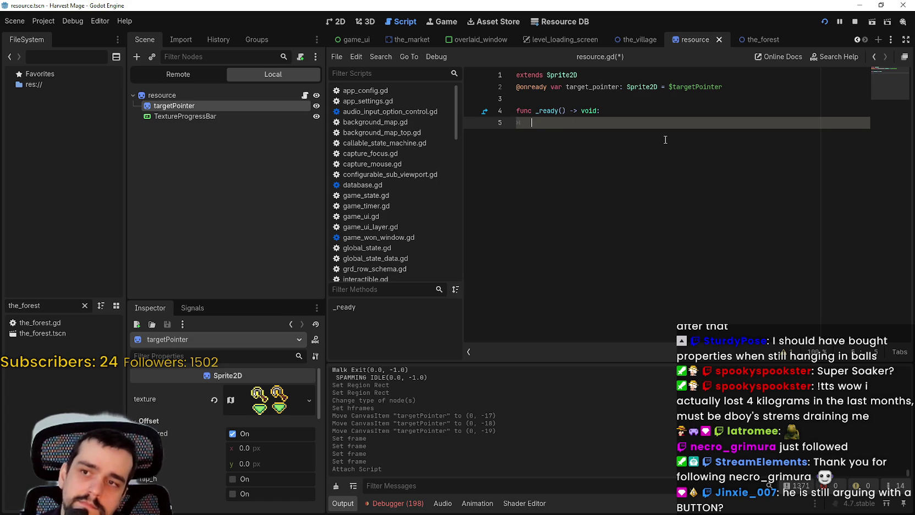
{"action": "type", "text": "t"}
{"action": "key", "text": "BackSpace"}
{"action": "key", "text": "BackSpace"}
{"action": "type", "text": "t"}
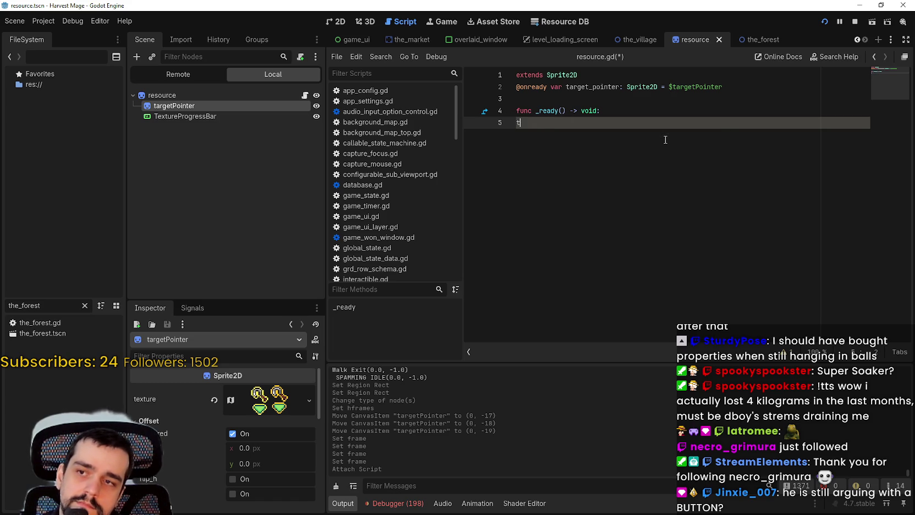
{"action": "key", "text": "BackSpace"}
{"action": "type", "text": "var tween: "}
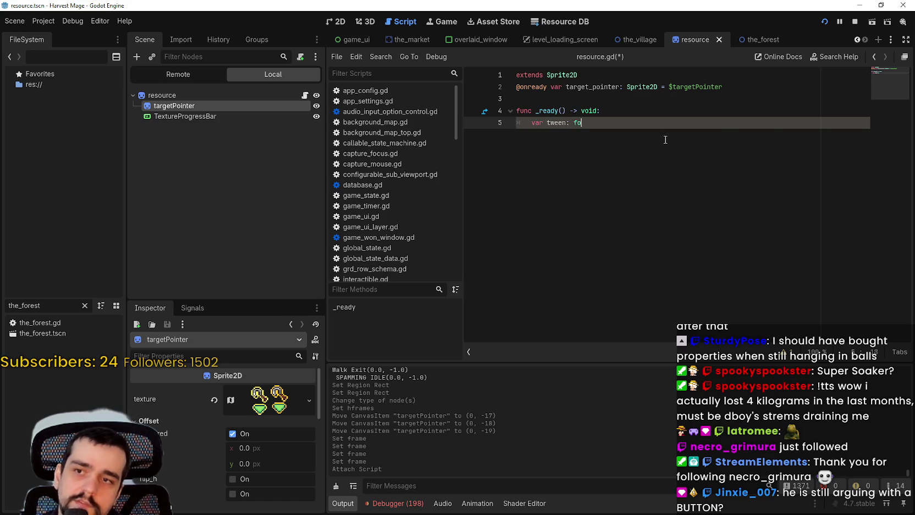
{"action": "type", "text": "twee"}
{"action": "key", "text": "Return"}
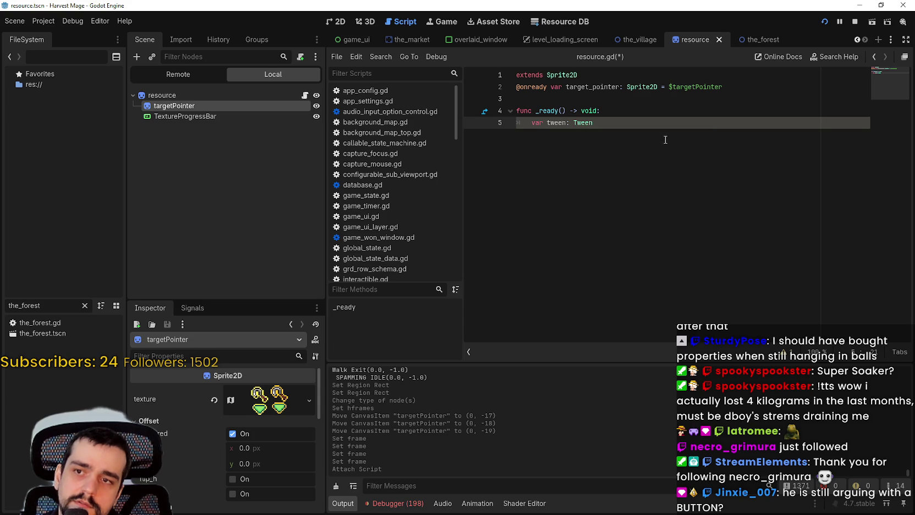
{"action": "type", "text": " ="}
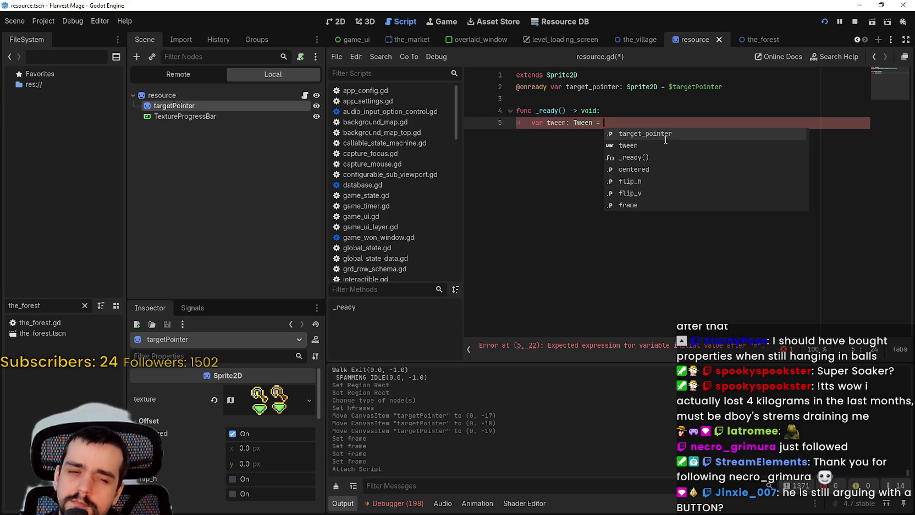
{"action": "type", "text": "create"}
{"action": "key", "text": "Return"}
{"action": "key", "text": "Return"}
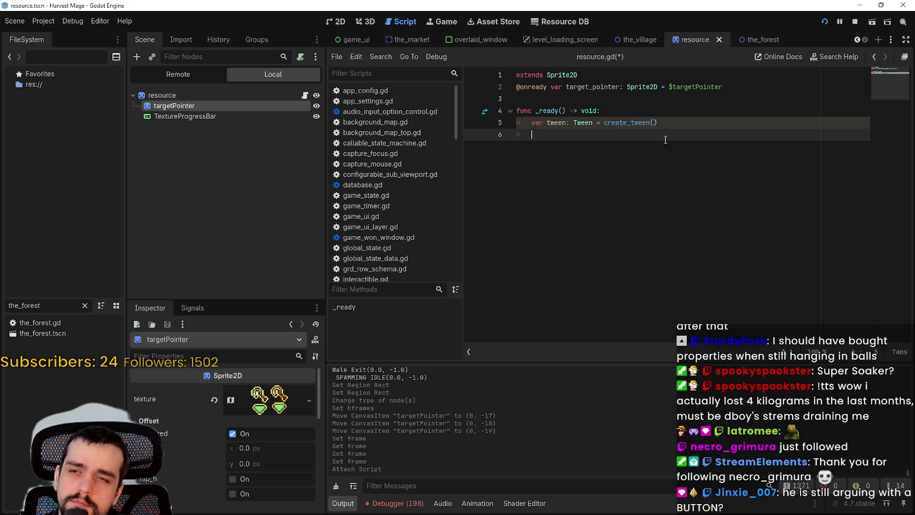
- Make the tween loop with tween.set_loops() and begin a new tween. line
{"action": "type", "text": "var"}
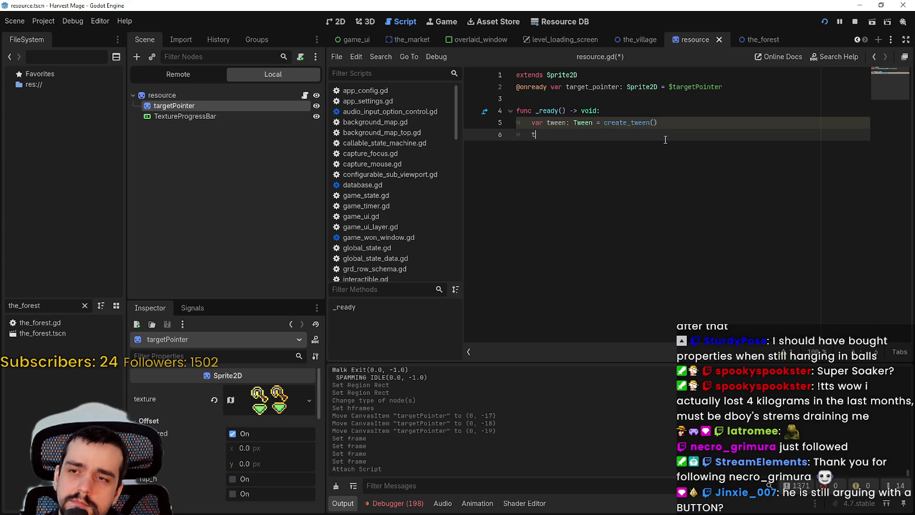
{"action": "type", "text": "ween."}
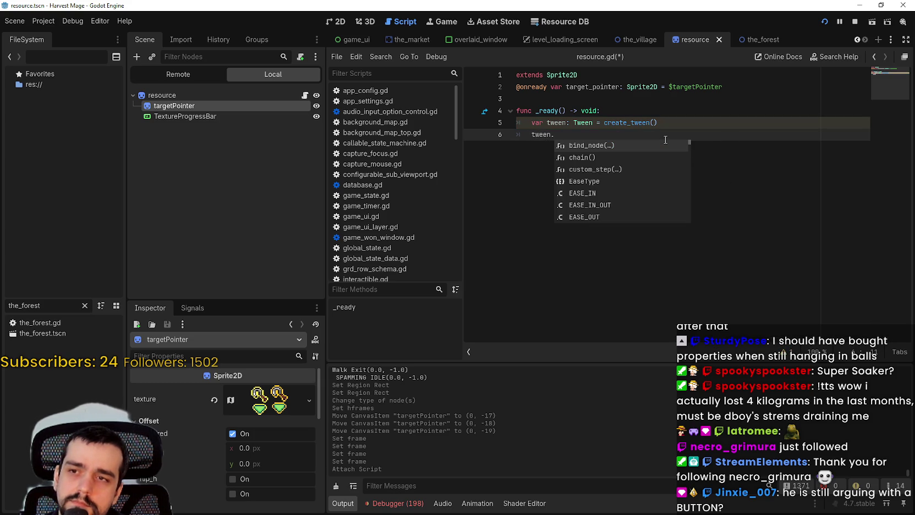
{"action": "type", "text": "p"}
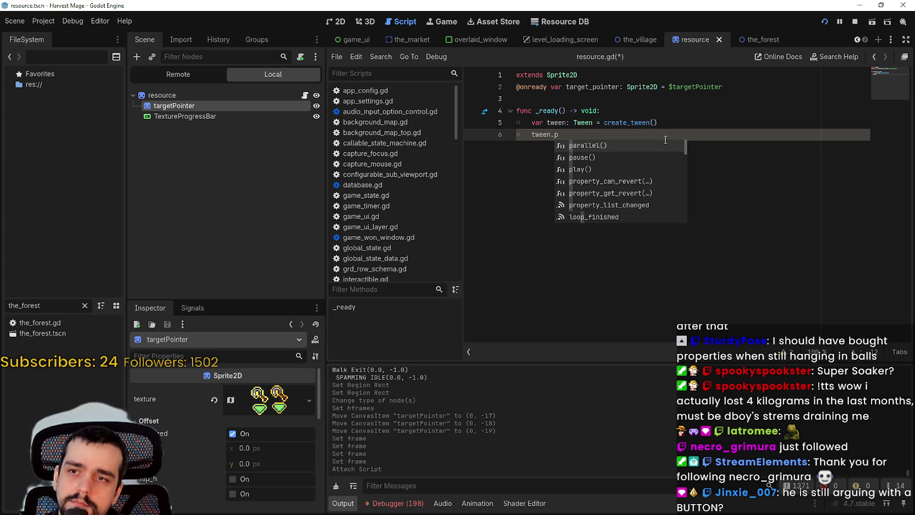
{"action": "key", "text": "BackSpace"}
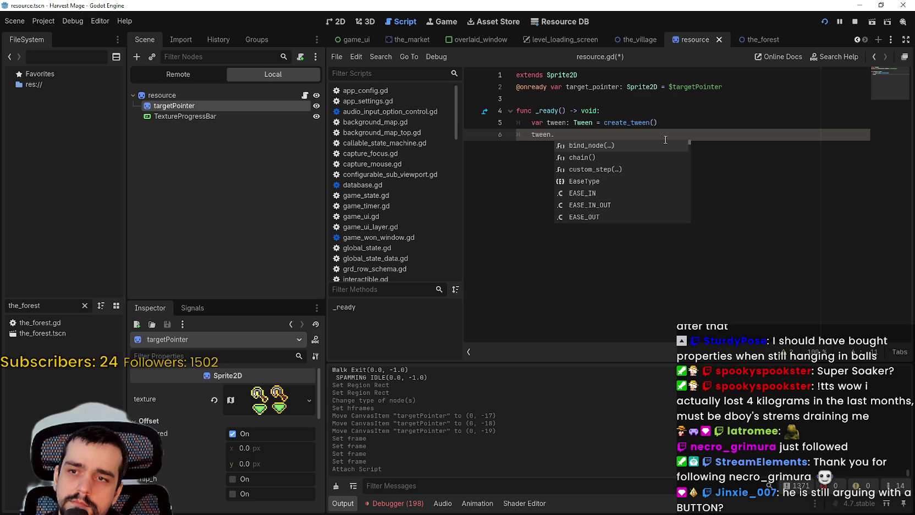
{"action": "key", "text": "Down"}
{"action": "key", "text": "Down"}
{"action": "key", "text": "Down"}
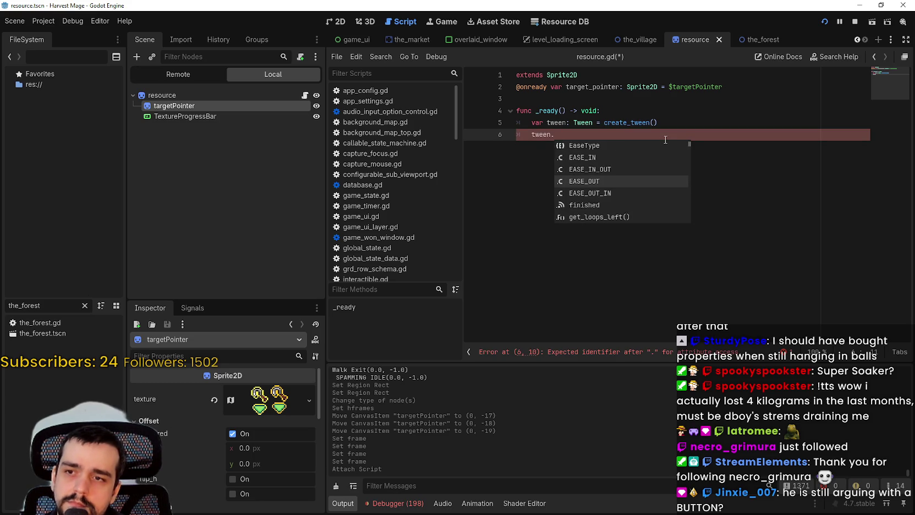
{"action": "key", "text": "Down"}
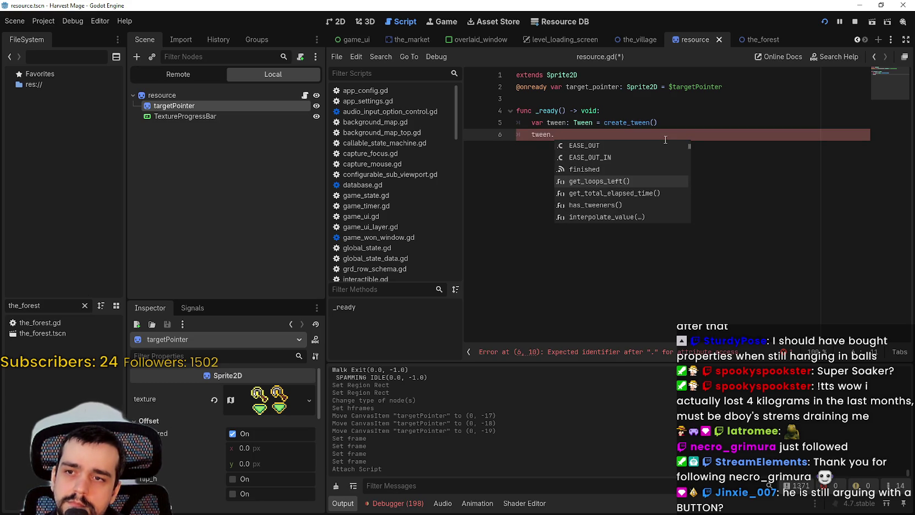
{"action": "key", "text": "Down"}
{"action": "type", "text": "loo"}
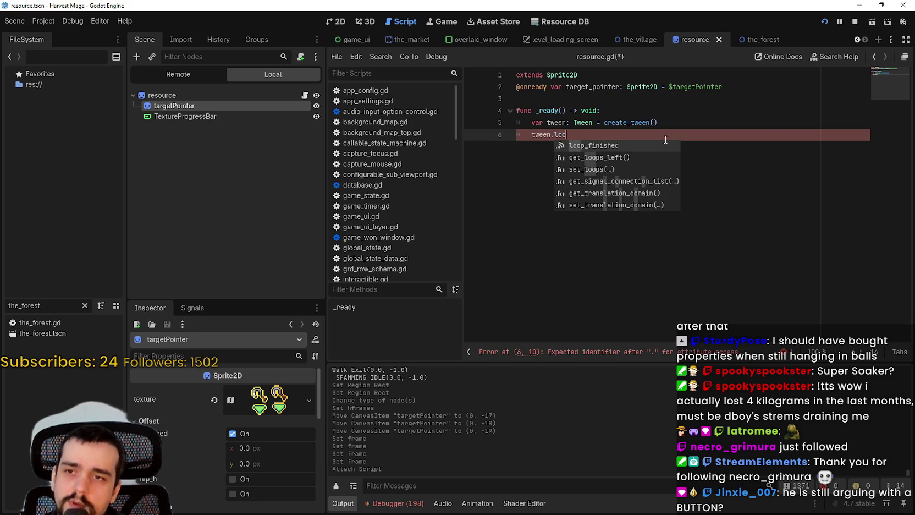
{"action": "key", "text": "Down"}
{"action": "key", "text": "Return"}
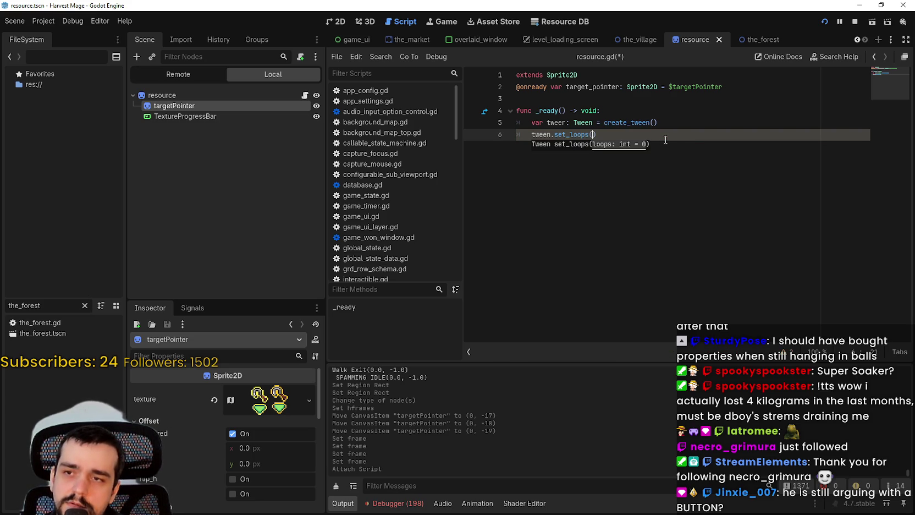
{"action": "key", "text": "Right"}
{"action": "key", "text": "Return"}
{"action": "type", "text": "ween."}
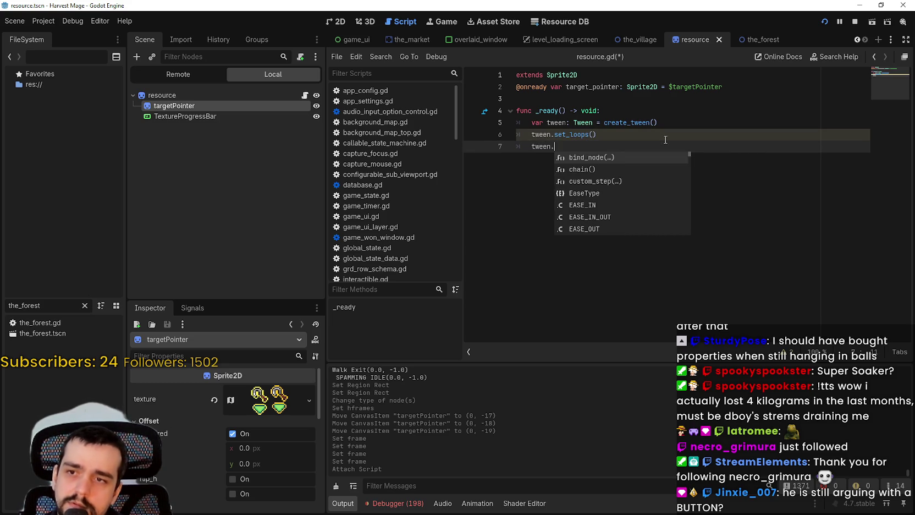
{"action": "left_click", "coordinate": [648, 273]}
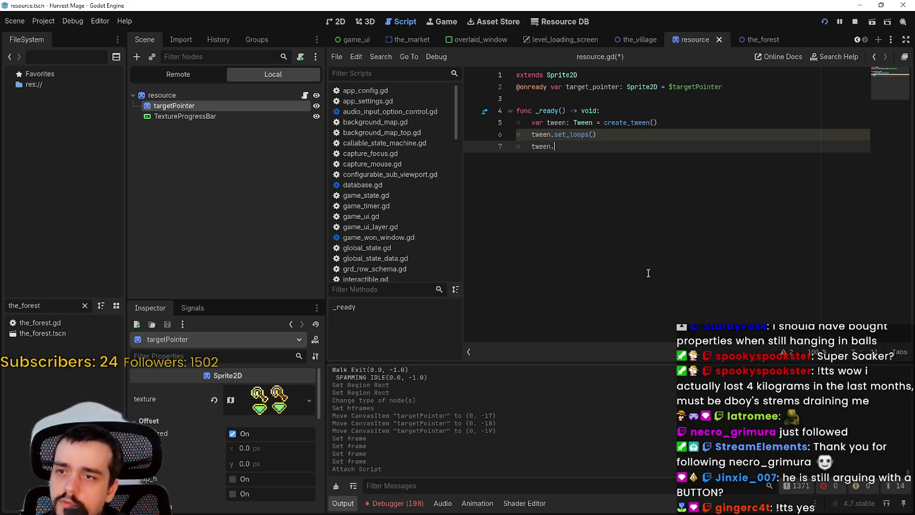
- Search all project files for 'tween'
{"action": "key", "text": "ctrl+shift+f"}
{"action": "type", "text": "tween"}
{"action": "key", "text": "Return"}
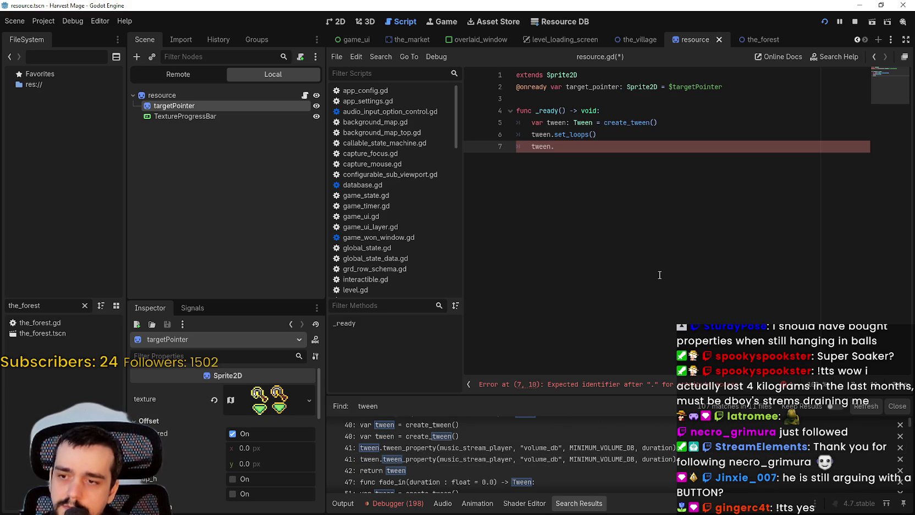
- On line 7, write tween.tween_property(target_pointer, "frame", 1, 2.0)
{"action": "left_click", "coordinate": [601, 151]}
{"action": "type", "text": "tw"}
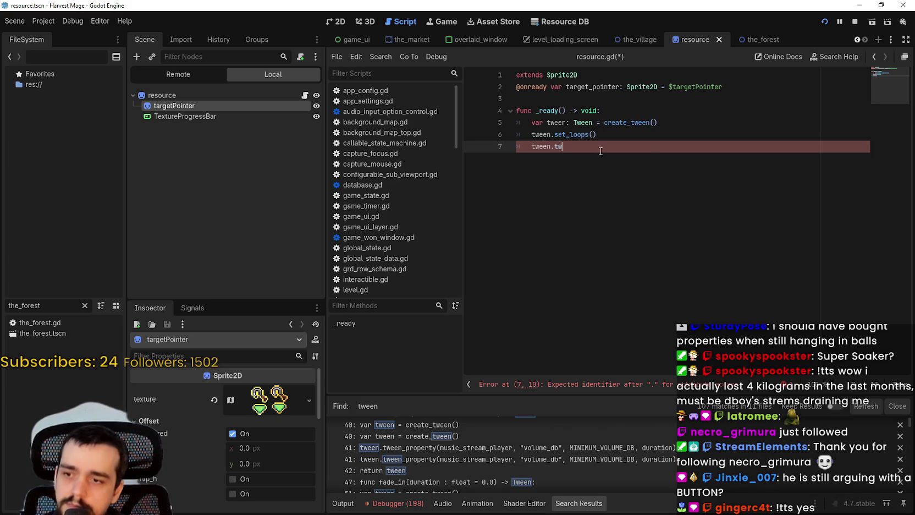
{"action": "type", "text": "een"}
{"action": "key", "text": "Return"}
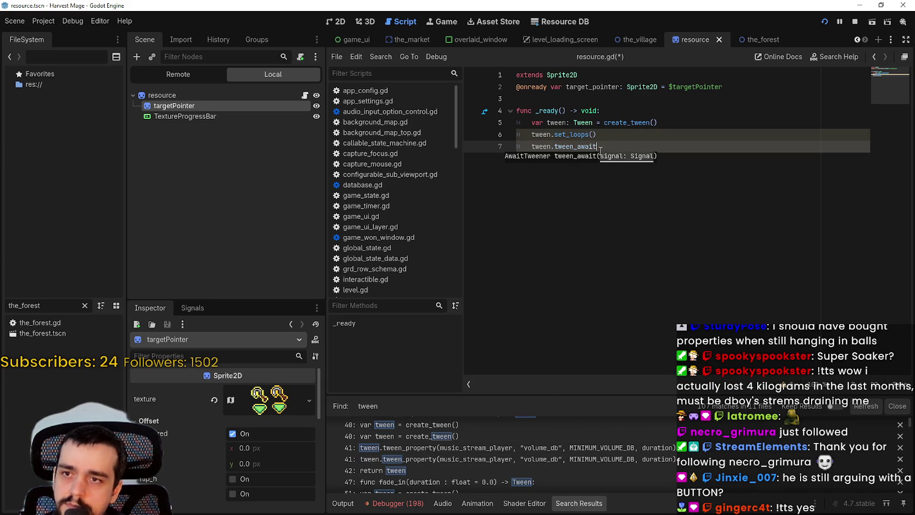
{"action": "key", "text": "BackSpace"}
{"action": "key", "text": "BackSpace"}
{"action": "key", "text": "BackSpace"}
{"action": "type", "text": "pr"}
{"action": "key", "text": "Return"}
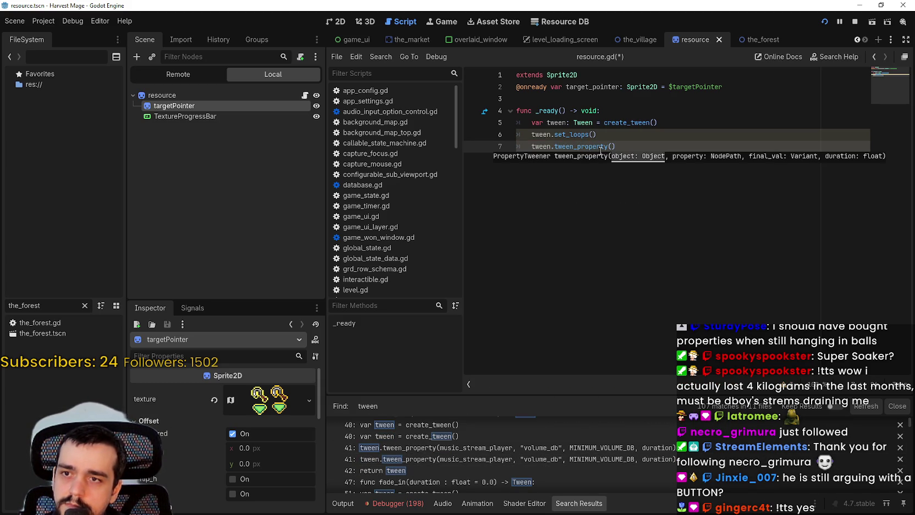
{"action": "type", "text": "s"}
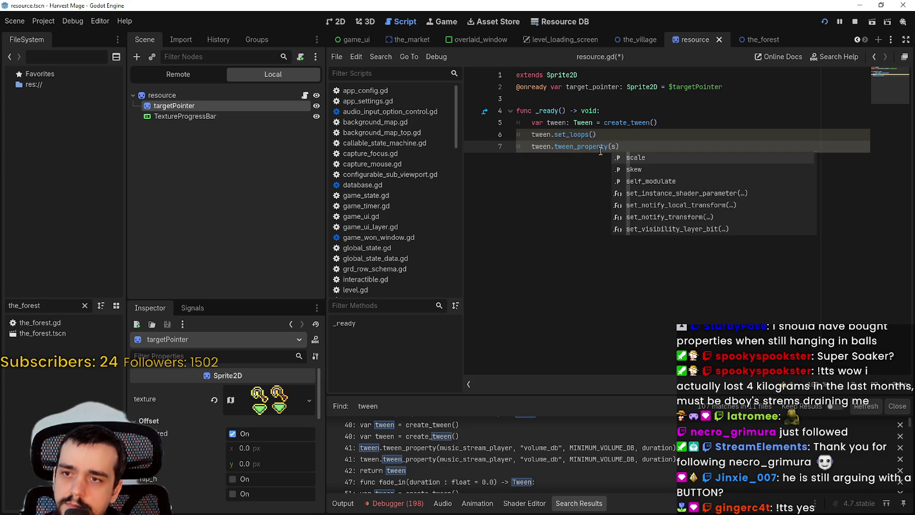
{"action": "key", "text": "BackSpace"}
{"action": "type", "text": "target_pointer"}
{"action": "key", "text": "Return"}
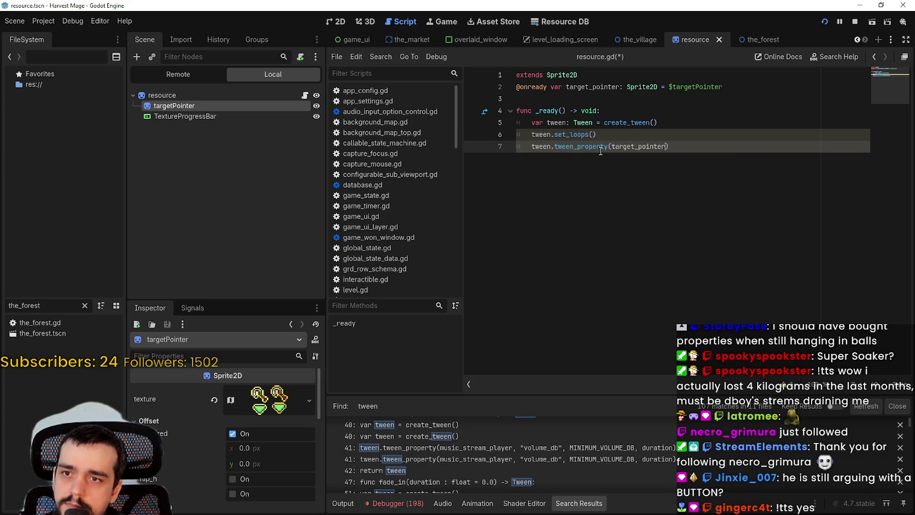
{"action": "type", "text": "."}
{"action": "key", "text": "BackSpace"}
{"action": "type", "text": ", "}
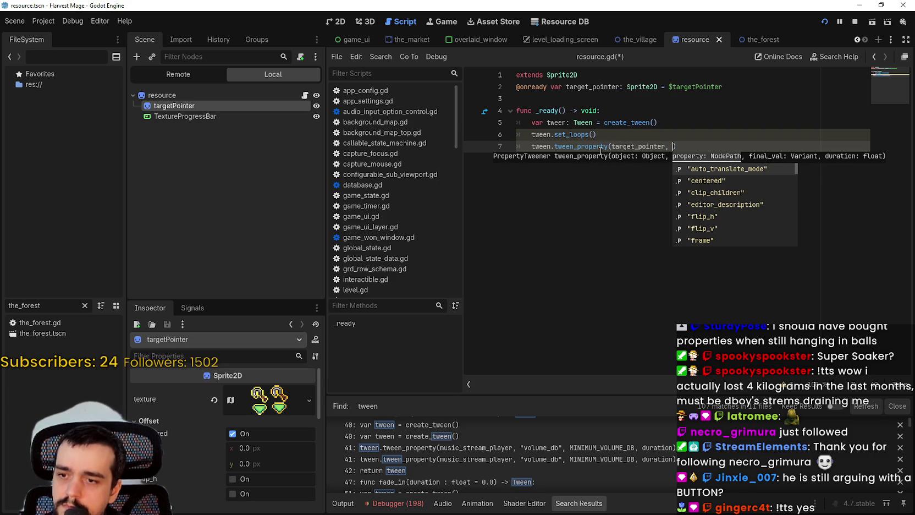
{"action": "type", "text": "\""}
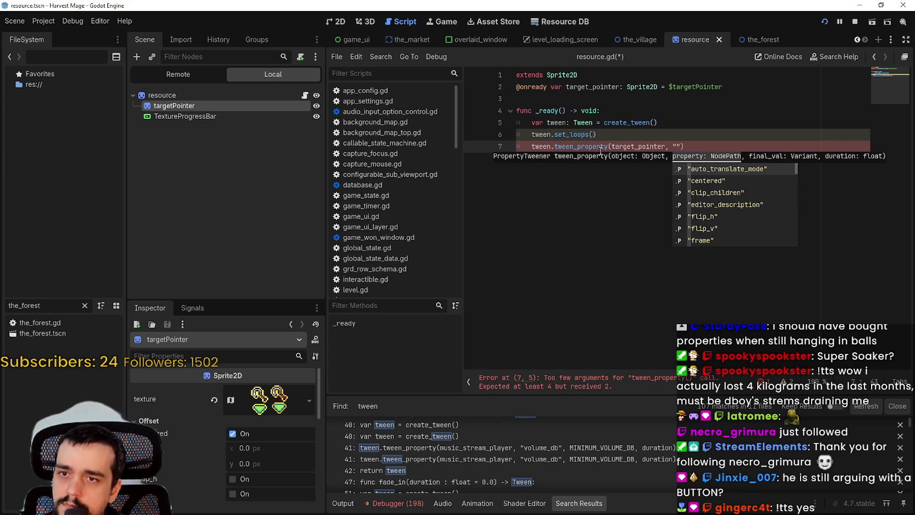
{"action": "type", "text": "fram"}
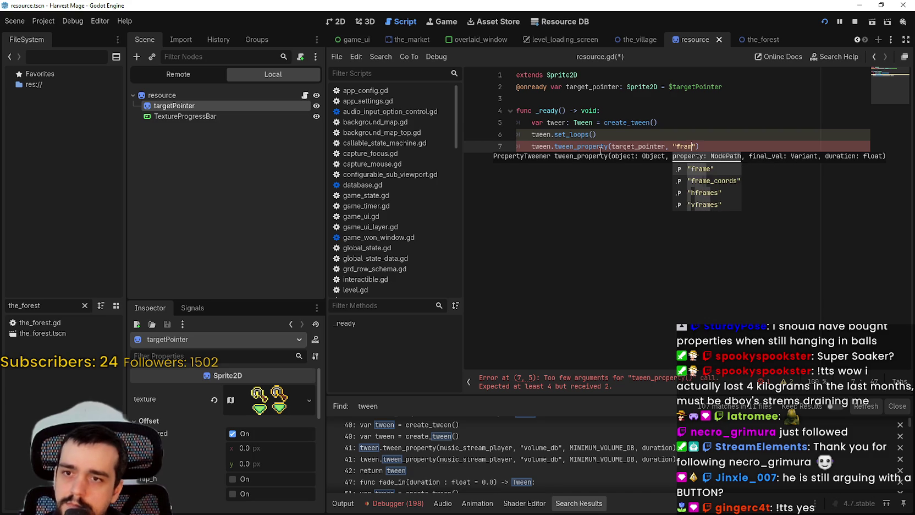
{"action": "key", "text": "Return"}
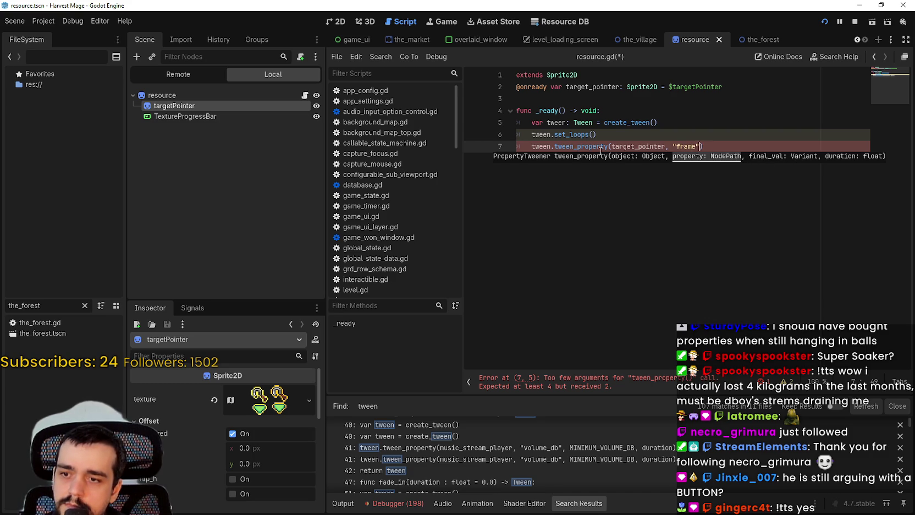
{"action": "type", "text": ", 1"}
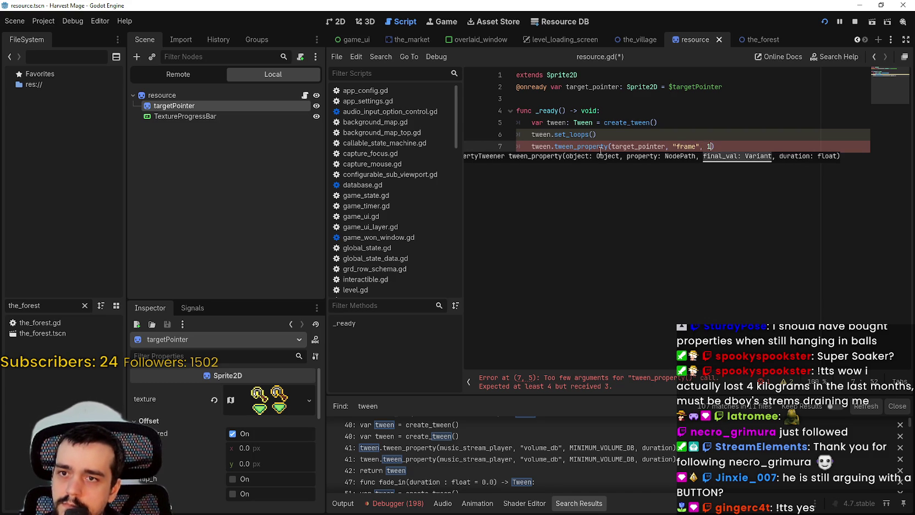
{"action": "type", "text": ","}
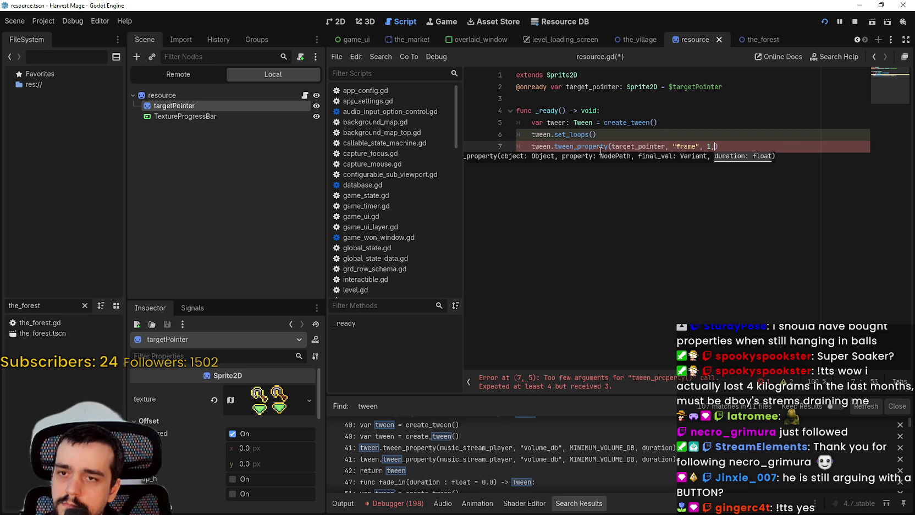
{"action": "type", "text": " 2."}
{"action": "type", "text": "0"}
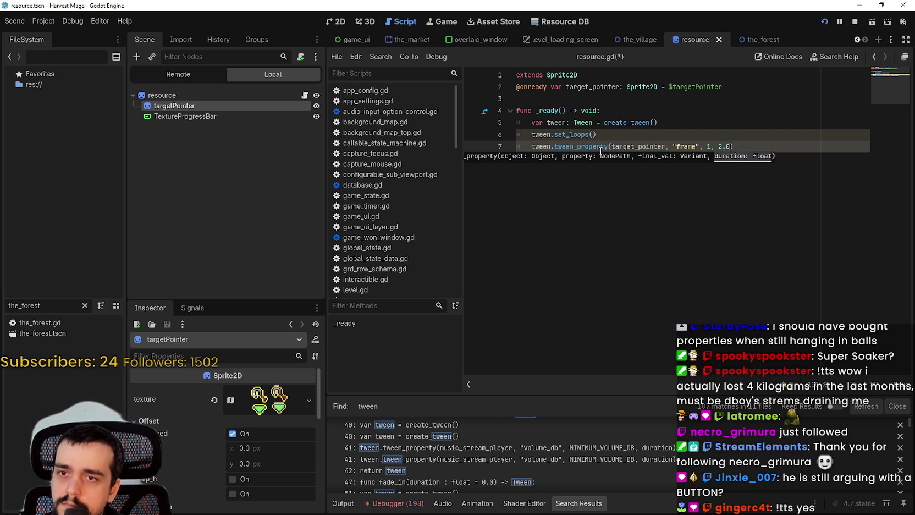
{"action": "type", "text": ","}
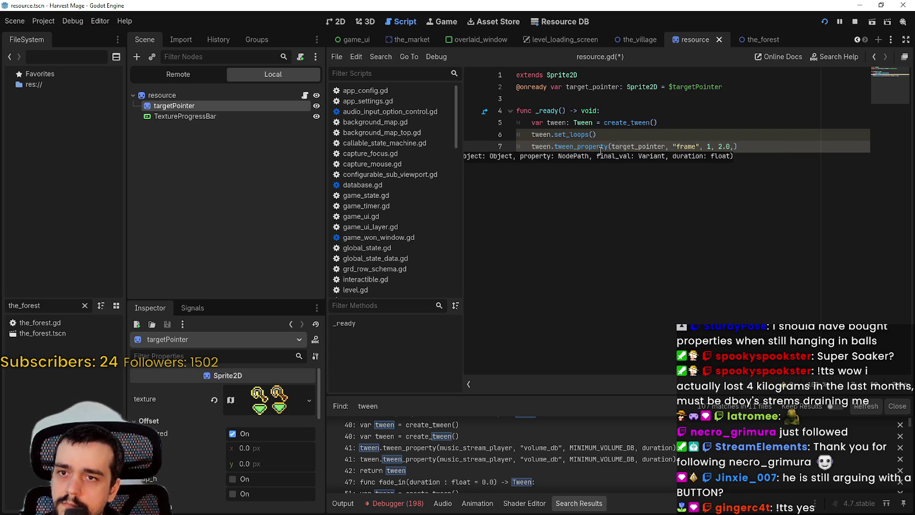
{"action": "key", "text": "BackSpace"}
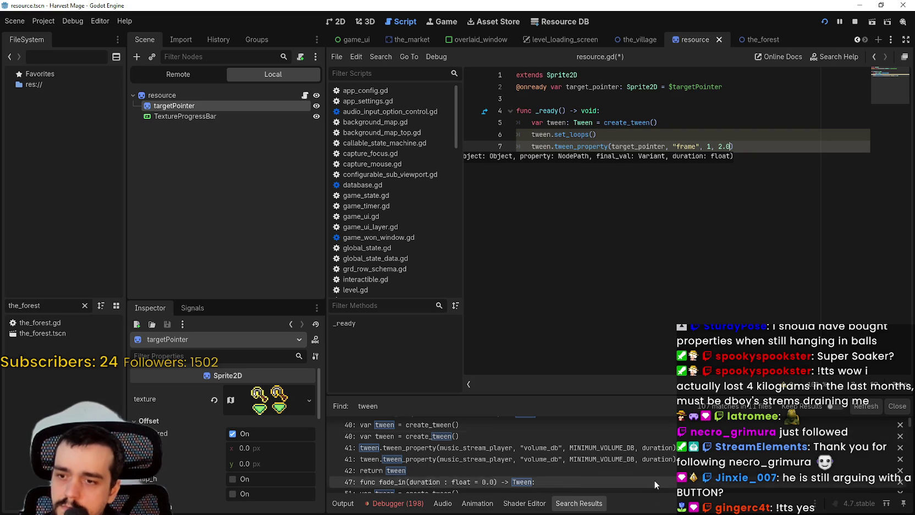
- Append .set_ease(Tween.EASE_IN_OUT), save the script, and stop the running game
{"action": "scroll", "coordinate": [653, 473], "scroll_direction": "down", "scroll_amount": 3}
{"action": "scroll", "coordinate": [633, 450], "scroll_direction": "down", "scroll_amount": 10}
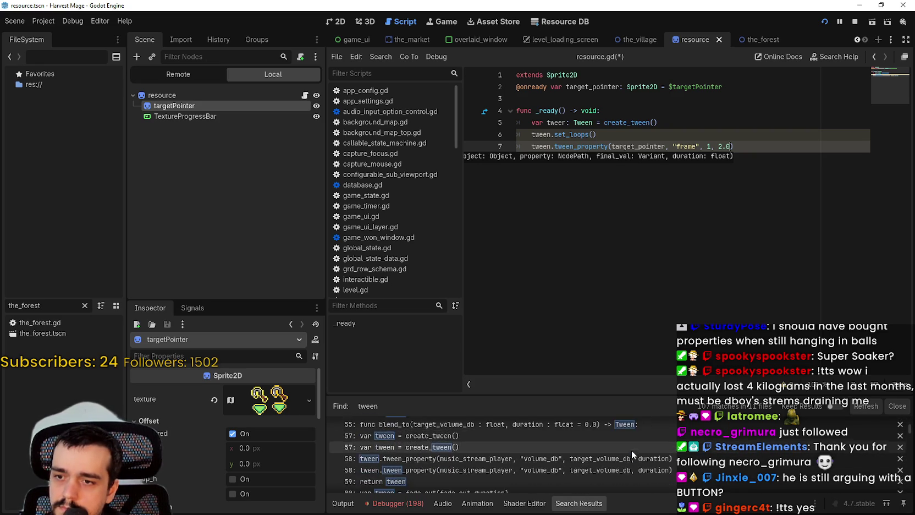
{"action": "scroll", "coordinate": [648, 456], "scroll_direction": "down", "scroll_amount": 10}
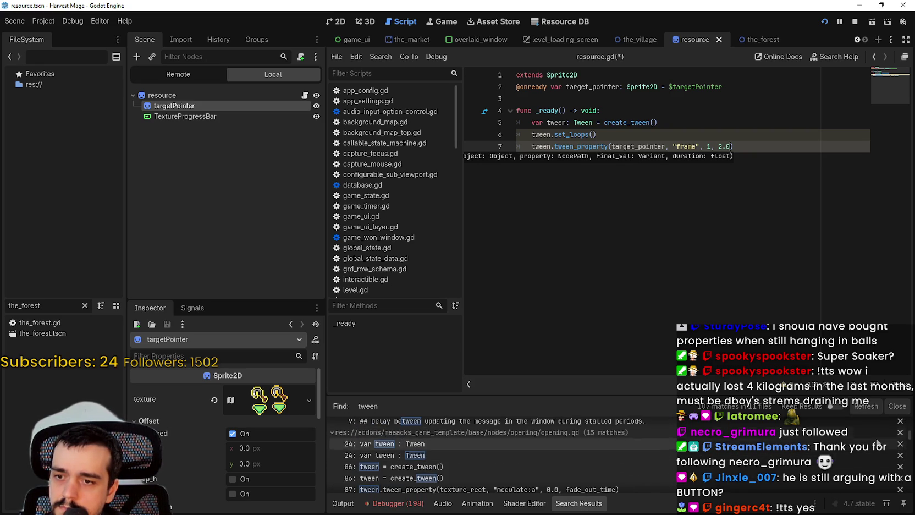
{"action": "scroll", "coordinate": [910, 460], "scroll_direction": "down", "scroll_amount": 2}
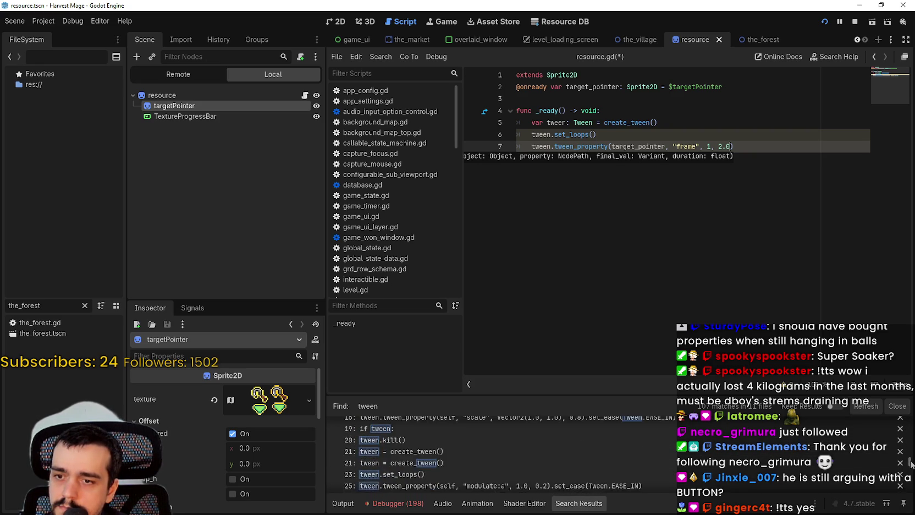
{"action": "left_click", "coordinate": [786, 147]}
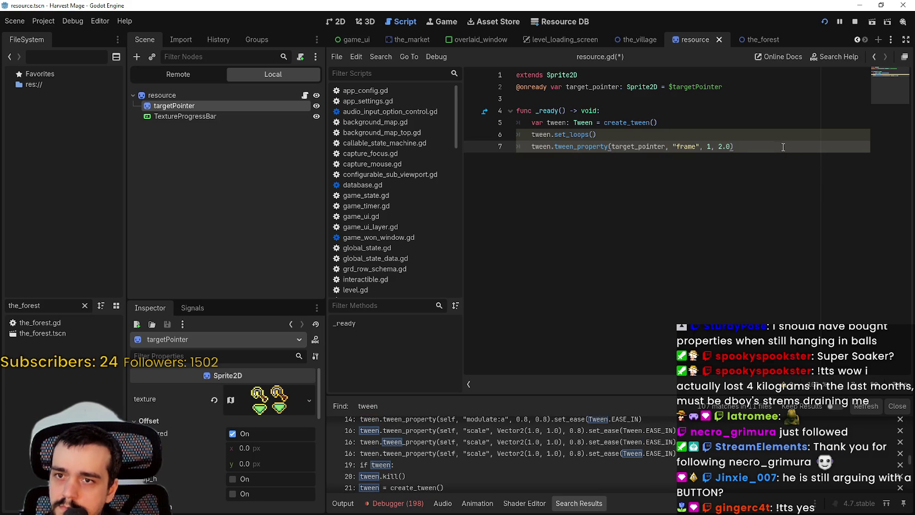
{"action": "type", "text": ".set"}
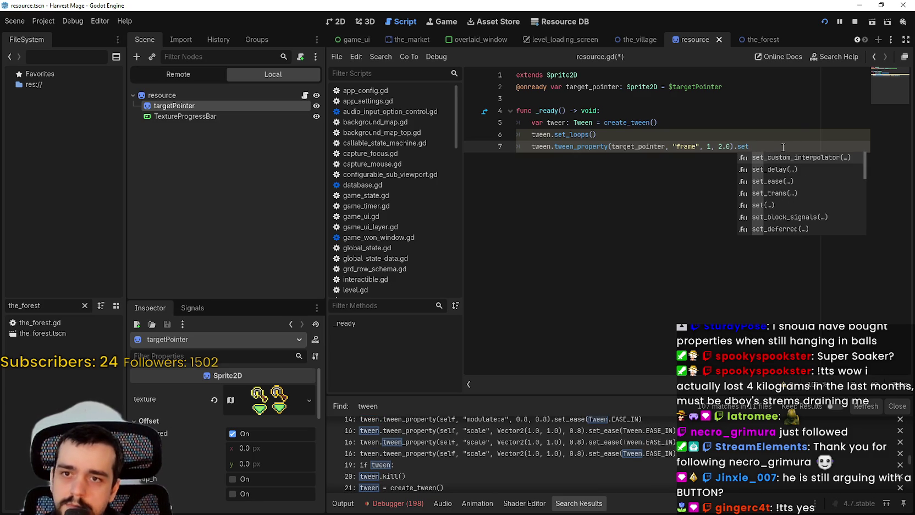
{"action": "type", "text": "_ea"}
{"action": "key", "text": "Return"}
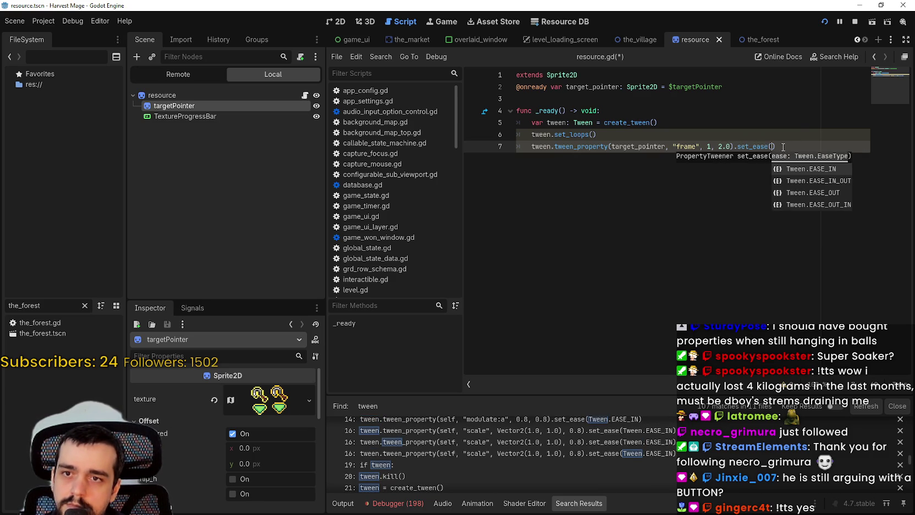
{"action": "key", "text": "Down"}
{"action": "key", "text": "Return"}
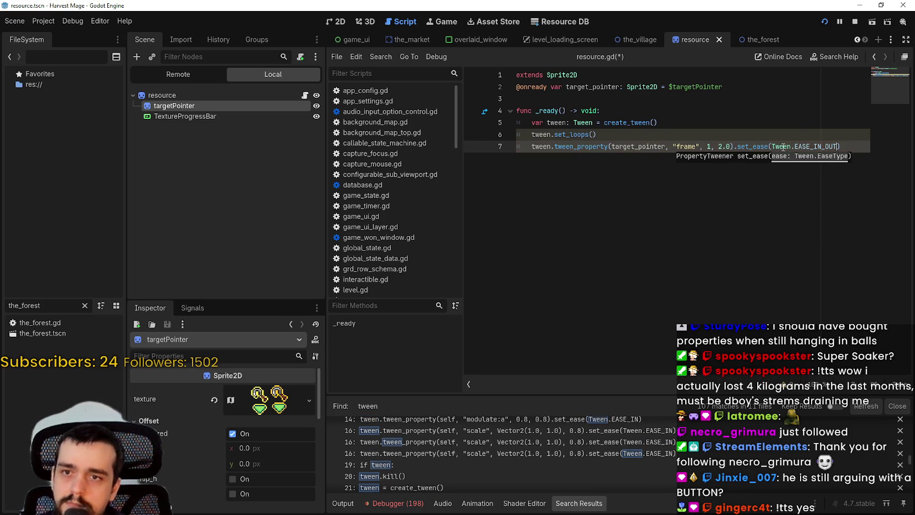
{"action": "key", "text": "ctrl+s"}
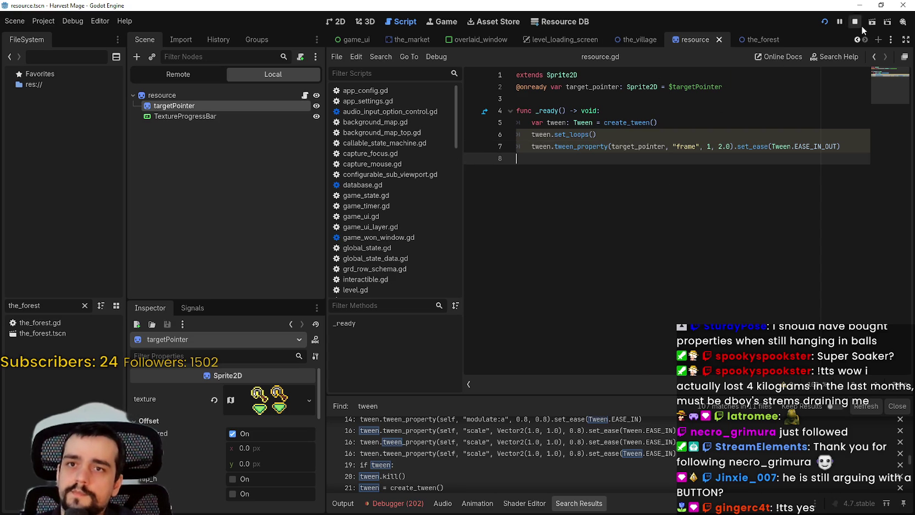
{"action": "left_click", "coordinate": [828, 22]}
- Run the game, press Play, walk around the crop field with WASD, then quit with F8
{"action": "left_click", "coordinate": [825, 22]}
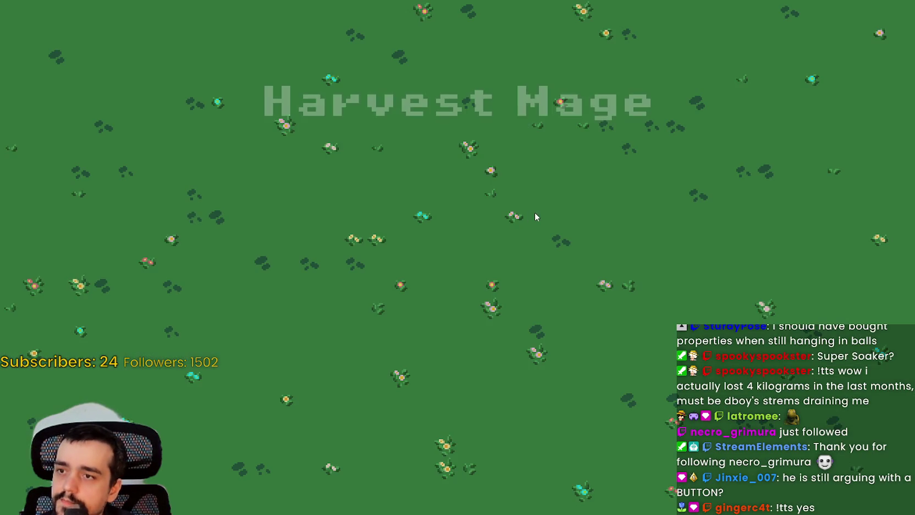
{"action": "left_click", "coordinate": [189, 242]}
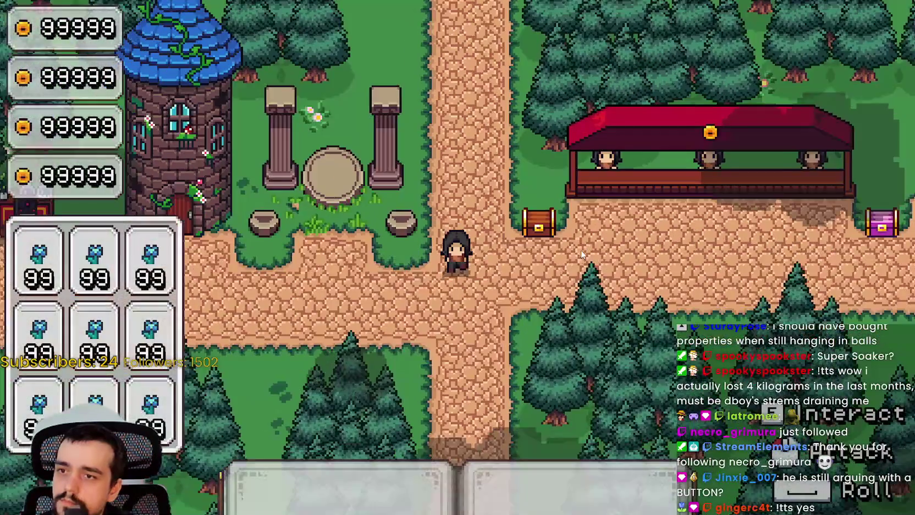
{"action": "key", "text": "w"}
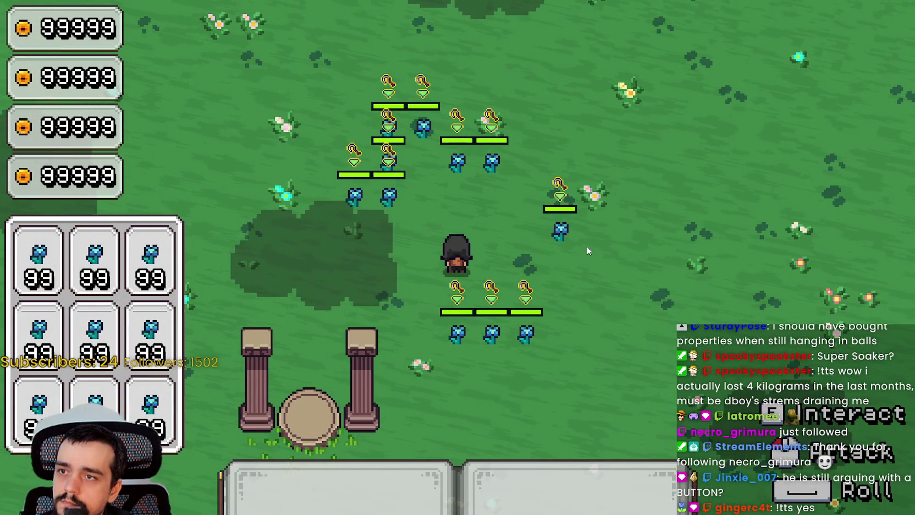
{"action": "key", "text": "w"}
{"action": "key", "text": "s"}
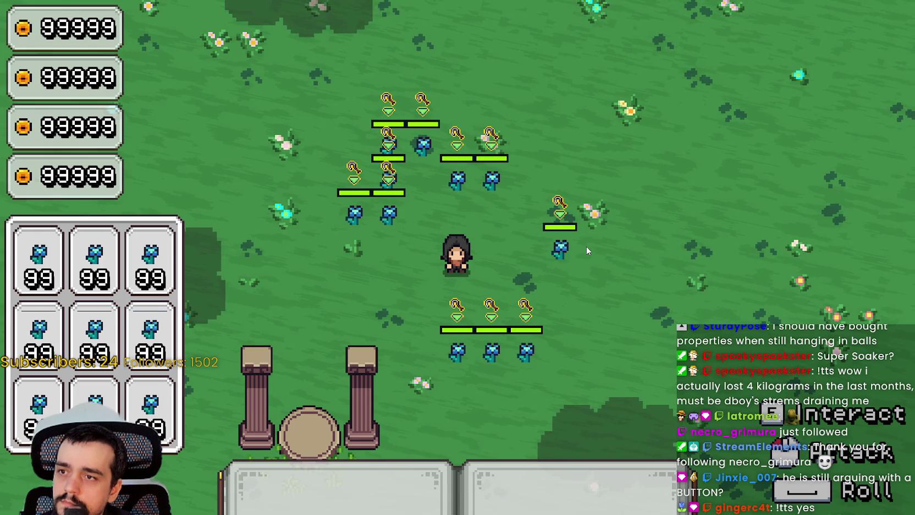
{"action": "key", "text": "a"}
{"action": "key", "text": "w"}
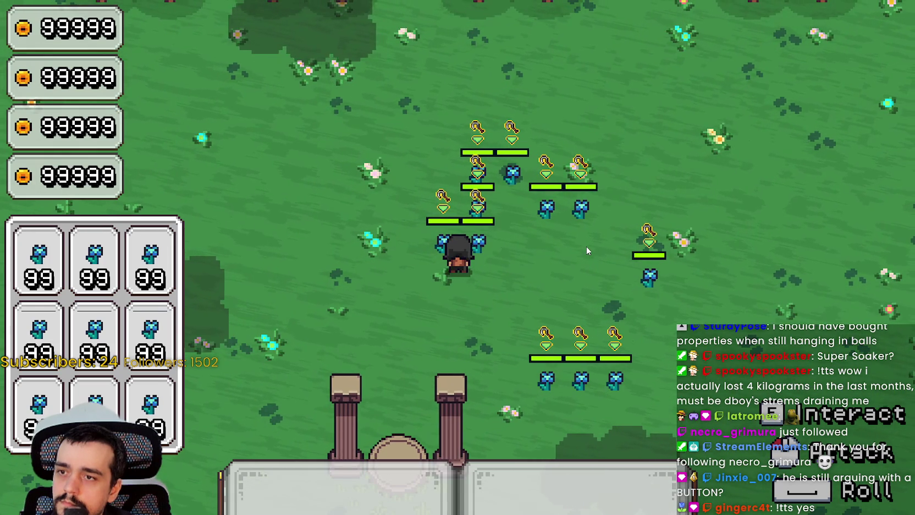
{"action": "key", "text": "w"}
{"action": "key", "text": "d"}
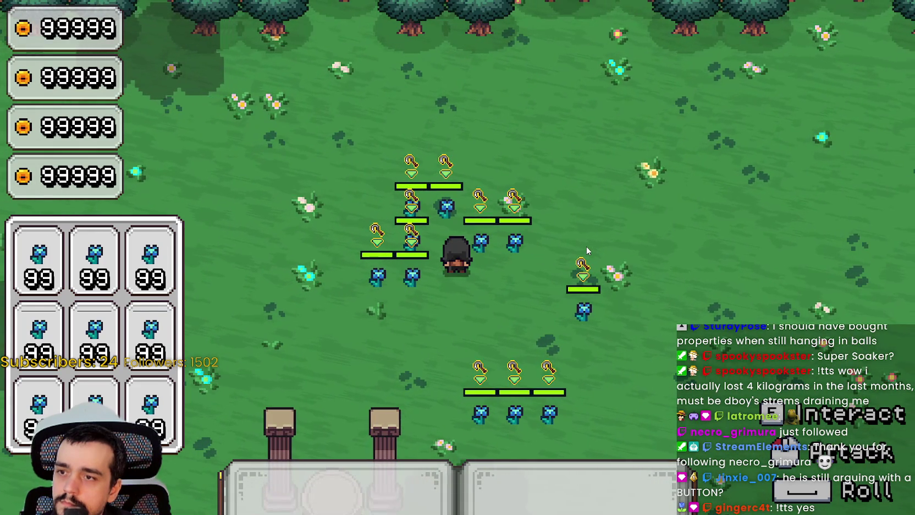
{"action": "key", "text": "s"}
{"action": "key", "text": "F8"}
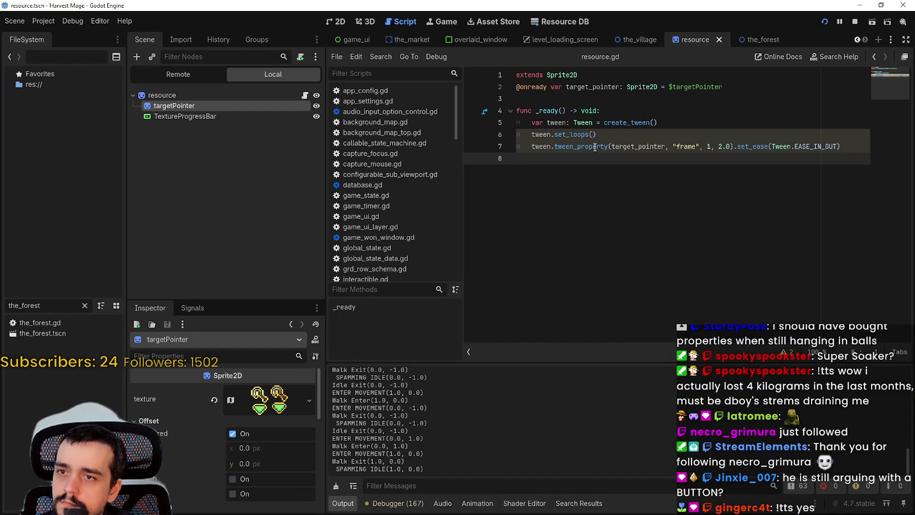
{"action": "mouse_move", "coordinate": [637, 148]}
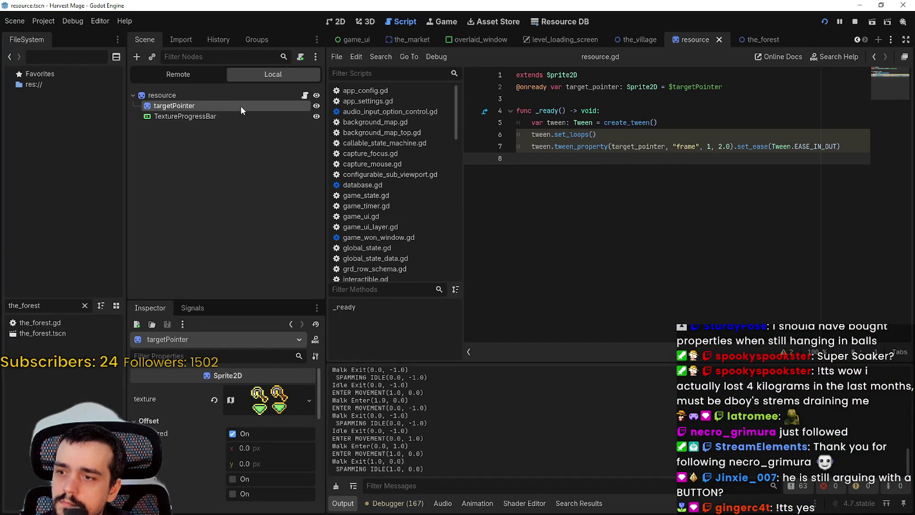
{"action": "scroll", "coordinate": [204, 439], "scroll_direction": "down", "scroll_amount": 5}
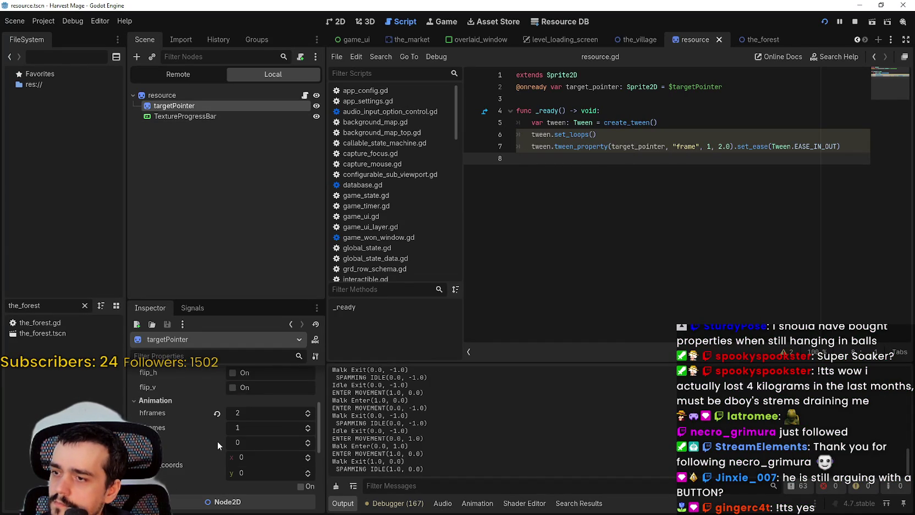
{"action": "mouse_move", "coordinate": [217, 441]}
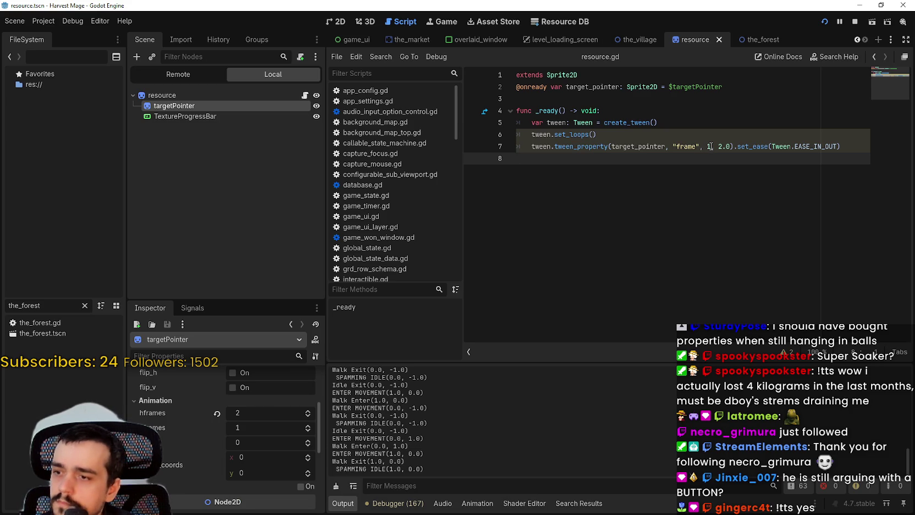
{"action": "mouse_move", "coordinate": [169, 446]}
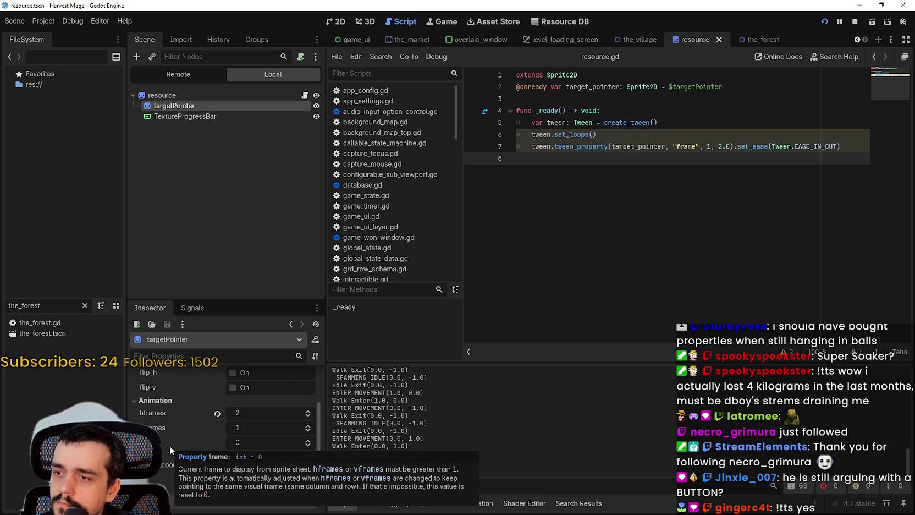
{"action": "left_click", "coordinate": [672, 135]}
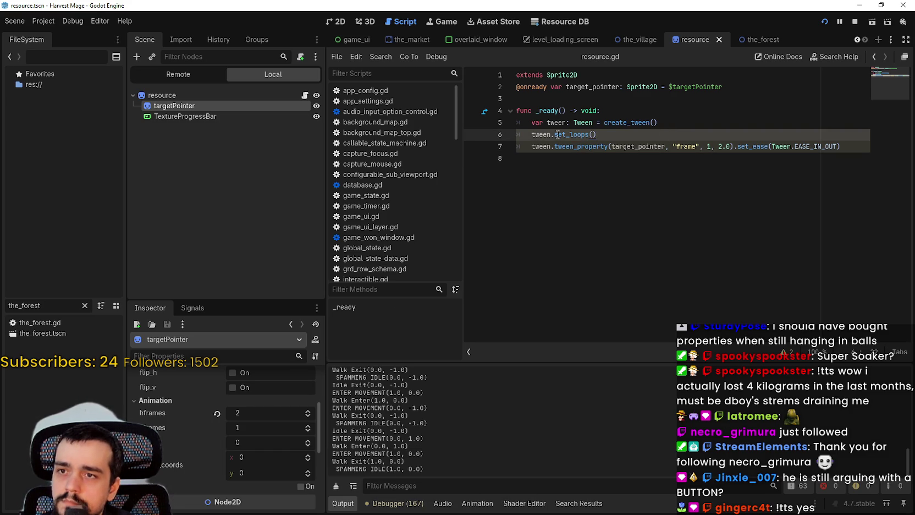
{"action": "mouse_move", "coordinate": [557, 134]}
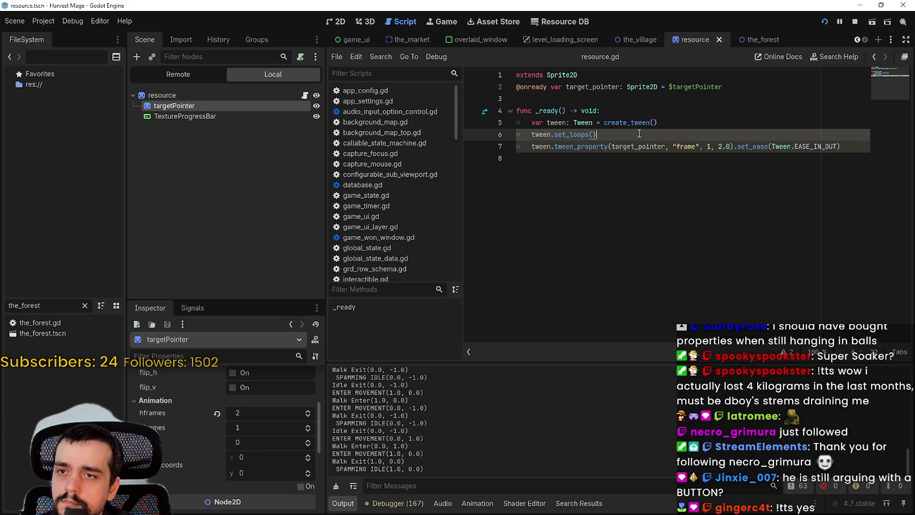
{"action": "left_click", "coordinate": [664, 183]}
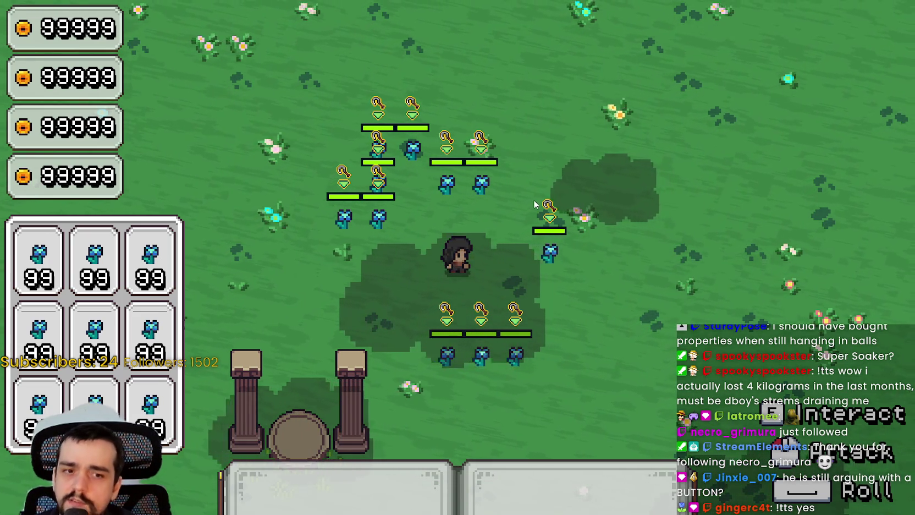
- Close the game window with Alt+F4 to return to resource.gd in the editor
{"action": "key", "text": "alt+F4"}
{"action": "mouse_move", "coordinate": [589, 135]}
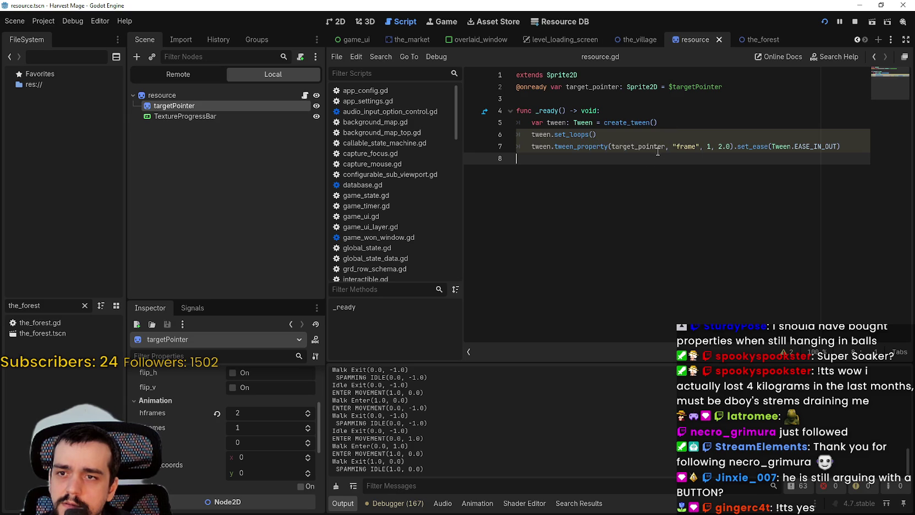
{"action": "left_click", "coordinate": [598, 146]}
{"action": "mouse_move", "coordinate": [588, 144]}
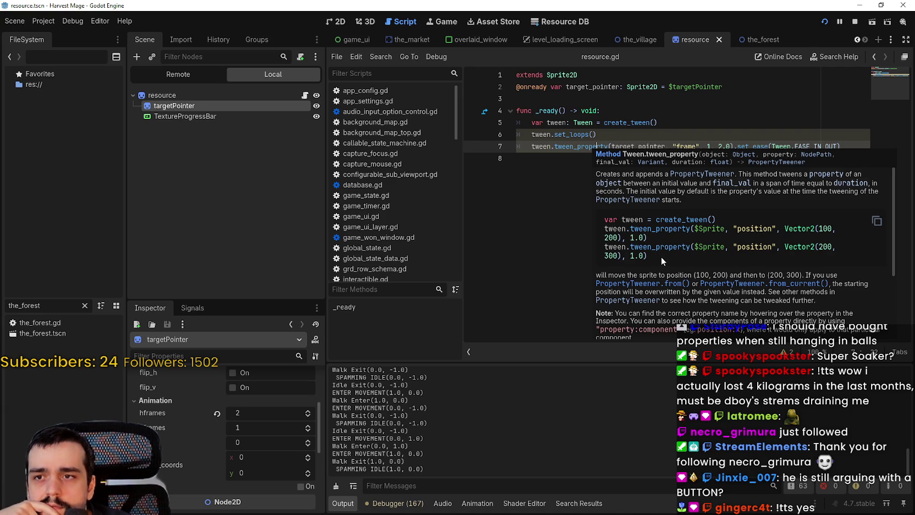
{"action": "scroll", "coordinate": [661, 256], "scroll_direction": "down", "scroll_amount": 3}
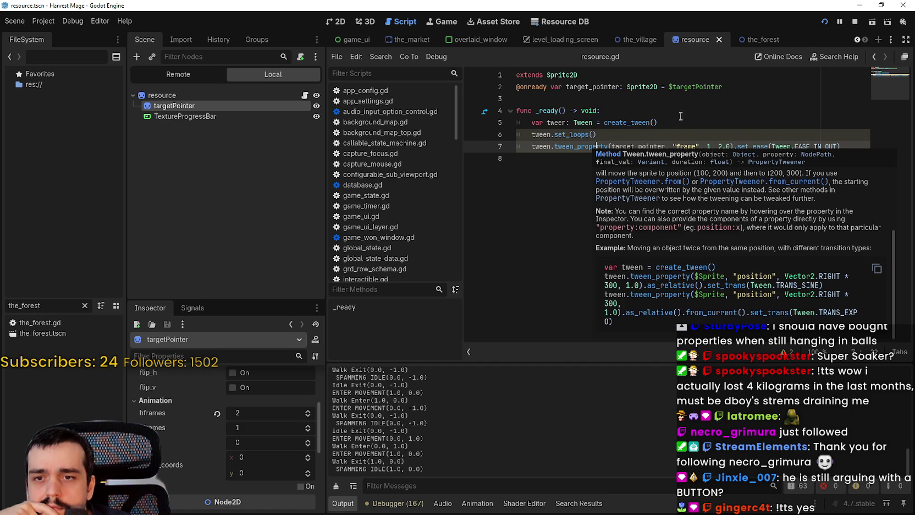
{"action": "left_click", "coordinate": [681, 99]}
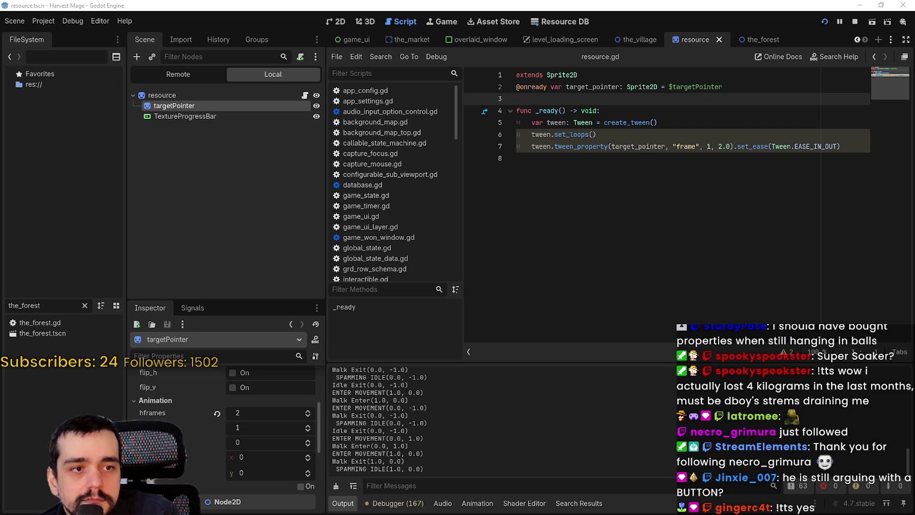
- Change line 7's easing to EASE_IN and duplicate the tween_property call onto line 8
{"action": "left_click", "coordinate": [654, 176]}
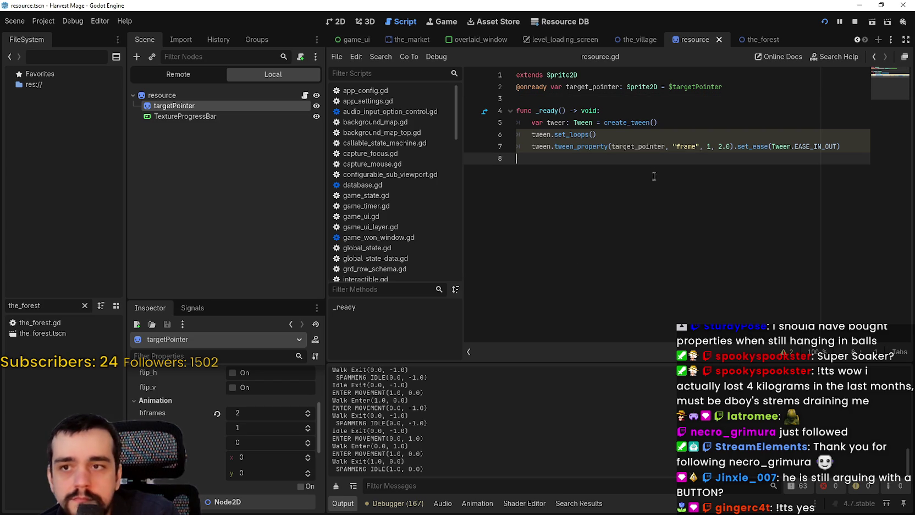
{"action": "double_click", "coordinate": [825, 146]}
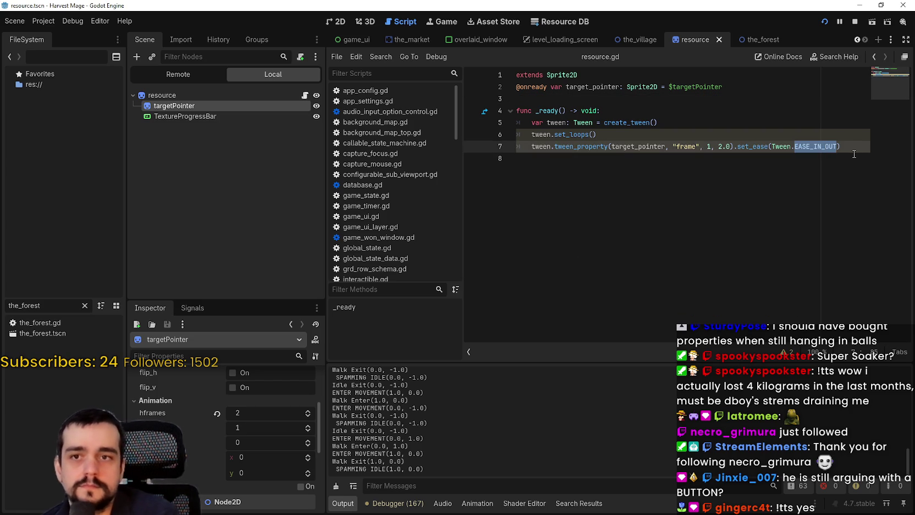
{"action": "type", "text": "ease"}
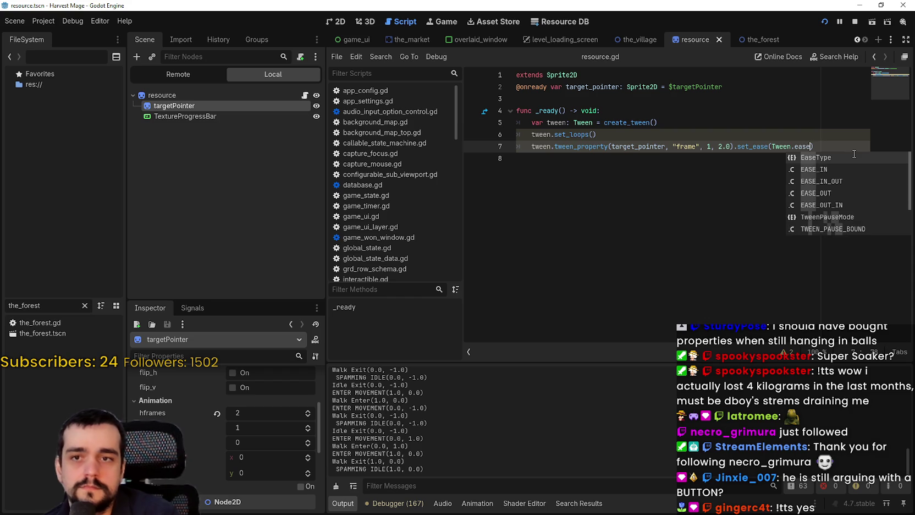
{"action": "key", "text": "Return"}
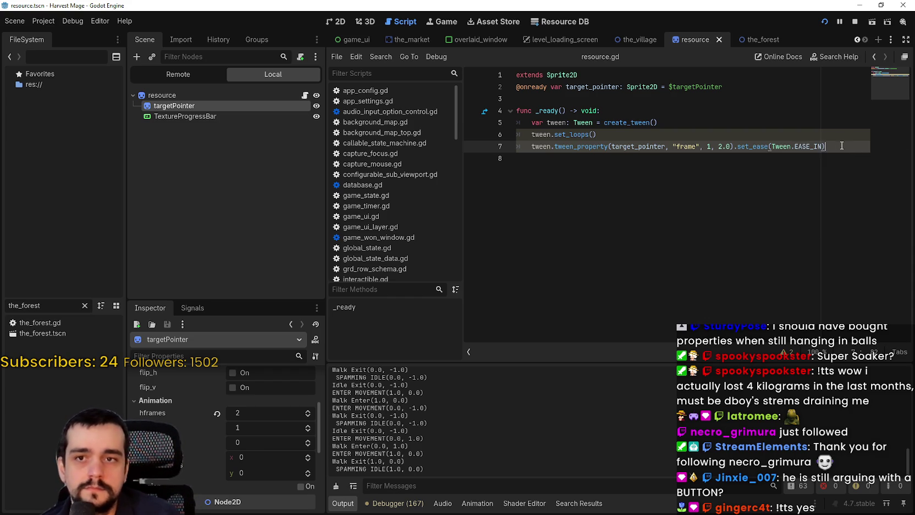
{"action": "mouse_move", "coordinate": [824, 146]}
{"action": "left_mouse_down"}
{"action": "mouse_move", "coordinate": [514, 146]}
{"action": "mouse_move", "coordinate": [841, 147]}
{"action": "left_mouse_up"}
{"action": "key", "text": "ctrl+c"}
{"action": "left_click", "coordinate": [842, 148]}
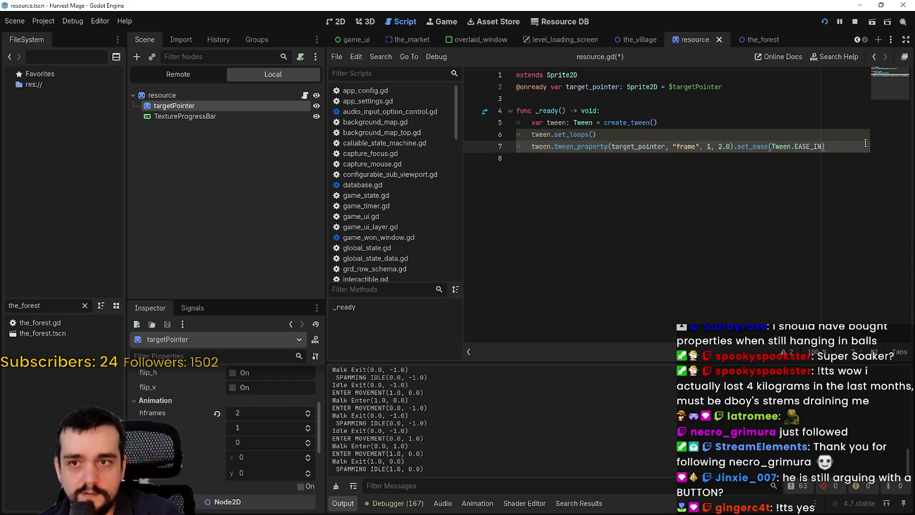
{"action": "key", "text": "Return"}
{"action": "key", "text": "ctrl+v"}
- Set the tween durations to 1.0 and line 8's target frame to 0, then save
{"action": "double_click", "coordinate": [721, 146]}
{"action": "type", "text": "1"}
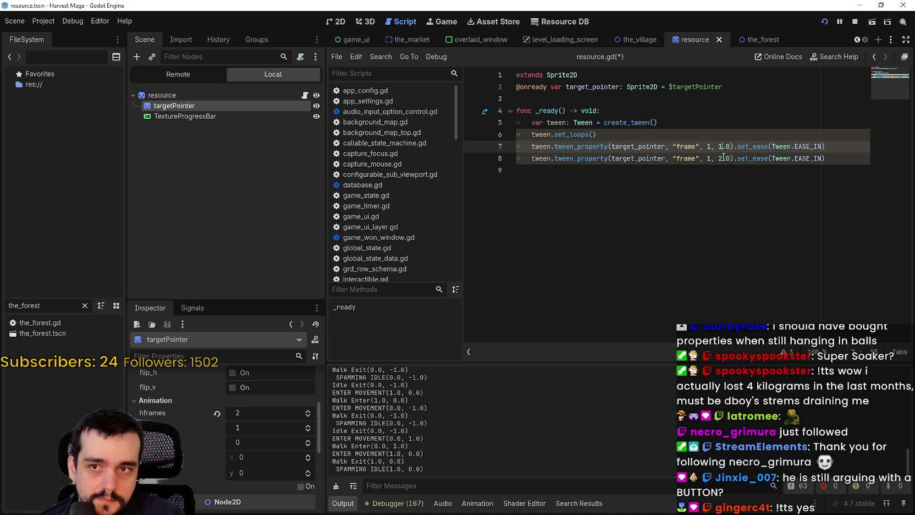
{"action": "double_click", "coordinate": [719, 158]}
{"action": "type", "text": "1"}
{"action": "left_click", "coordinate": [571, 177]}
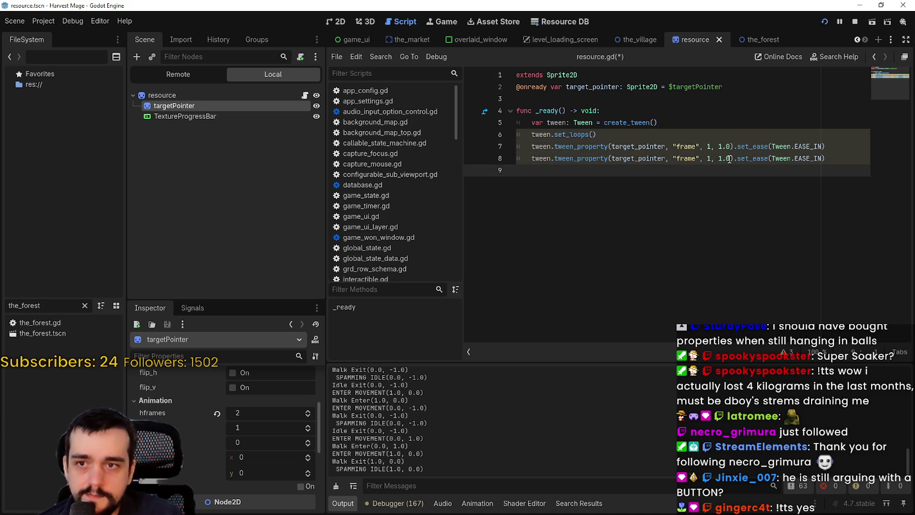
{"action": "double_click", "coordinate": [709, 159]}
{"action": "type", "text": "0"}
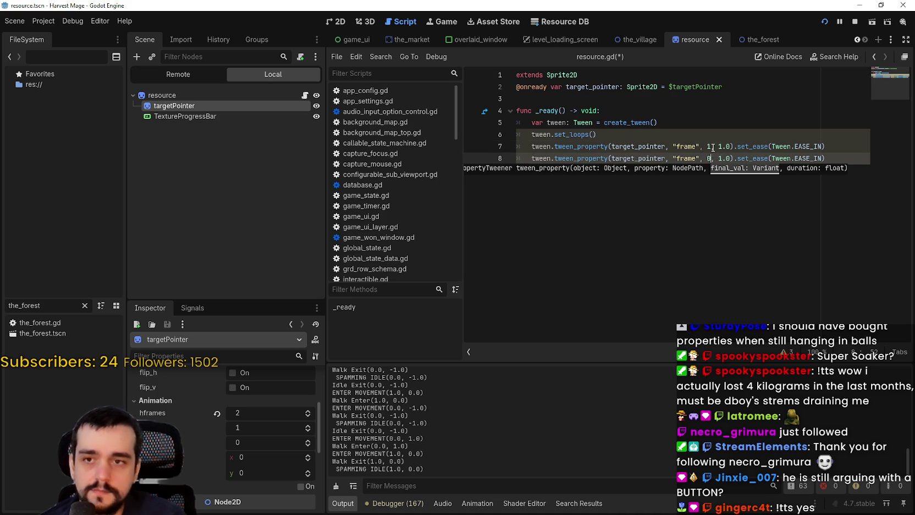
{"action": "key", "text": "ctrl+s"}
- Switch line 8's easing to EASE_OUT and stop the running game
{"action": "double_click", "coordinate": [808, 159]}
{"action": "type", "text": "E"}
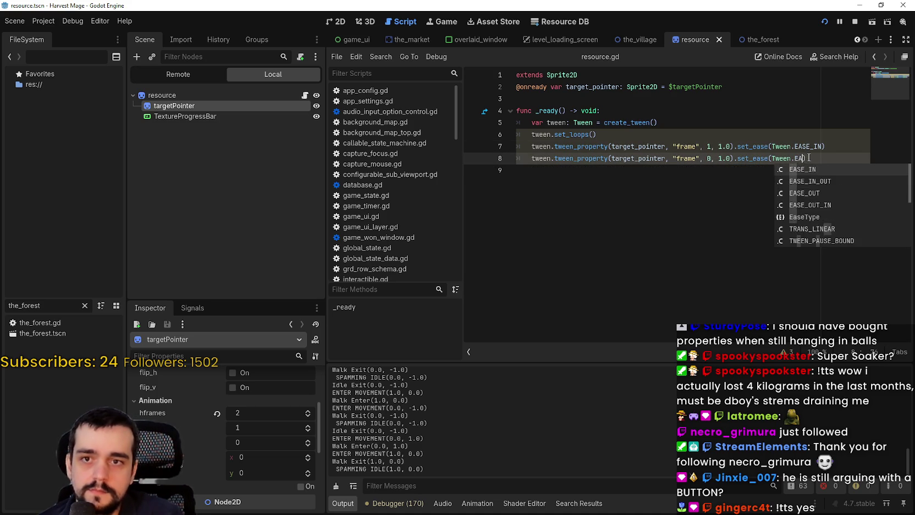
{"action": "left_click", "coordinate": [837, 189]}
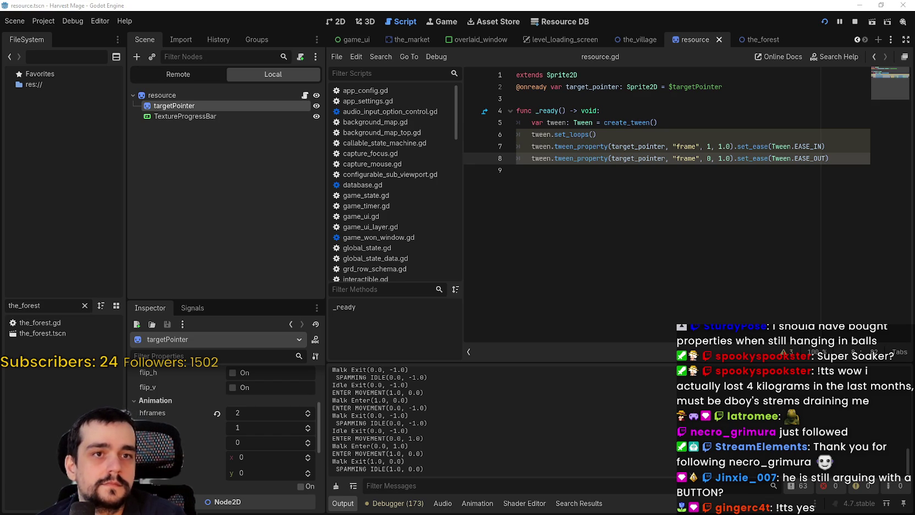
{"action": "left_click", "coordinate": [854, 22]}
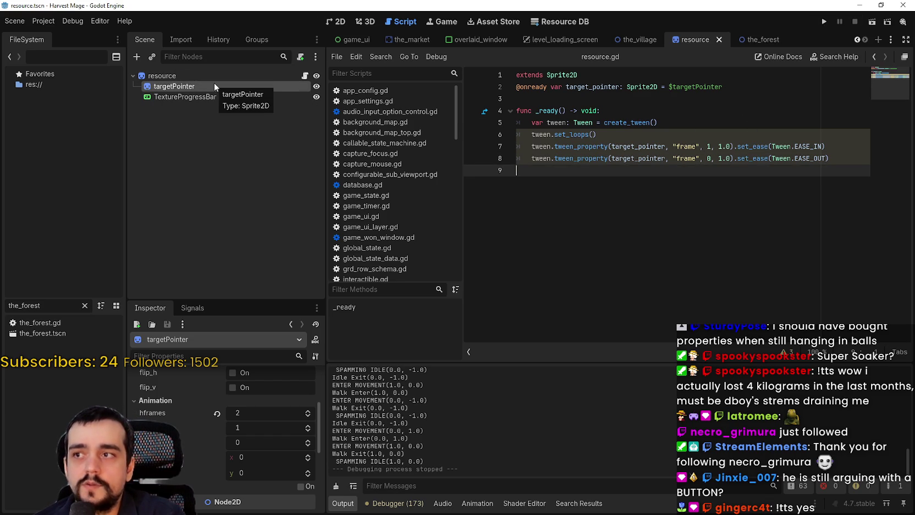
- Run the project and walk the character across the field with W and A
{"action": "left_click", "coordinate": [824, 25]}
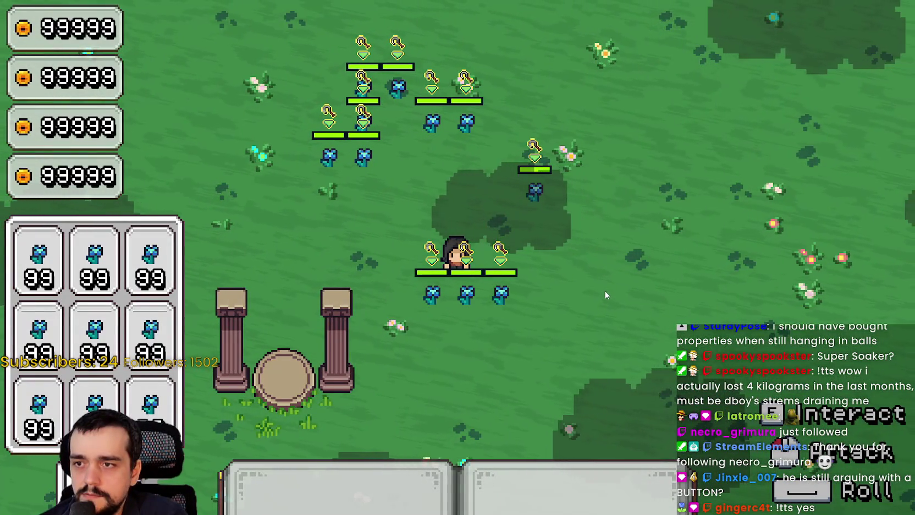
{"action": "key", "text": "w"}
{"action": "key", "text": "a"}
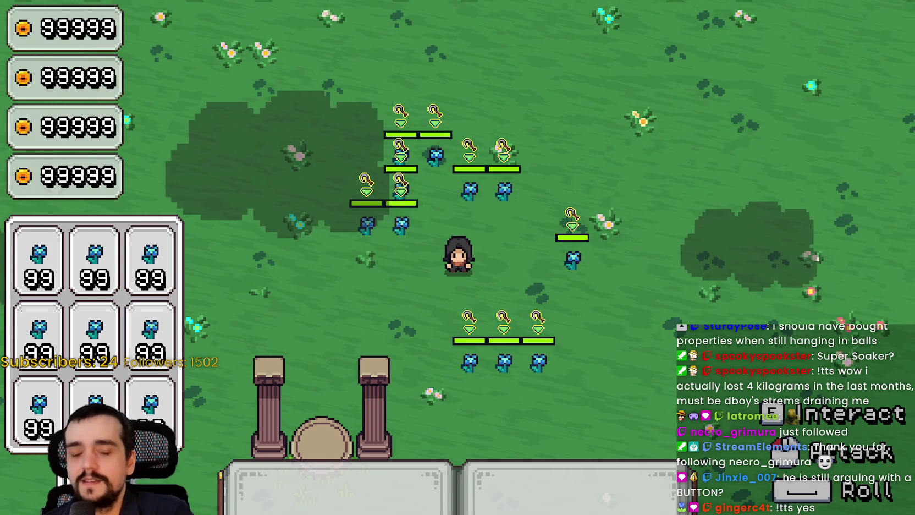
- Return to the editor, collapse the bottom panel, and show the debugger's Monitors
{"action": "key", "text": "alt+Tab"}
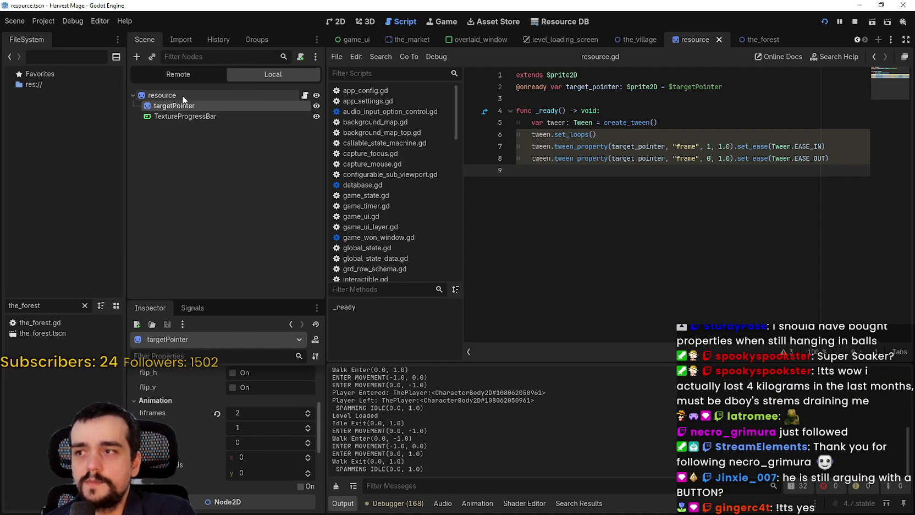
{"action": "left_click", "coordinate": [479, 508]}
{"action": "left_click", "coordinate": [482, 509]}
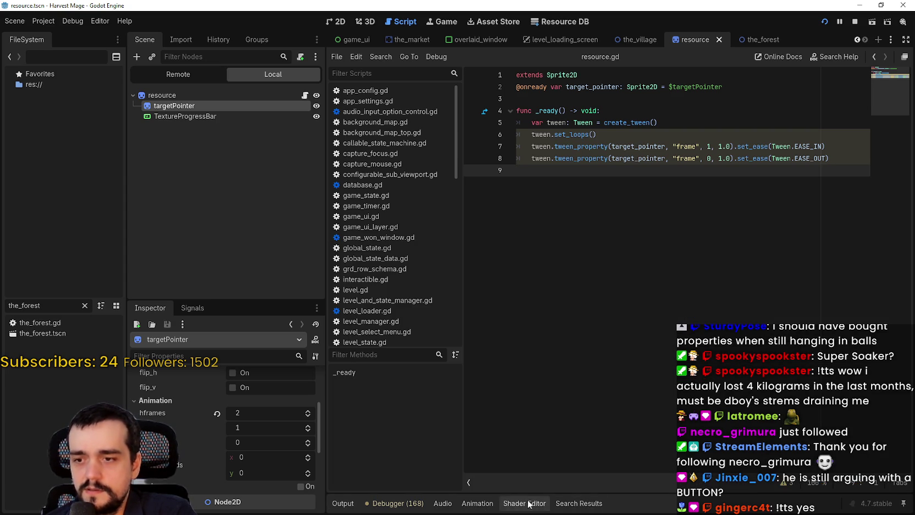
{"action": "left_click", "coordinate": [397, 503]}
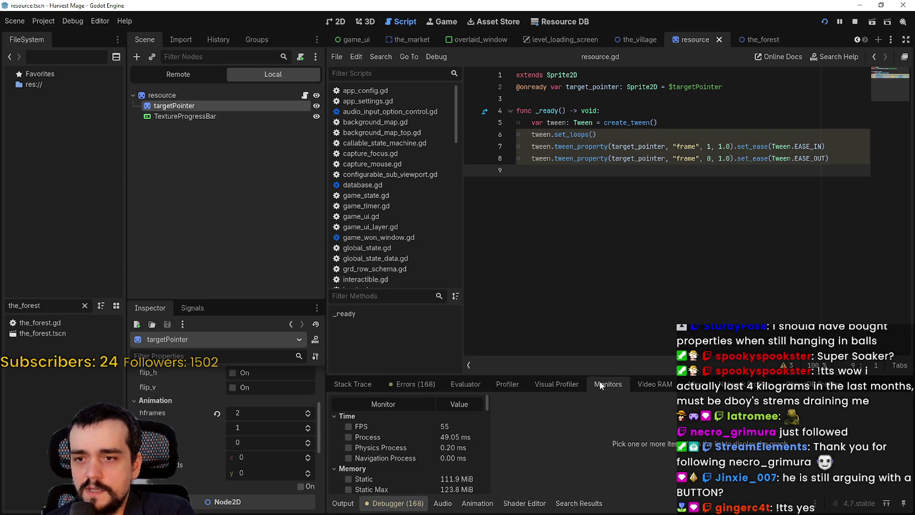
- Start Visual Profiler recording, enlarge the debugger panel, and briefly check the running game
{"action": "left_click", "coordinate": [577, 384]}
{"action": "left_click", "coordinate": [352, 403]}
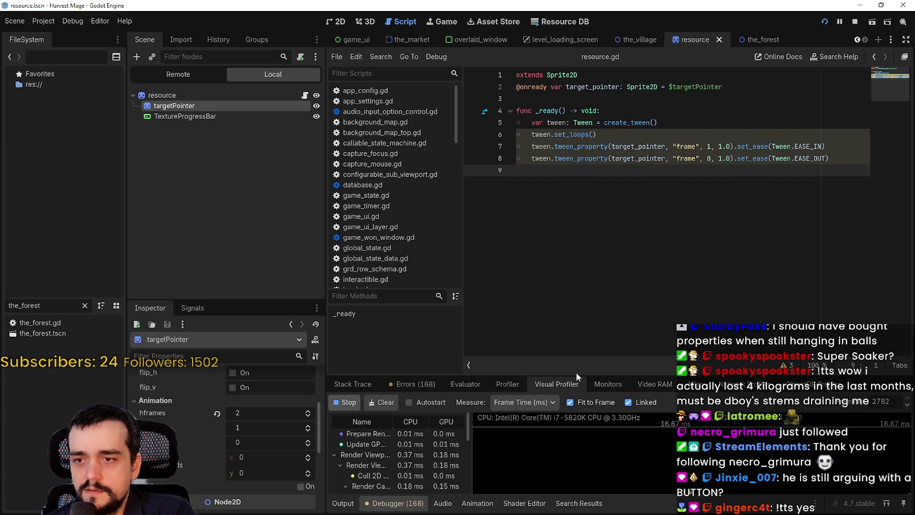
{"action": "left_click_drag", "start_coordinate": [577, 376], "coordinate": [617, 241]}
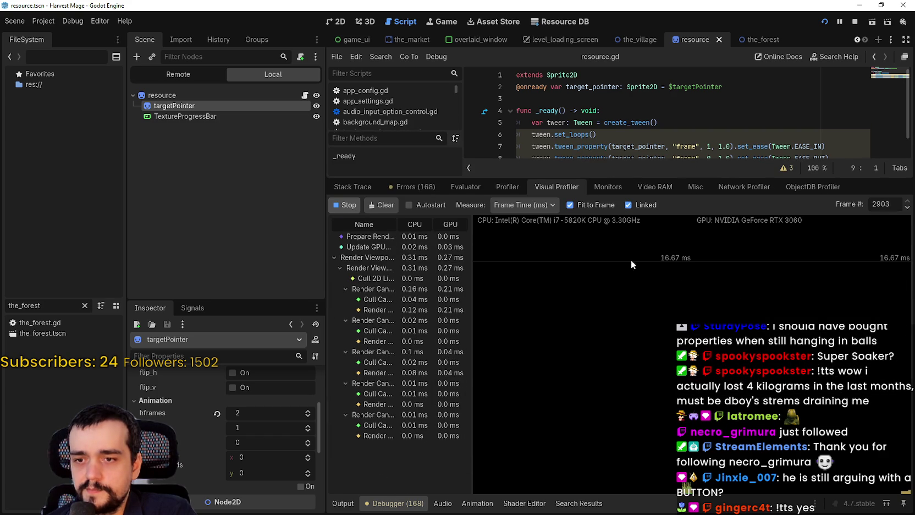
{"action": "left_click_drag", "start_coordinate": [629, 178], "coordinate": [630, 159]}
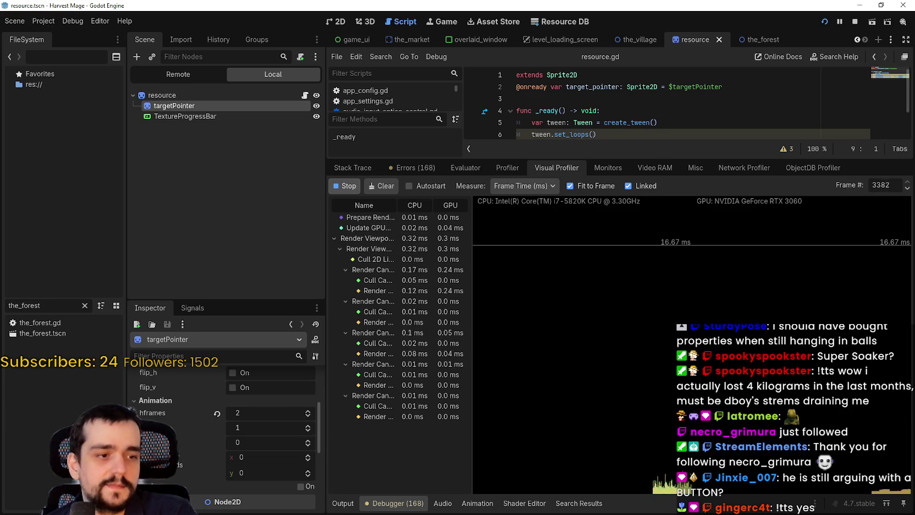
{"action": "key", "text": "alt+Tab"}
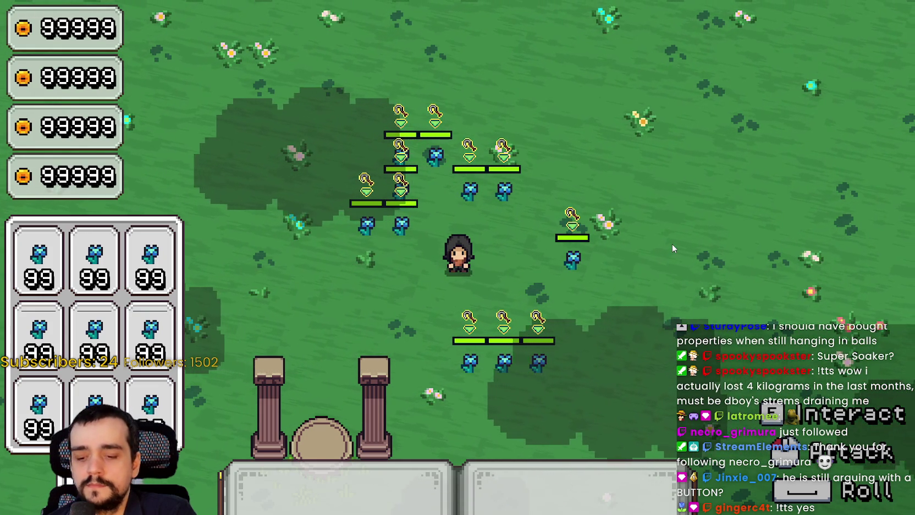
{"action": "key", "text": "alt+Tab"}
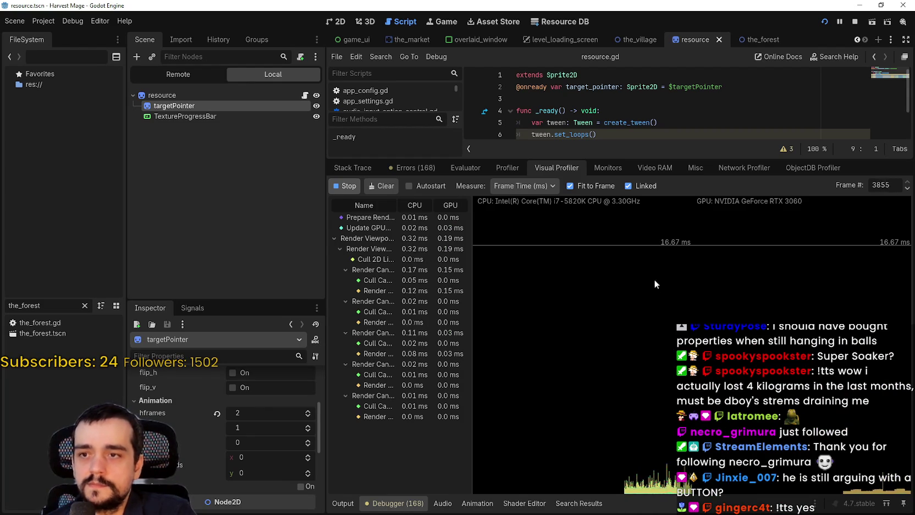
- Start recording frame times in the Profiler and pause the running game
{"action": "left_click", "coordinate": [498, 171]}
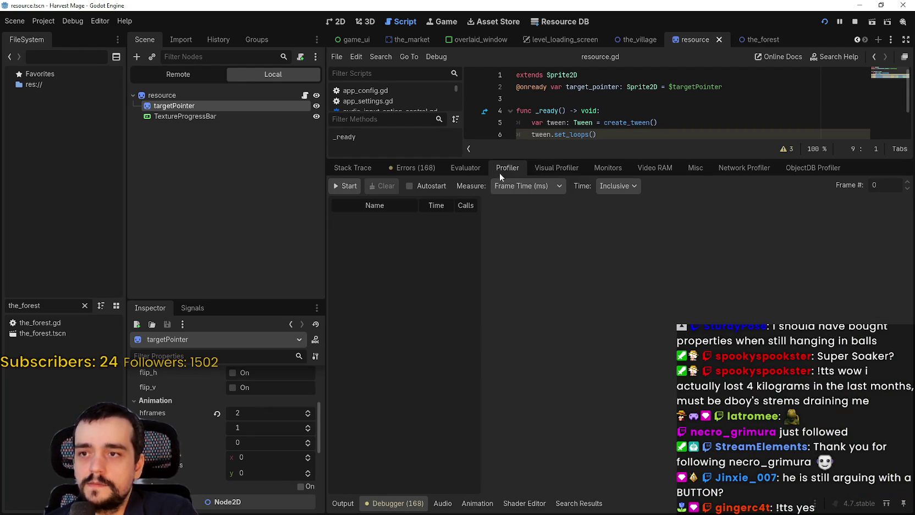
{"action": "left_click", "coordinate": [355, 188]}
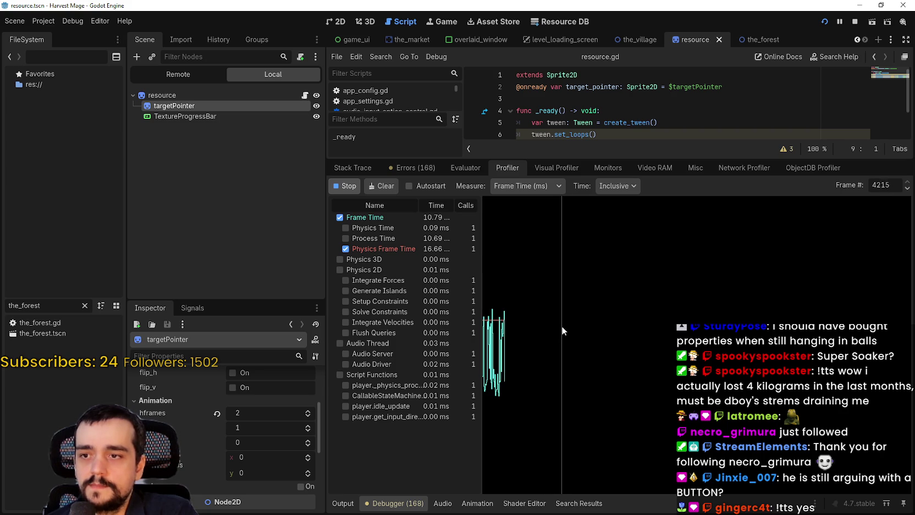
{"action": "key", "text": "alt+Tab"}
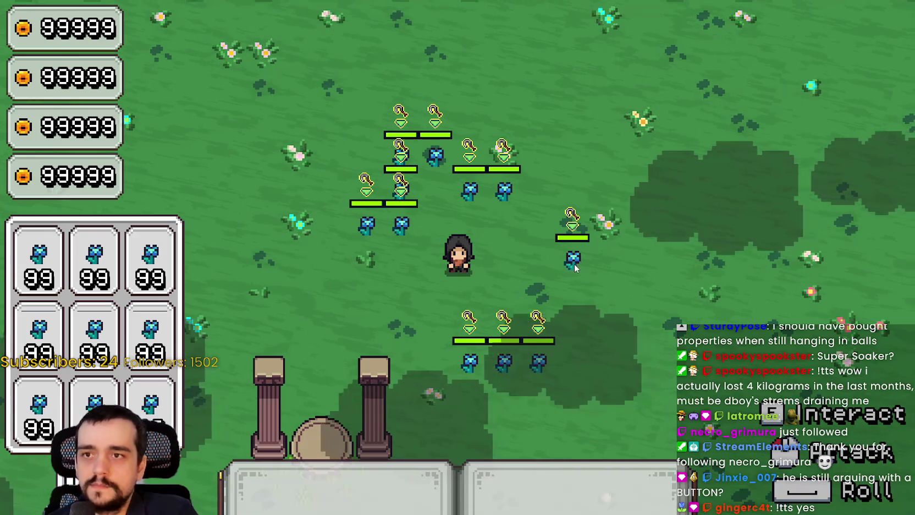
- Turn off Fullscreen in the game's Options > Video settings, then return to the editor
{"action": "left_click", "coordinate": [167, 263]}
{"action": "left_click", "coordinate": [704, 41]}
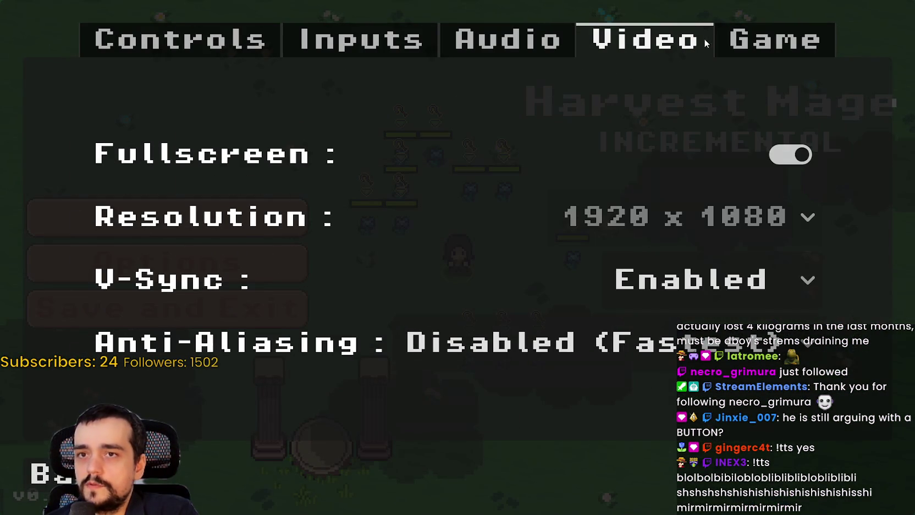
{"action": "left_click", "coordinate": [804, 159]}
{"action": "key", "text": "alt+Tab"}
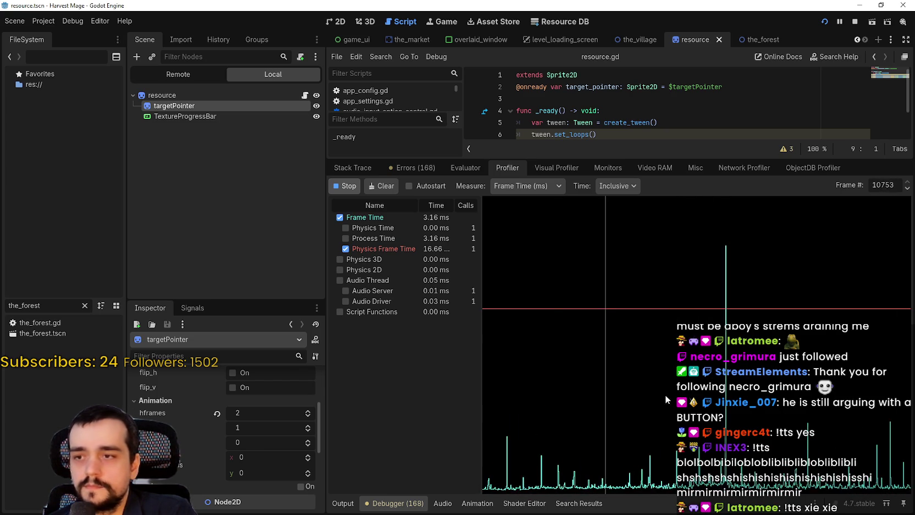
- Stop profiling, pick a frame on the graph, and step back and forth through recorded frames
{"action": "left_click", "coordinate": [351, 187]}
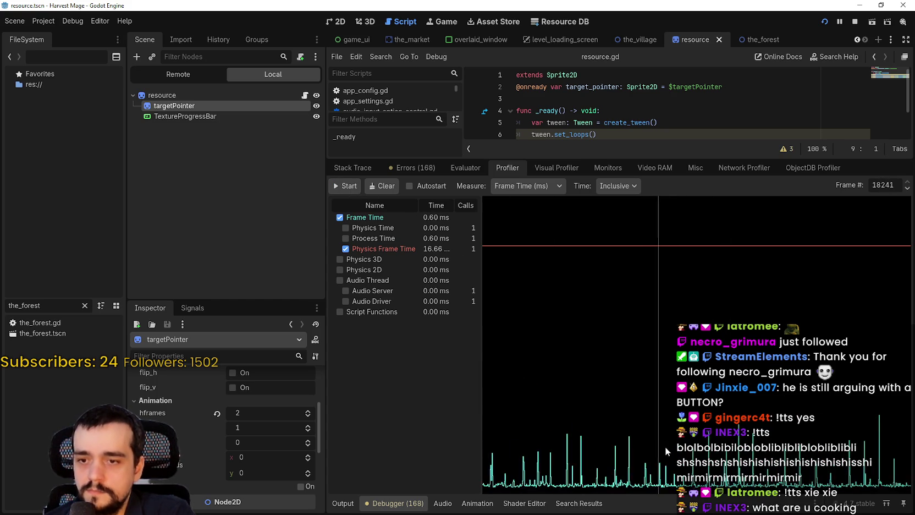
{"action": "left_click_drag", "start_coordinate": [665, 447], "coordinate": [724, 449]}
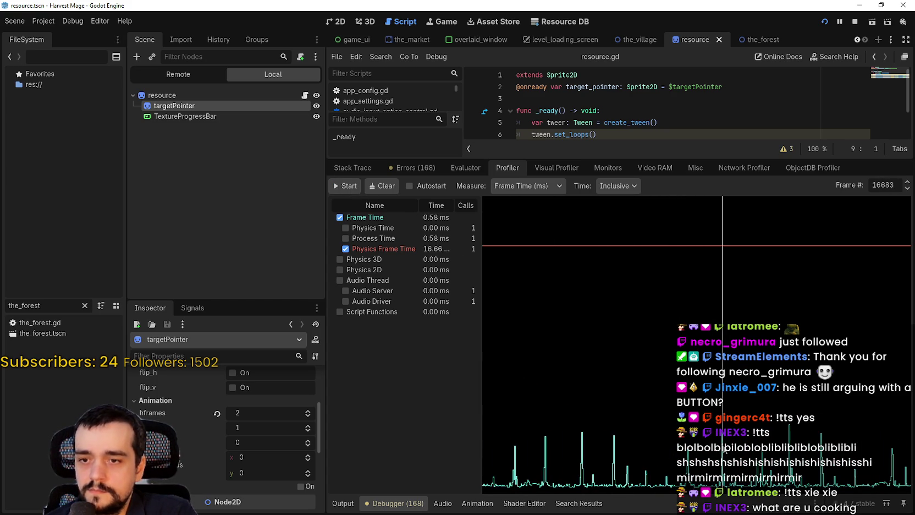
{"action": "left_click", "coordinate": [907, 188]}
{"action": "left_click", "coordinate": [907, 188]}
{"action": "left_click", "coordinate": [907, 188]}
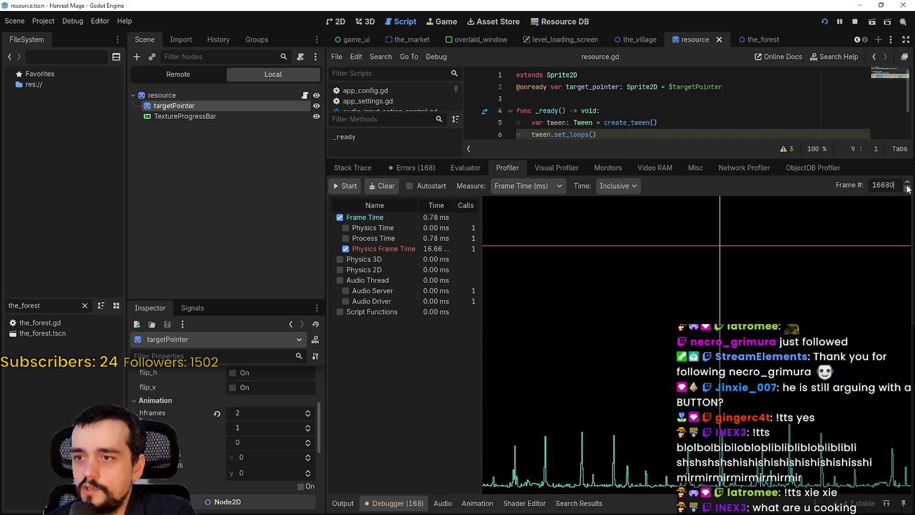
{"action": "left_click", "coordinate": [908, 189]}
{"action": "left_click", "coordinate": [907, 188]}
{"action": "left_click", "coordinate": [907, 188]}
{"action": "left_click", "coordinate": [908, 182]}
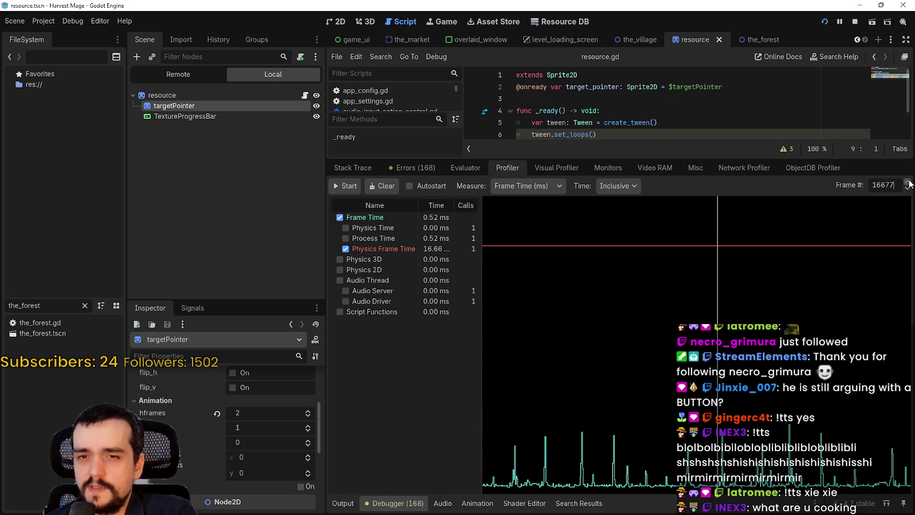
{"action": "left_click", "coordinate": [908, 183]}
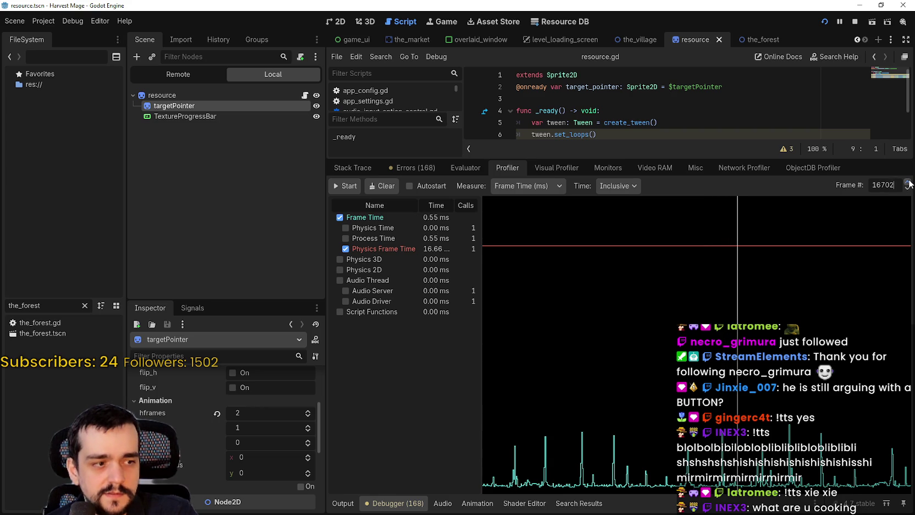
{"action": "left_click", "coordinate": [907, 189]}
- Step back through earlier profiler frames to find one with script calls
{"action": "left_click", "coordinate": [907, 189]}
{"action": "left_click", "coordinate": [907, 189]}
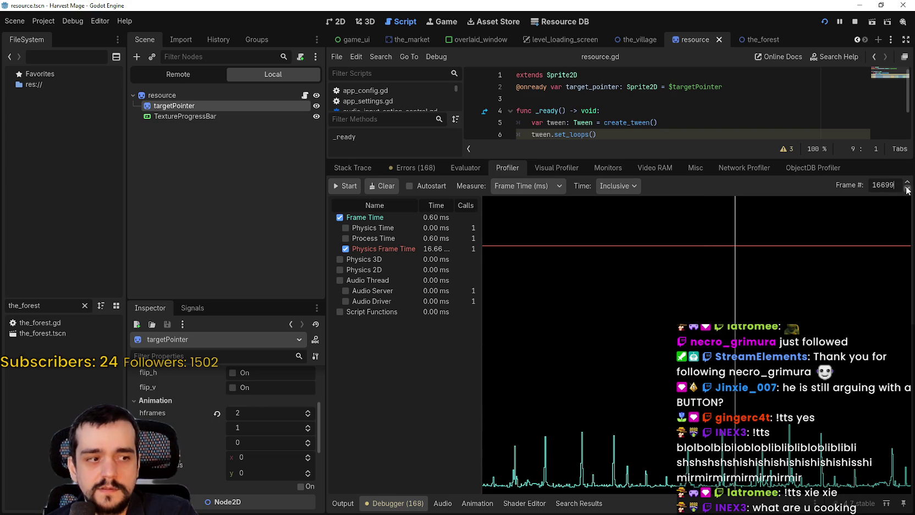
{"action": "left_click", "coordinate": [907, 189]}
{"action": "left_click", "coordinate": [907, 189]}
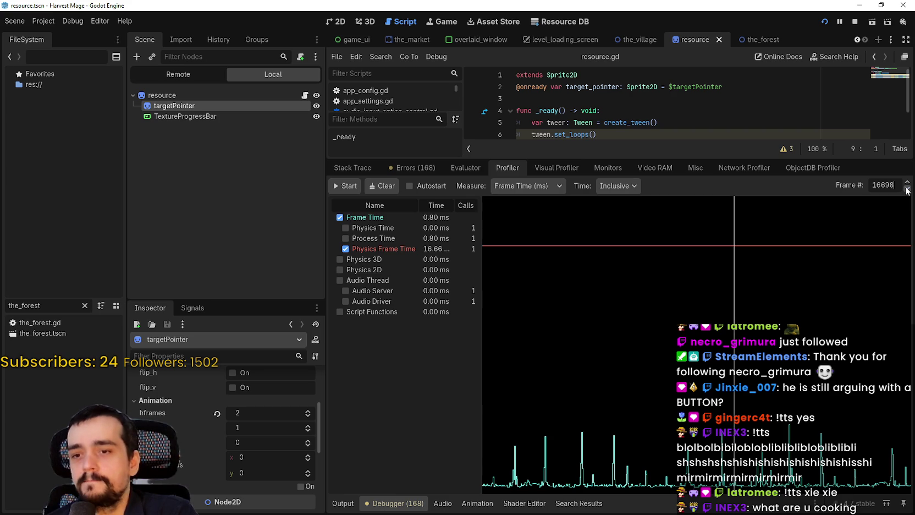
{"action": "left_click", "coordinate": [907, 190]}
{"action": "left_click", "coordinate": [907, 189]}
{"action": "left_click", "coordinate": [907, 189]}
{"action": "left_click", "coordinate": [907, 189]}
{"action": "left_click", "coordinate": [907, 189]}
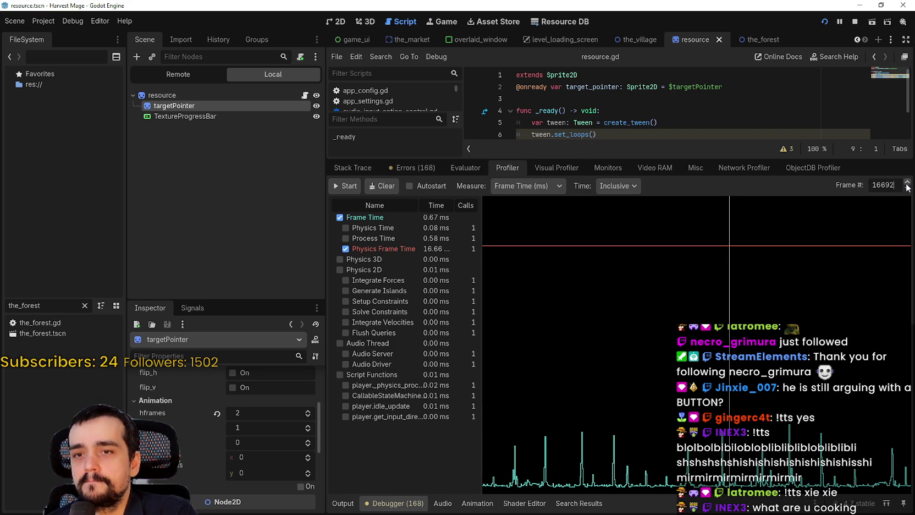
{"action": "scroll", "coordinate": [908, 185], "scroll_direction": "up", "scroll_amount": 19}
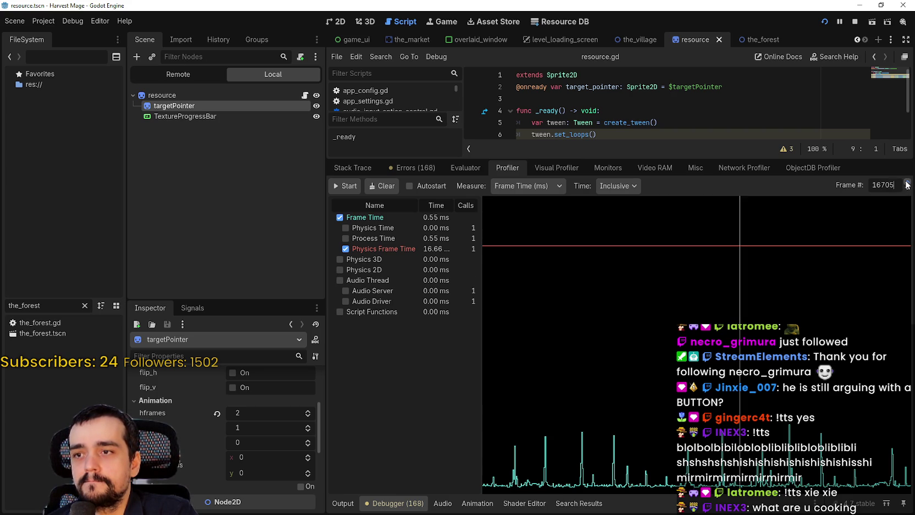
{"action": "scroll", "coordinate": [907, 185], "scroll_direction": "up", "scroll_amount": 20}
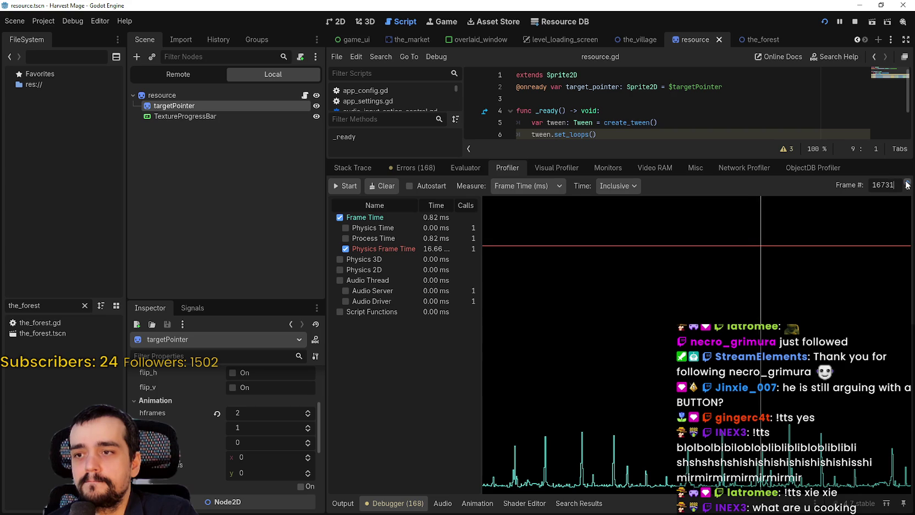
{"action": "left_click", "coordinate": [907, 190]}
{"action": "left_click", "coordinate": [907, 189]}
{"action": "left_click", "coordinate": [907, 189]}
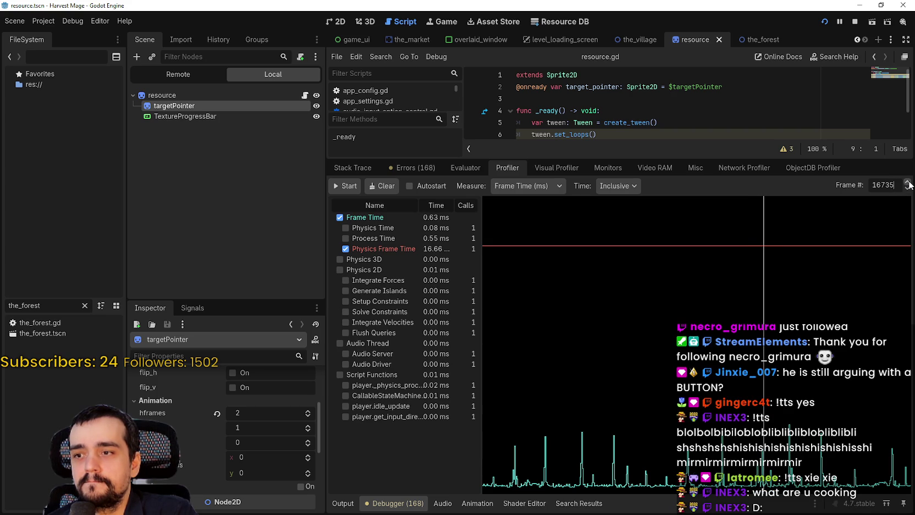
{"action": "left_click", "coordinate": [909, 184]}
- Scroll the timing breakdown and step back a few more frames
{"action": "scroll", "coordinate": [909, 185], "scroll_direction": "up", "scroll_amount": 20}
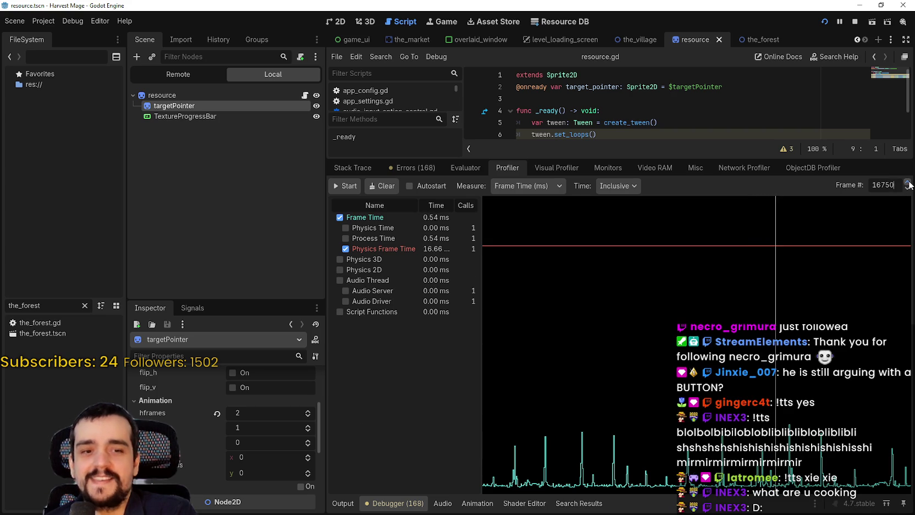
{"action": "scroll", "coordinate": [908, 185], "scroll_direction": "up", "scroll_amount": 4}
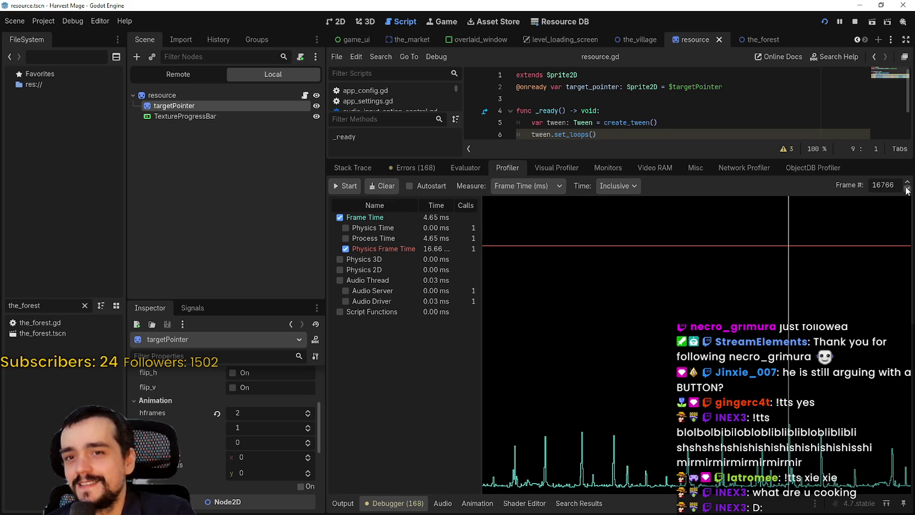
{"action": "left_click", "coordinate": [907, 189]}
{"action": "left_click", "coordinate": [907, 189]}
{"action": "left_click", "coordinate": [907, 189]}
{"action": "left_click", "coordinate": [907, 189]}
{"action": "left_click", "coordinate": [907, 189]}
{"action": "left_click", "coordinate": [907, 189]}
{"action": "left_click", "coordinate": [907, 189]}
{"action": "left_click", "coordinate": [907, 189]}
{"action": "left_click", "coordinate": [907, 190]}
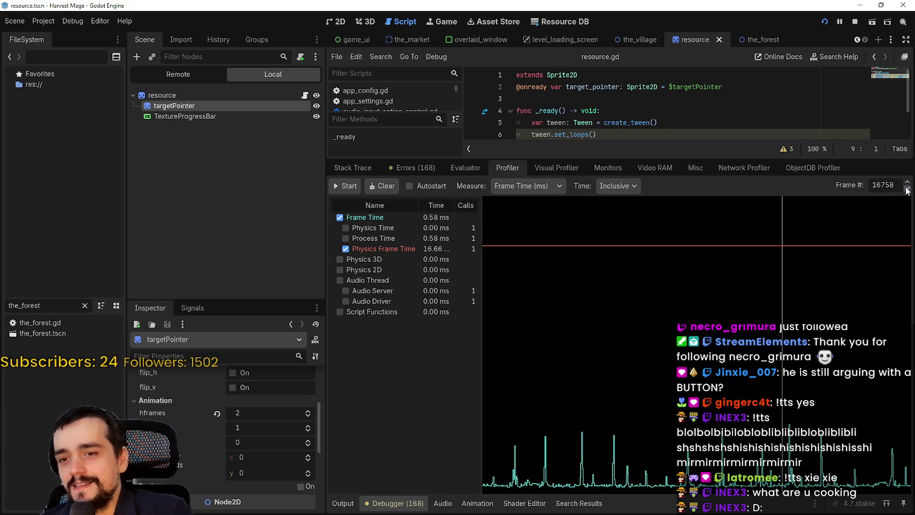
{"action": "left_click", "coordinate": [907, 184]}
{"action": "left_click", "coordinate": [907, 183]}
{"action": "left_click", "coordinate": [907, 189]}
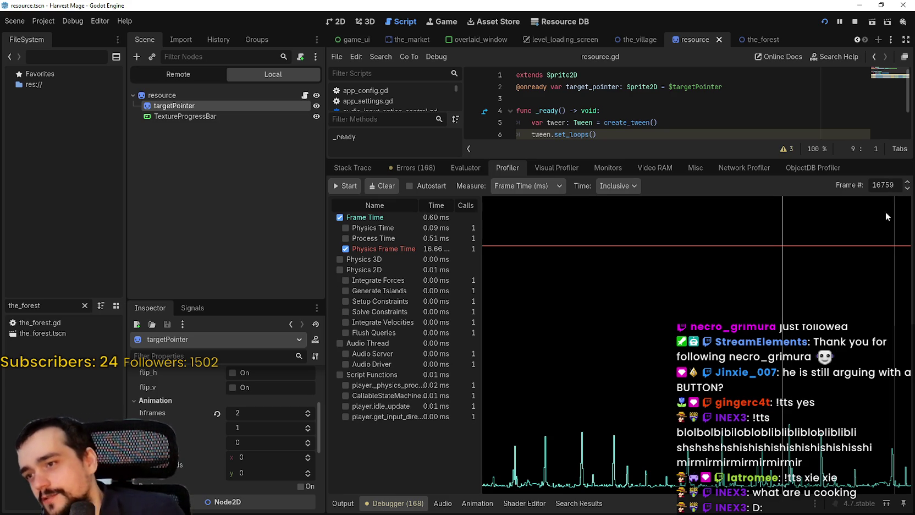
- Inspect the graph spike, settling on frame 17716 with its 5.80 ms frame time
{"action": "left_click", "coordinate": [573, 427]}
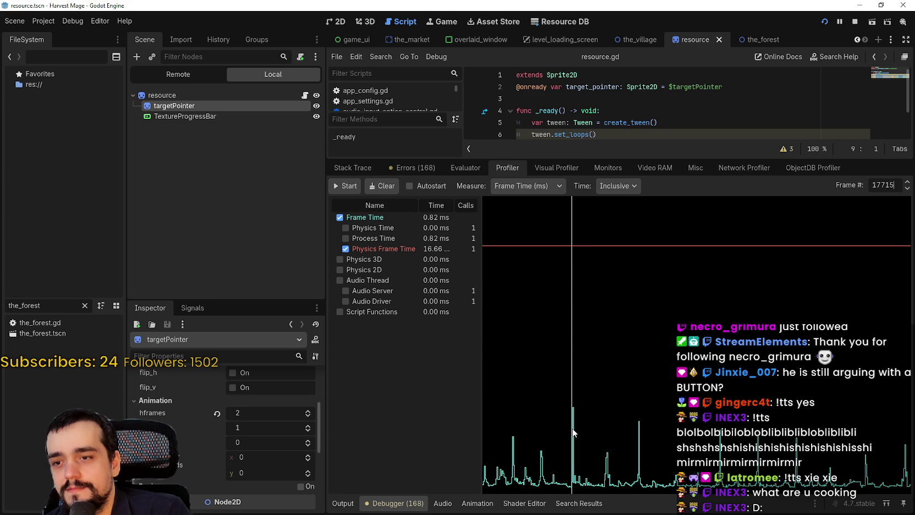
{"action": "double_click", "coordinate": [908, 189]}
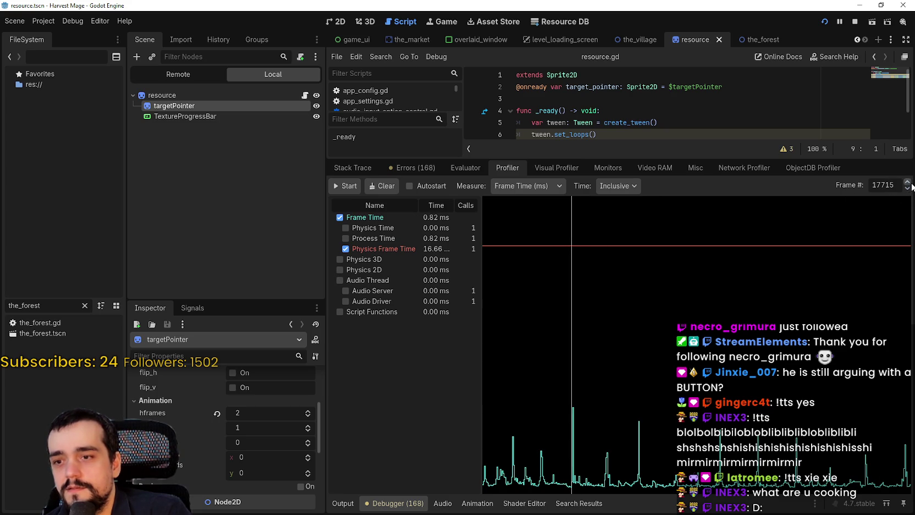
{"action": "left_click", "coordinate": [907, 182]}
{"action": "left_click", "coordinate": [908, 182]}
{"action": "left_click", "coordinate": [908, 182]}
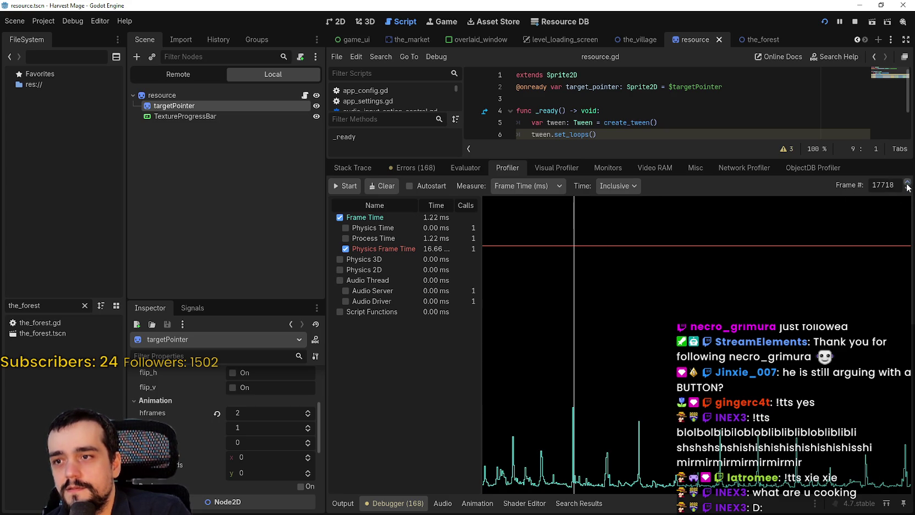
{"action": "left_click", "coordinate": [908, 188]}
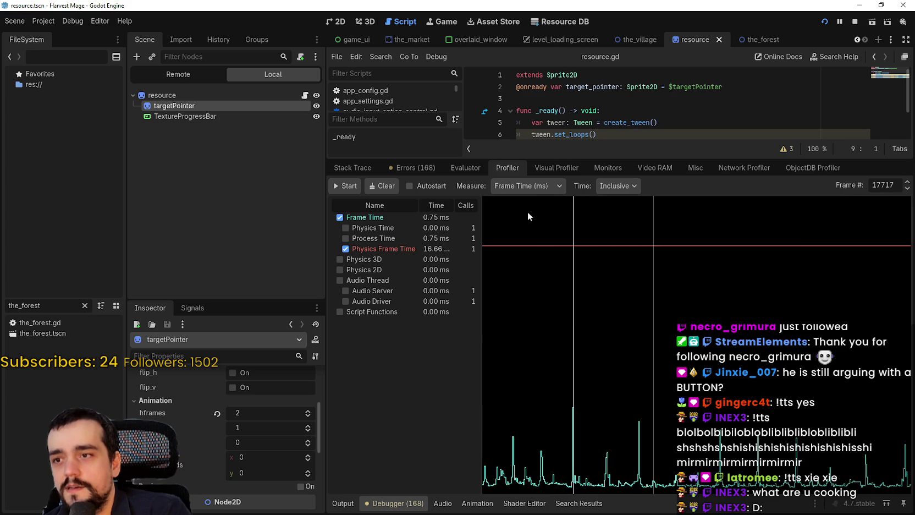
{"action": "left_click", "coordinate": [908, 189]}
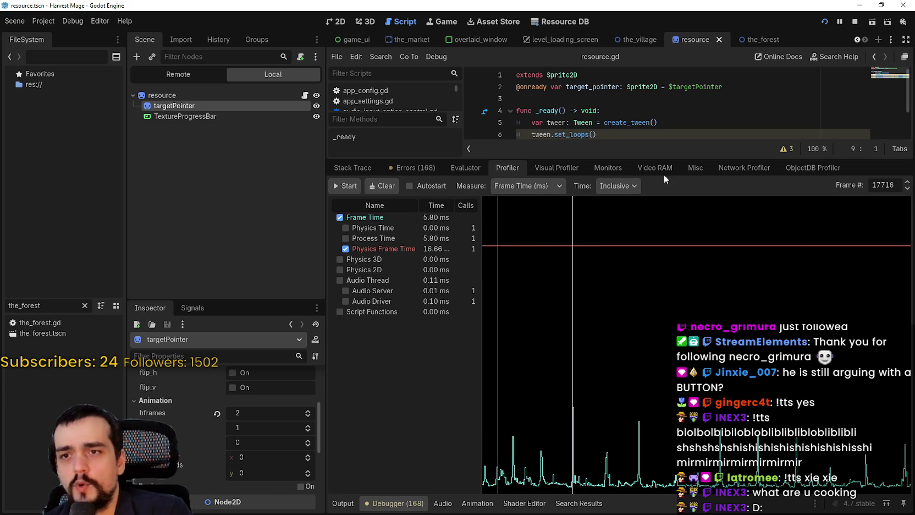
{"action": "left_click", "coordinate": [552, 167]}
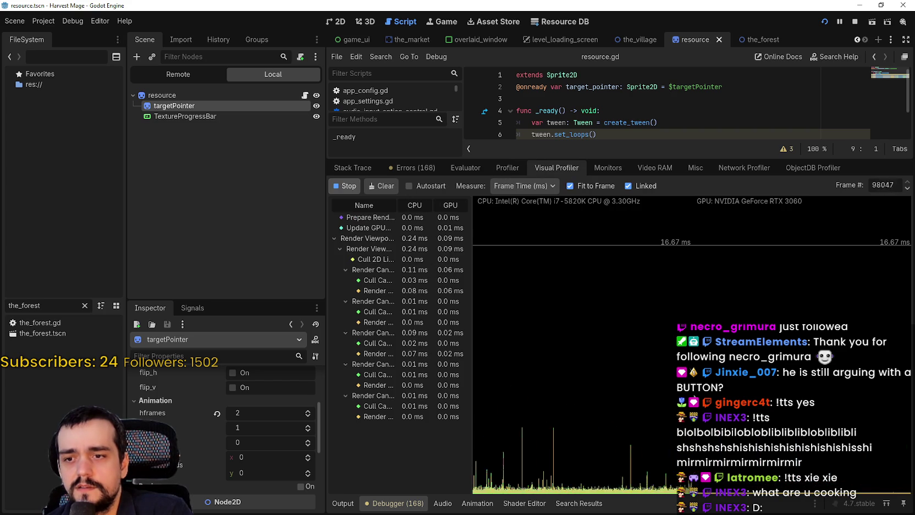
- Tick FPS, Process and Physics Process in the Monitors list, then go back to the Visual Profiler
{"action": "left_click", "coordinate": [611, 168]}
{"action": "left_click", "coordinate": [380, 219]}
{"action": "left_click", "coordinate": [377, 210]}
{"action": "left_click", "coordinate": [384, 232]}
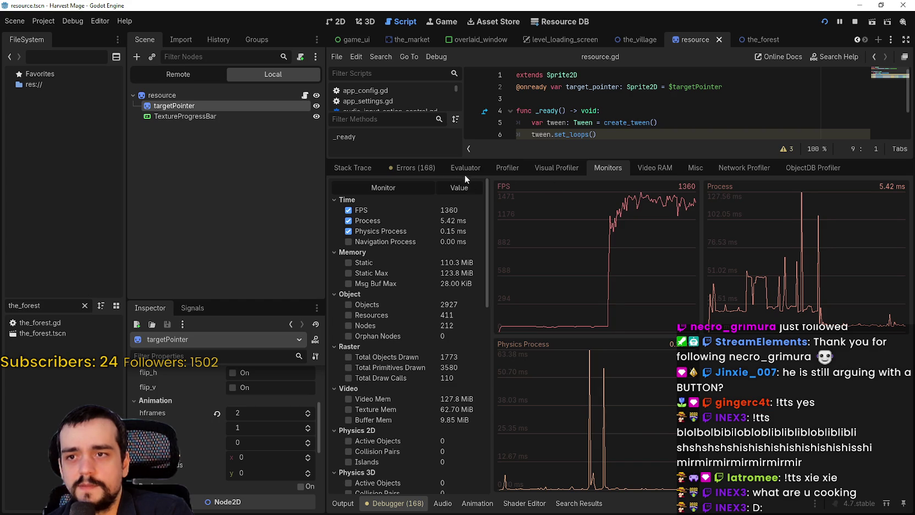
{"action": "left_click", "coordinate": [566, 164]}
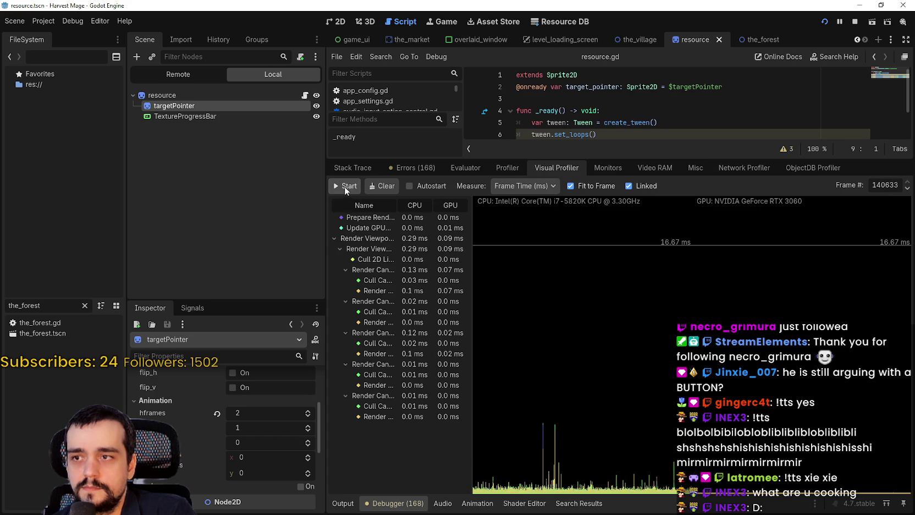
- Stop the Visual Profiler and step through earlier frames, landing on frame 138058
{"action": "left_click", "coordinate": [345, 185]}
{"action": "left_click", "coordinate": [543, 452]}
{"action": "left_click_drag", "start_coordinate": [540, 452], "coordinate": [536, 452]}
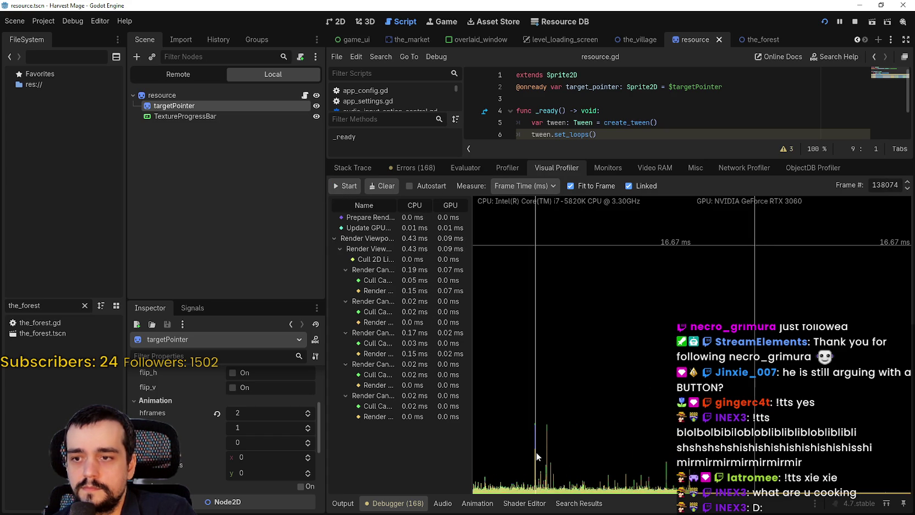
{"action": "left_click", "coordinate": [907, 190]}
{"action": "left_click", "coordinate": [908, 190]}
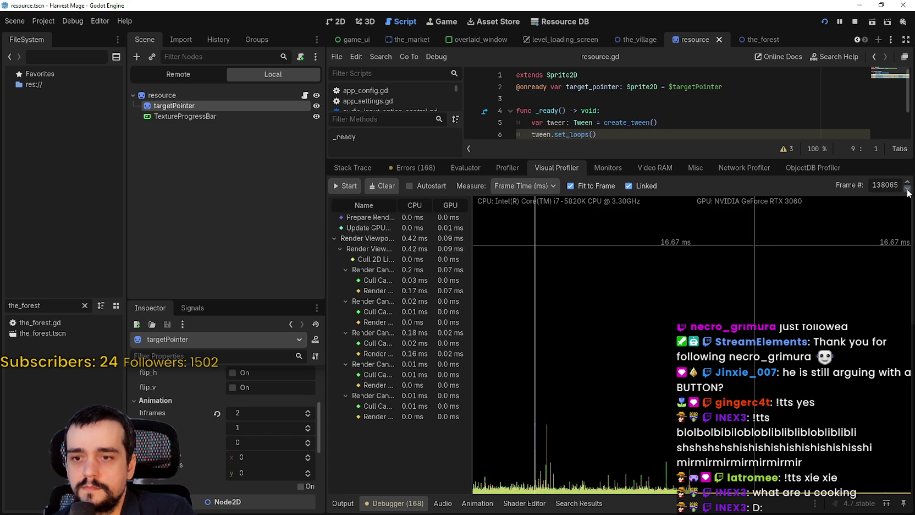
{"action": "left_click", "coordinate": [908, 190]}
{"action": "left_click", "coordinate": [907, 190]}
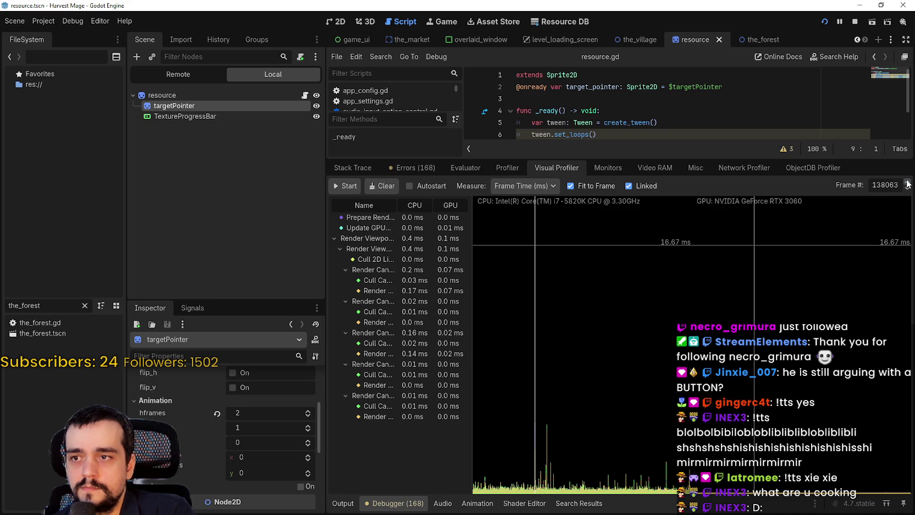
{"action": "left_click", "coordinate": [908, 190]}
{"action": "left_click", "coordinate": [907, 189]}
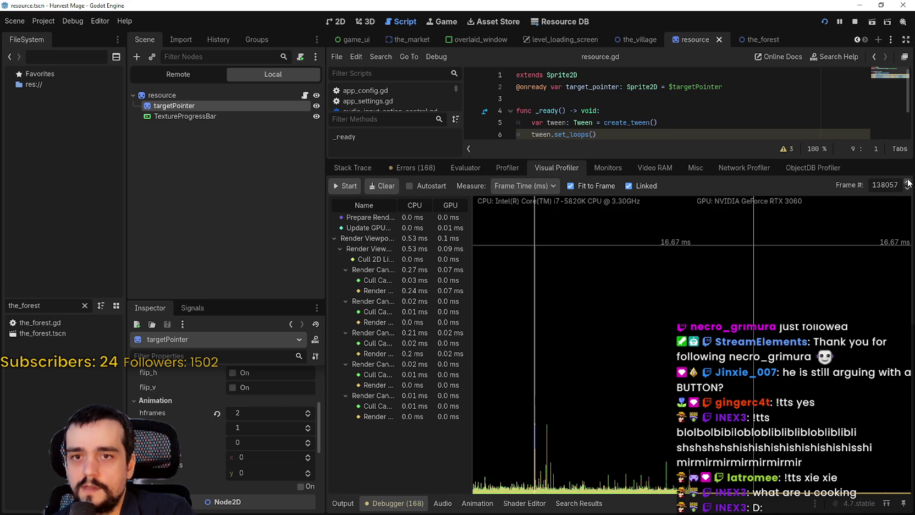
{"action": "left_click", "coordinate": [907, 182]}
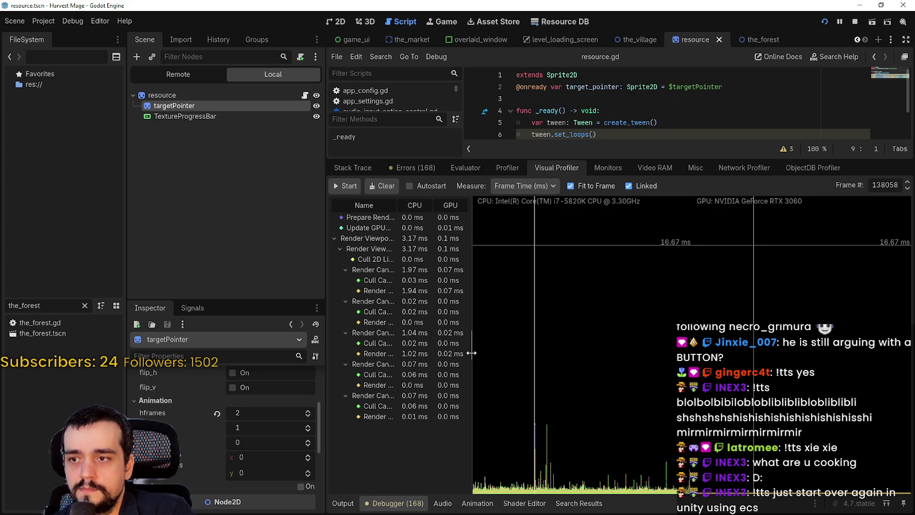
- Widen the timing tree, then scroll the Monitors list down to the navigation counters
{"action": "left_click_drag", "start_coordinate": [472, 351], "coordinate": [530, 352]}
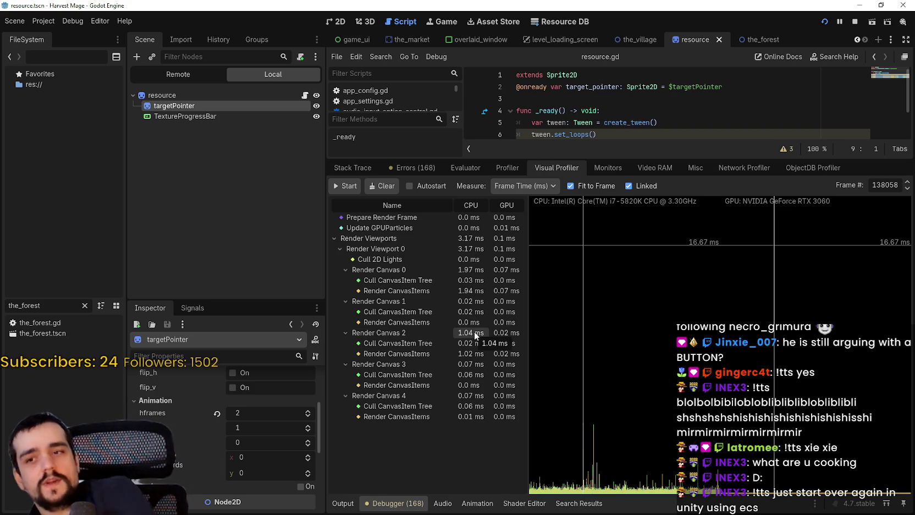
{"action": "left_click", "coordinate": [607, 168]}
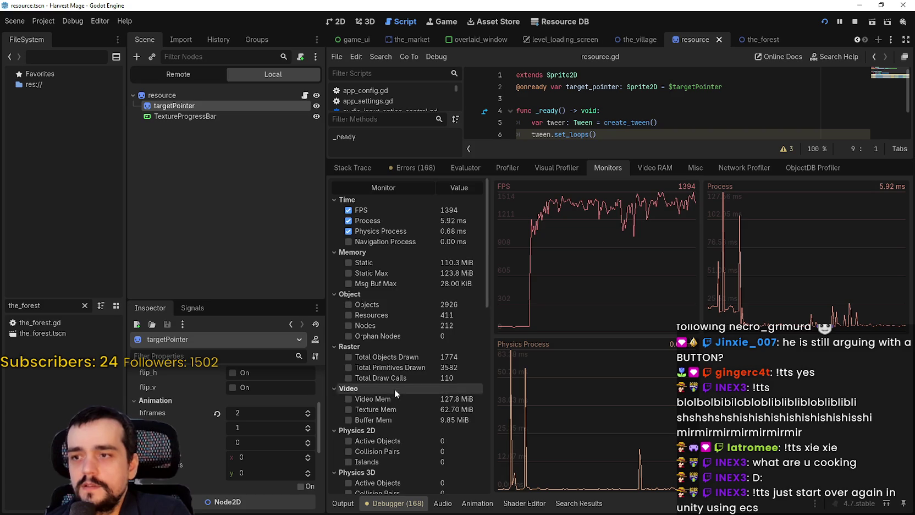
{"action": "scroll", "coordinate": [407, 391], "scroll_direction": "down", "scroll_amount": 10}
{"action": "scroll", "coordinate": [409, 390], "scroll_direction": "up", "scroll_amount": 5}
{"action": "scroll", "coordinate": [411, 376], "scroll_direction": "up", "scroll_amount": 3}
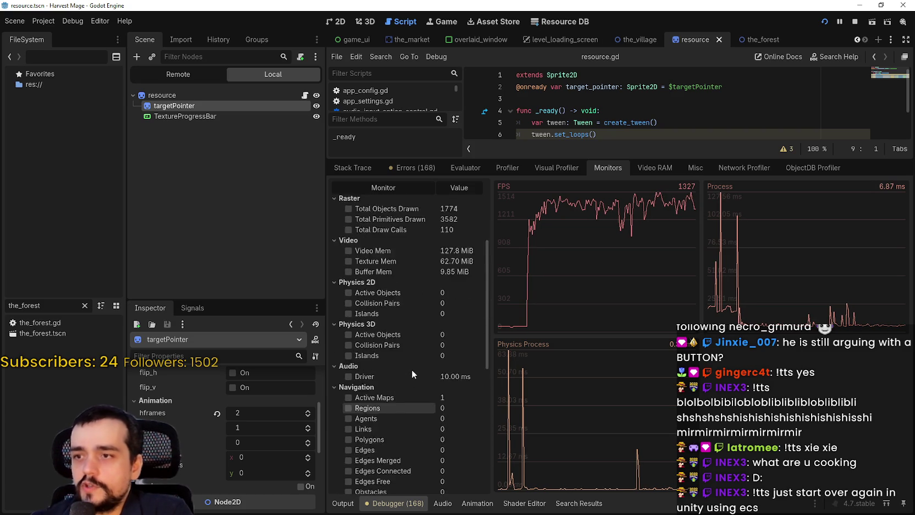
{"action": "scroll", "coordinate": [411, 369], "scroll_direction": "down", "scroll_amount": 8}
{"action": "scroll", "coordinate": [412, 364], "scroll_direction": "down", "scroll_amount": 6}
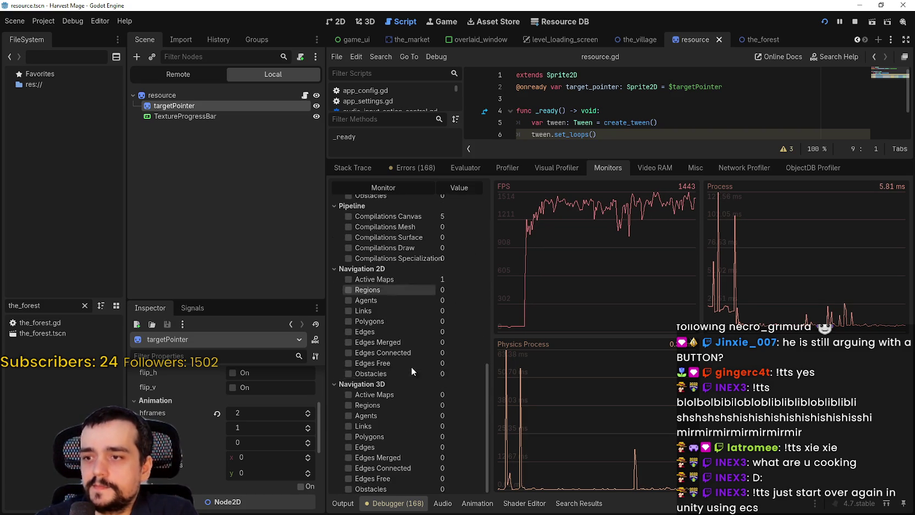